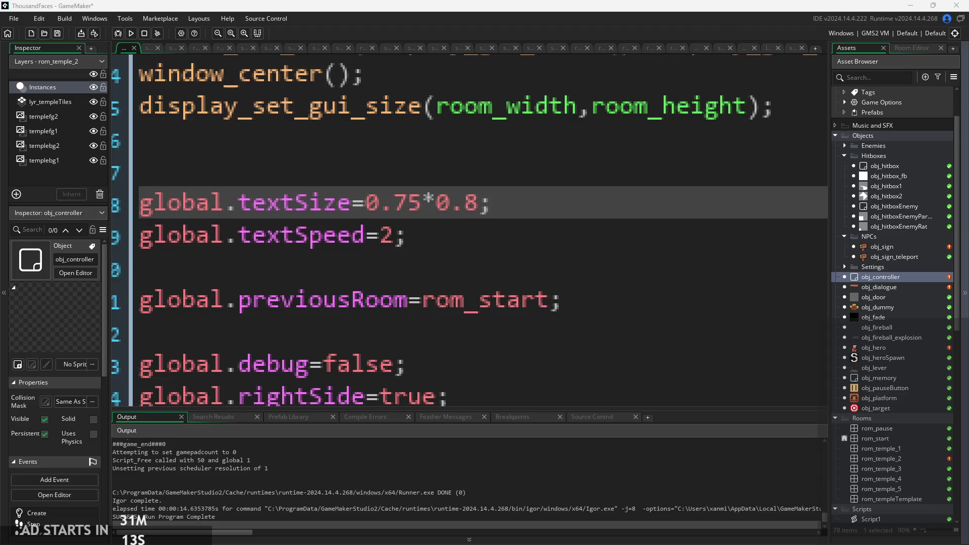
# Step: In obj_controller, set global.textSize to 0.6, removing the *0.8 multiplier
pyautogui.click(313, 166)
pyautogui.click(497, 204)
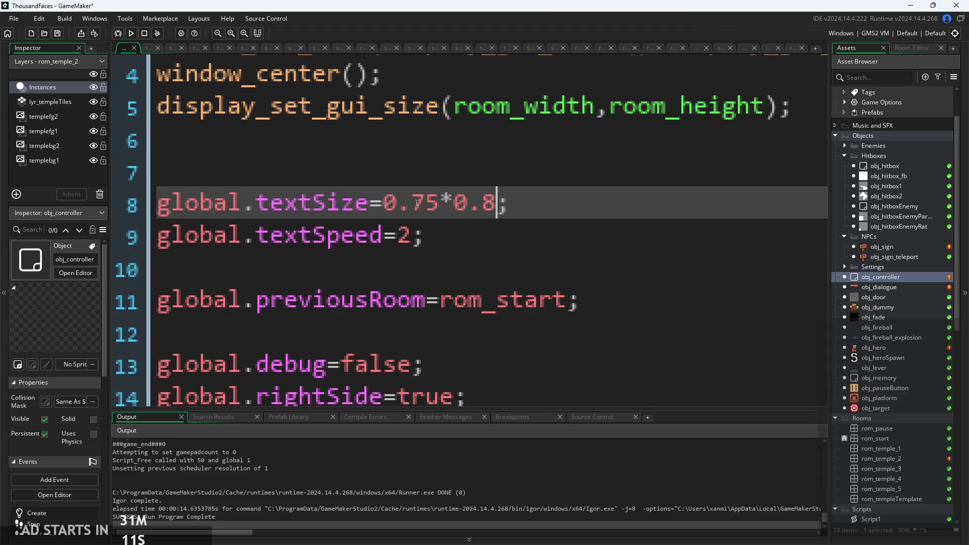
pyautogui.moveTo(495, 207); pyautogui.dragTo(440, 214)
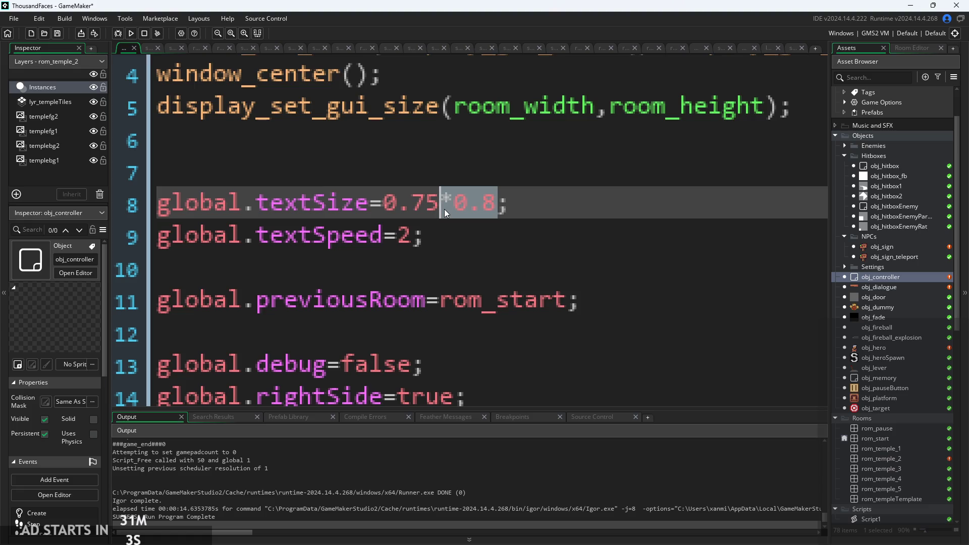
pyautogui.press('BackSpace')
pyautogui.press('BackSpace')
pyautogui.press('BackSpace')
pyautogui.write('6')
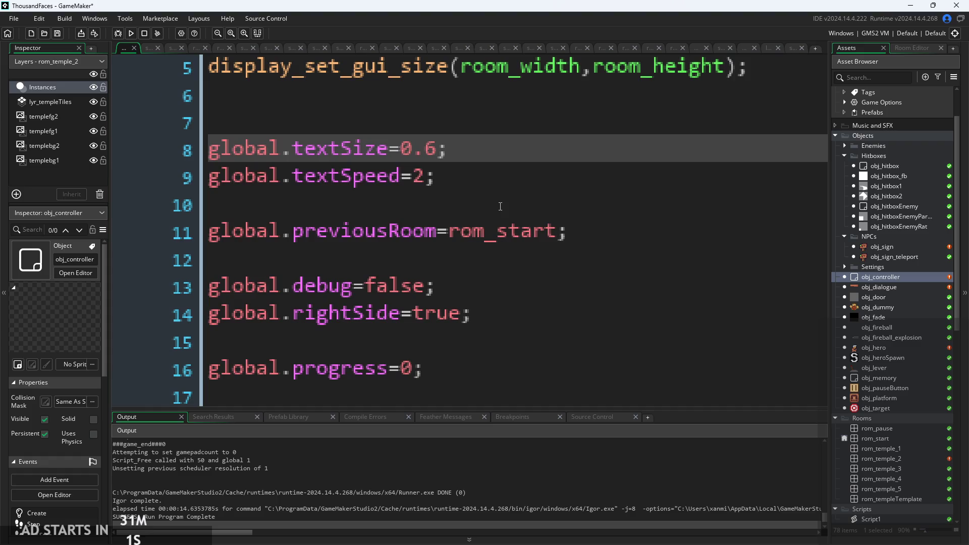
pyautogui.scroll(-1, 444, 209)
# Step: Change 0.75 to 0.6 in obj_dialogue's Draw GUI wrap-width formula and run the game
pyautogui.doubleClick(885, 287)
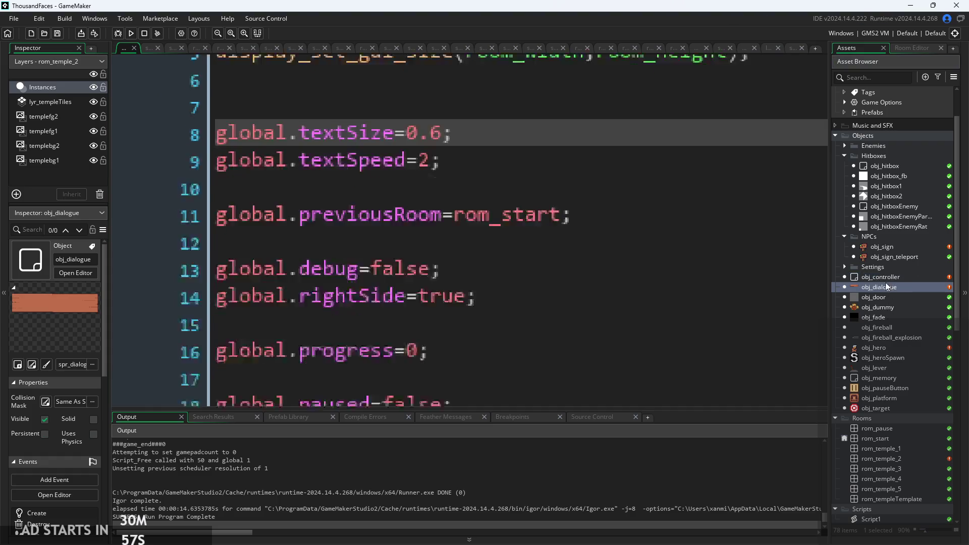
pyautogui.scroll(3, 517, 167)
pyautogui.doubleClick(518, 167)
pyautogui.write('6')
pyautogui.click(132, 35)
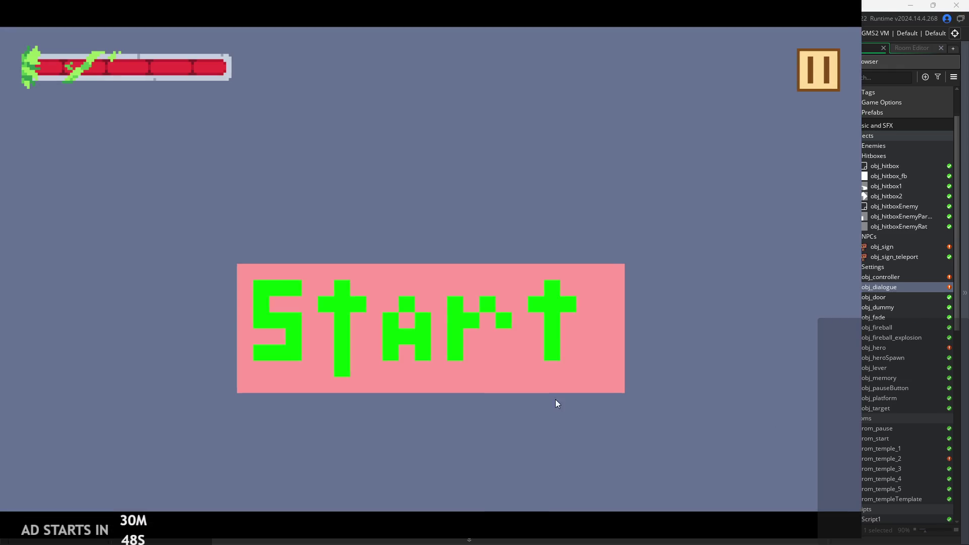
pyautogui.click(419, 304)
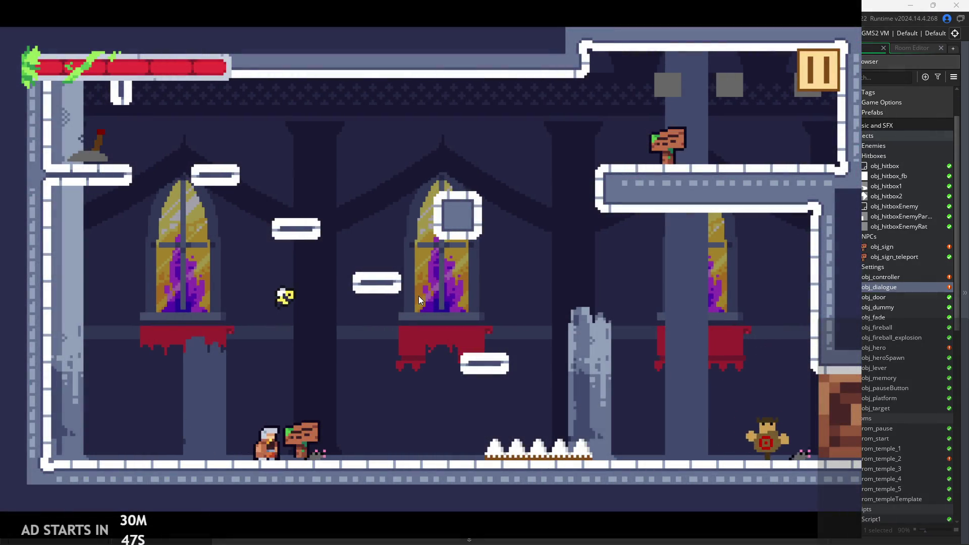
# Step: Read the sign's dialogue, then drag Text Size to its minimum of 0 in the pause menu
pyautogui.press('Right')
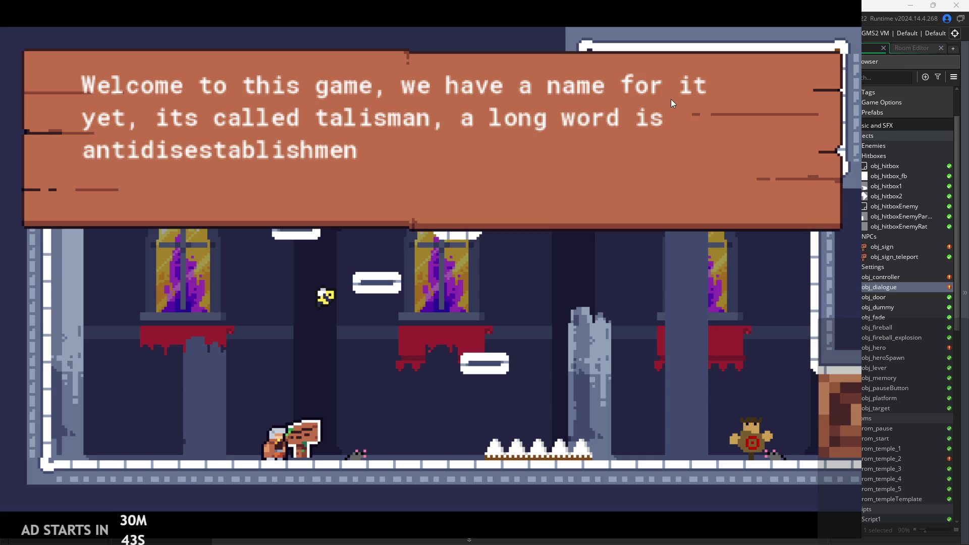
pyautogui.press('space')
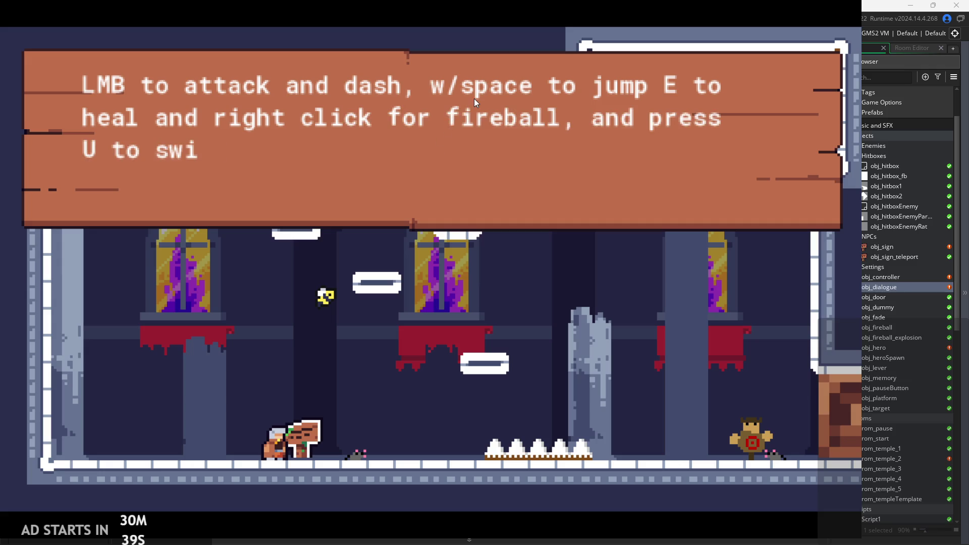
pyautogui.press('space')
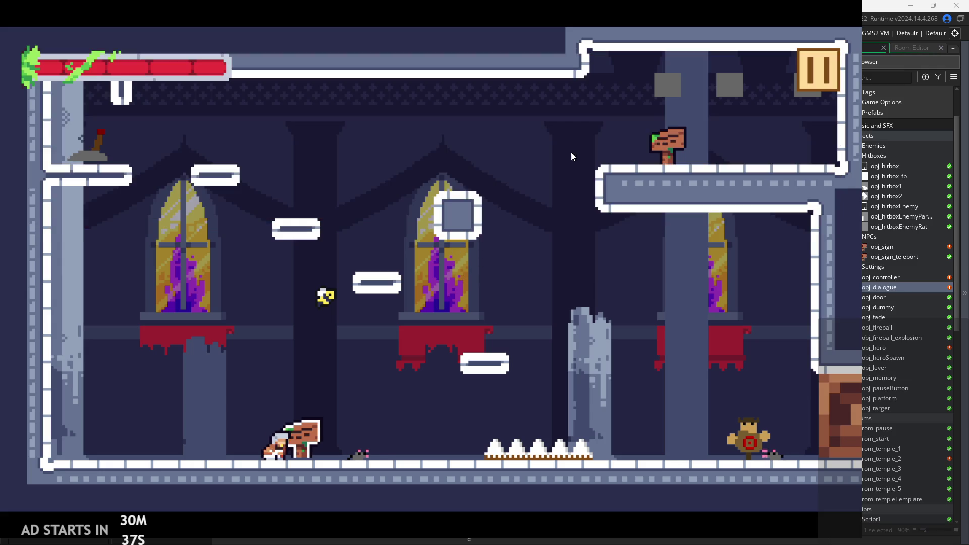
pyautogui.press('Escape')
pyautogui.moveTo(255, 357); pyautogui.dragTo(69, 361)
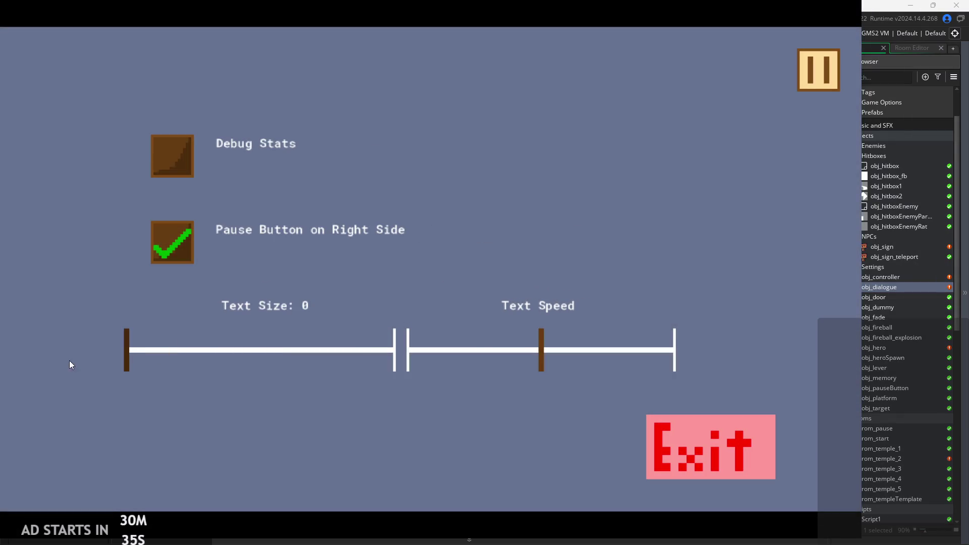
pyautogui.click(828, 87)
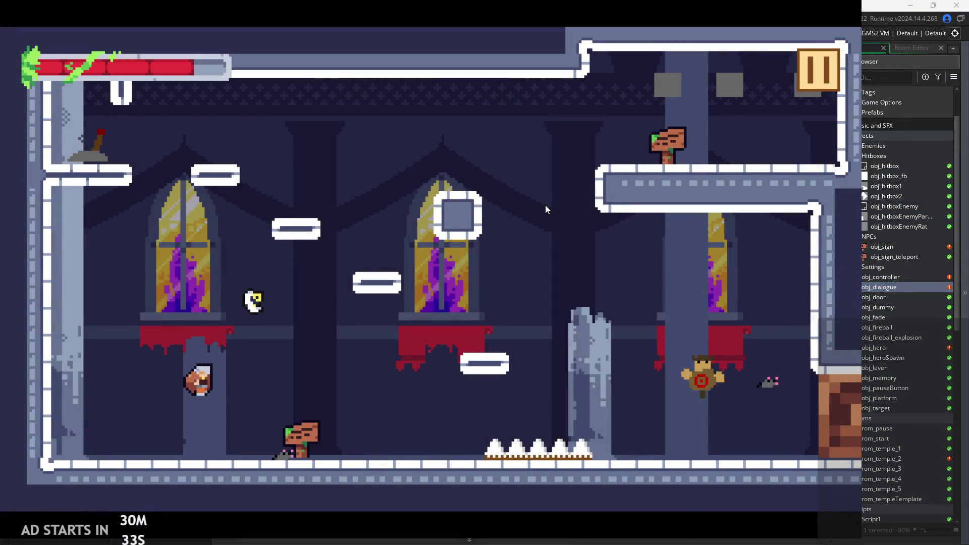
# Step: Reread the sign at the smallest text size, then raise Text Size to 100
pyautogui.press('Right')
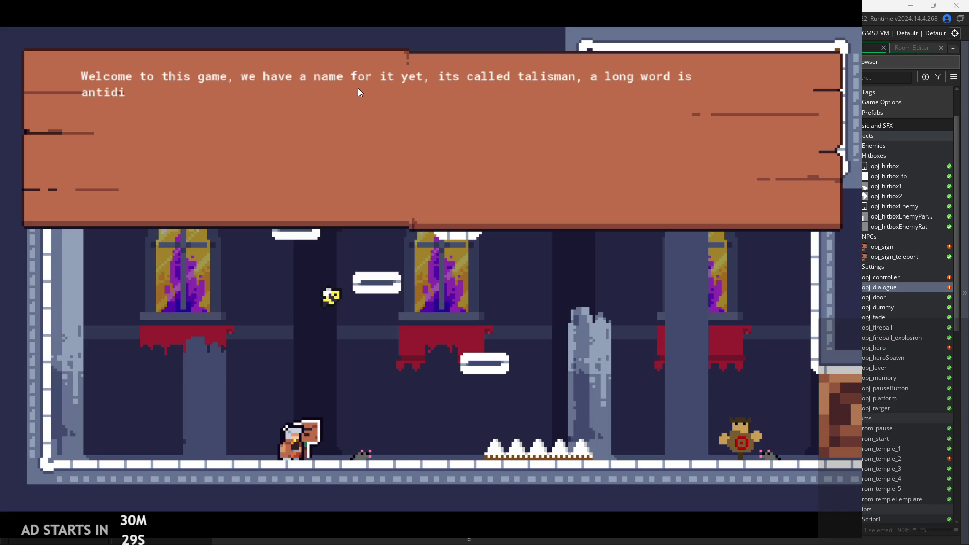
pyautogui.click(384, 125)
pyautogui.click(736, 119)
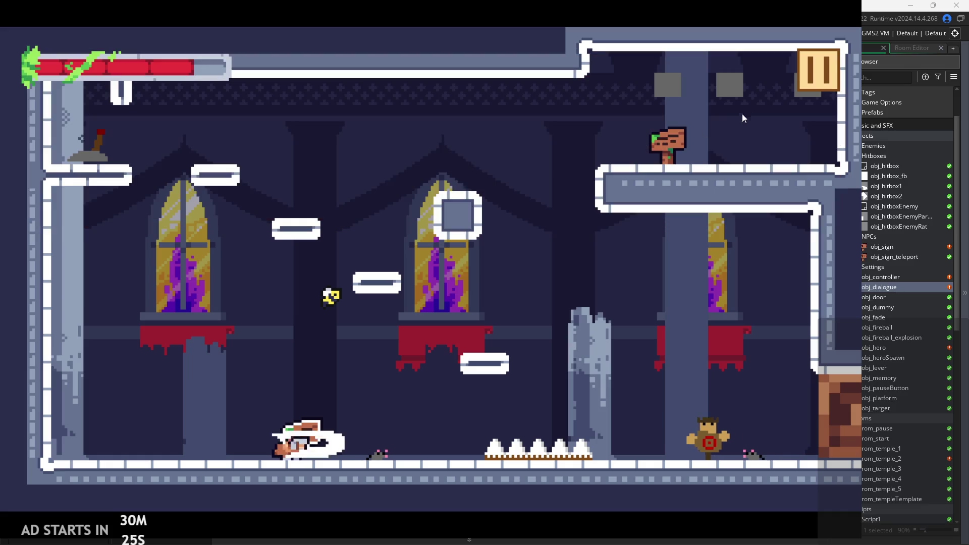
pyautogui.click(816, 65)
pyautogui.moveTo(135, 356)
pyautogui.mouseDown()
pyautogui.moveTo(267, 350)
pyautogui.moveTo(403, 328)
pyautogui.mouseUp()
pyautogui.click(816, 82)
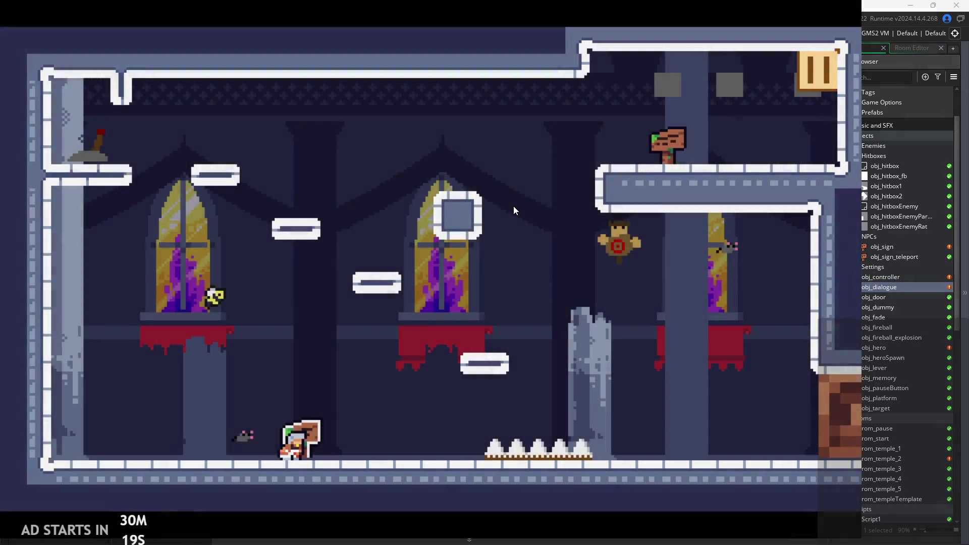
# Step: Read the sign's dialogue at Text Size 100, then exit the game to the editor
pyautogui.press('Left')
pyautogui.press('Right')
pyautogui.press('Up')
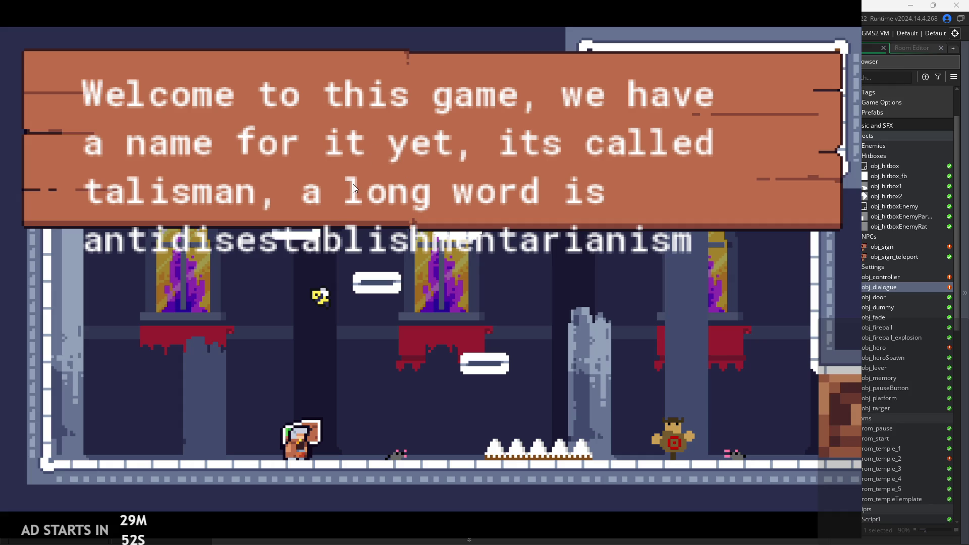
pyautogui.click(353, 161)
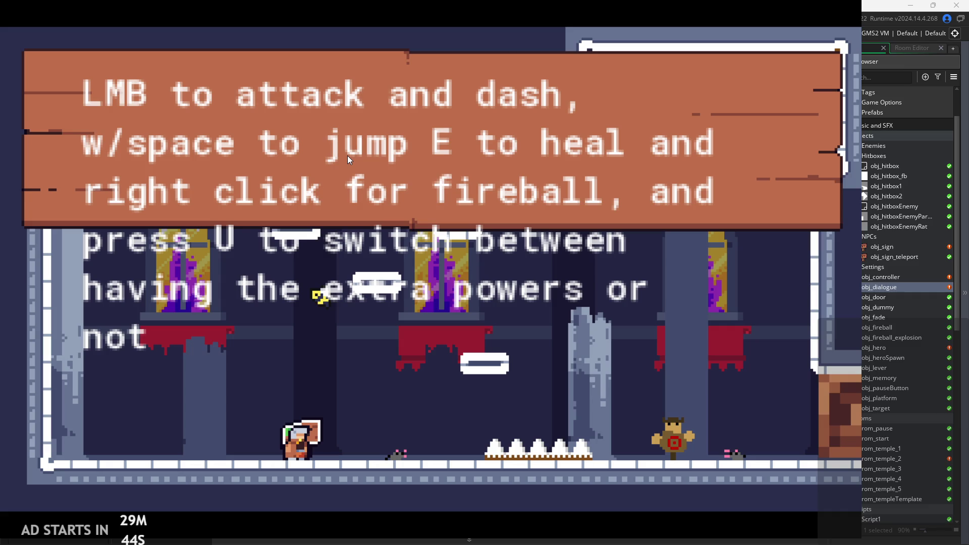
pyautogui.click(410, 170)
pyautogui.click(825, 67)
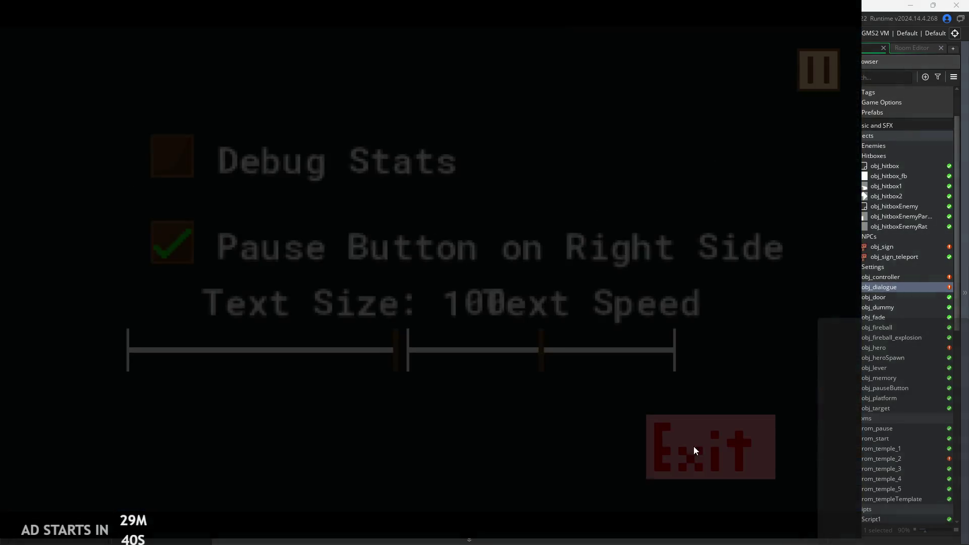
pyautogui.click(699, 444)
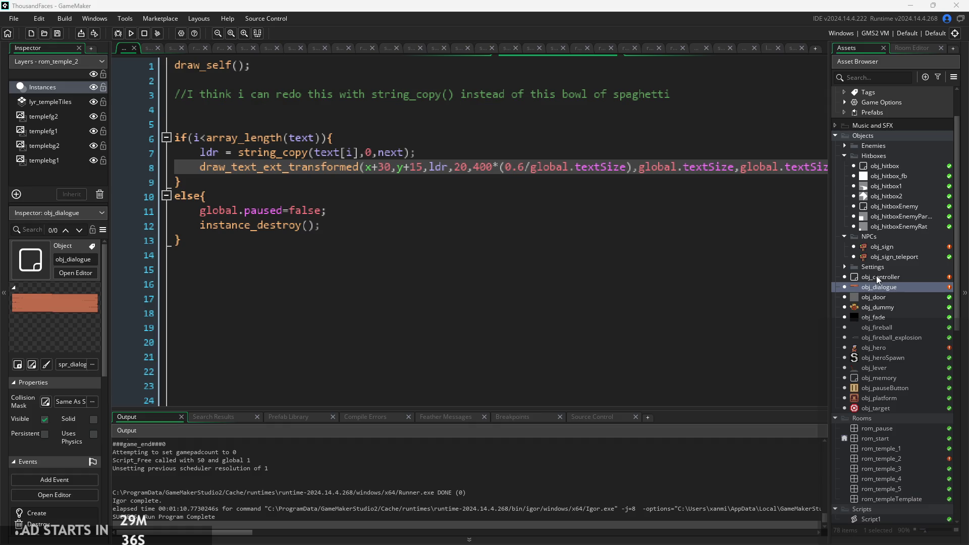
# Step: Look over obj_dialogue's Alarm 0 and Create events, then open obj_slider_textSize from Settings
pyautogui.click(347, 197)
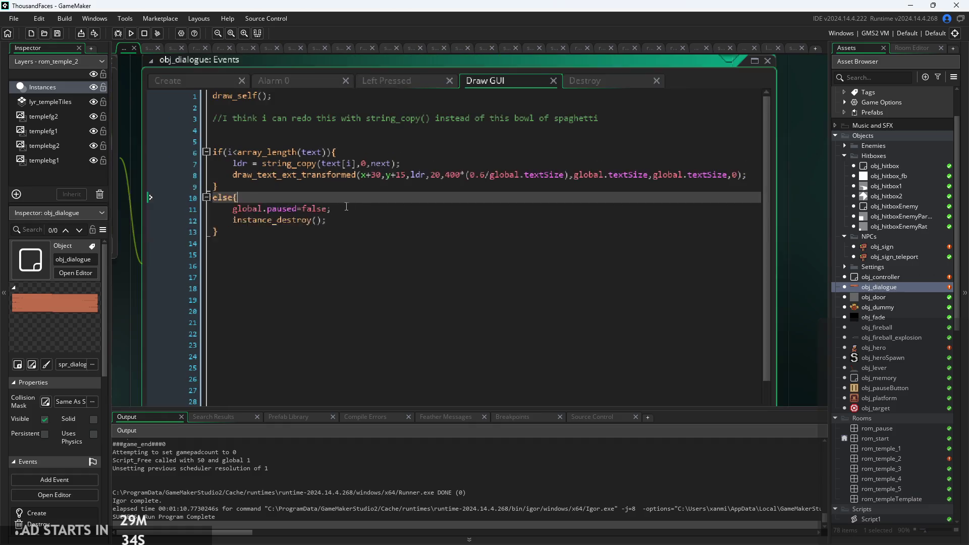
pyautogui.click(291, 78)
pyautogui.click(204, 83)
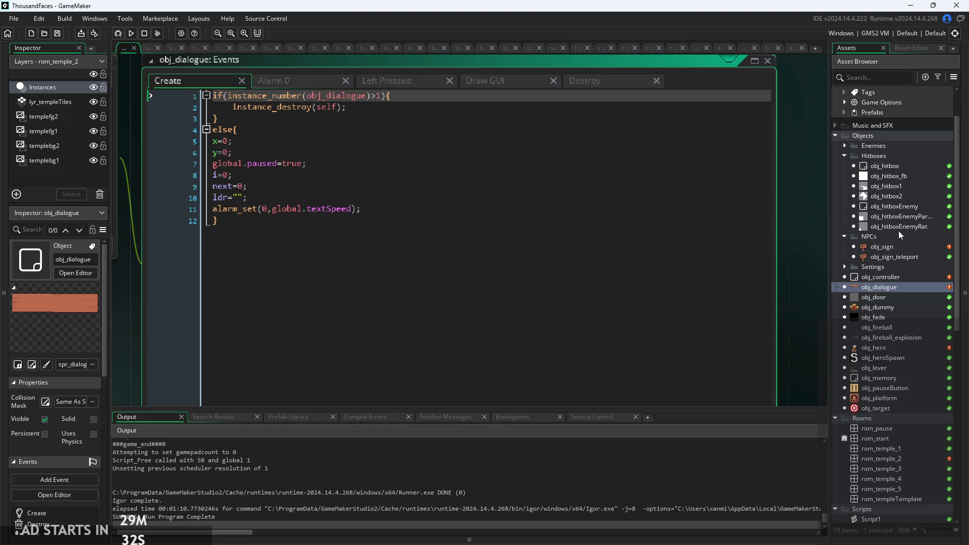
pyautogui.click(843, 266)
pyautogui.doubleClick(900, 327)
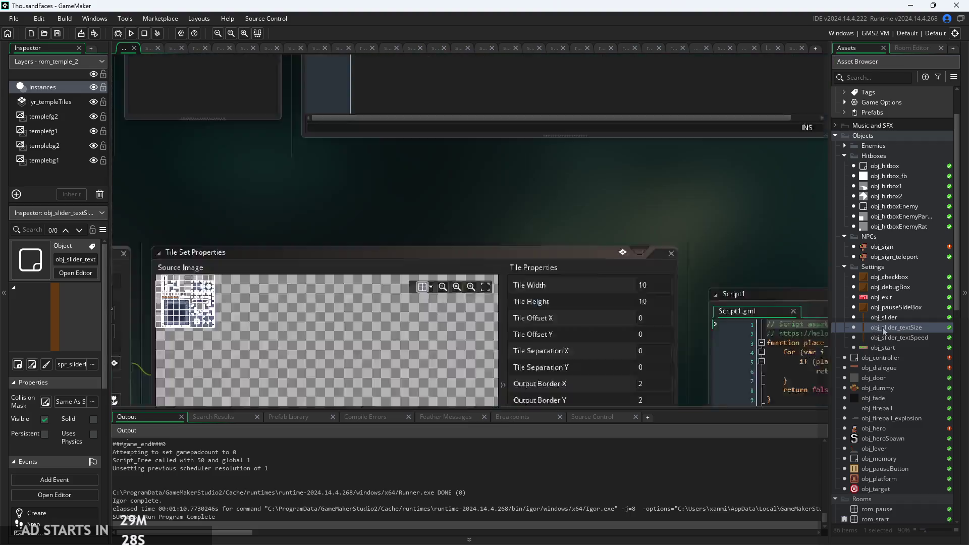
# Step: Rewrite line 3 as global.textSize=0.6*(1+percent/50)*0.5, dropping *0.8 and changing 0.75 to 0.6
pyautogui.scroll(2, 501, 159)
pyautogui.click(348, 110)
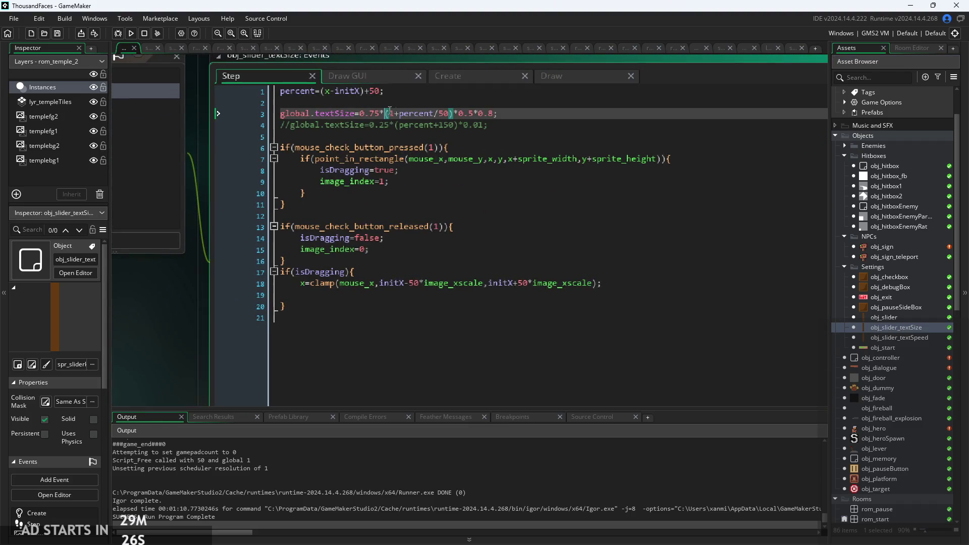
pyautogui.scroll(1, 449, 117)
pyautogui.click(370, 113)
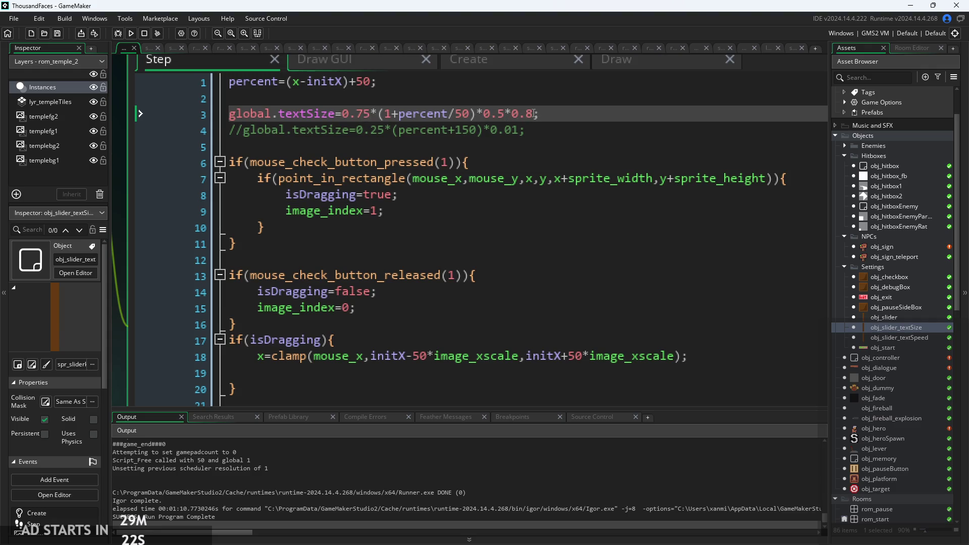
pyautogui.moveTo(533, 114); pyautogui.dragTo(511, 122)
pyautogui.press('BackSpace')
pyautogui.moveTo(371, 115); pyautogui.dragTo(358, 121)
pyautogui.write('6')
pyautogui.press('End')
pyautogui.write(';')
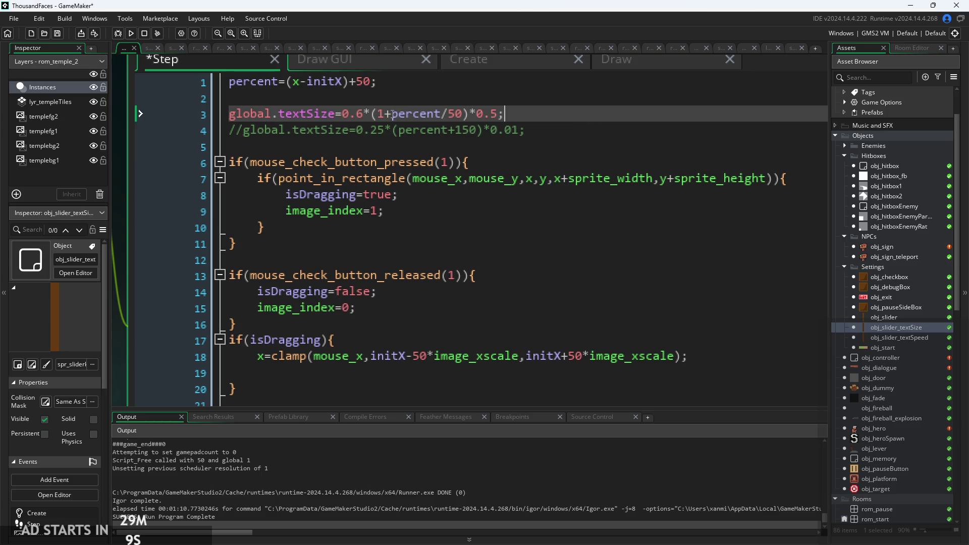
pyautogui.scroll(2, 407, 123)
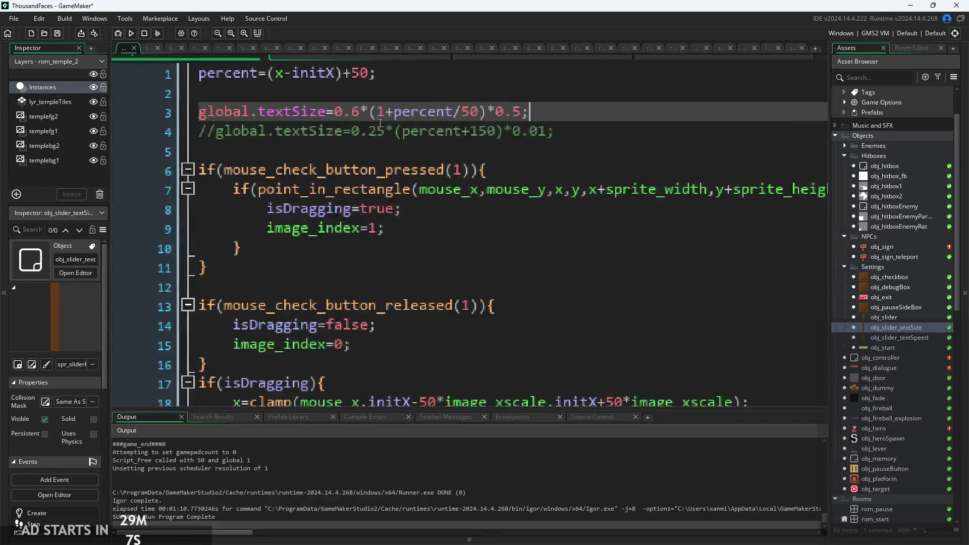
pyautogui.scroll(3, 504, 124)
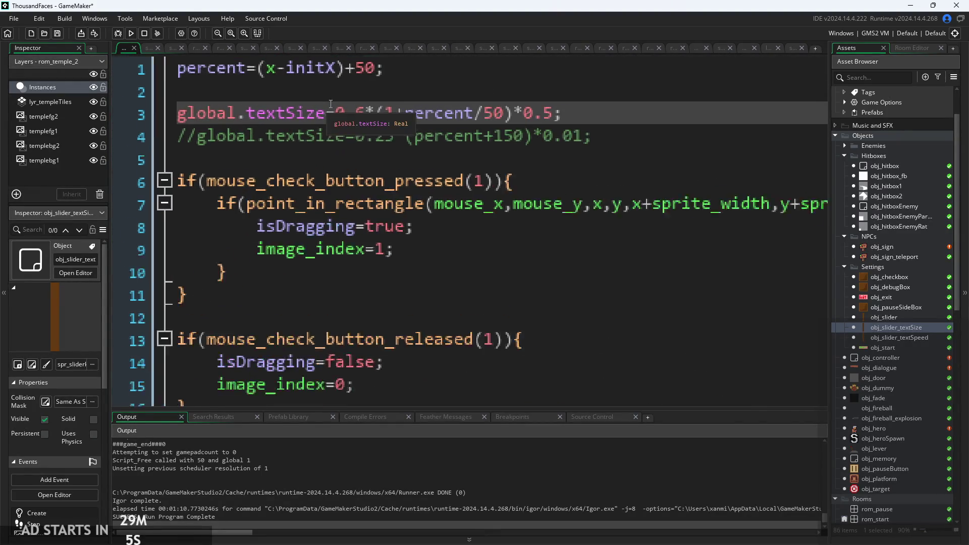
pyautogui.scroll(-1, 545, 128)
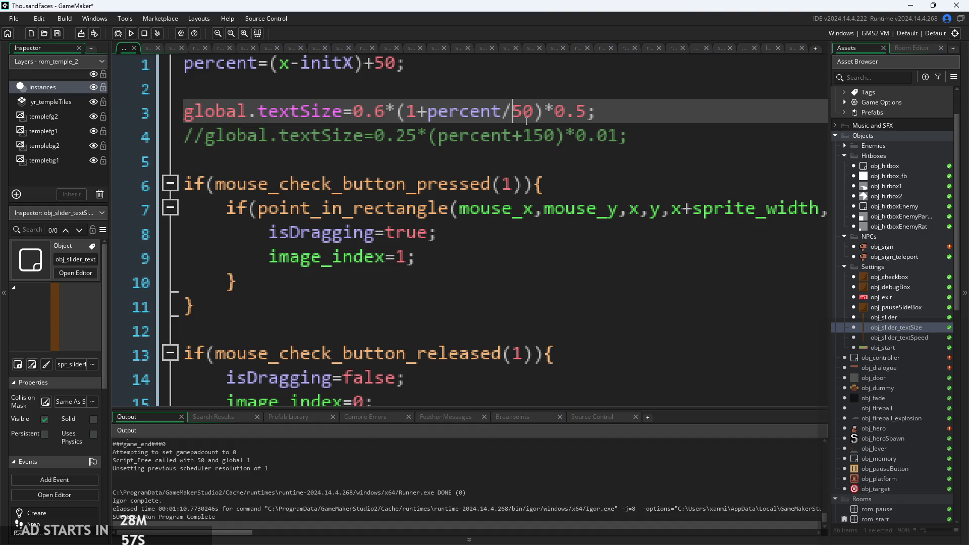
# Step: Wrap the 0.6 factor on line 3 in parentheses as (0.6)
pyautogui.click(417, 112)
pyautogui.hotkey('ctrl', '-')
pyautogui.press('Left')
pyautogui.press('Left')
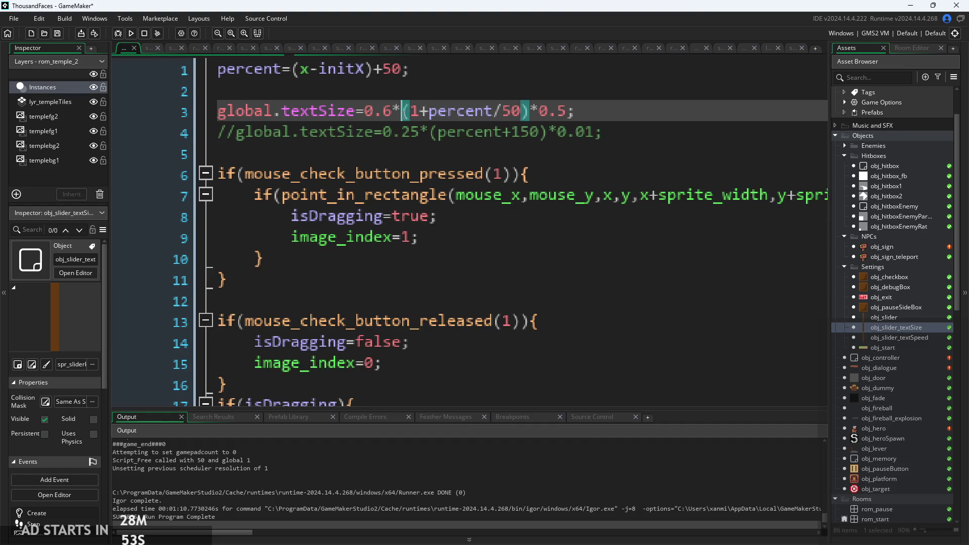
pyautogui.press('Left')
pyautogui.press('Left')
pyautogui.press('Right')
pyautogui.press('Left')
pyautogui.write(')')
pyautogui.press('Left')
pyautogui.press('Left')
pyautogui.press('Left')
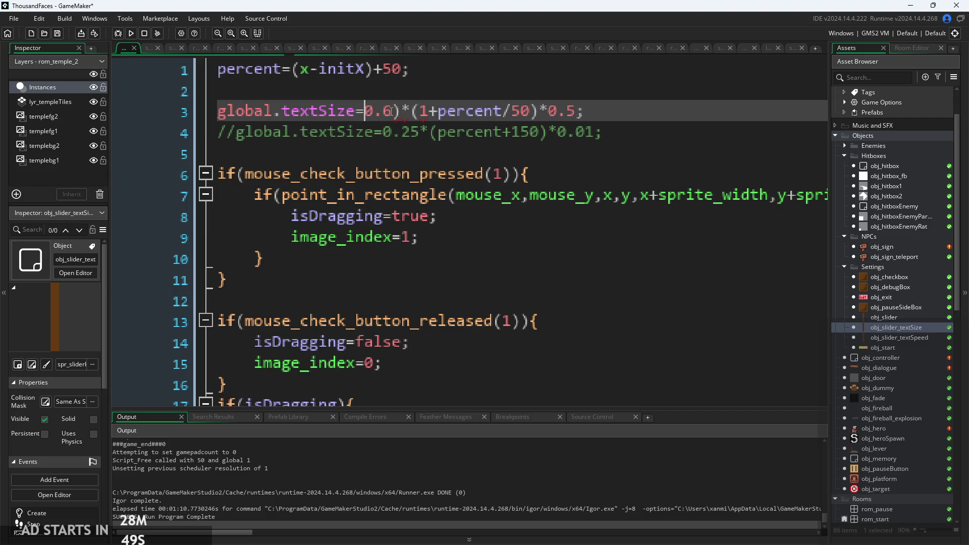
pyautogui.write('(')
# Step: Change percent/50 to percent/75 in the textSize formula and run the game
pyautogui.click(418, 110)
pyautogui.moveTo(420, 110); pyautogui.dragTo(589, 111)
pyautogui.click(589, 111)
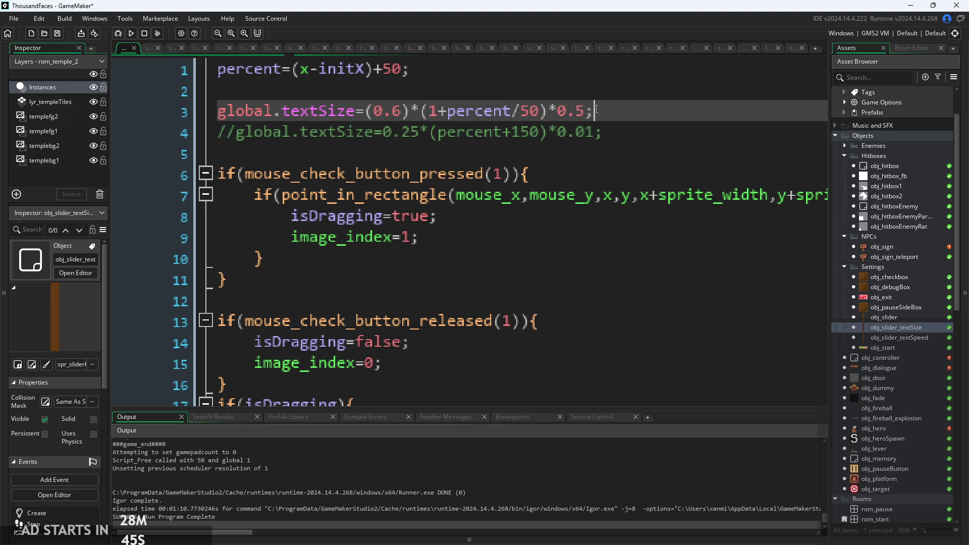
pyautogui.click(439, 113)
pyautogui.click(438, 111)
pyautogui.moveTo(530, 111)
pyautogui.mouseDown()
pyautogui.moveTo(511, 112)
pyautogui.moveTo(585, 111)
pyautogui.mouseUp()
pyautogui.click(457, 111)
pyautogui.moveTo(447, 110)
pyautogui.mouseDown()
pyautogui.moveTo(533, 116)
pyautogui.moveTo(514, 118)
pyautogui.mouseUp()
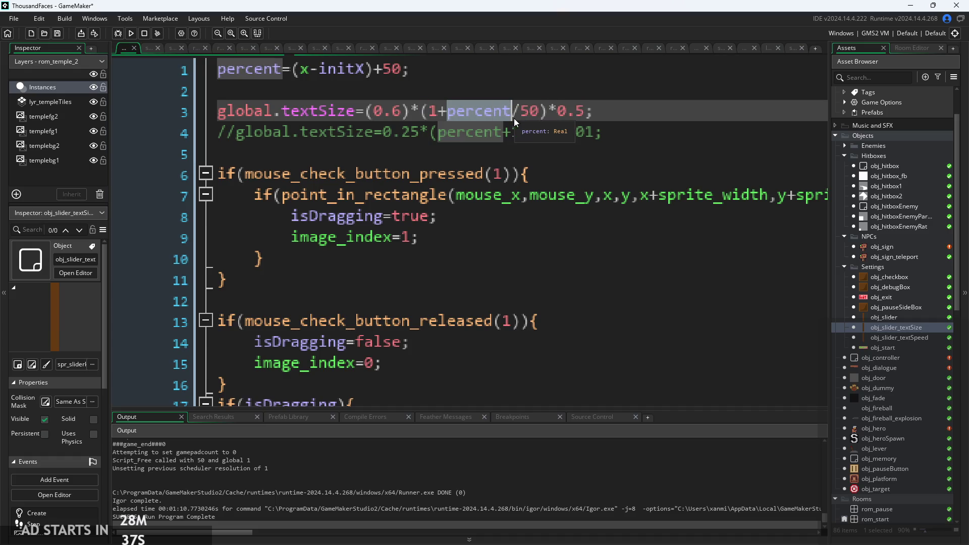
pyautogui.click(549, 111)
pyautogui.moveTo(583, 113); pyautogui.dragTo(587, 116)
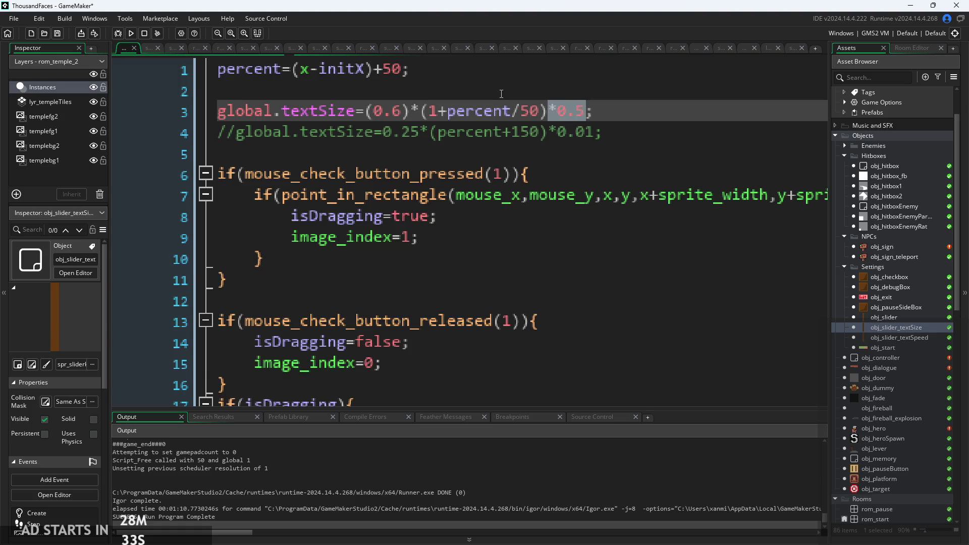
pyautogui.click(520, 112)
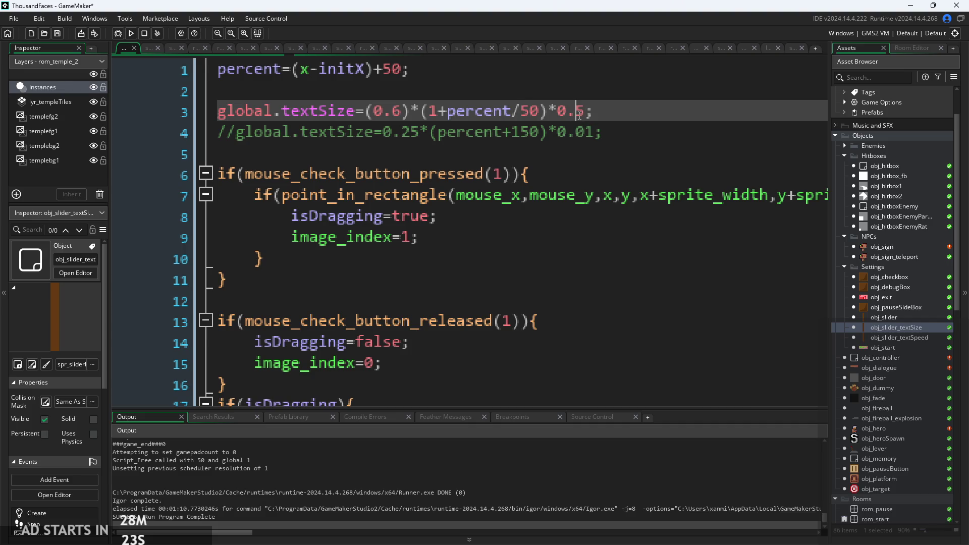
pyautogui.click(587, 112)
pyautogui.click(580, 115)
pyautogui.click(437, 112)
pyautogui.click(530, 111)
pyautogui.press('BackSpace')
pyautogui.press('Delete')
pyautogui.write('75')
pyautogui.click(130, 34)
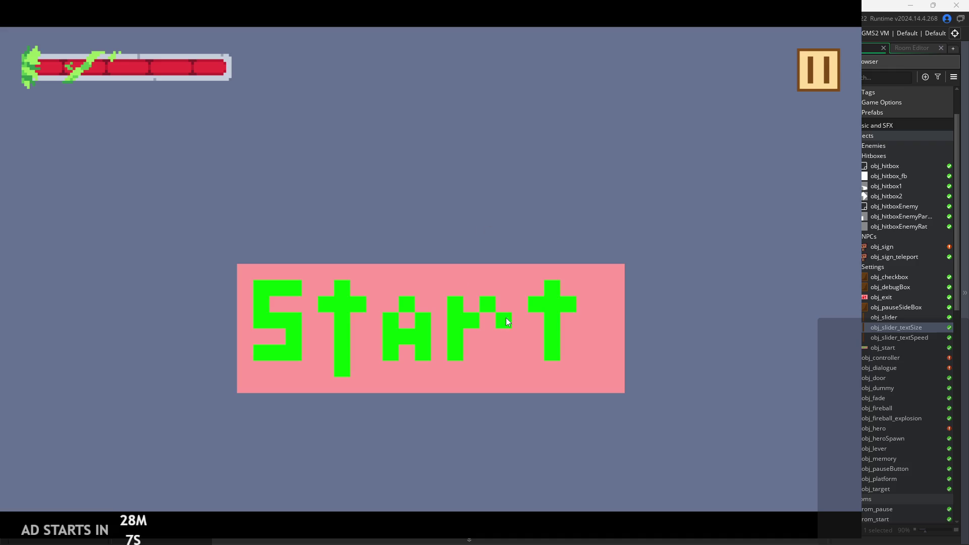
# Step: Start the game and set Text Size to 100 in the pause settings
pyautogui.click(503, 321)
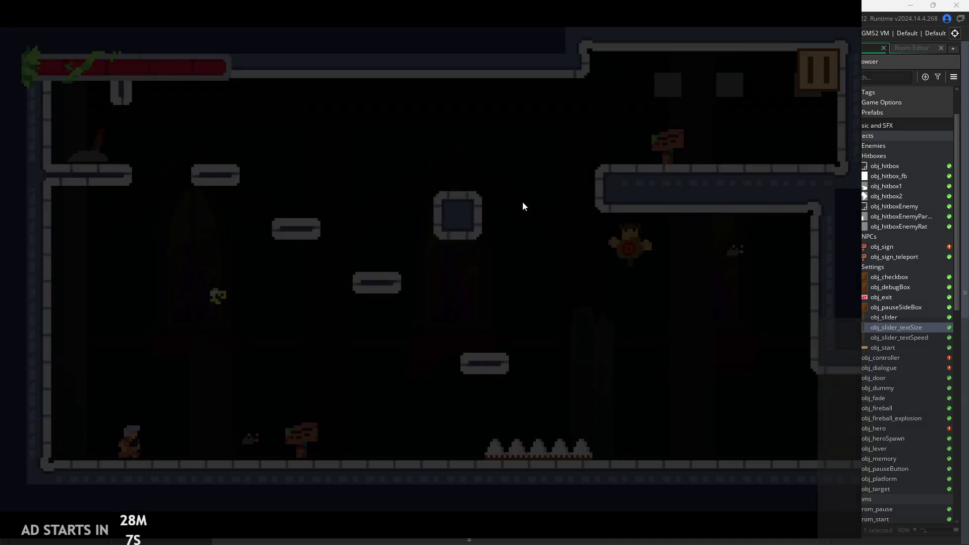
pyautogui.click(805, 73)
pyautogui.click(262, 355)
pyautogui.moveTo(262, 355); pyautogui.dragTo(471, 346)
pyautogui.moveTo(401, 346)
pyautogui.mouseDown()
pyautogui.moveTo(151, 383)
pyautogui.moveTo(0, 364)
pyautogui.moveTo(413, 315)
pyautogui.mouseUp()
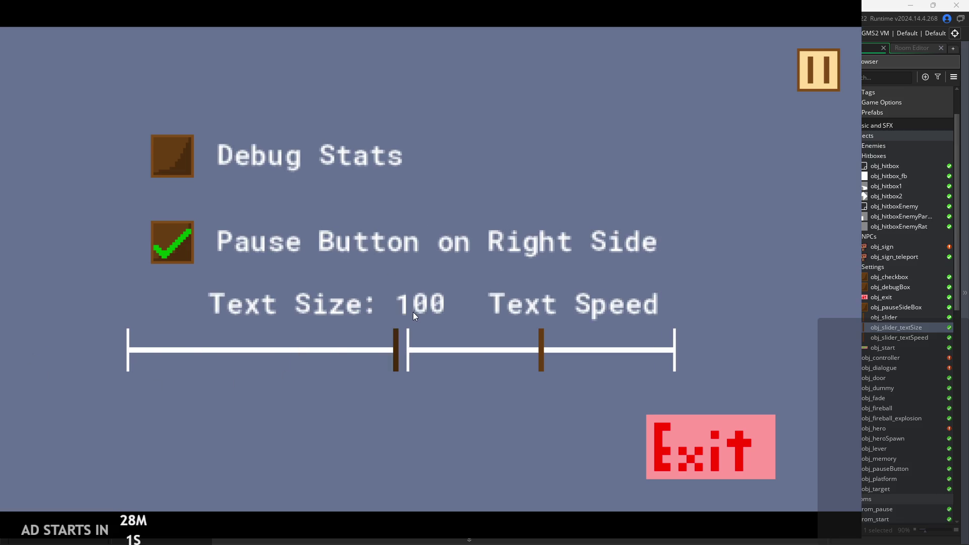
pyautogui.press('Escape')
# Step: Walk to the sign, read both dialogue pages, then quit back to the editor
pyautogui.press('Right')
pyautogui.press('Up')
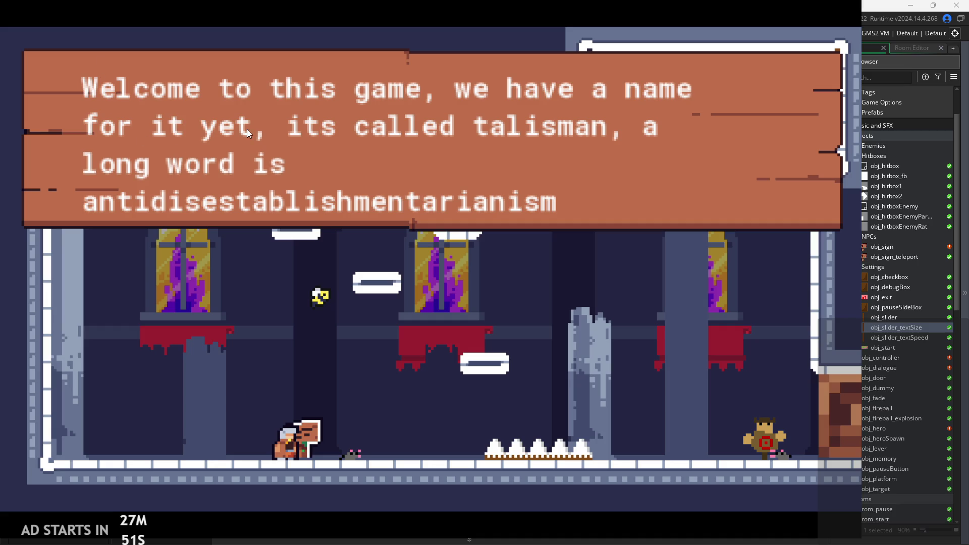
pyautogui.click(266, 119)
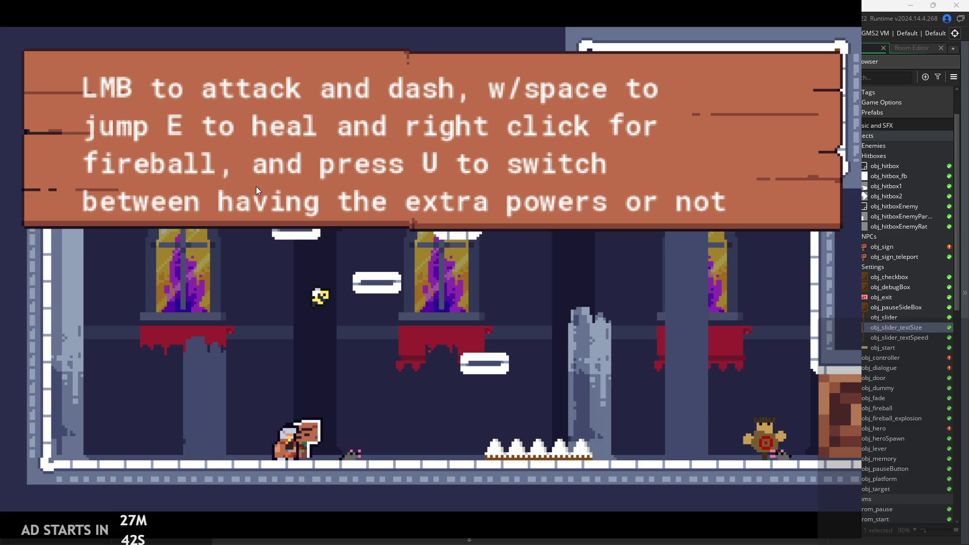
pyautogui.click(326, 164)
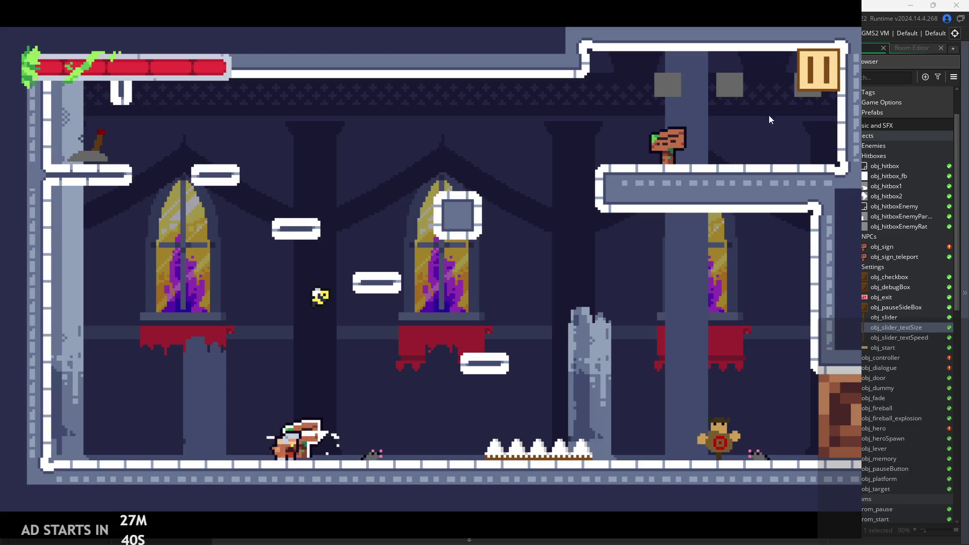
pyautogui.press('Escape')
# Step: Review obj_slider_textSize's Step code from line 8 to 19, repositioning its window
pyautogui.click(670, 424)
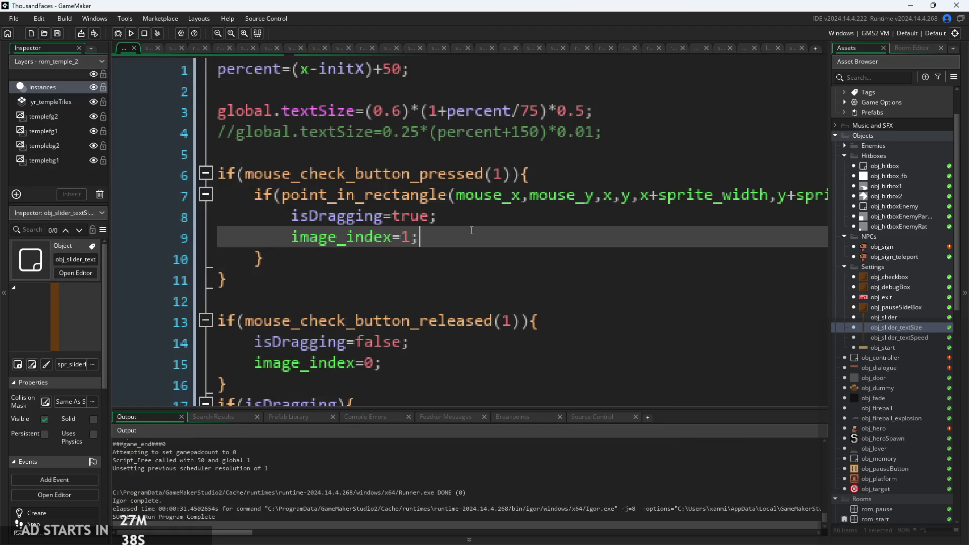
pyautogui.scroll(-3, 573, 344)
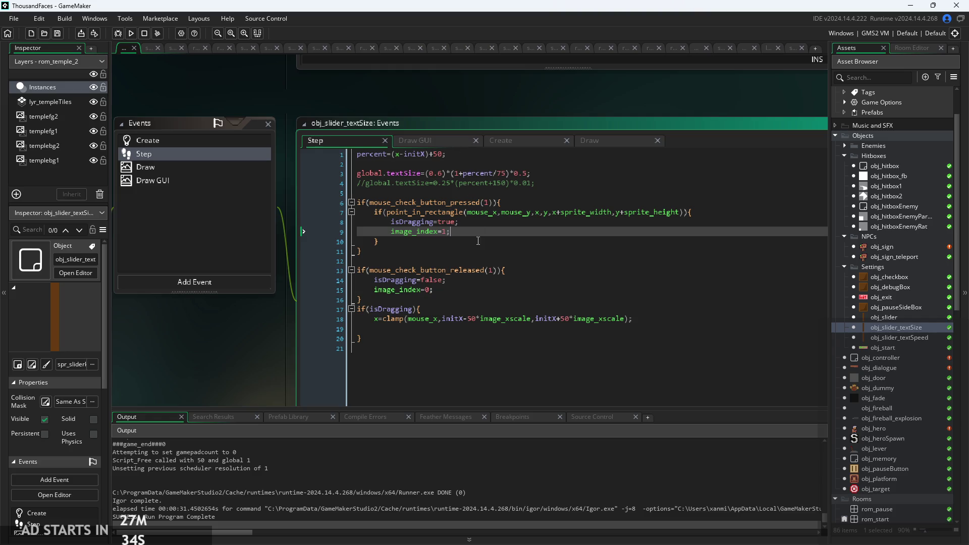
pyautogui.press('Down')
pyautogui.scroll(-2, 398, 283)
pyautogui.hscroll(3, 399, 282)
pyautogui.moveTo(182, 286); pyautogui.dragTo(170, 305)
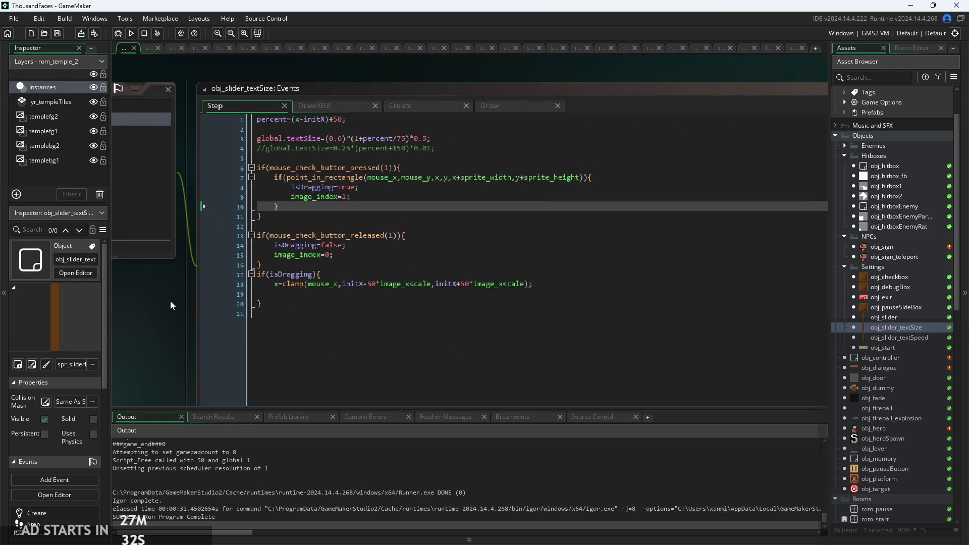
pyautogui.scroll(1, 154, 335)
pyautogui.click(319, 264)
pyautogui.click(343, 286)
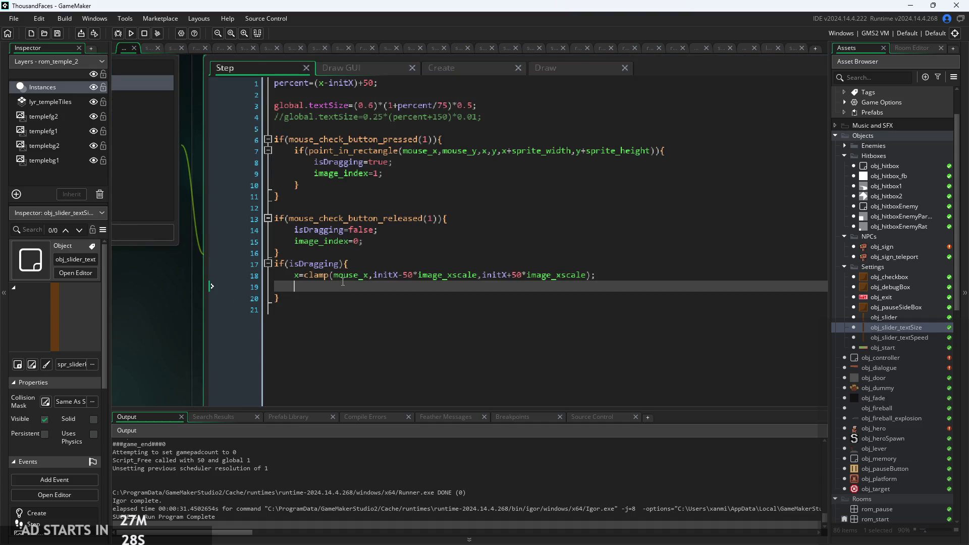
pyautogui.click(379, 162)
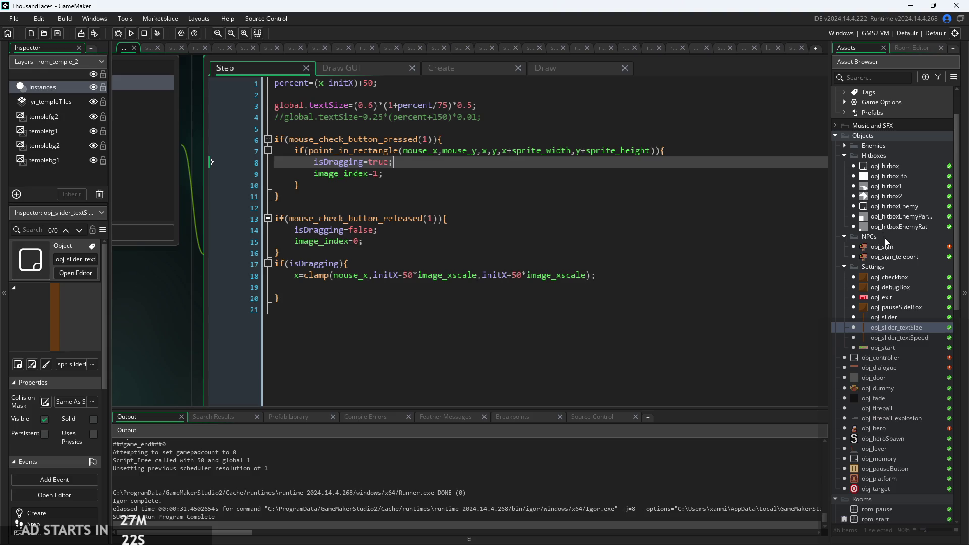
# Step: Open obj_dialogue and bring up its Draw GUI event code
pyautogui.doubleClick(894, 368)
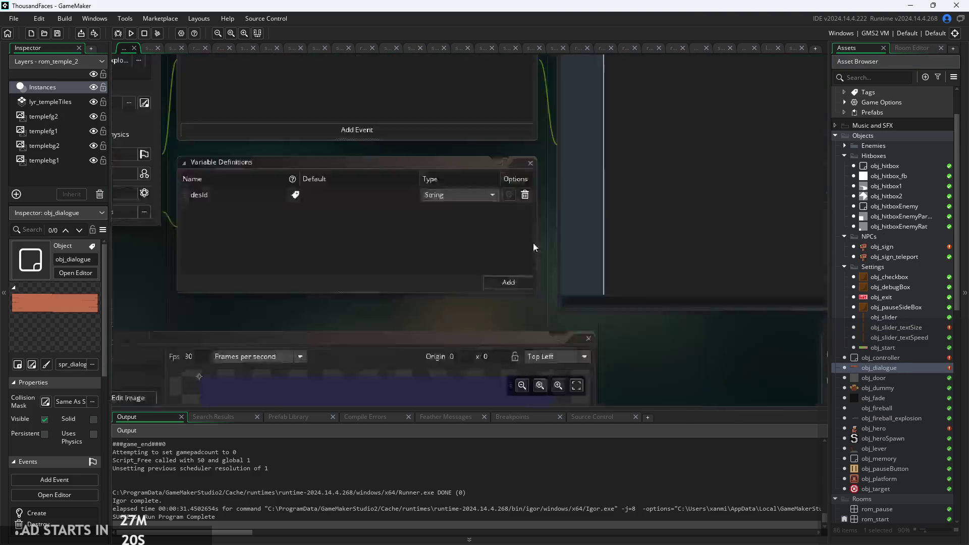
pyautogui.keyDown('ctrl'); pyautogui.scroll(3, 352, 261); pyautogui.keyUp('ctrl')
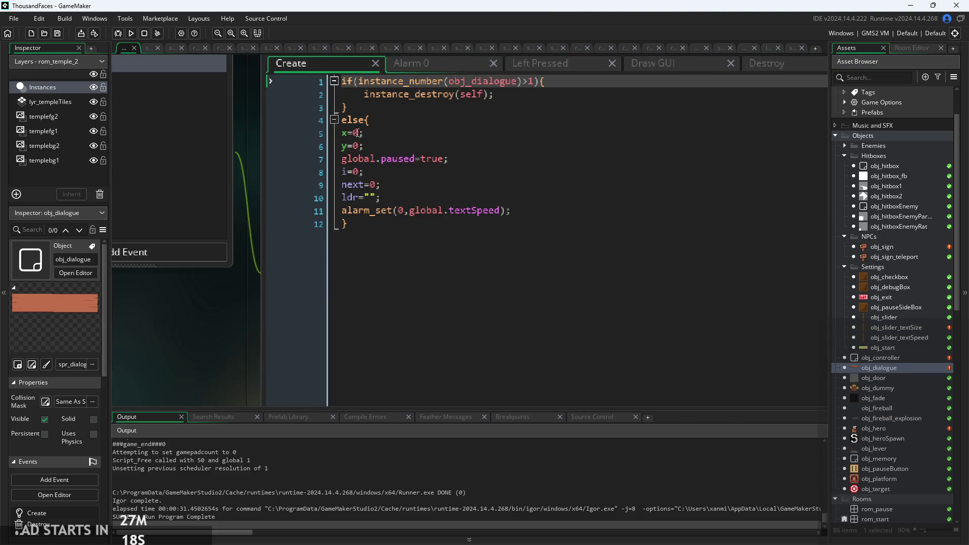
pyautogui.click(420, 64)
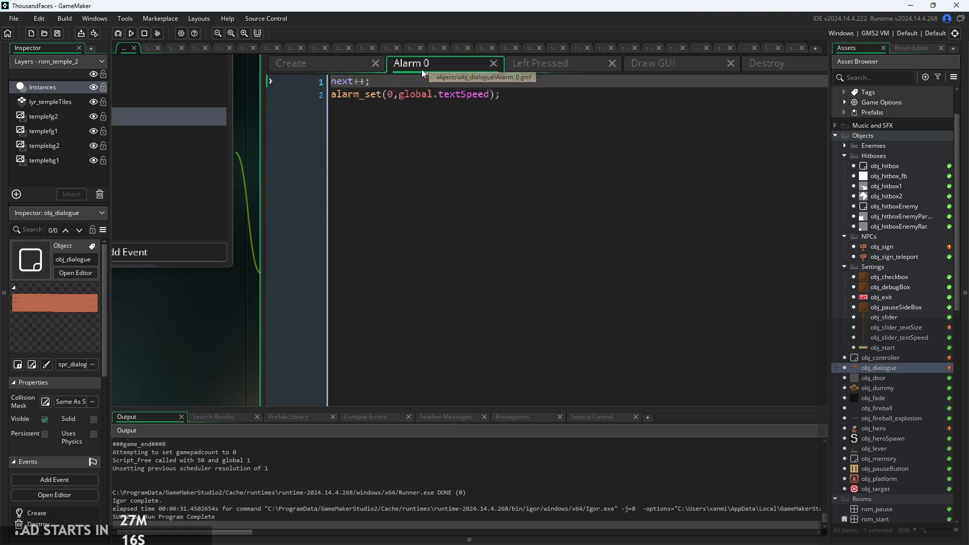
pyautogui.click(582, 64)
pyautogui.click(557, 62)
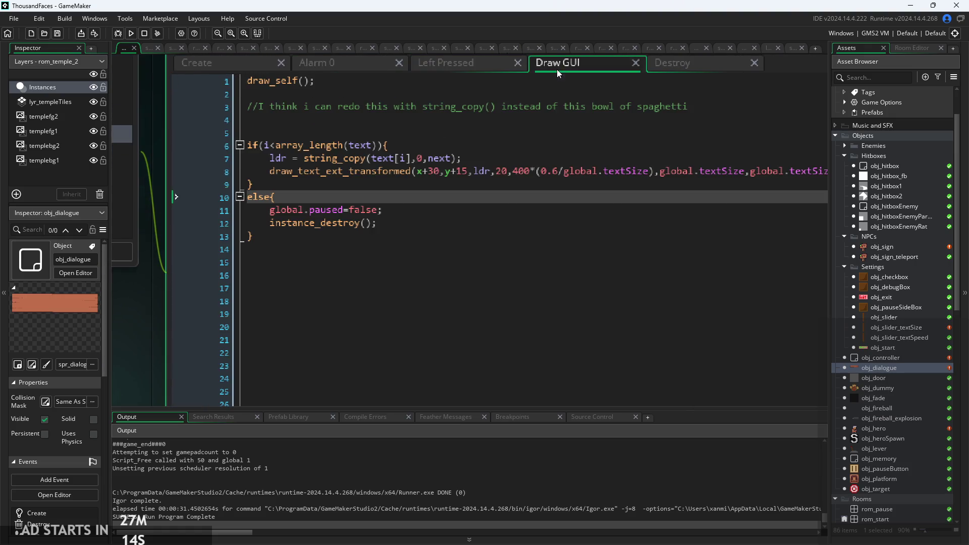
# Step: Change y+15 to y+10 in the draw_text_ext_transformed call and run the game
pyautogui.click(445, 171)
pyautogui.keyDown('ctrl'); pyautogui.scroll(2, 445, 171); pyautogui.keyUp('ctrl')
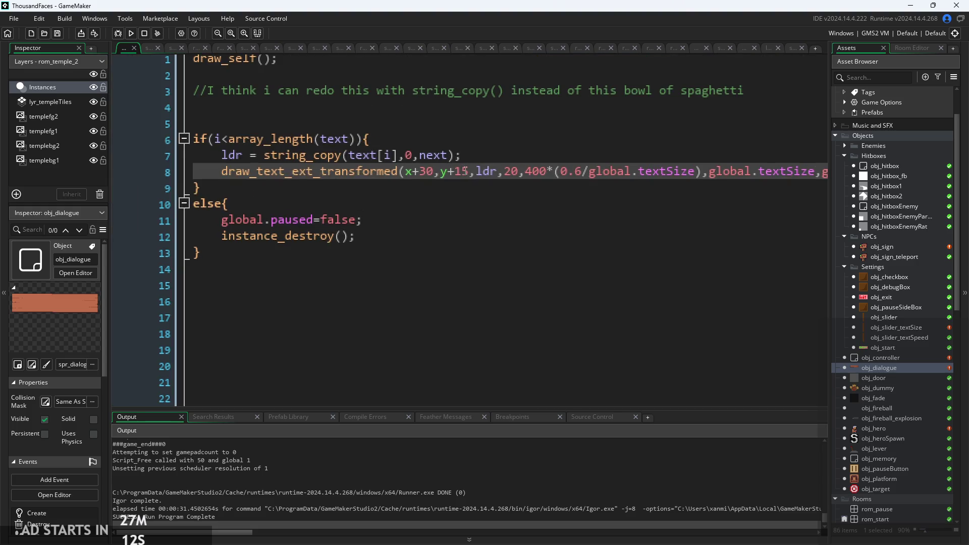
pyautogui.click(464, 170)
pyautogui.press('Right')
pyautogui.press('Right')
pyautogui.press('BackSpace')
pyautogui.write('0')
pyautogui.click(132, 34)
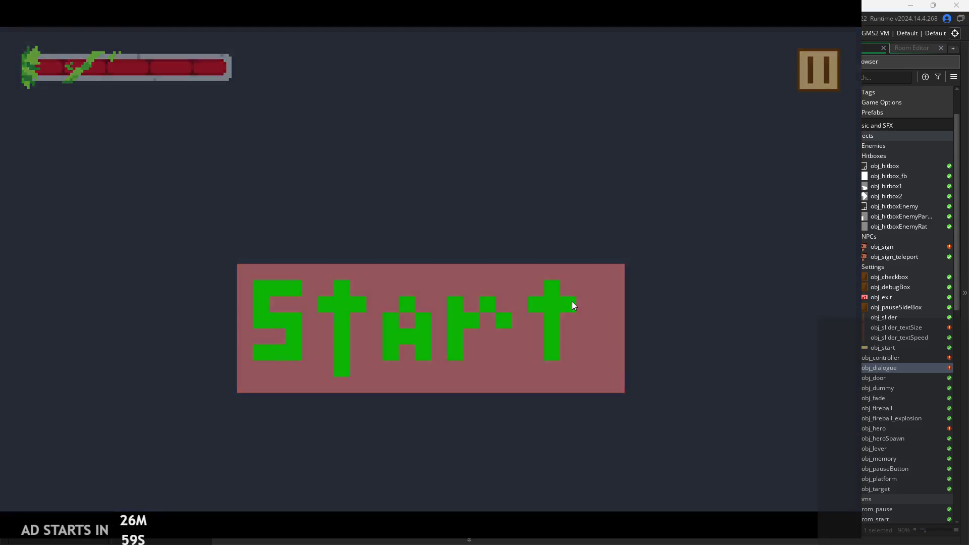
pyautogui.click(572, 305)
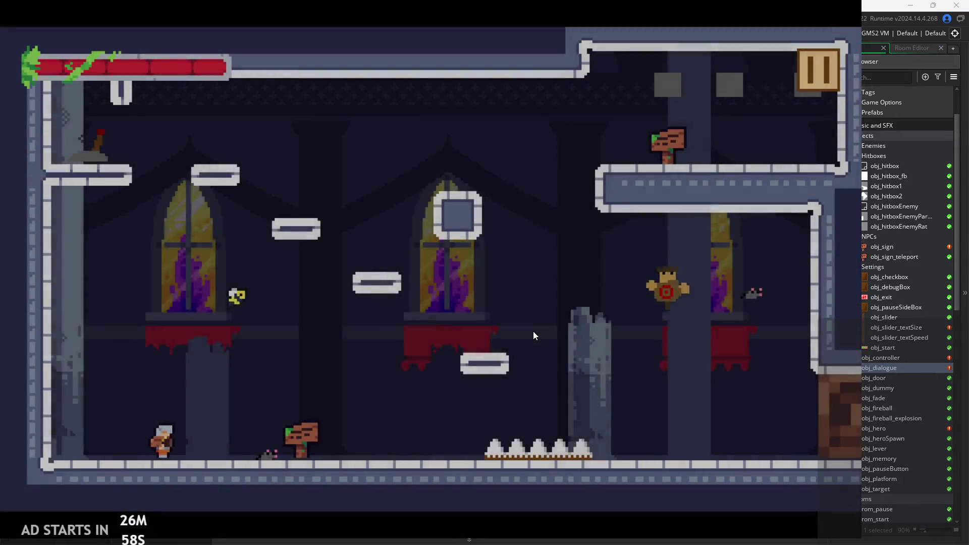
pyautogui.press('Right')
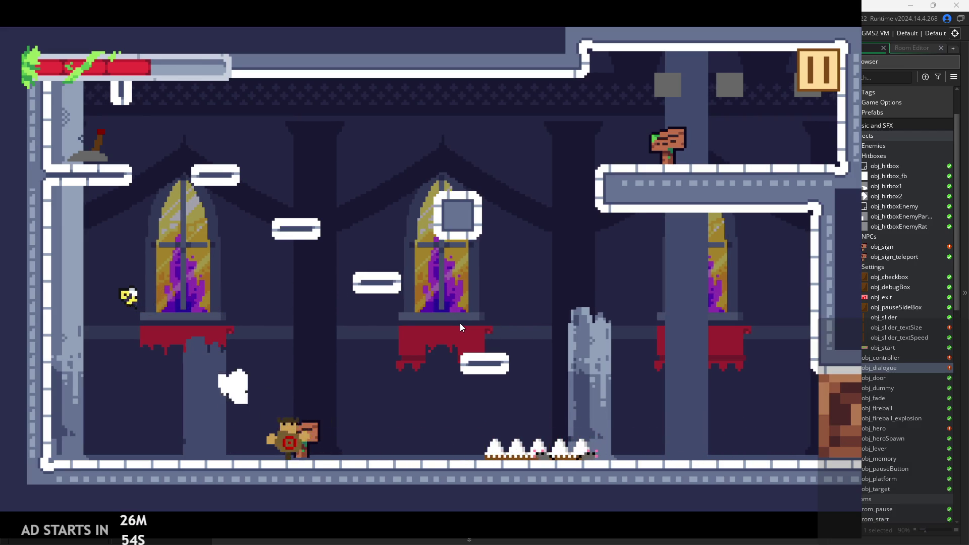
pyautogui.press('Up')
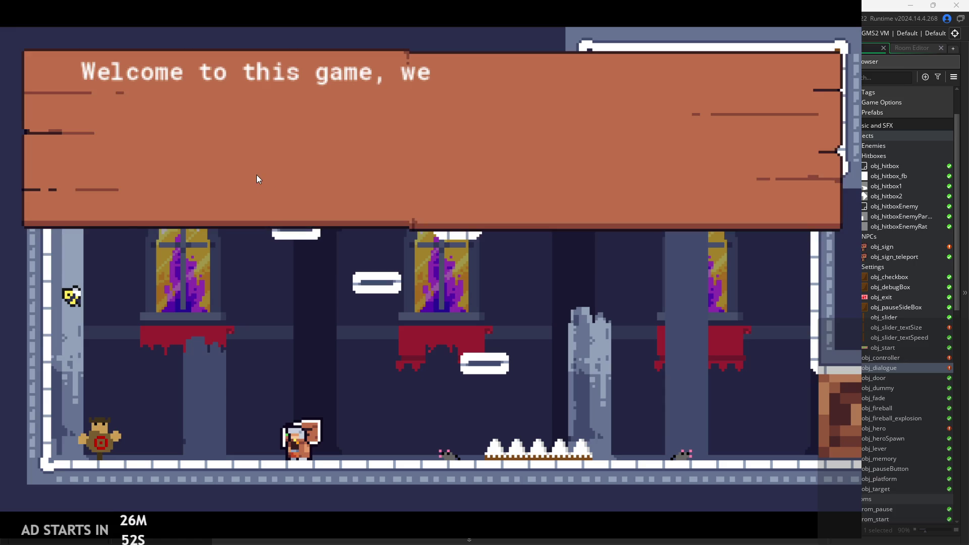
pyautogui.press('Up')
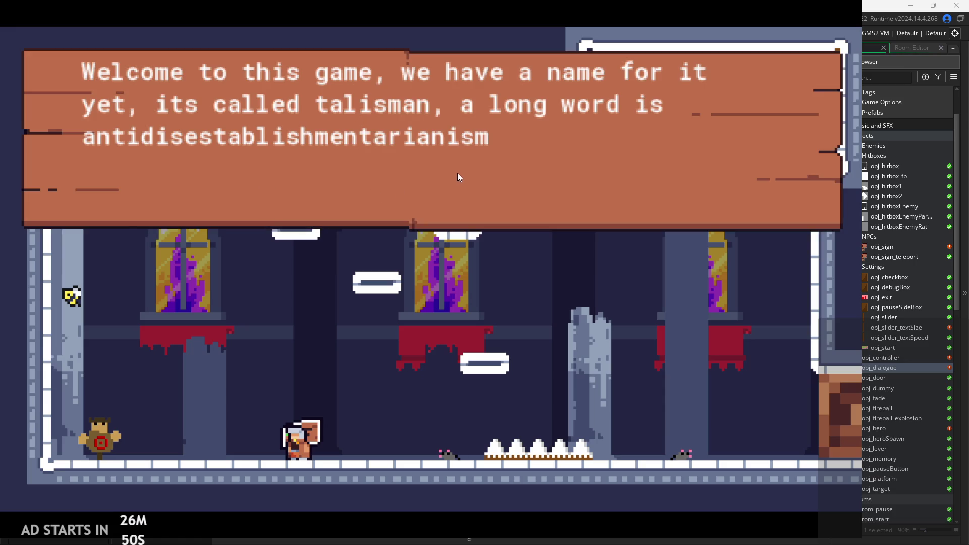
pyautogui.press('Up')
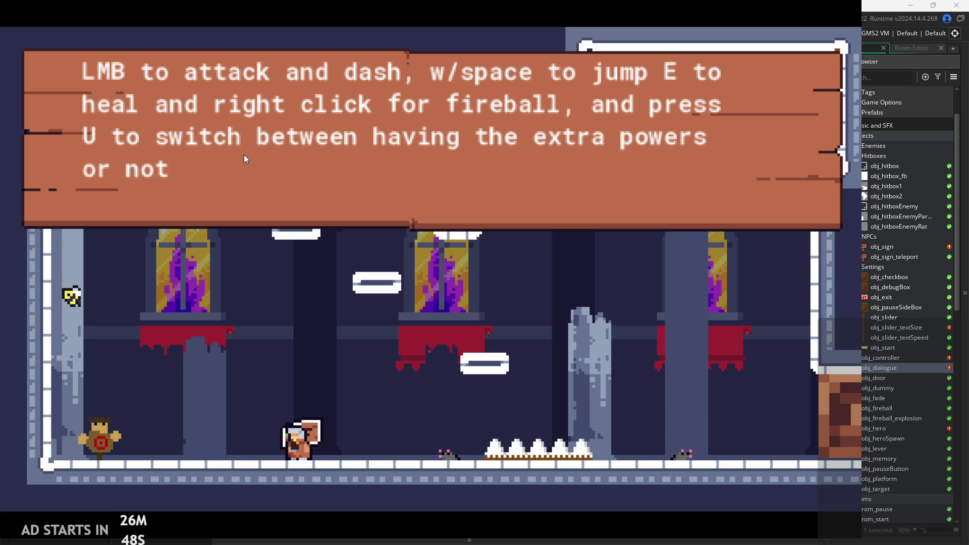
pyautogui.press('Up')
pyautogui.press('Escape')
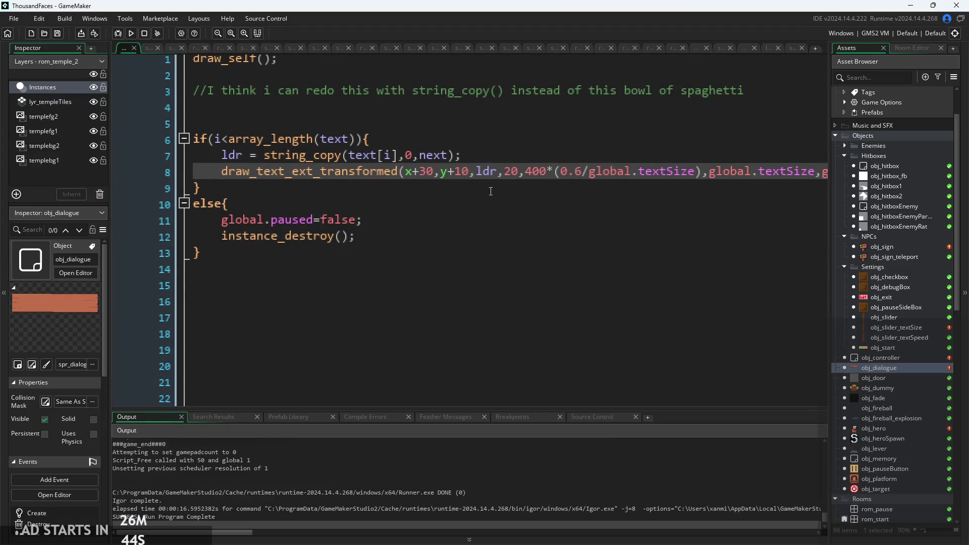
# Step: Change y+10 to y+12, then rebuild, run and start the game
pyautogui.press('BackSpace')
pyautogui.write('2')
pyautogui.click(131, 33)
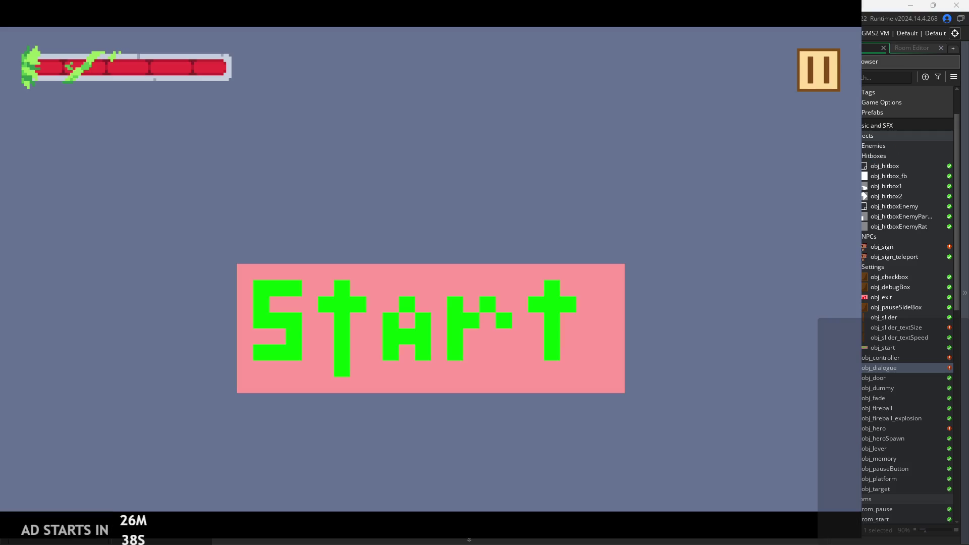
pyautogui.click(390, 298)
# Step: Walk the hero to the sign, read its welcome and controls pages, then close the dialogue
pyautogui.press('Right')
pyautogui.press('Up')
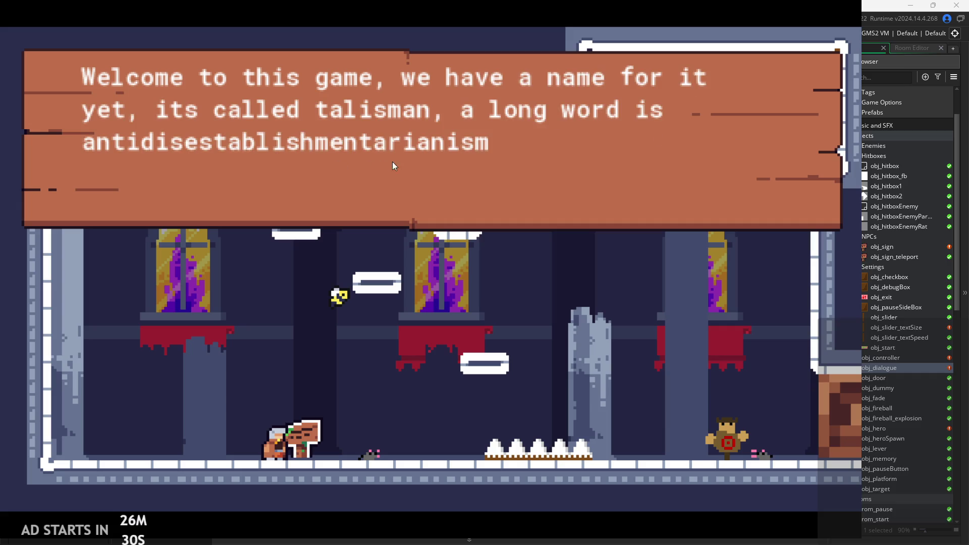
pyautogui.press('e')
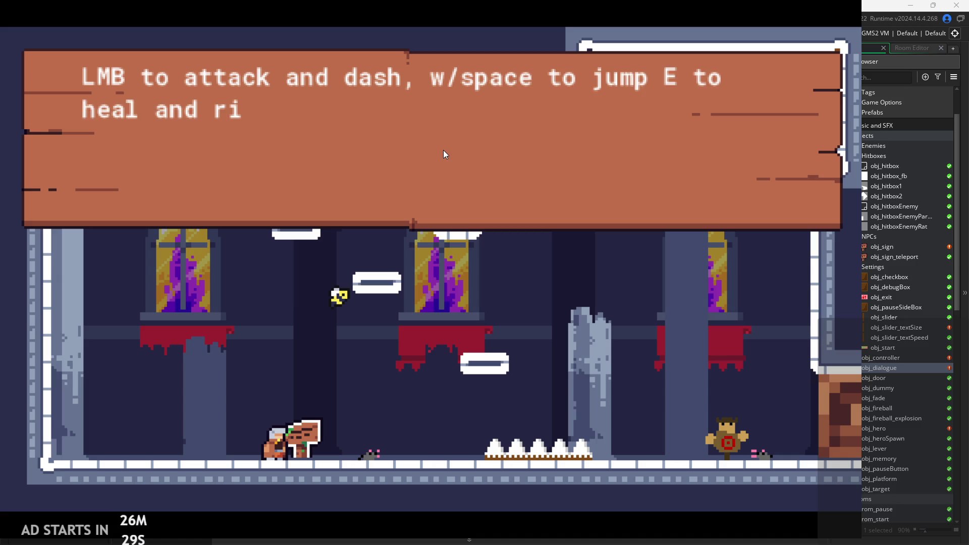
pyautogui.press('e')
# Step: Raise Text Size to 100 in the pause settings screen and resume play
pyautogui.press('Escape')
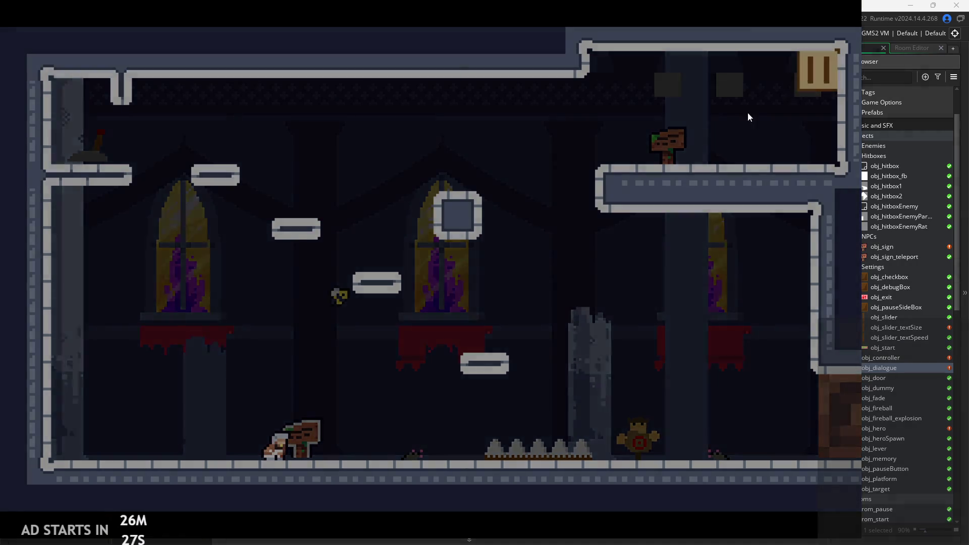
pyautogui.moveTo(284, 357); pyautogui.dragTo(501, 331)
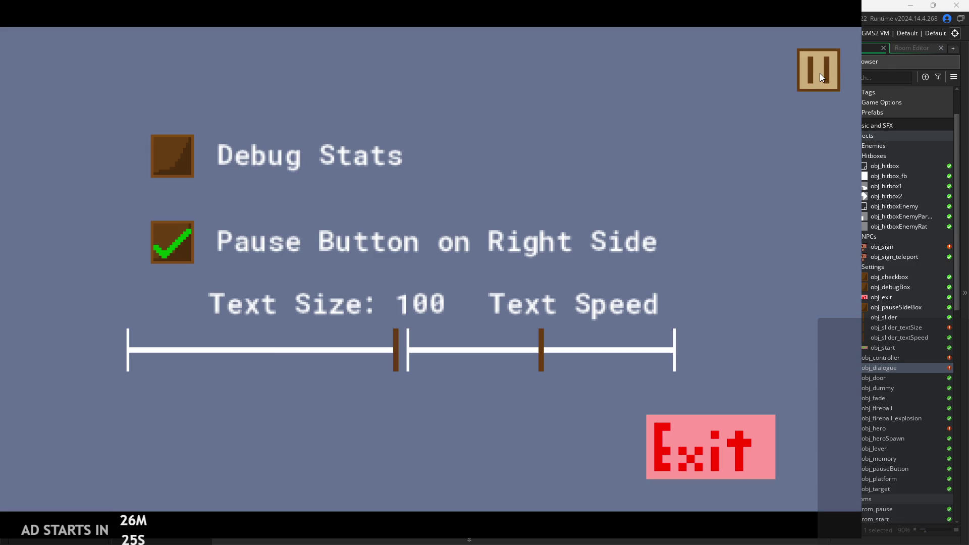
pyautogui.click(820, 73)
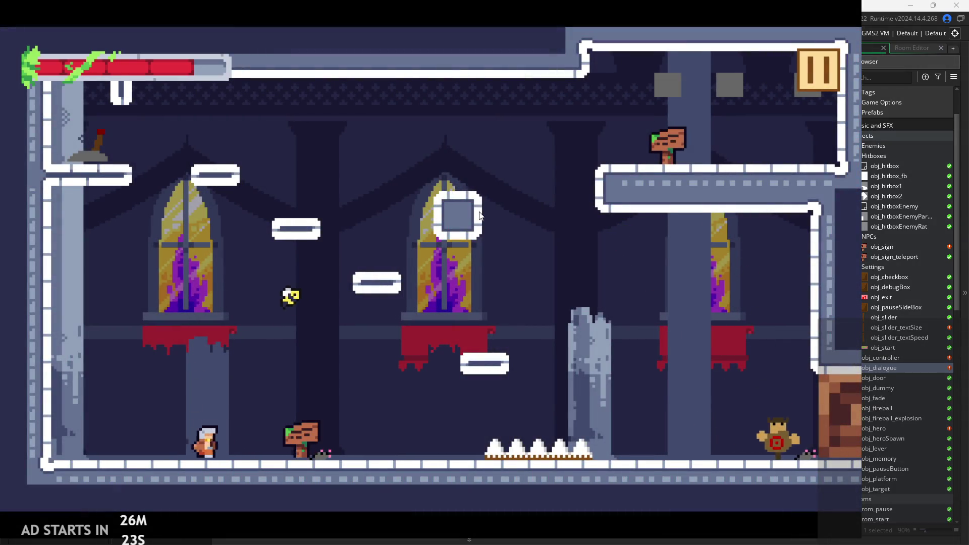
# Step: Read the wooden sign's welcome and controls messages again at the larger text size
pyautogui.press('d')
pyautogui.press('e')
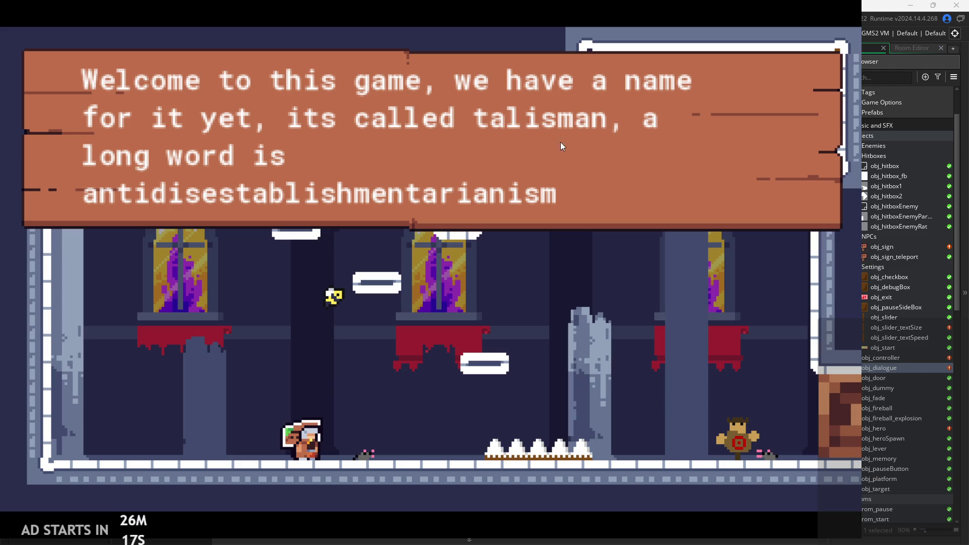
pyautogui.press('space')
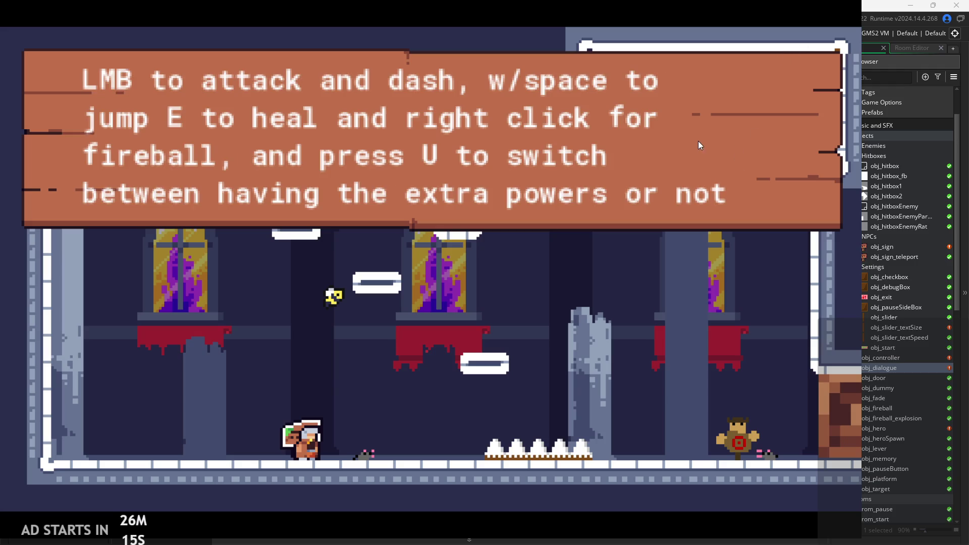
pyautogui.click(706, 135)
# Step: Run and jump the hero around the room toward the lower sign
pyautogui.press('space')
pyautogui.press('Right')
pyautogui.press('space')
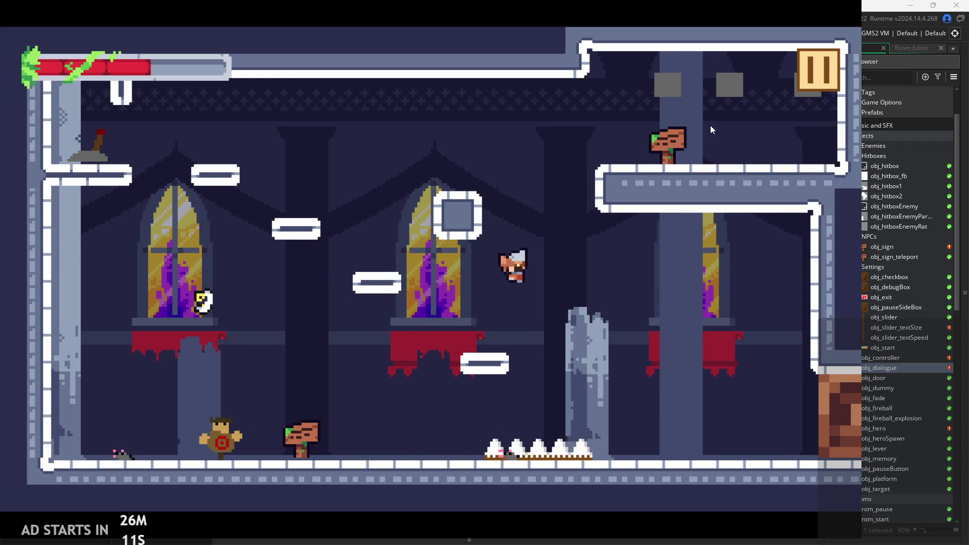
pyautogui.press('Left')
pyautogui.press('space')
pyautogui.press('Right')
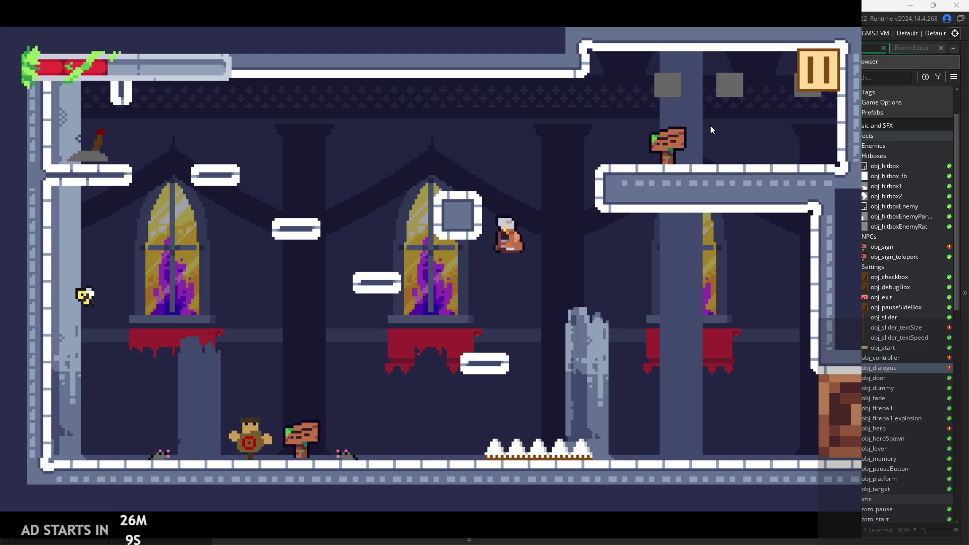
pyautogui.press('Left')
pyautogui.press('space')
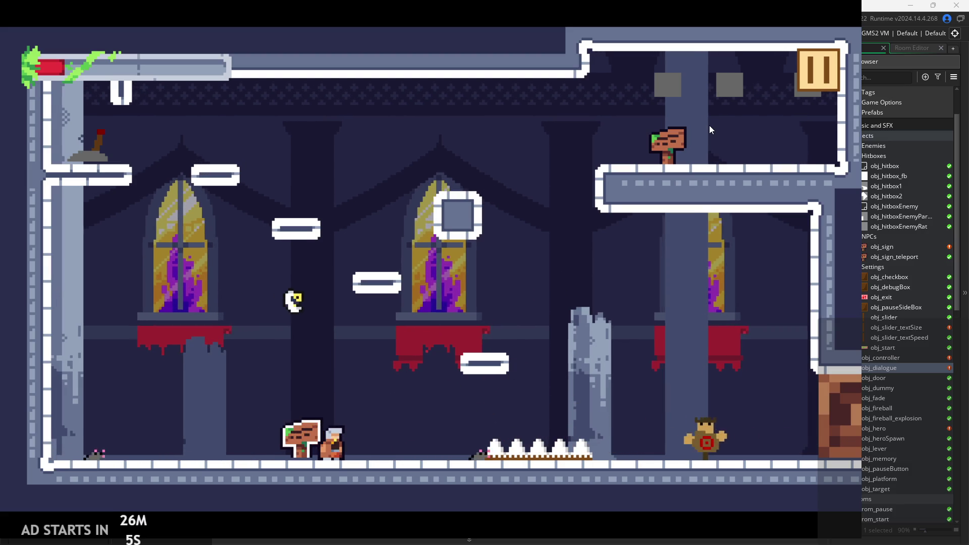
# Step: Jump up to the upper-left ledge, drop beside the left window, then pause the game
pyautogui.press('Right')
pyautogui.press('space')
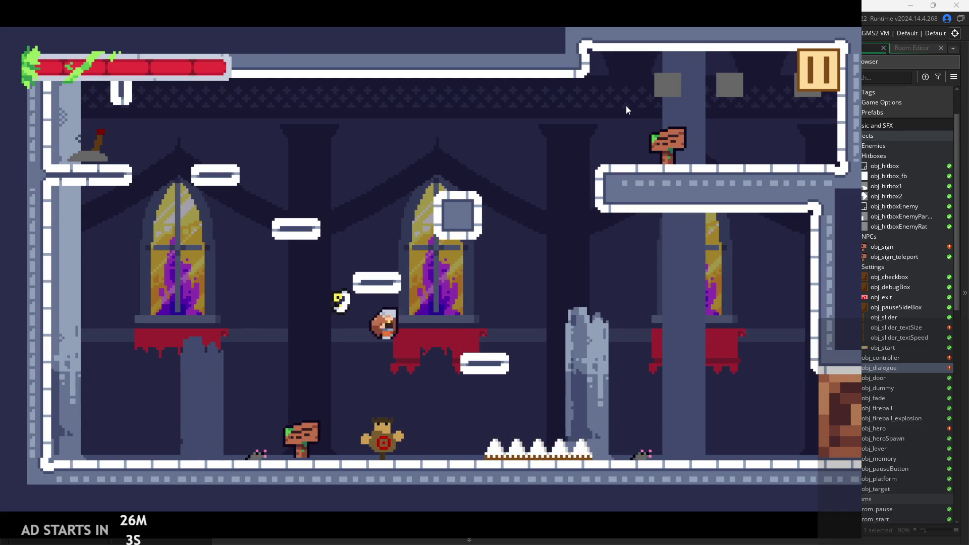
pyautogui.press('space')
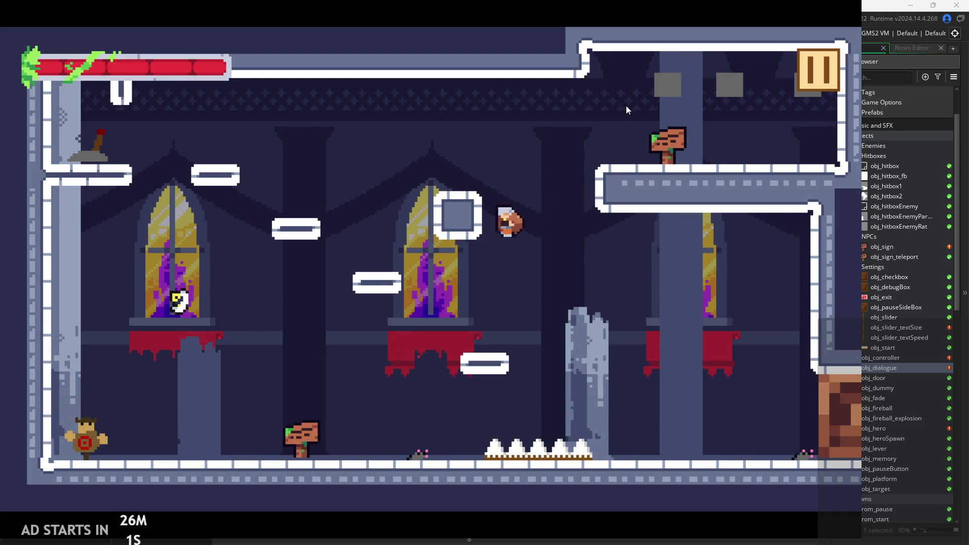
pyautogui.press('Left')
pyautogui.press('space')
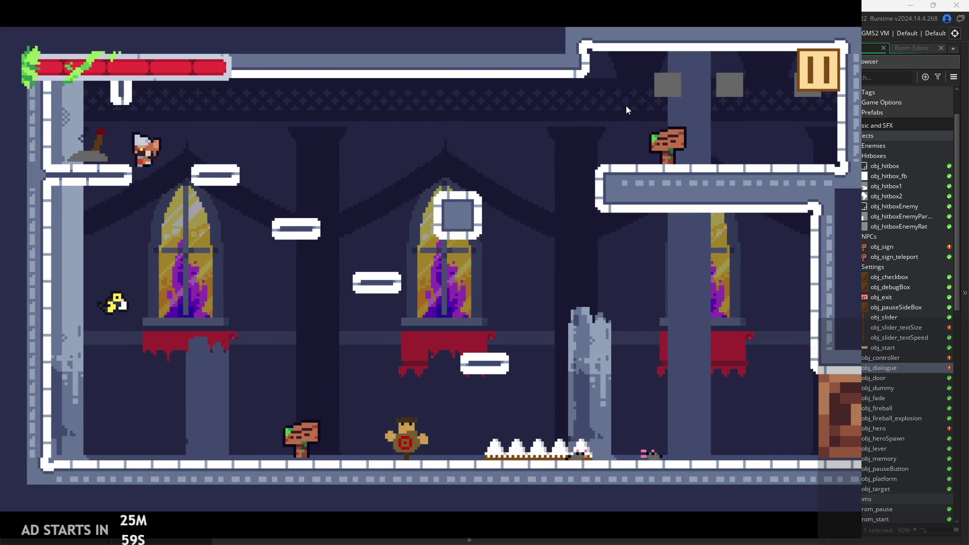
pyautogui.press('Right')
pyautogui.press('Left')
pyautogui.press('space')
pyautogui.press('Left')
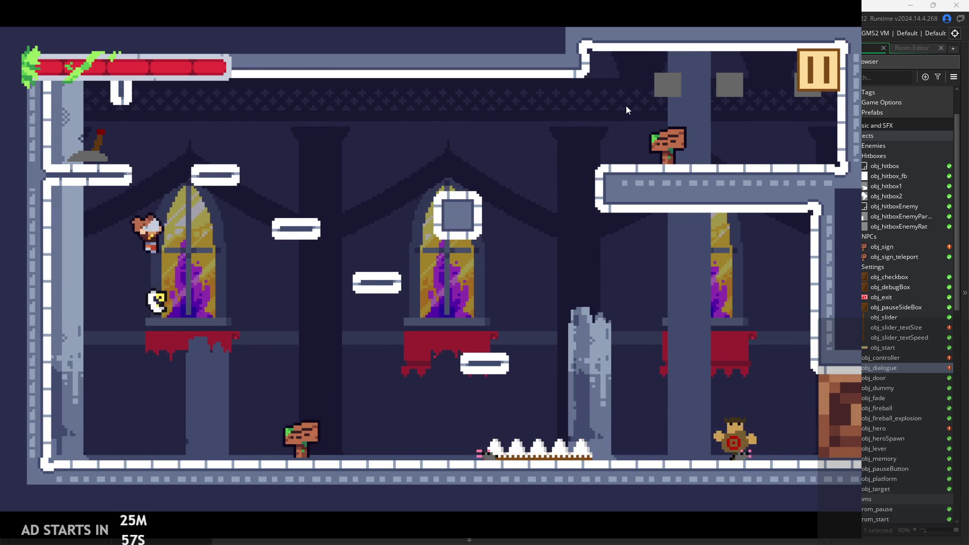
pyautogui.click(813, 85)
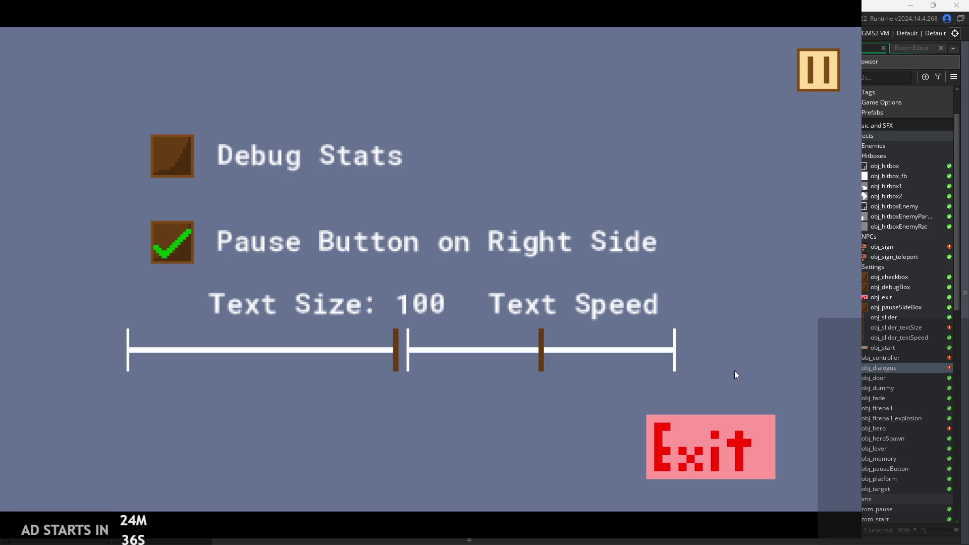
pyautogui.click(725, 446)
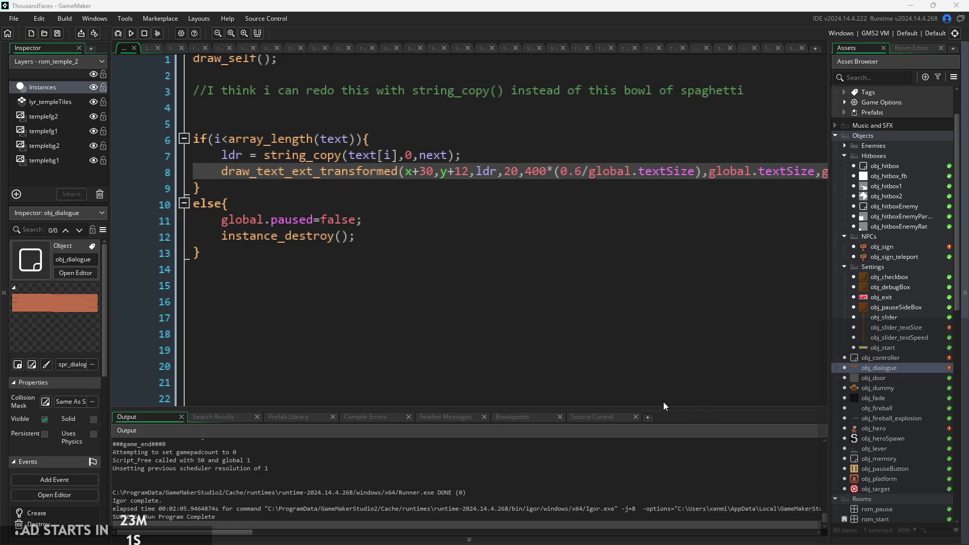
# Step: Open the Font1 font asset's settings from the Asset Browser
pyautogui.click(666, 366)
pyautogui.scroll(-15, 908, 294)
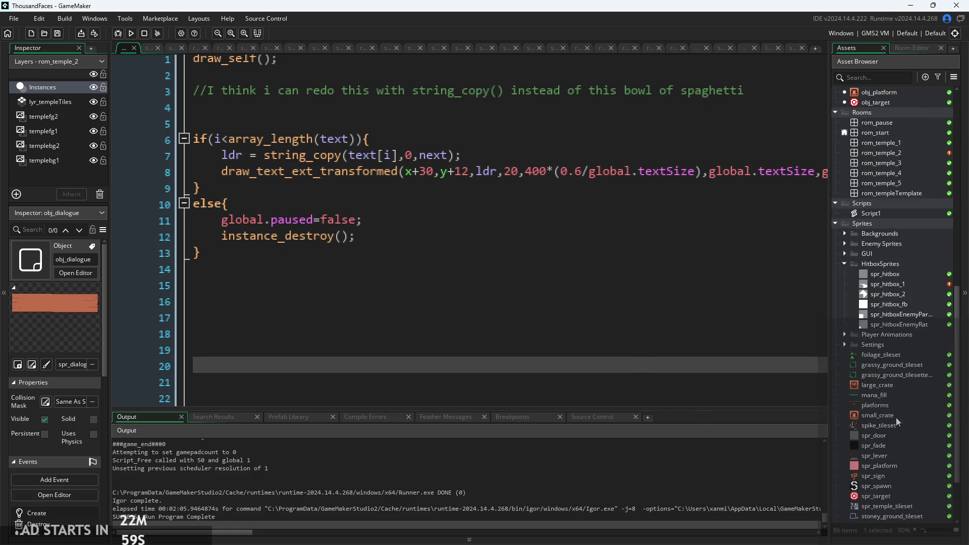
pyautogui.click(874, 509)
pyautogui.doubleClick(873, 507)
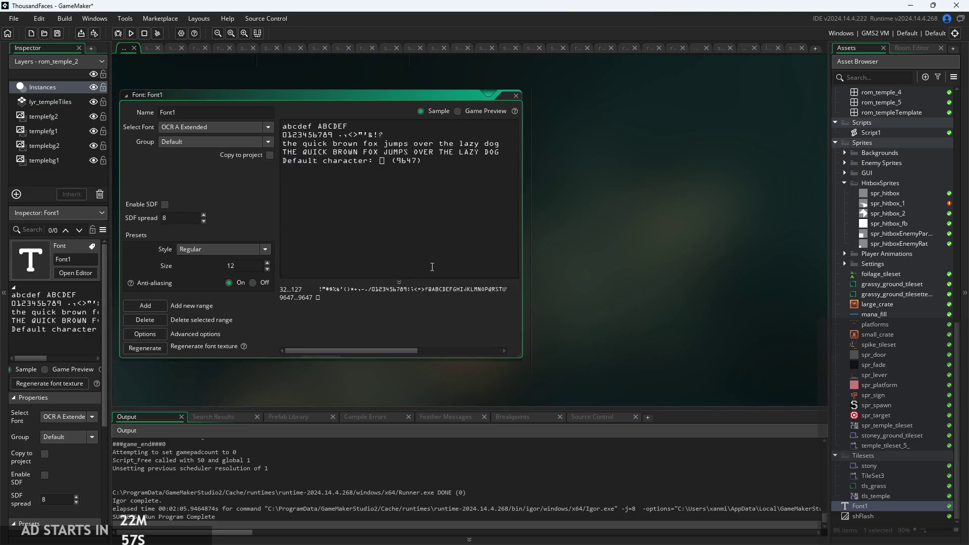
# Step: Browse the Select Font list without changing it, then quit GameMaker and confirm
pyautogui.click(211, 128)
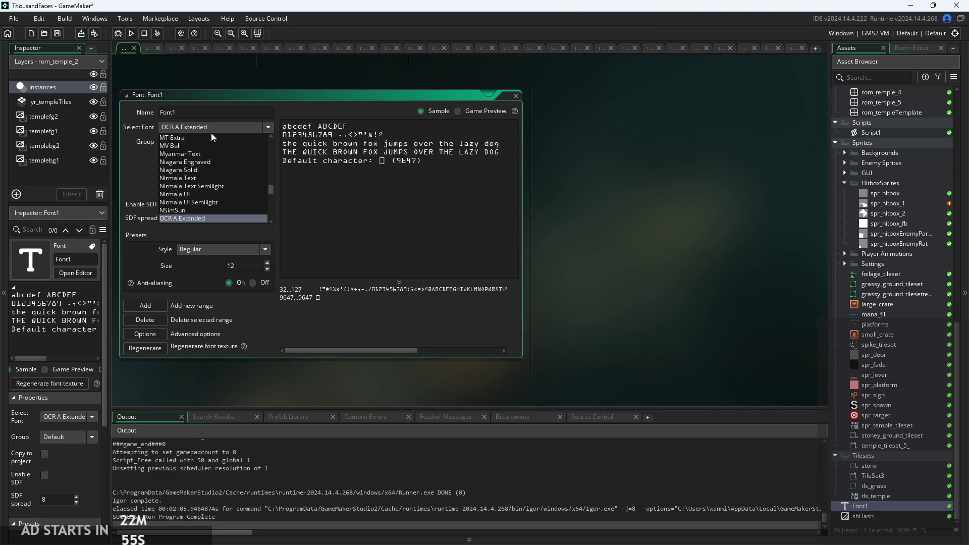
pyautogui.scroll(-3, 229, 161)
pyautogui.scroll(-15, 228, 160)
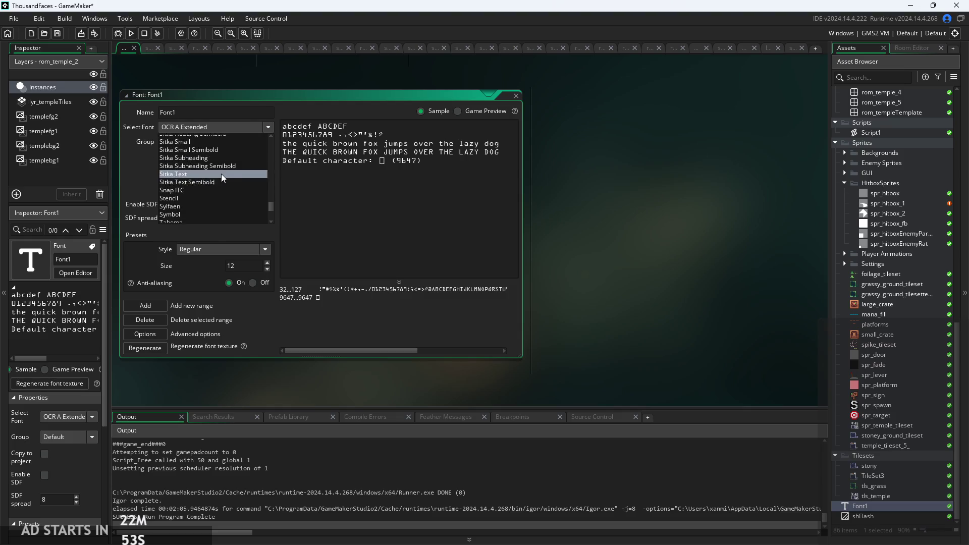
pyautogui.moveTo(271, 212); pyautogui.dragTo(271, 141)
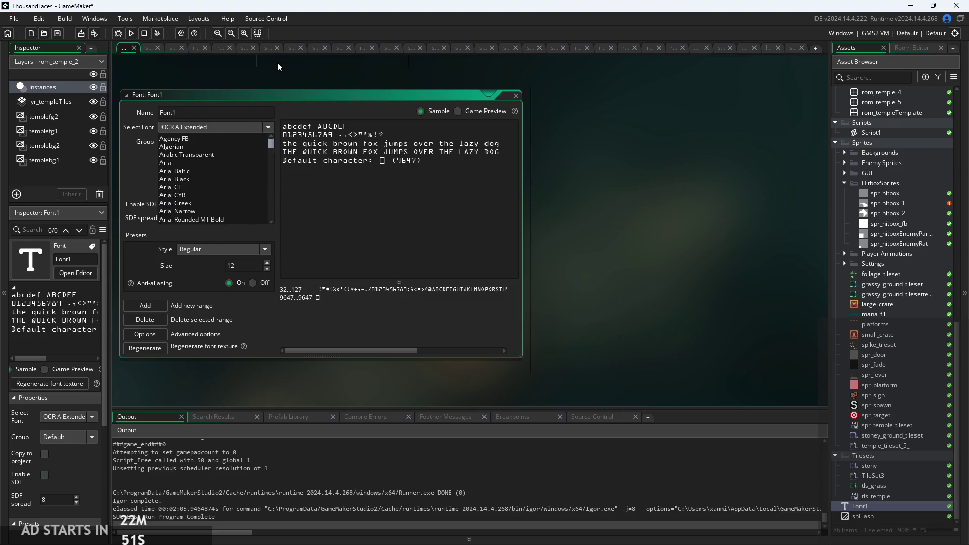
pyautogui.click(134, 194)
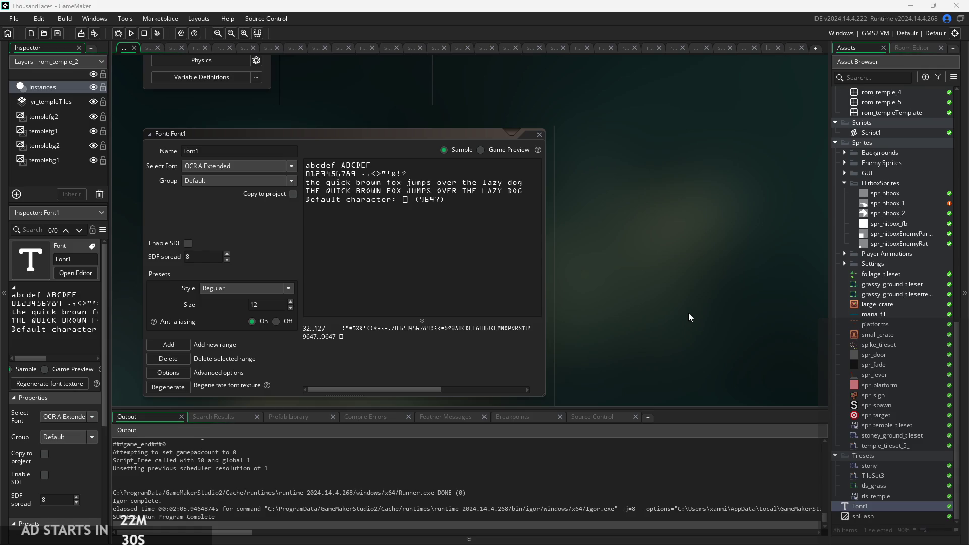
pyautogui.click(959, 4)
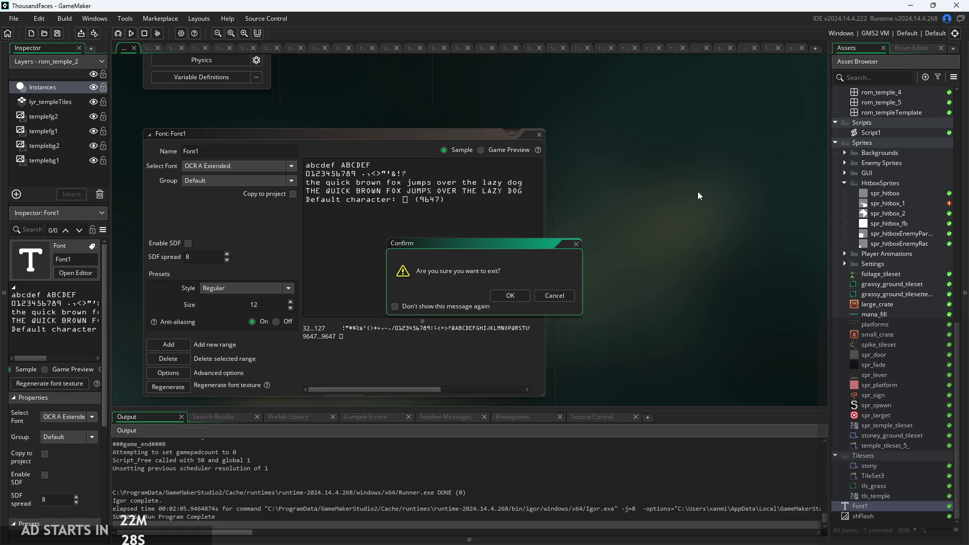
pyautogui.click(520, 300)
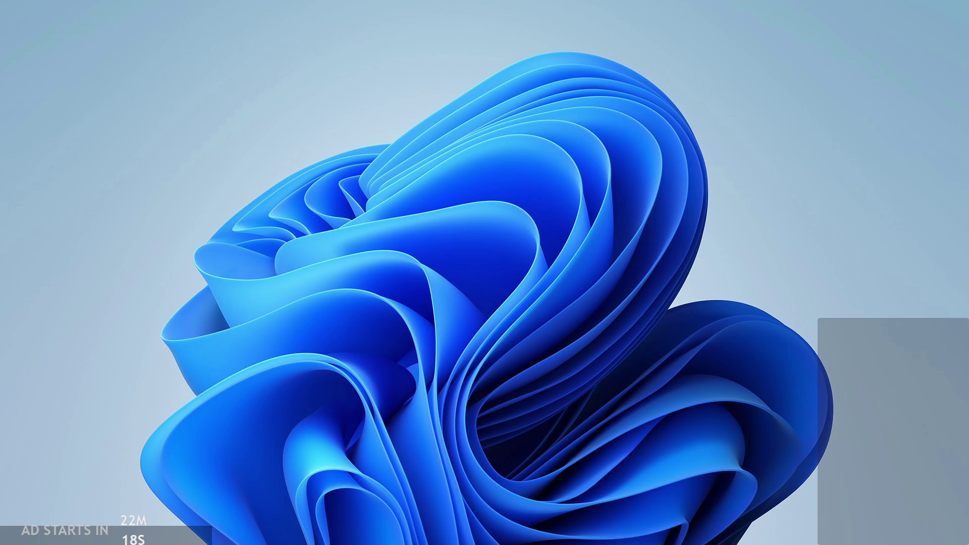
# Step: Drag selection boxes across the Windows desktop, then open and dismiss its context menu
pyautogui.moveTo(685, 70); pyautogui.dragTo(769, 282)
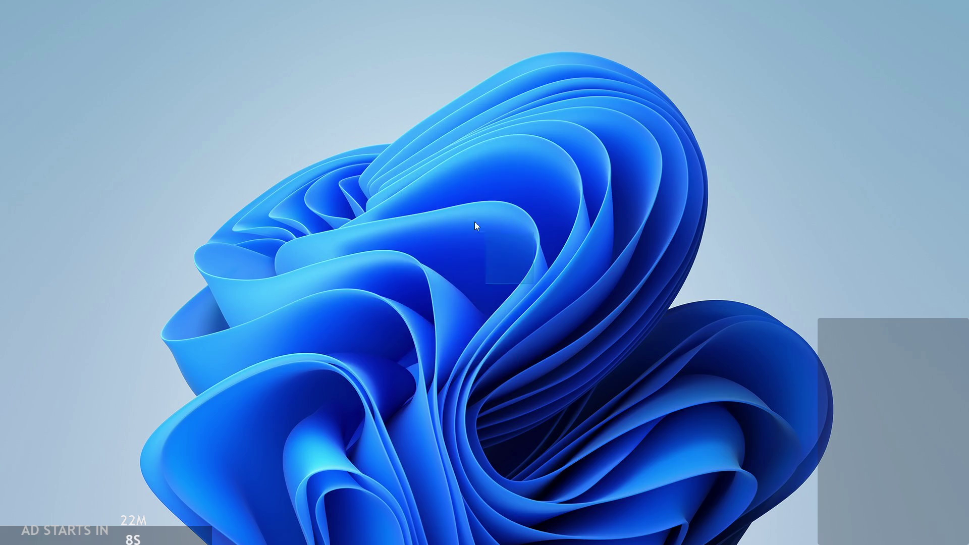
pyautogui.moveTo(320, 132); pyautogui.dragTo(123, 112)
pyautogui.moveTo(0, 154); pyautogui.dragTo(188, 144)
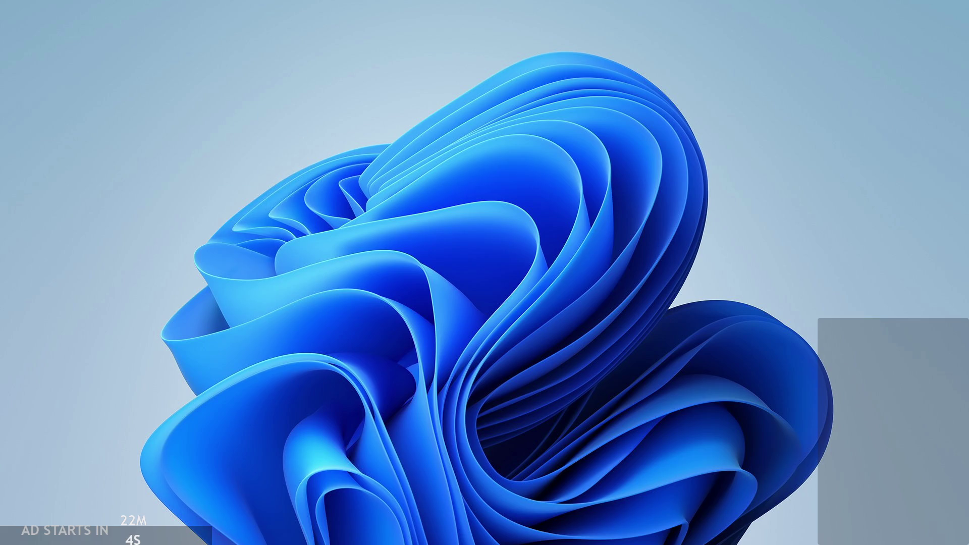
pyautogui.moveTo(283, 48)
pyautogui.mouseDown()
pyautogui.moveTo(312, 111)
pyautogui.moveTo(200, 60)
pyautogui.moveTo(402, 212)
pyautogui.mouseUp()
pyautogui.moveTo(455, 246); pyautogui.dragTo(225, 109)
pyautogui.moveTo(343, 129); pyautogui.dragTo(308, 169)
pyautogui.moveTo(1, 4)
pyautogui.mouseDown()
pyautogui.moveTo(373, 277)
pyautogui.moveTo(966, 542)
pyautogui.mouseUp()
pyautogui.moveTo(596, 271)
pyautogui.mouseDown()
pyautogui.moveTo(420, 363)
pyautogui.moveTo(301, 253)
pyautogui.mouseUp()
pyautogui.rightClick(688, 278)
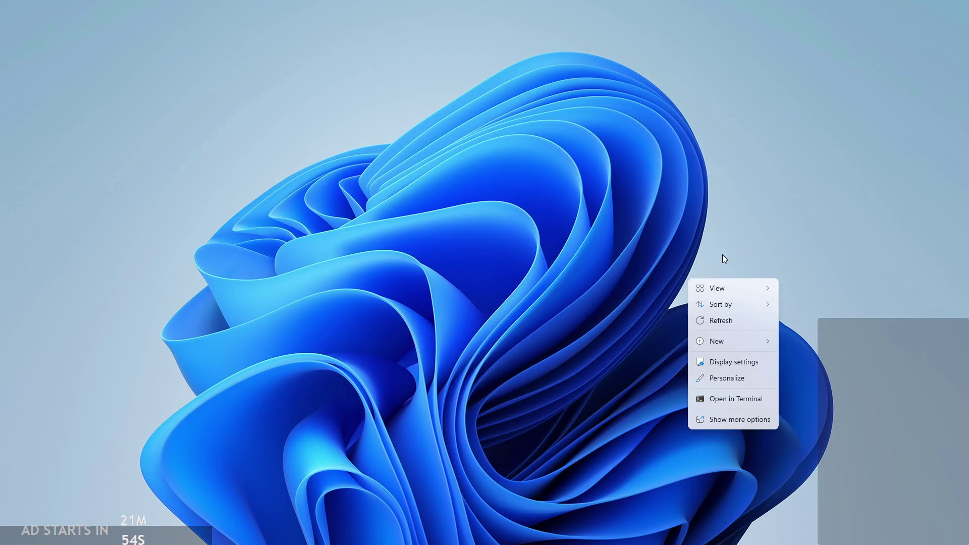
pyautogui.click(540, 184)
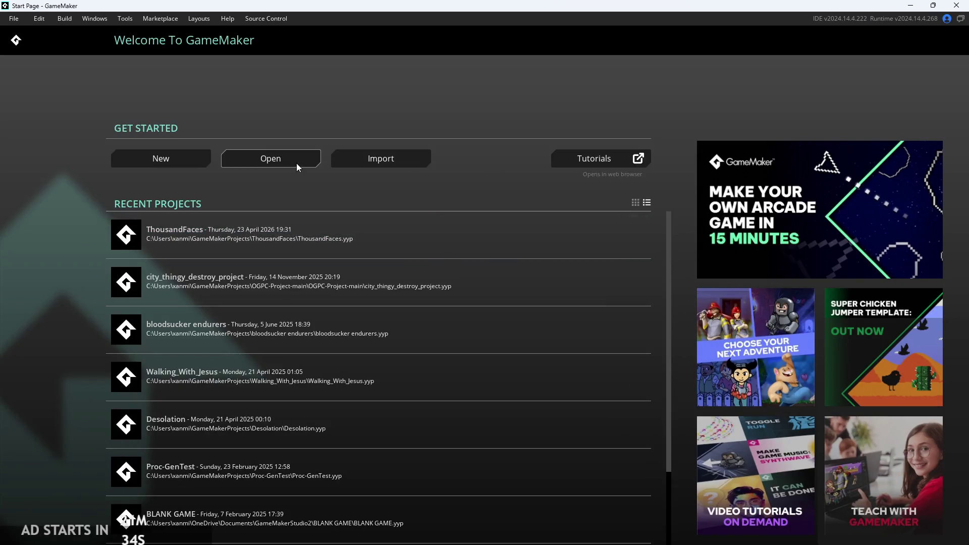
# Step: Open the ThousandFaces project and choose Aver as Font1's typeface
pyautogui.click(341, 225)
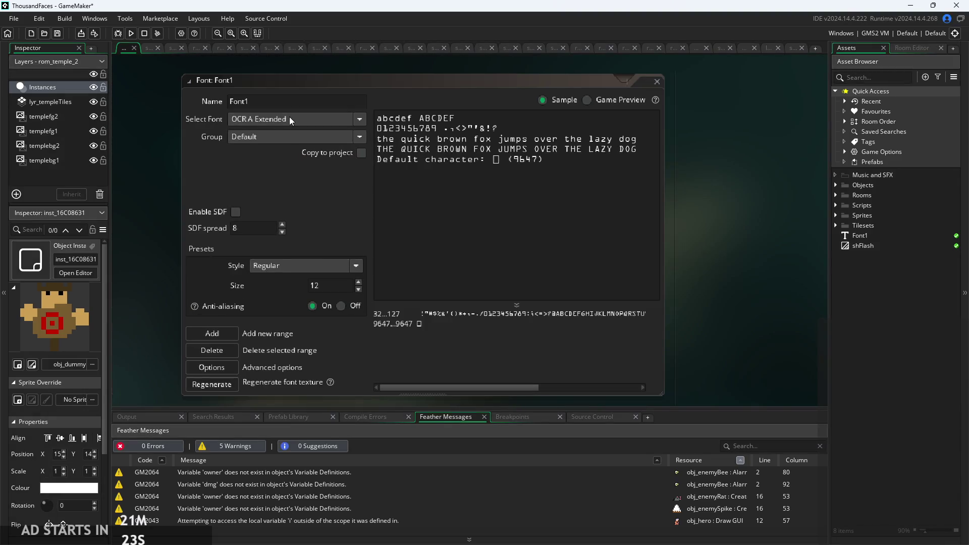
pyautogui.click(289, 119)
pyautogui.scroll(-2, 316, 186)
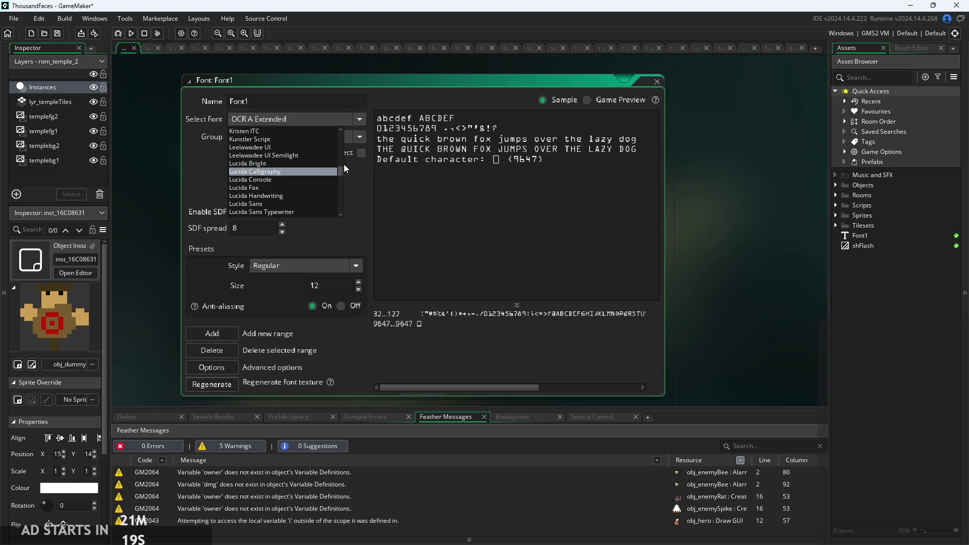
pyautogui.moveTo(342, 171); pyautogui.dragTo(340, 82)
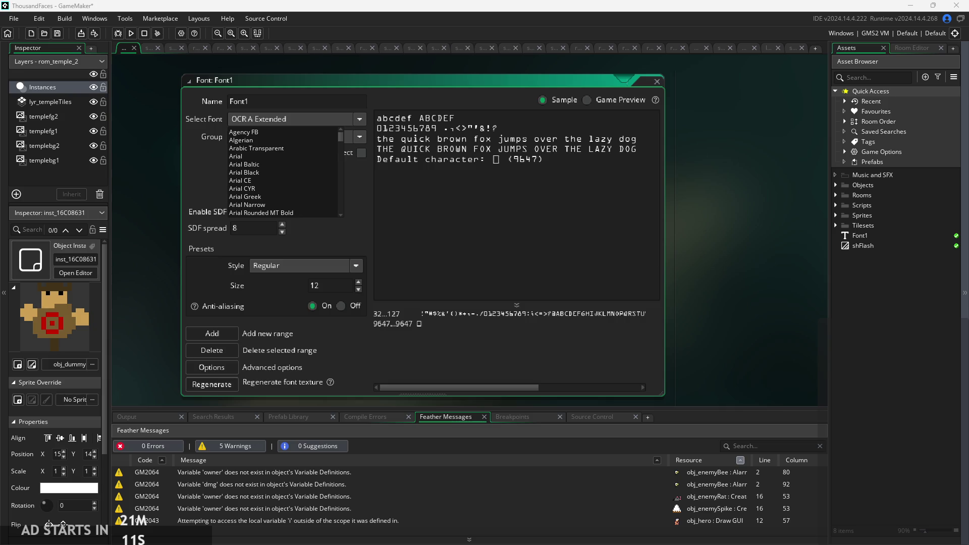
pyautogui.scroll(-1, 292, 174)
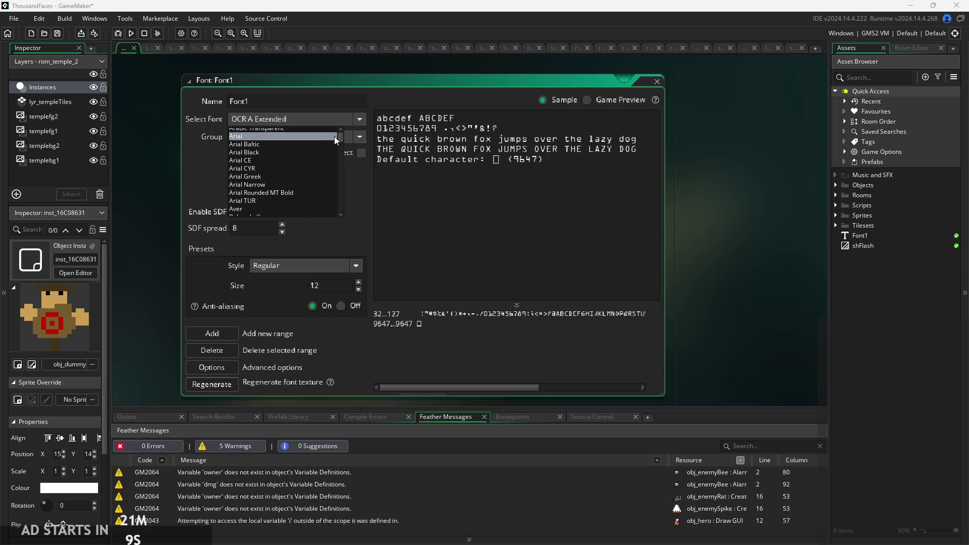
pyautogui.moveTo(342, 135); pyautogui.dragTo(342, 140)
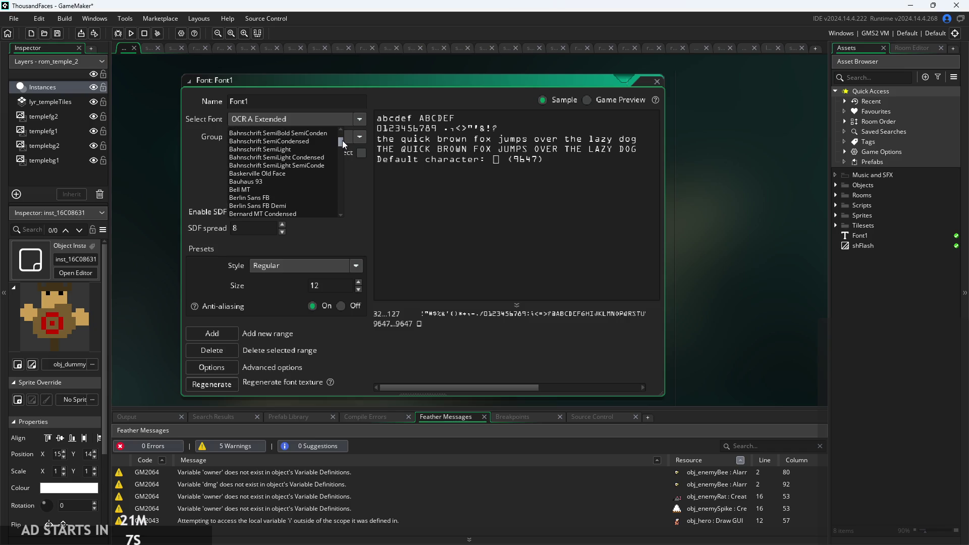
pyautogui.scroll(3, 282, 172)
pyautogui.click(260, 156)
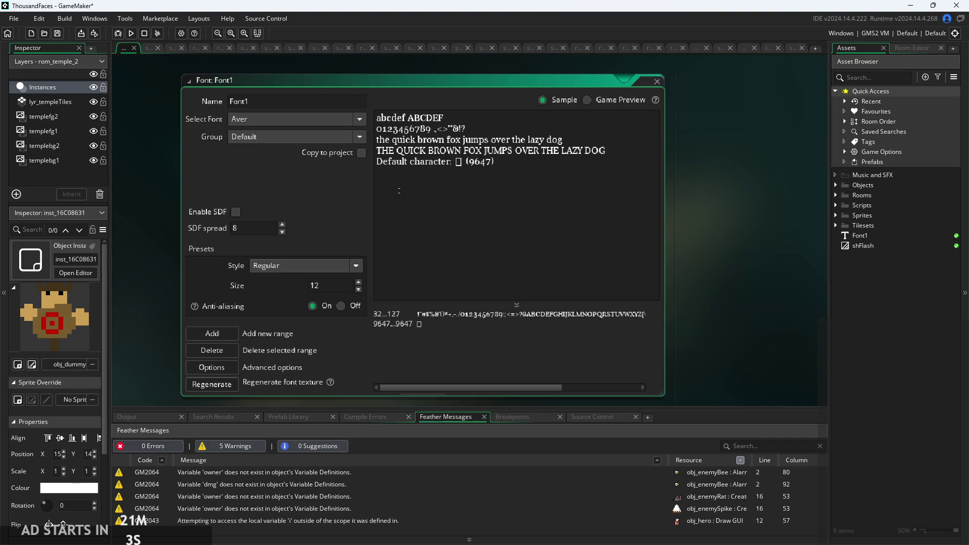
# Step: Browse the font list again, keep Aver selected, and look at the font's group choices
pyautogui.click(343, 117)
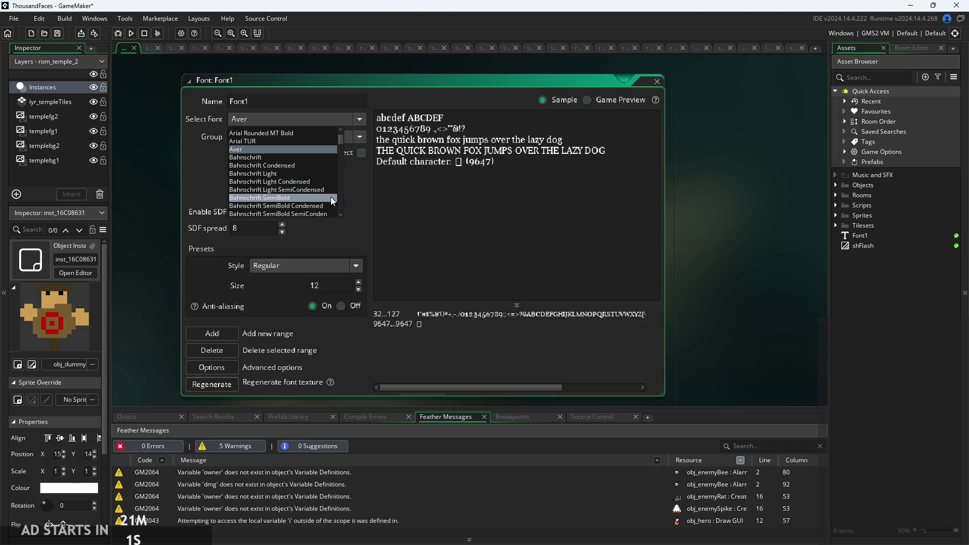
pyautogui.scroll(-5, 331, 197)
pyautogui.scroll(-3, 307, 154)
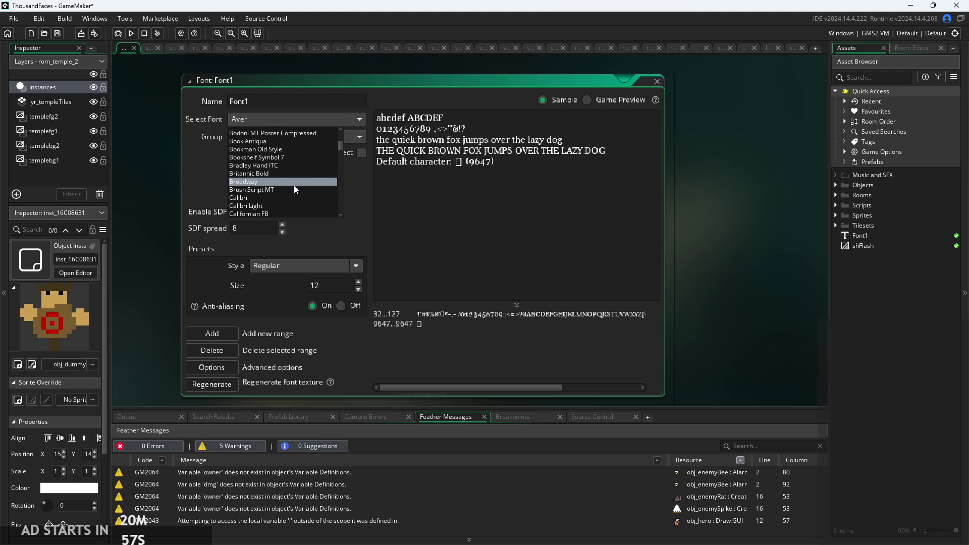
pyautogui.scroll(-2, 292, 186)
pyautogui.scroll(10, 291, 183)
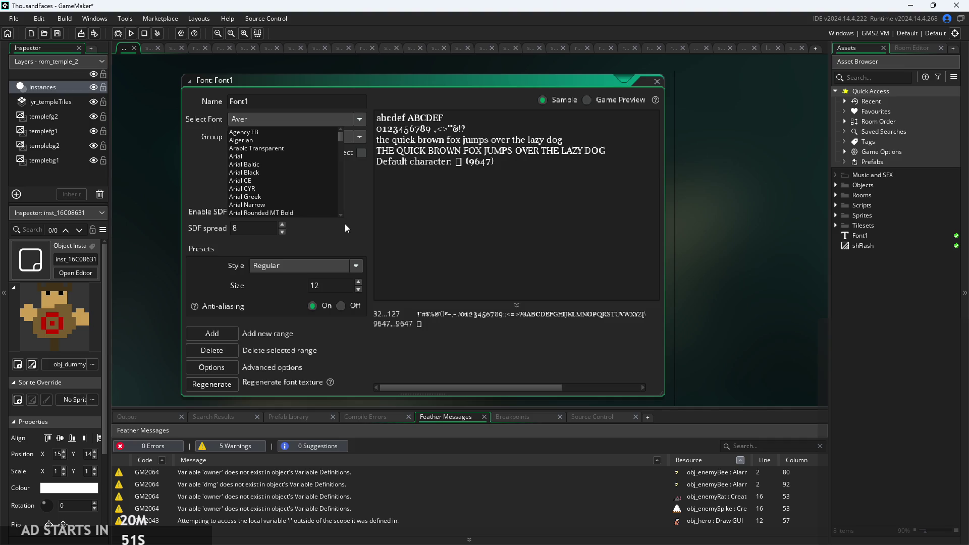
pyautogui.scroll(-1, 287, 146)
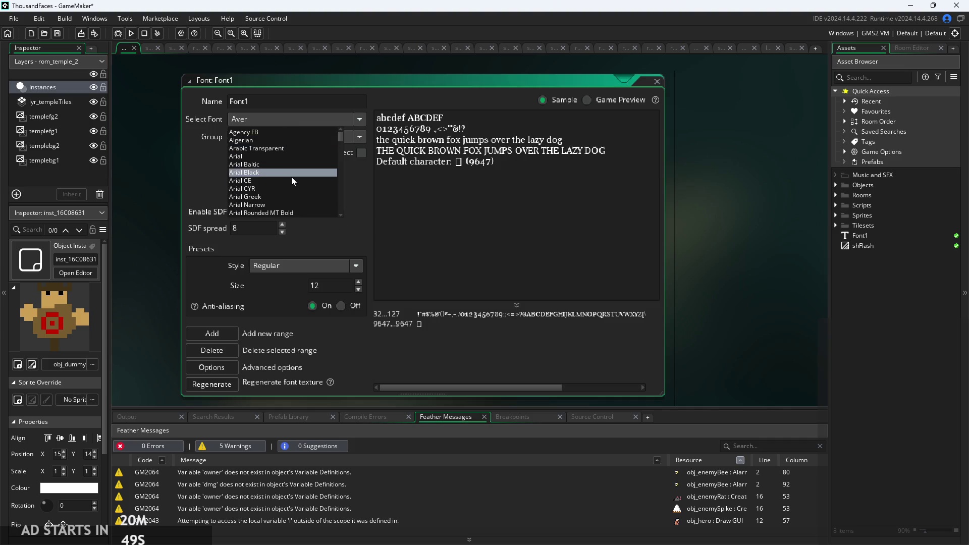
pyautogui.scroll(-5, 292, 170)
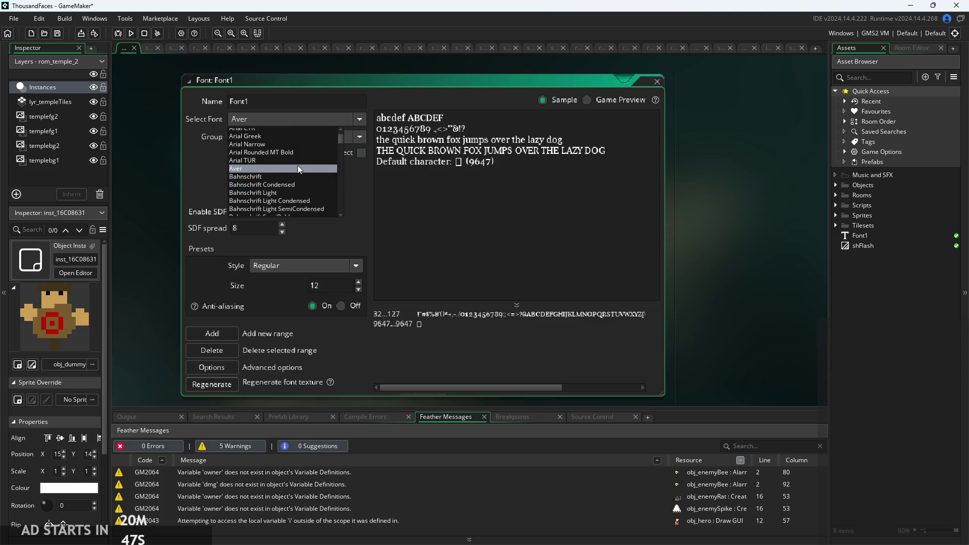
pyautogui.scroll(10, 297, 165)
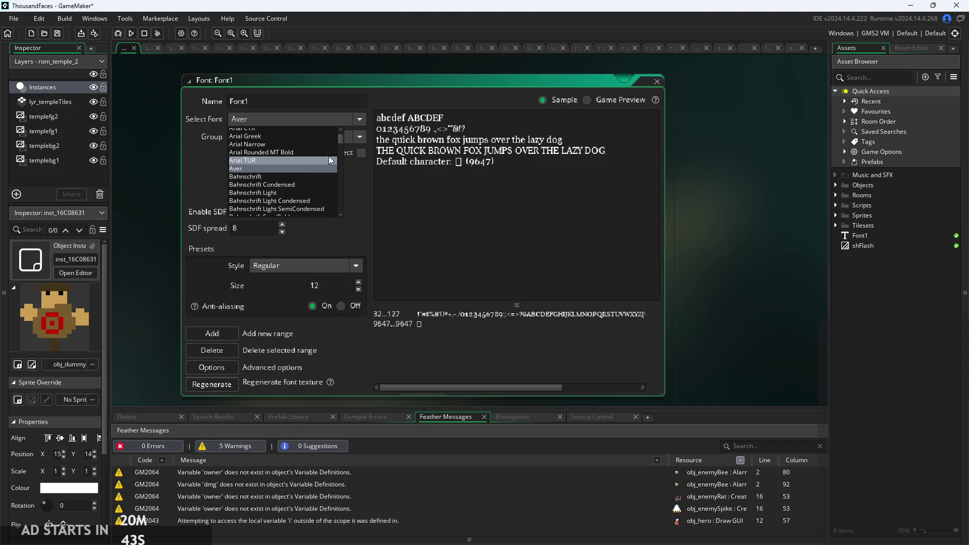
pyautogui.moveTo(341, 138)
pyautogui.mouseDown()
pyautogui.moveTo(352, 237)
pyautogui.moveTo(338, 196)
pyautogui.mouseUp()
pyautogui.scroll(20, 340, 192)
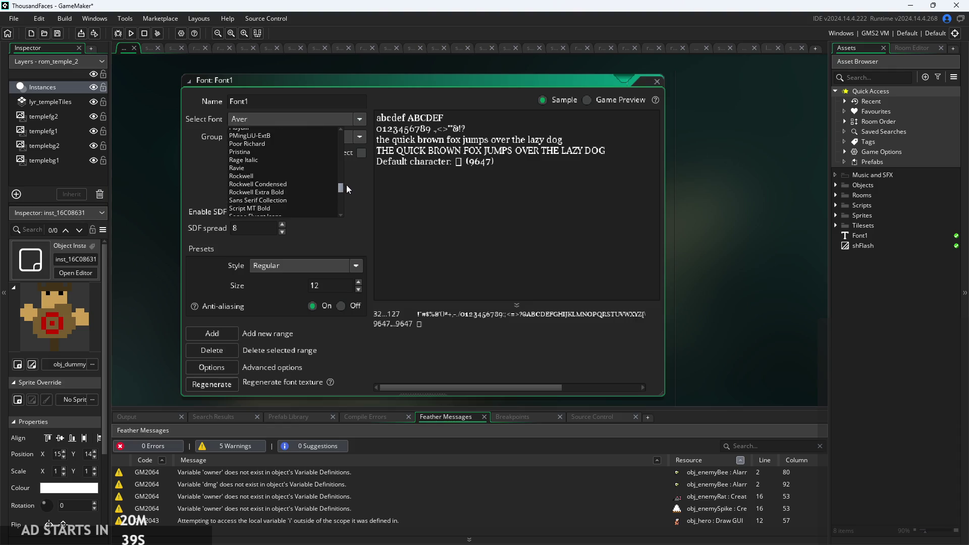
pyautogui.click(362, 199)
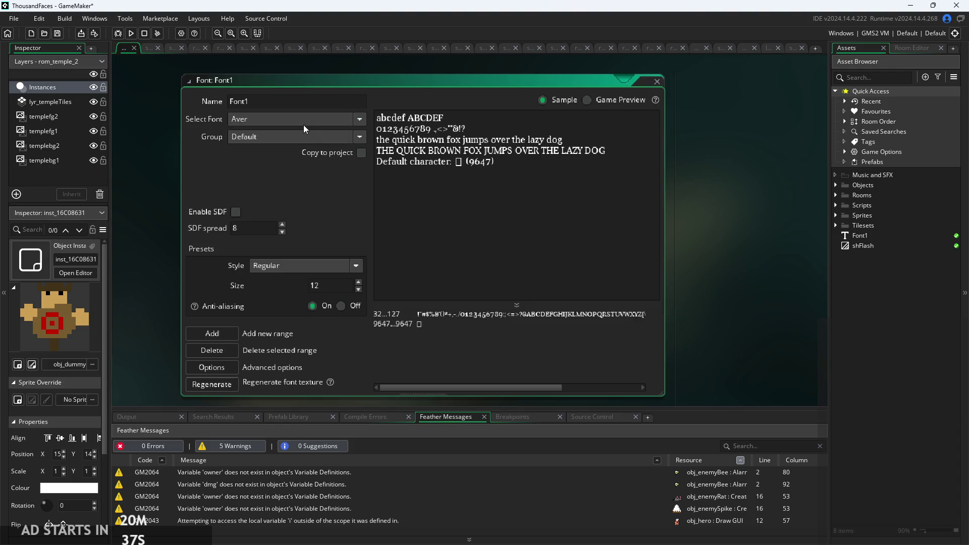
pyautogui.click(323, 141)
# Step: Keep the Default group and rename the font asset to AverFnt
pyautogui.click(324, 139)
pyautogui.write('abc')
pyautogui.press('BackSpace')
pyautogui.press('BackSpace')
pyautogui.press('BackSpace')
pyautogui.write('a')
pyautogui.press('BackSpace')
pyautogui.write('Aver')
pyautogui.write('Fnt')
pyautogui.press('Return')
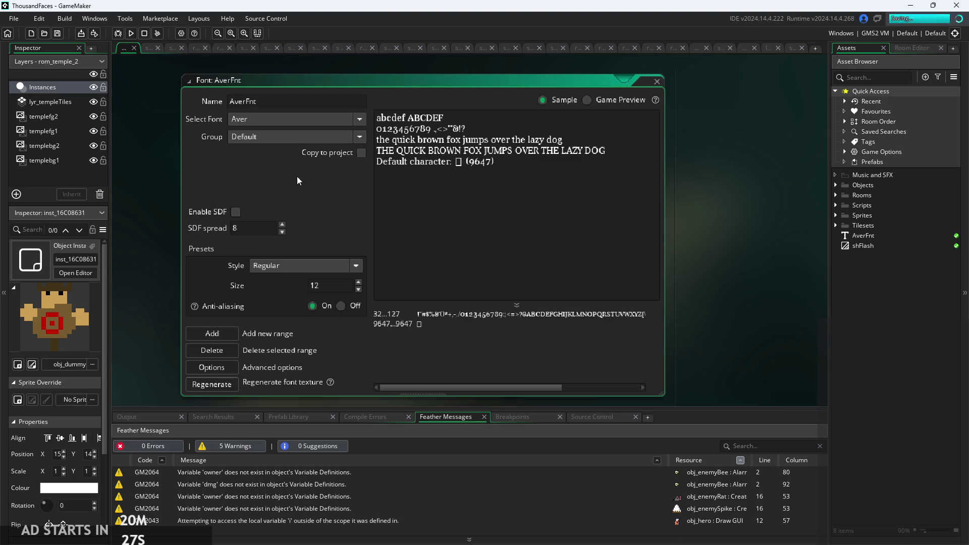
# Step: Toggle Enable SDF on and back off, then set Anti-aliasing to Off
pyautogui.click(235, 212)
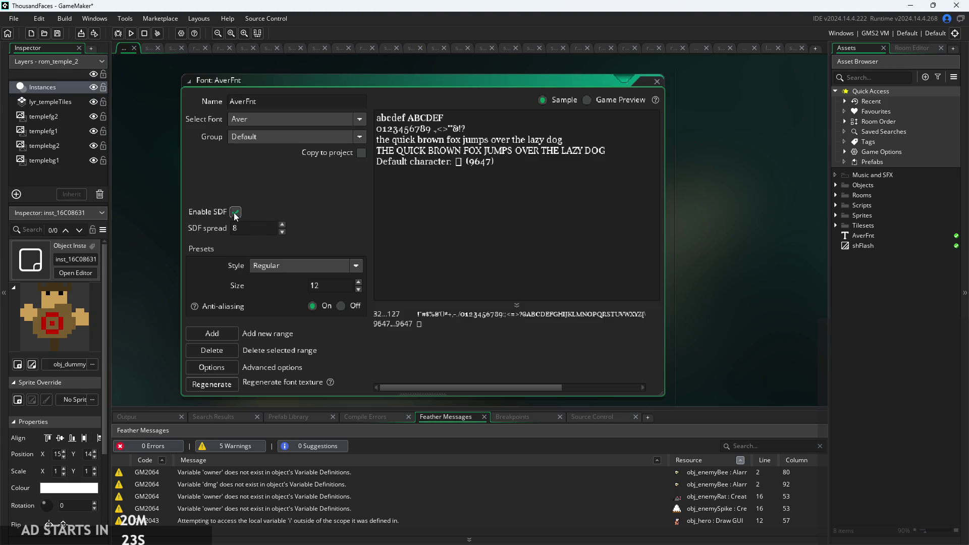
pyautogui.click(235, 212)
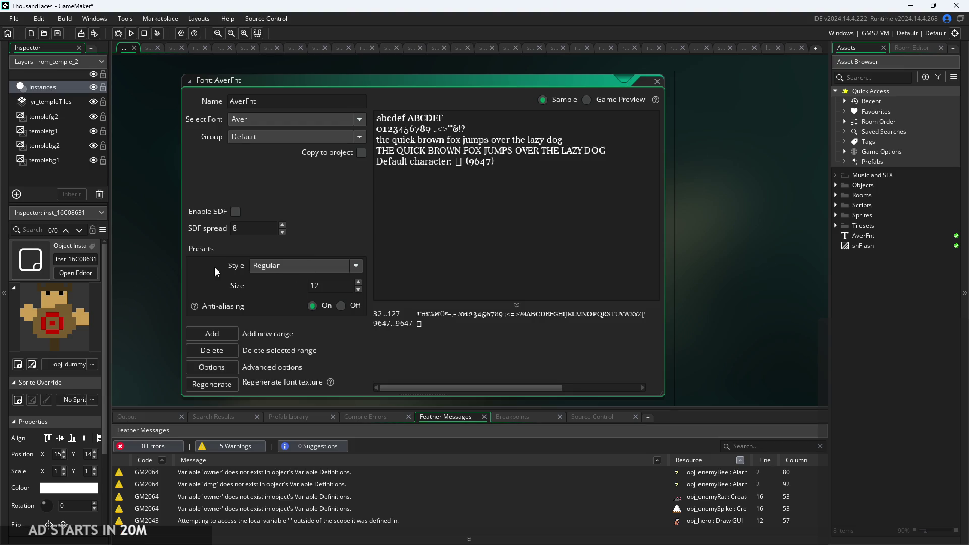
pyautogui.click(341, 307)
pyautogui.keyDown('ctrl'); pyautogui.scroll(4, 400, 170); pyautogui.keyUp('ctrl')
pyautogui.keyDown('ctrl'); pyautogui.scroll(-4, 400, 170); pyautogui.keyUp('ctrl')
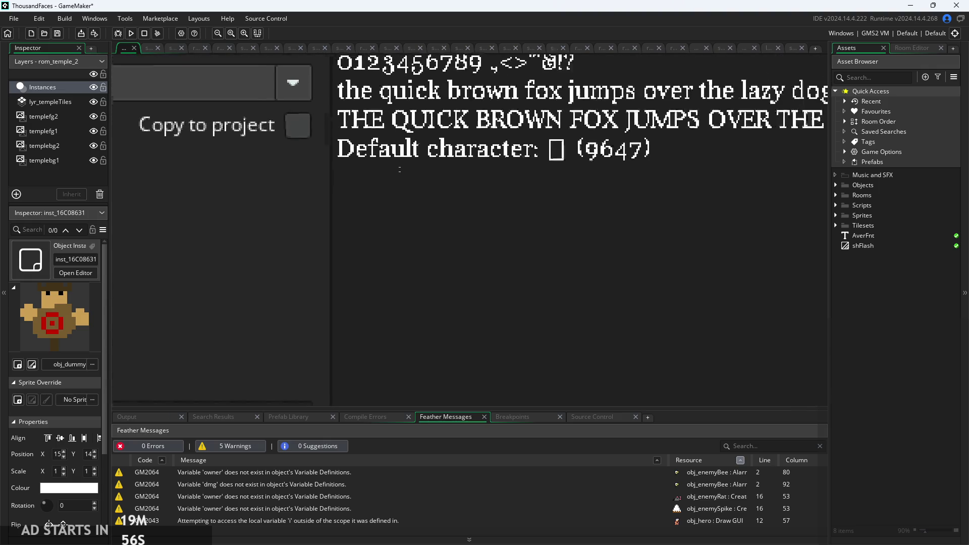
pyautogui.moveTo(297, 290); pyautogui.dragTo(332, 238)
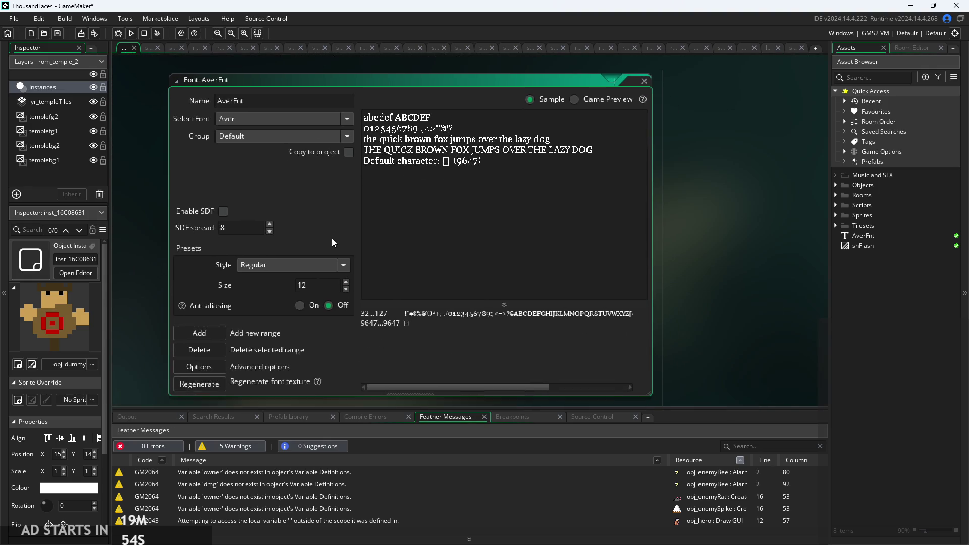
pyautogui.click(836, 215)
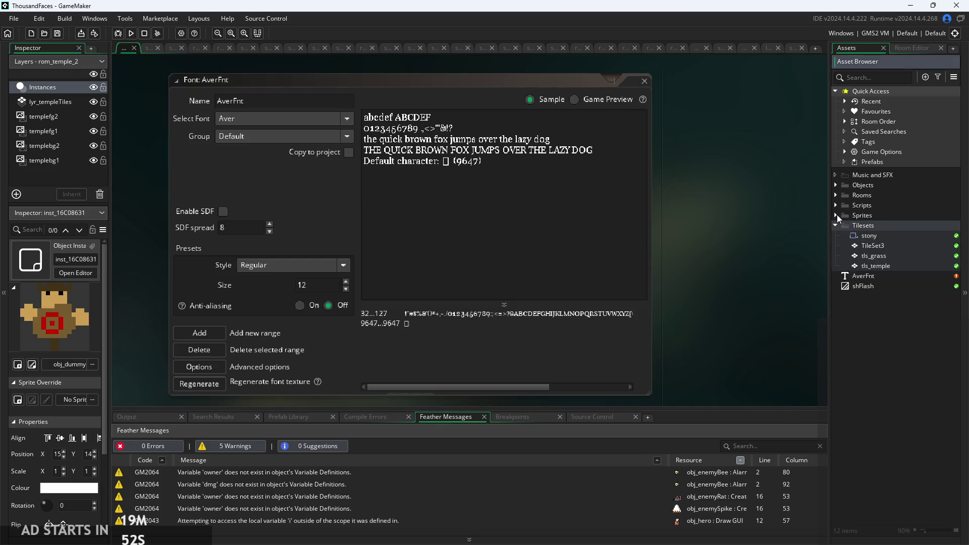
# Step: Expand the Objects folder and open obj_dialogue
pyautogui.click(835, 205)
pyautogui.click(838, 195)
pyautogui.click(837, 185)
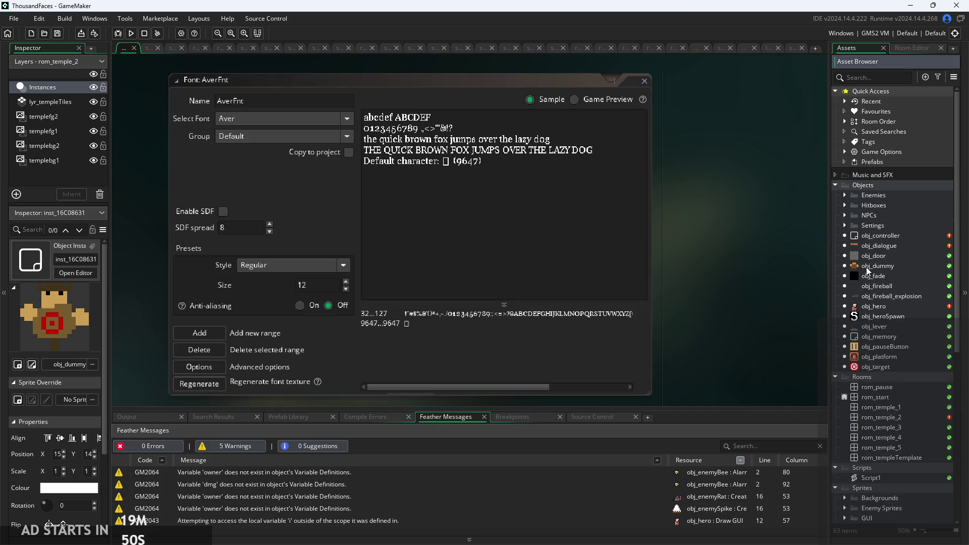
pyautogui.doubleClick(874, 246)
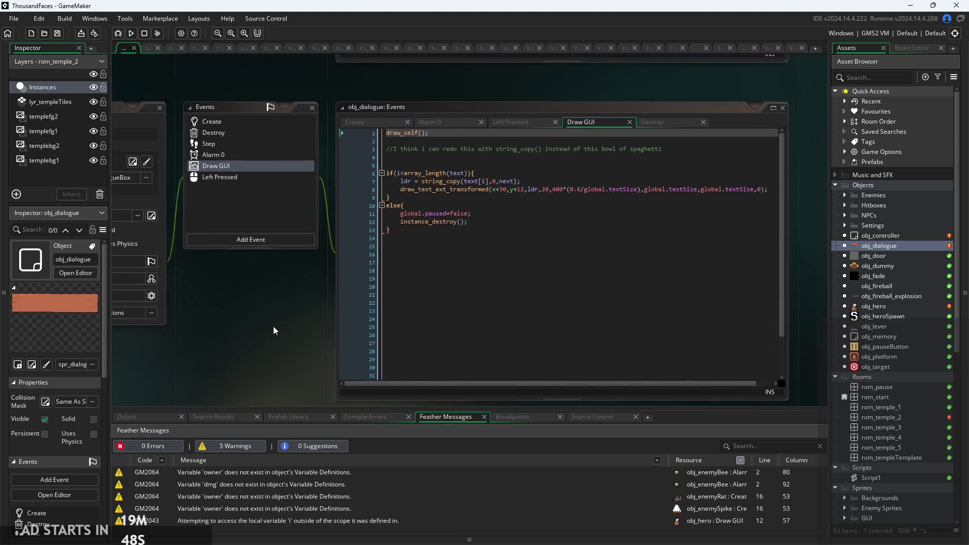
# Step: Look through obj_dialogue's Create, Left Pressed, Alarm 0 and Draw GUI event code
pyautogui.click(370, 122)
pyautogui.scroll(2, 260, 278)
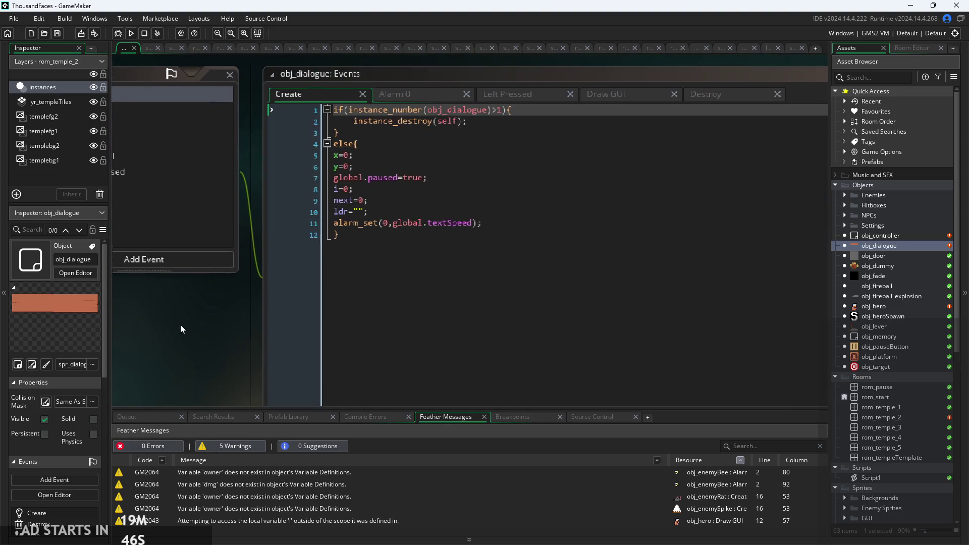
pyautogui.click(508, 96)
pyautogui.click(415, 93)
pyautogui.click(539, 98)
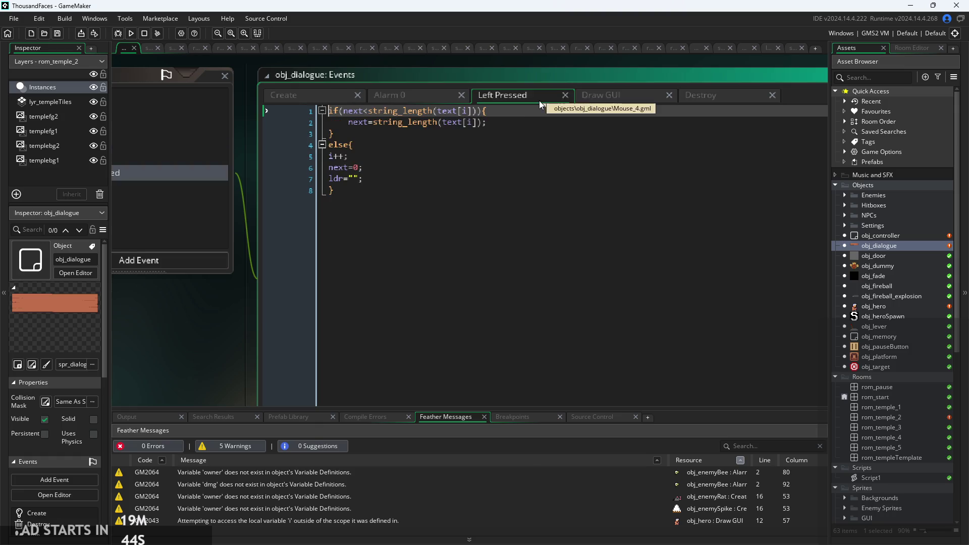
pyautogui.click(609, 95)
pyautogui.hscroll(3, 260, 333)
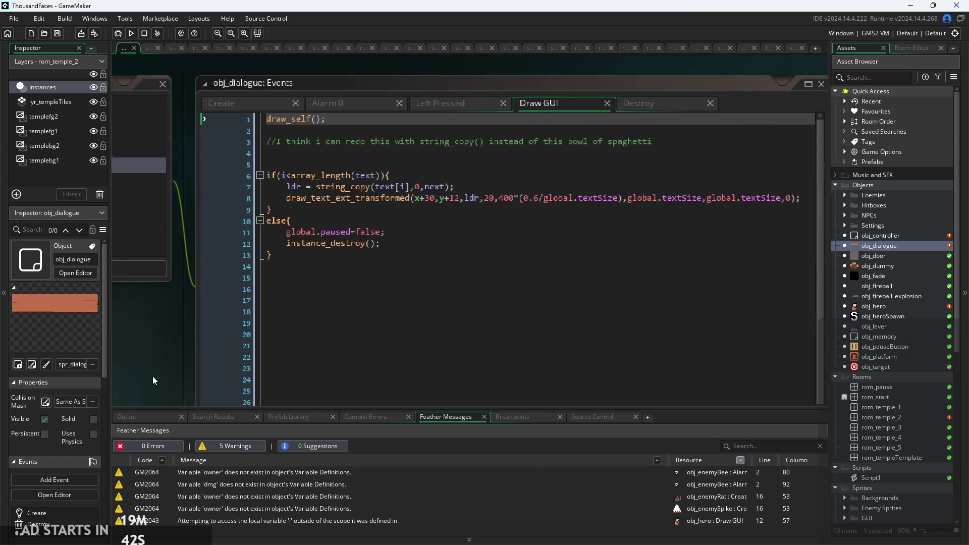
pyautogui.click(444, 181)
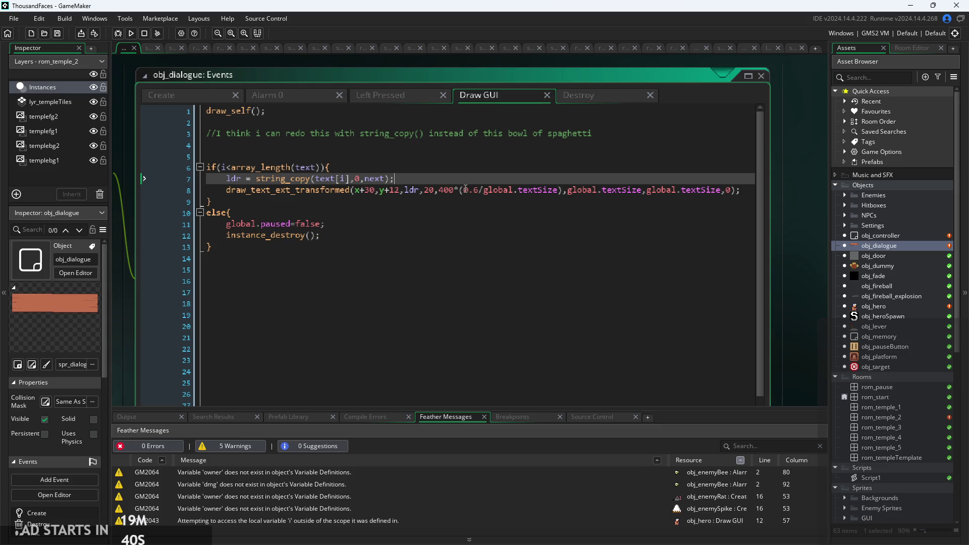
# Step: Return to the Create event and add an empty line 12 after line 11
pyautogui.click(222, 95)
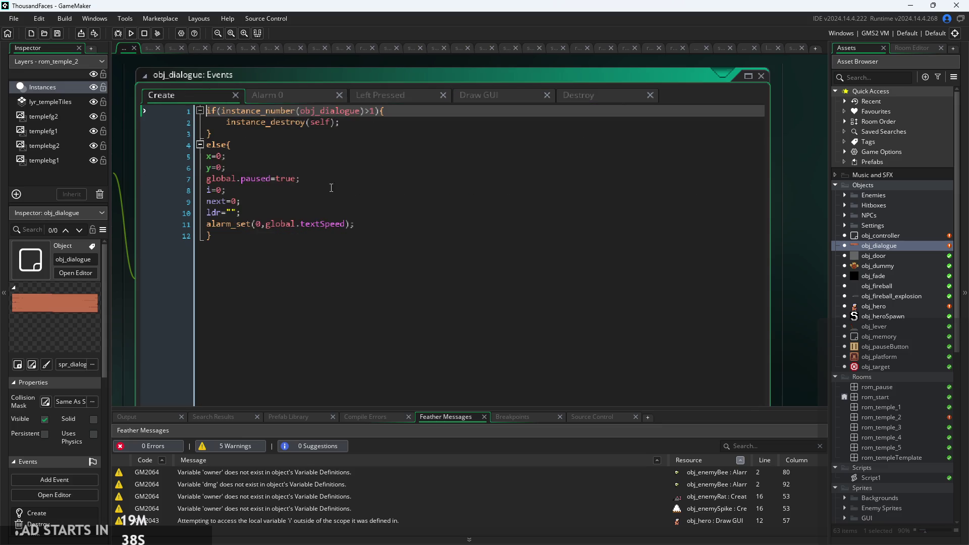
pyautogui.click(391, 224)
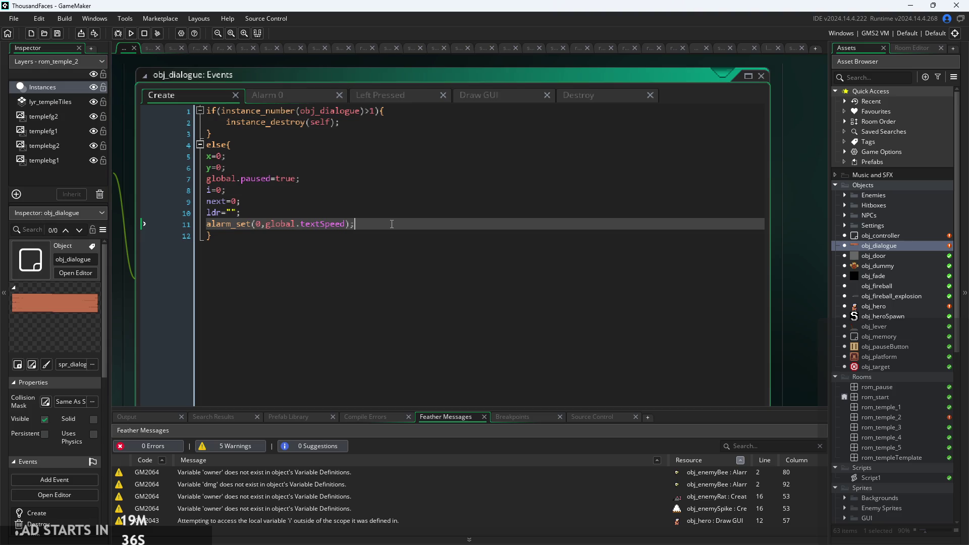
pyautogui.press('Return')
# Step: Type font on line 12, try font_add, trim it back and browse the font function suggestions
pyautogui.write('font')
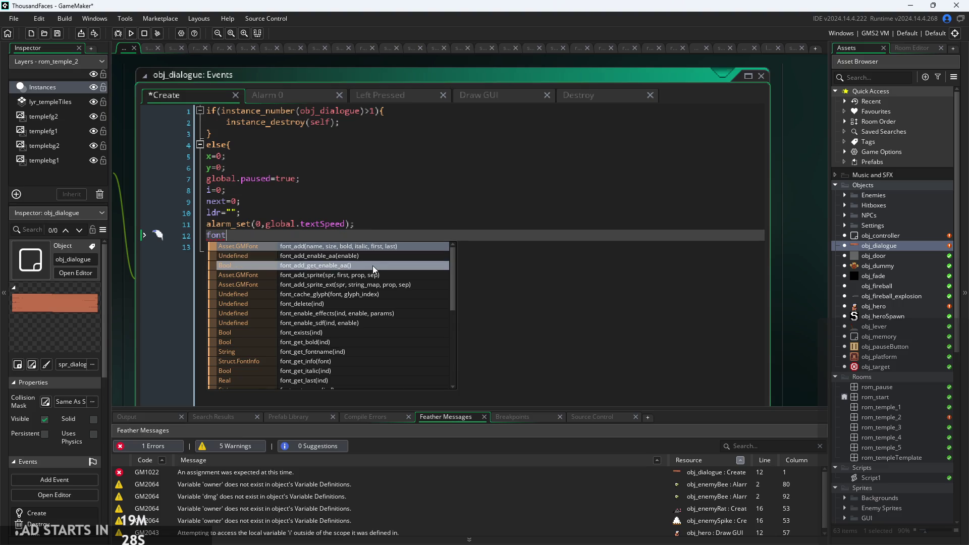
pyautogui.click(374, 246)
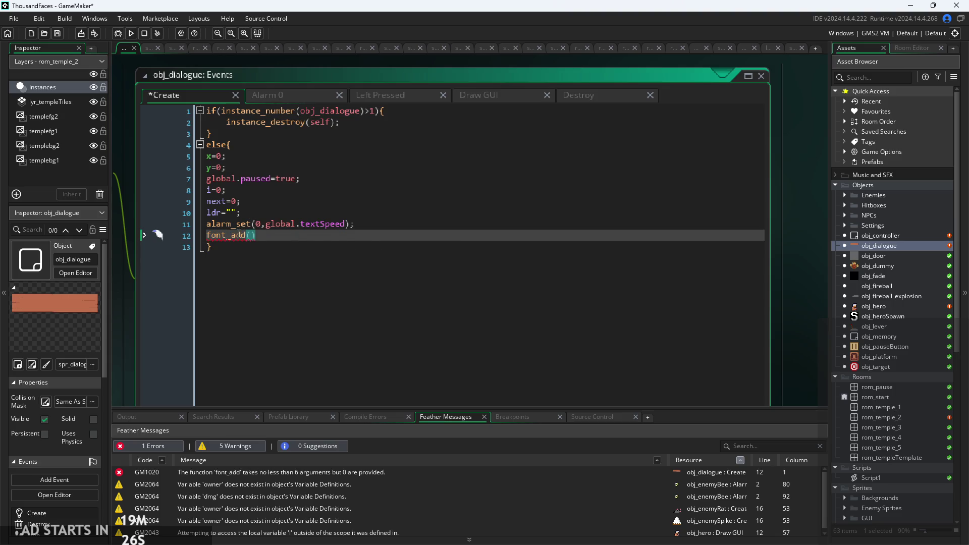
pyautogui.moveTo(238, 234)
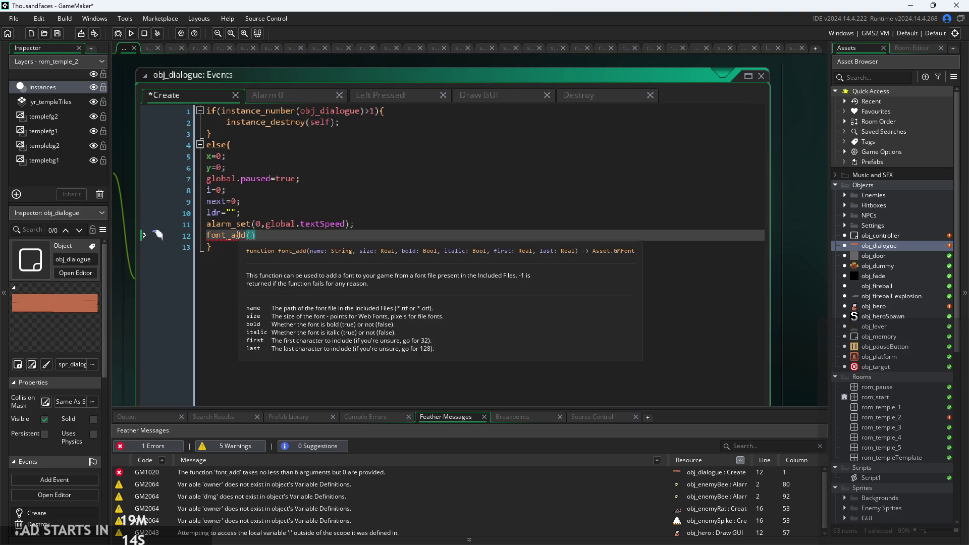
pyautogui.press('BackSpace')
pyautogui.press('BackSpace')
pyautogui.press('BackSpace')
pyautogui.press('BackSpace')
pyautogui.press('BackSpace')
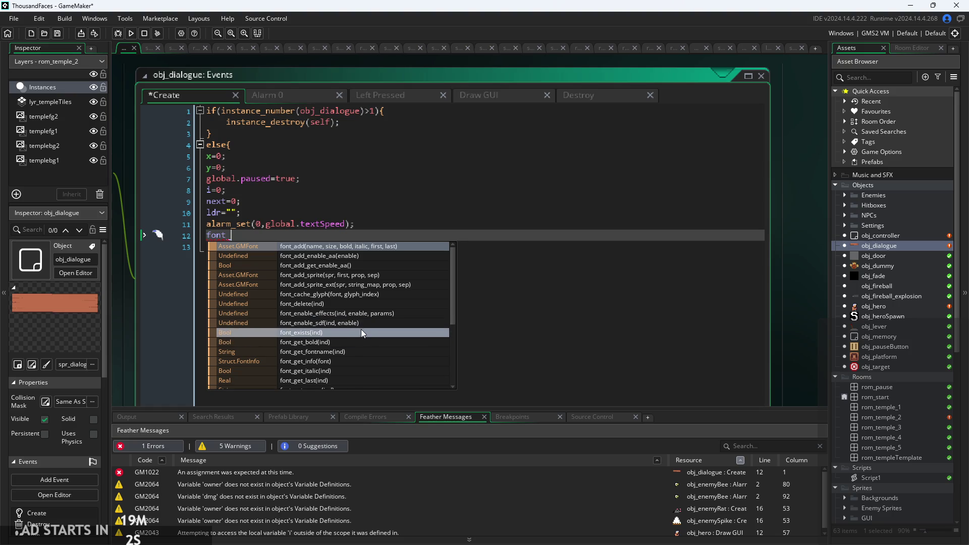
pyautogui.scroll(-5, 362, 342)
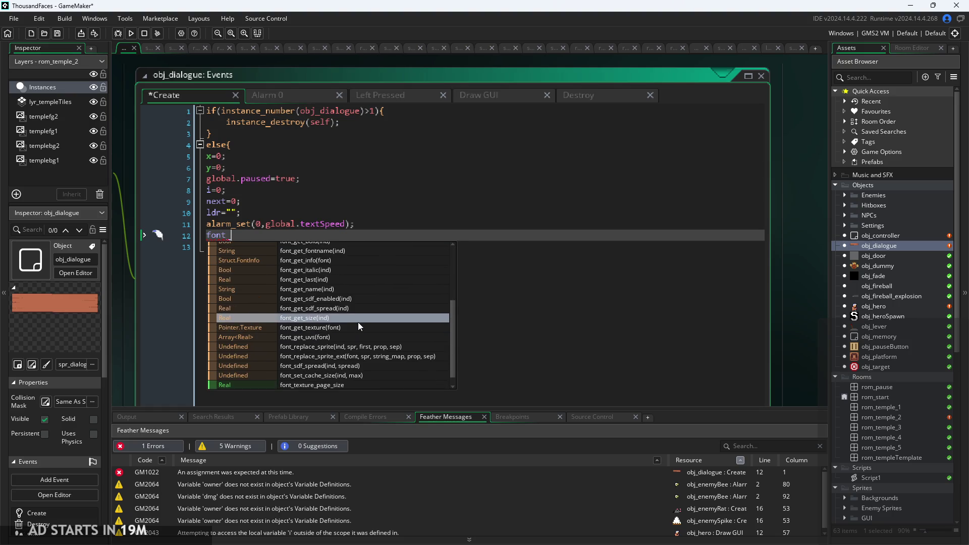
pyautogui.scroll(-1, 352, 297)
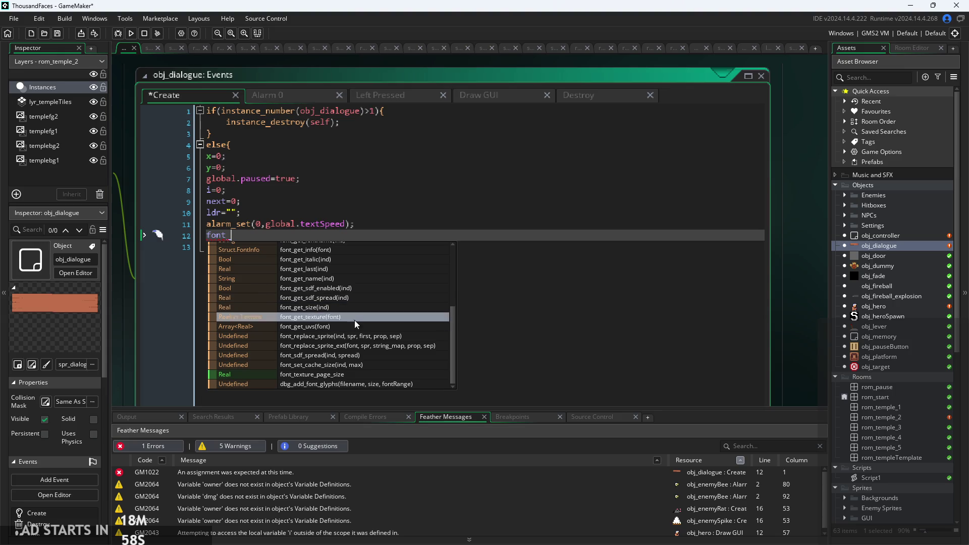
pyautogui.scroll(2, 357, 342)
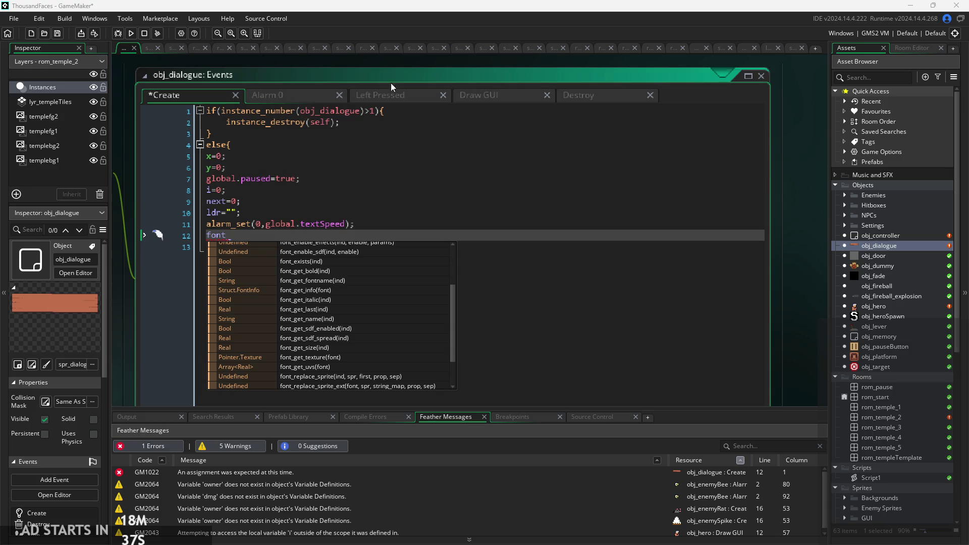
# Step: Glance at the Help menu, then delete the unfinished 'font' text on line 12
pyautogui.click(225, 21)
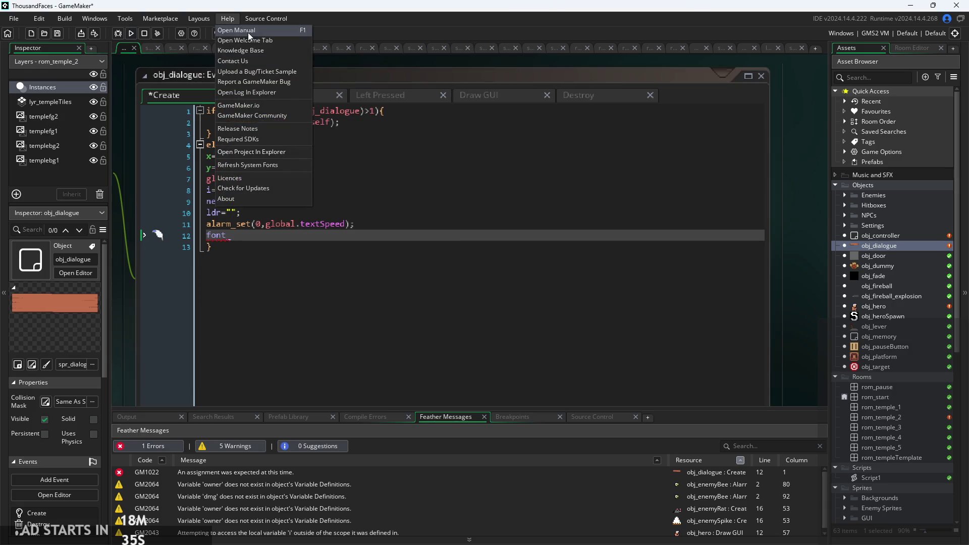
pyautogui.click(227, 19)
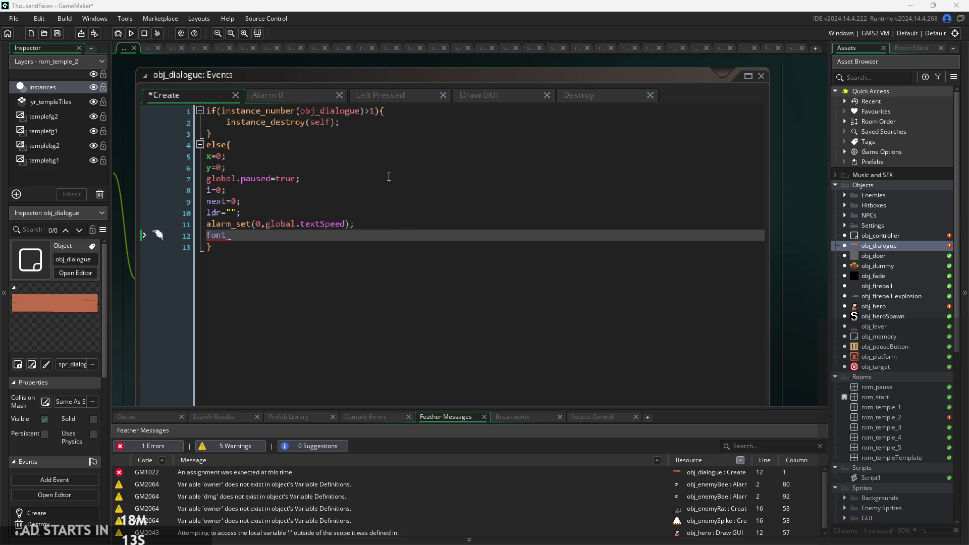
pyautogui.click(135, 241)
pyautogui.press('BackSpace')
pyautogui.press('BackSpace')
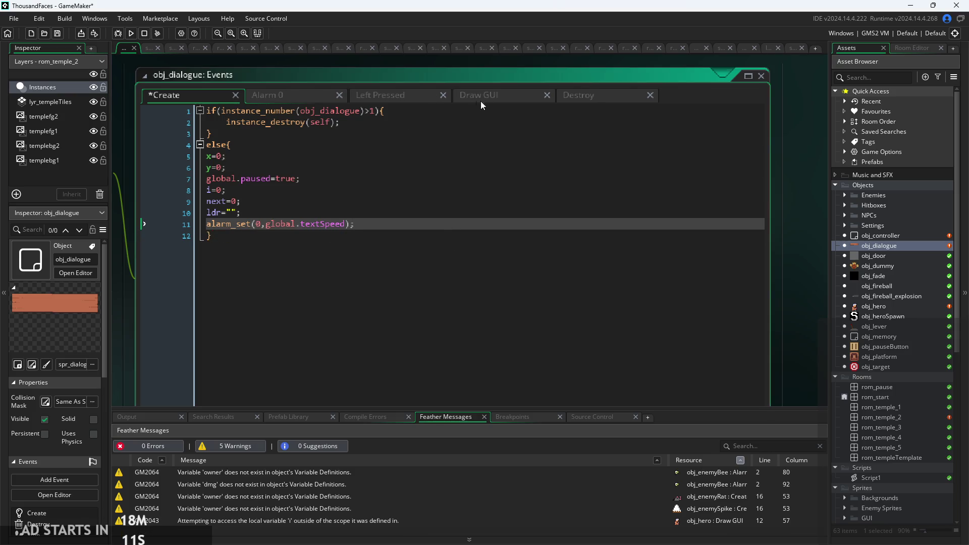
# Step: Add draw_set_font(AverFnt); on line 2 of the Draw GUI event
pyautogui.click(478, 95)
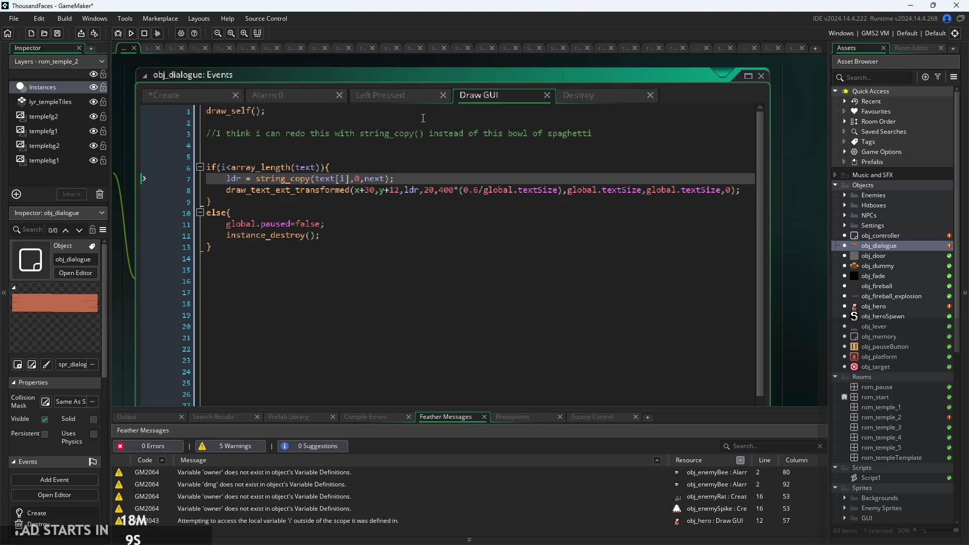
pyautogui.click(431, 122)
pyautogui.write('draw')
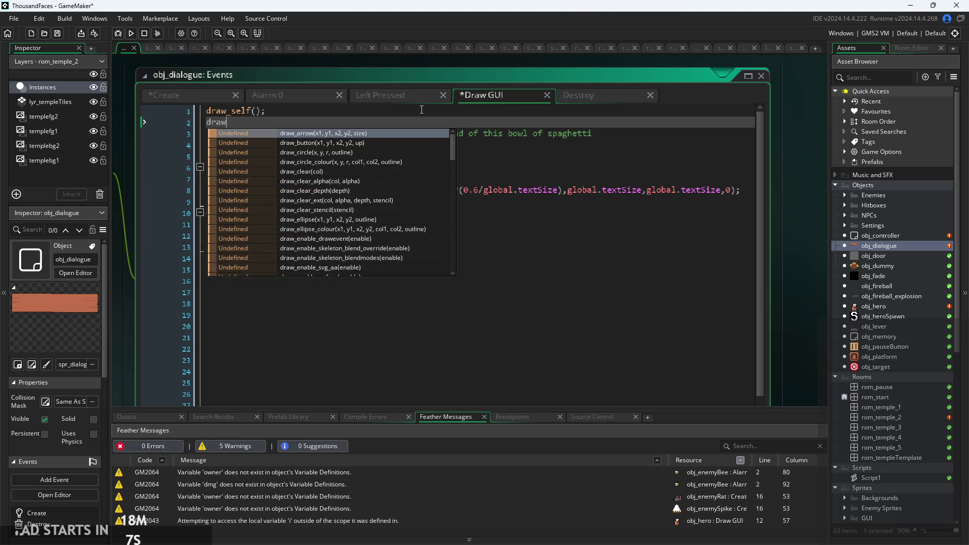
pyautogui.write('_set')
pyautogui.press('Down')
pyautogui.press('Down')
pyautogui.press('Down')
pyautogui.press('Return')
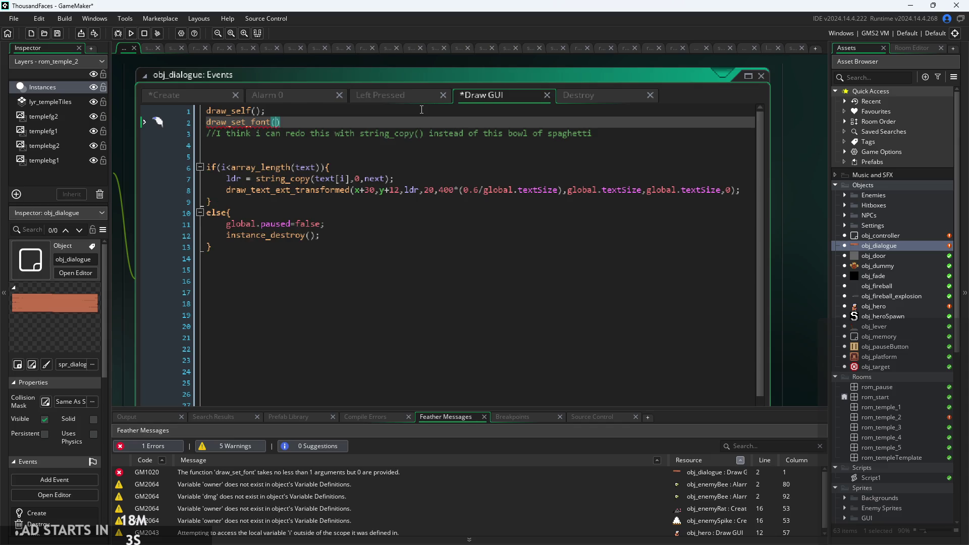
pyautogui.write('Av')
pyautogui.press('Return')
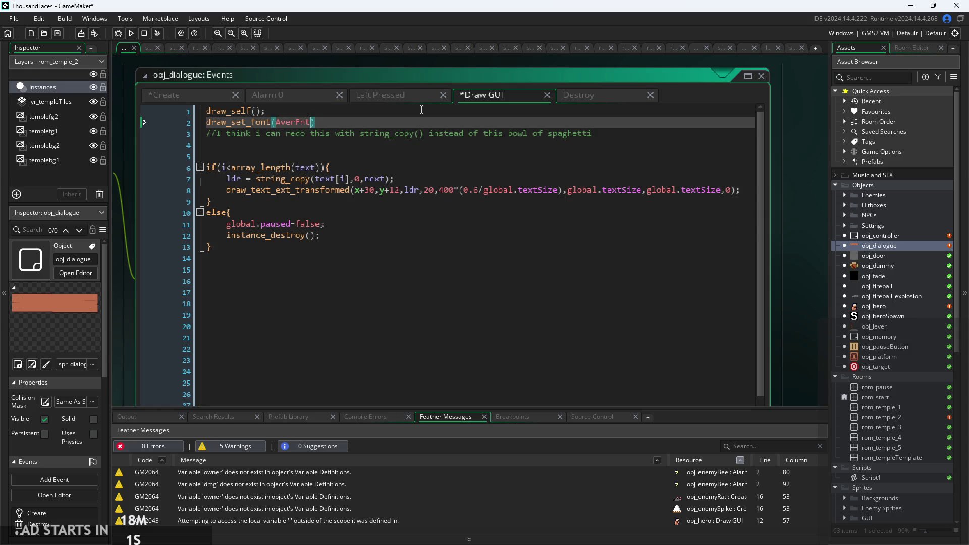
pyautogui.press('End')
pyautogui.write(';')
# Step: Discard a partly typed draw_set_fo line and place the caret in line 8's text-drawing call
pyautogui.press('Return')
pyautogui.write('dra')
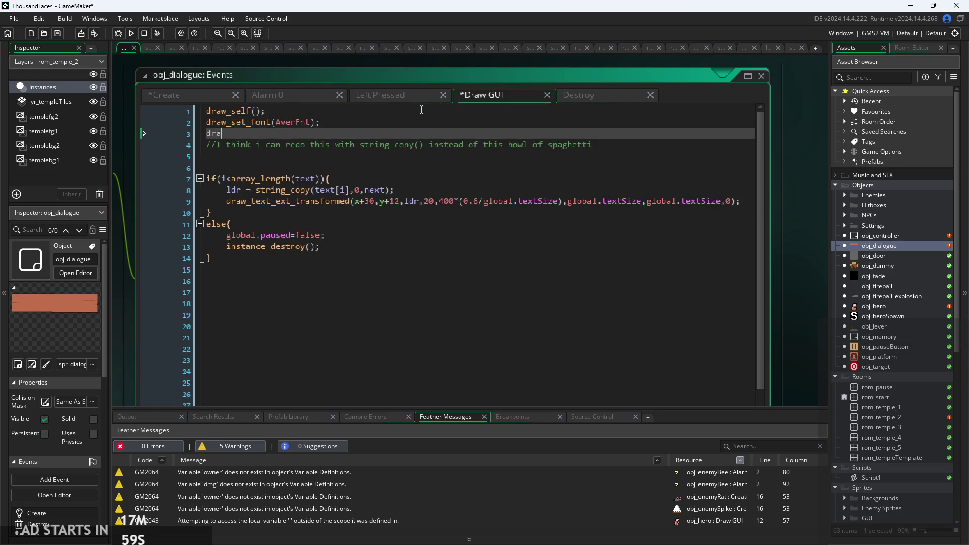
pyautogui.write('w_se')
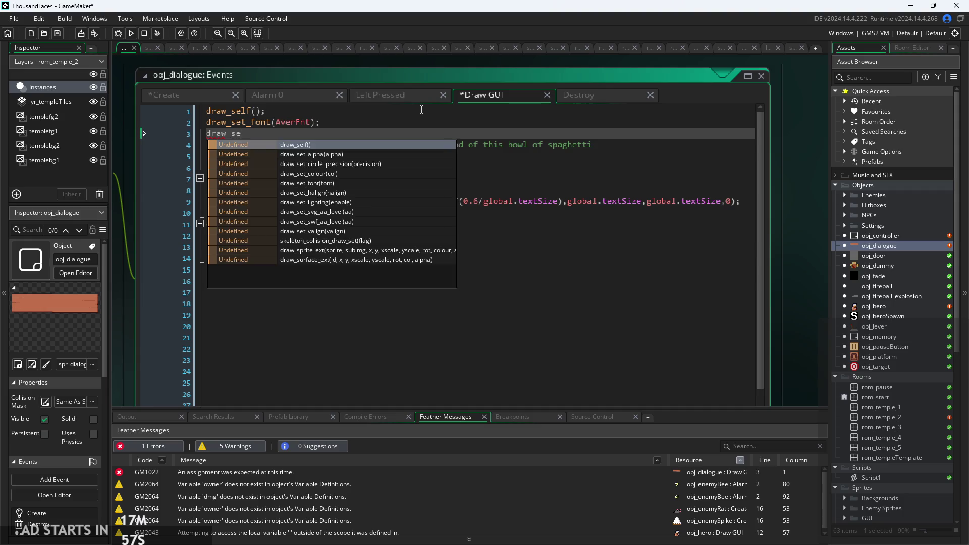
pyautogui.write('t')
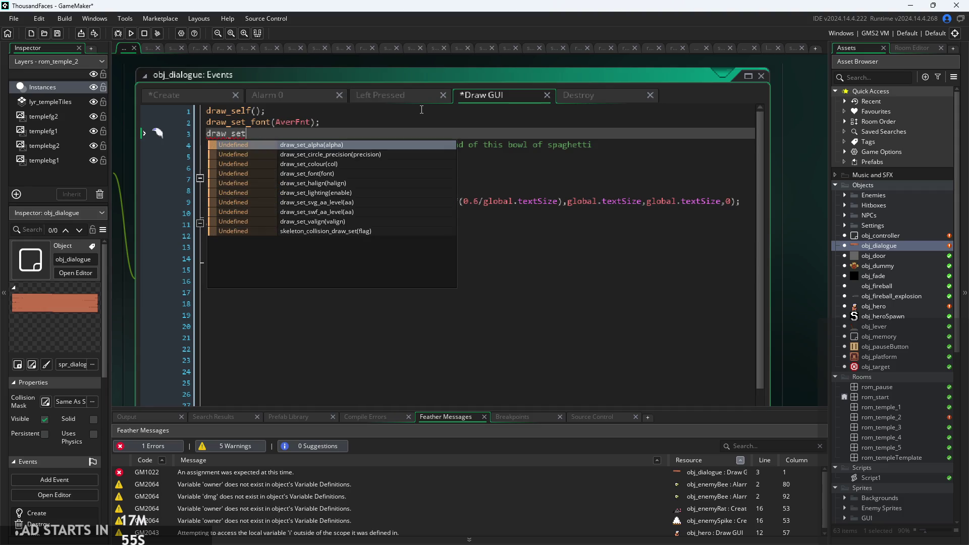
pyautogui.write('_fo')
pyautogui.press('BackSpace')
pyautogui.press('BackSpace')
pyautogui.press('BackSpace')
pyautogui.press('BackSpace')
pyautogui.press('BackSpace')
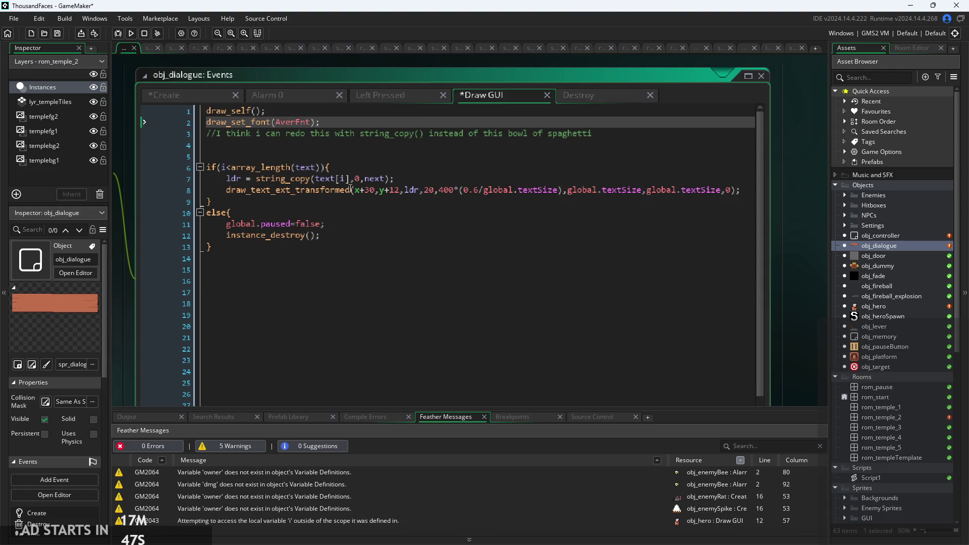
pyautogui.click(351, 189)
pyautogui.moveTo(348, 190)
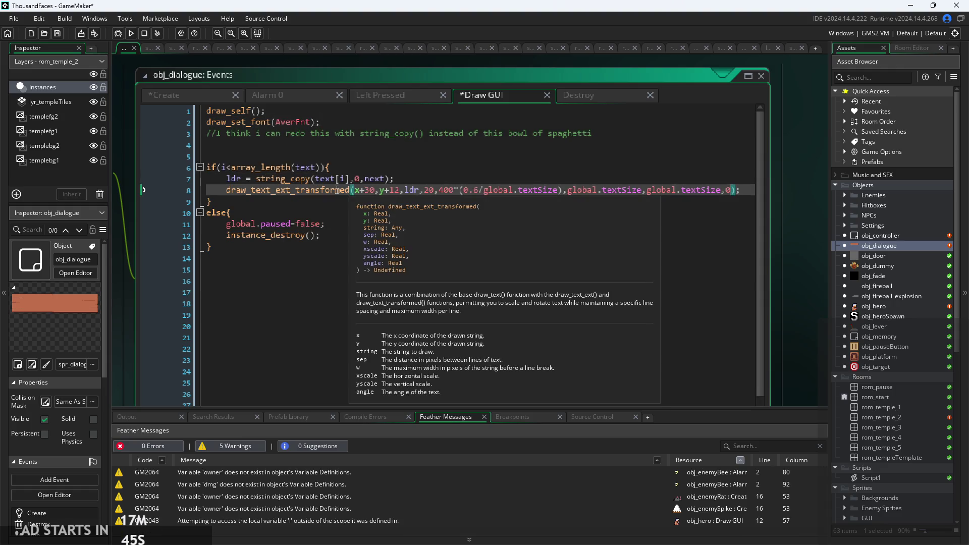
pyautogui.click(268, 190)
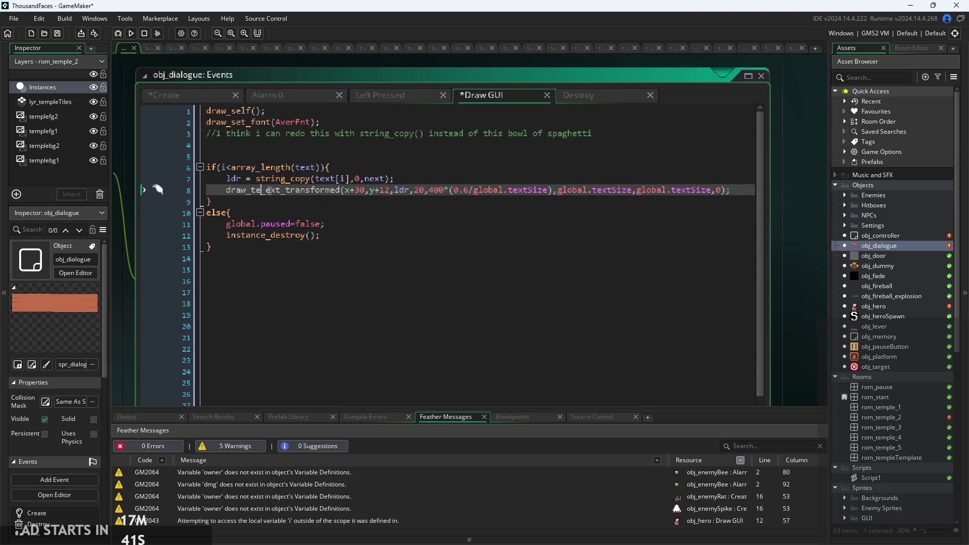
pyautogui.write('x')
# Step: Extend line 8's draw_text_ext_transformed call to draw_text_ext_transformed_colour
pyautogui.hotkey('ctrl', 'space')
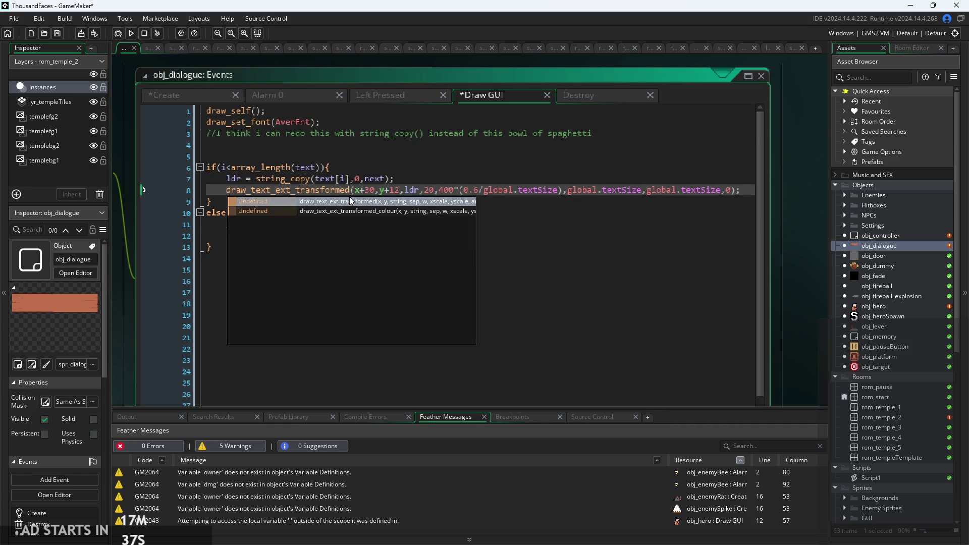
pyautogui.click(351, 202)
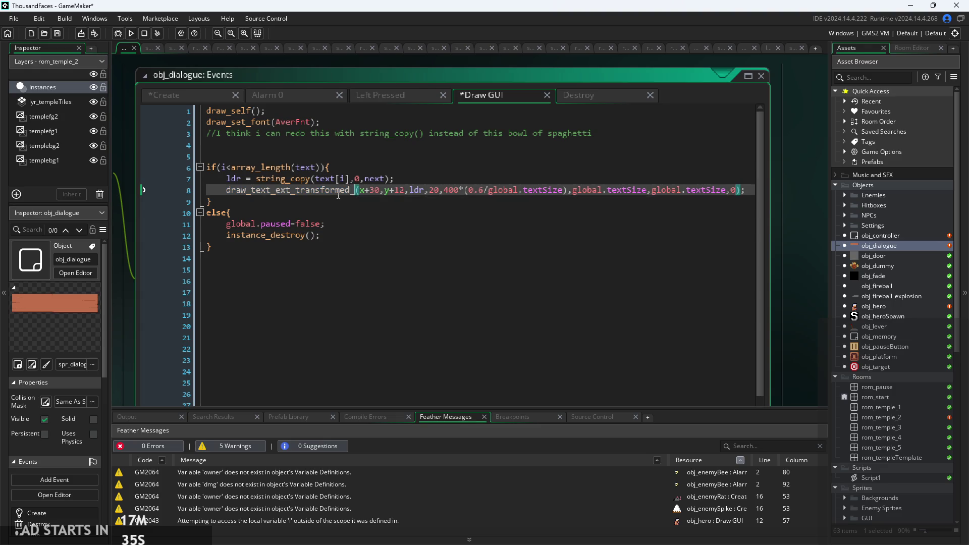
pyautogui.write('colour')
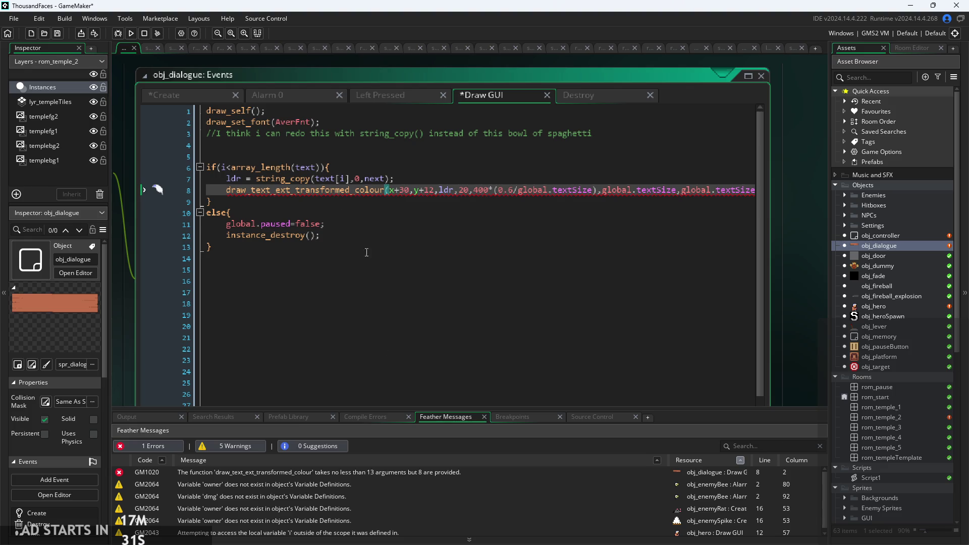
pyautogui.moveTo(366, 194)
pyautogui.scroll(-2, 799, 236)
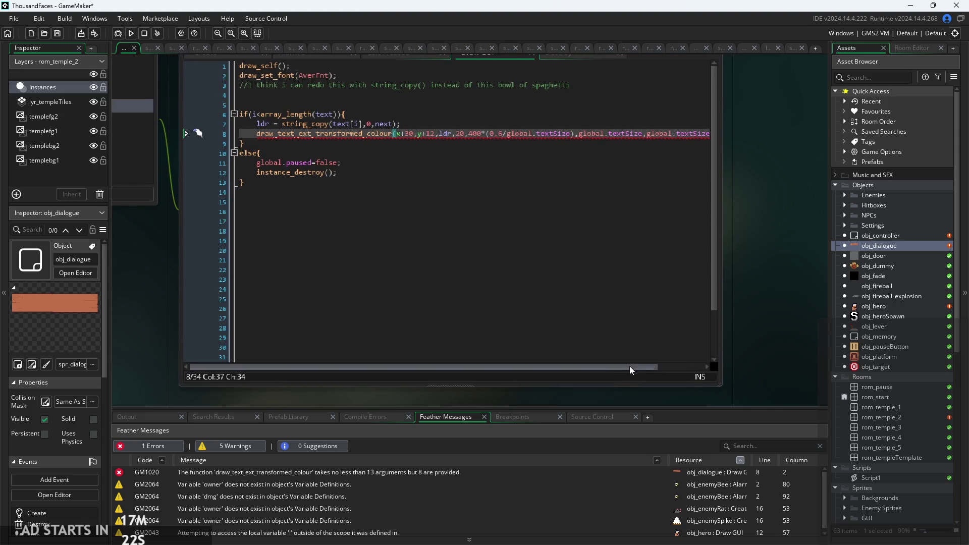
pyautogui.scroll(2, 687, 130)
# Step: Append four c_black colour arguments to the text call on line 8
pyautogui.write(',')
pyautogui.write('c_black')
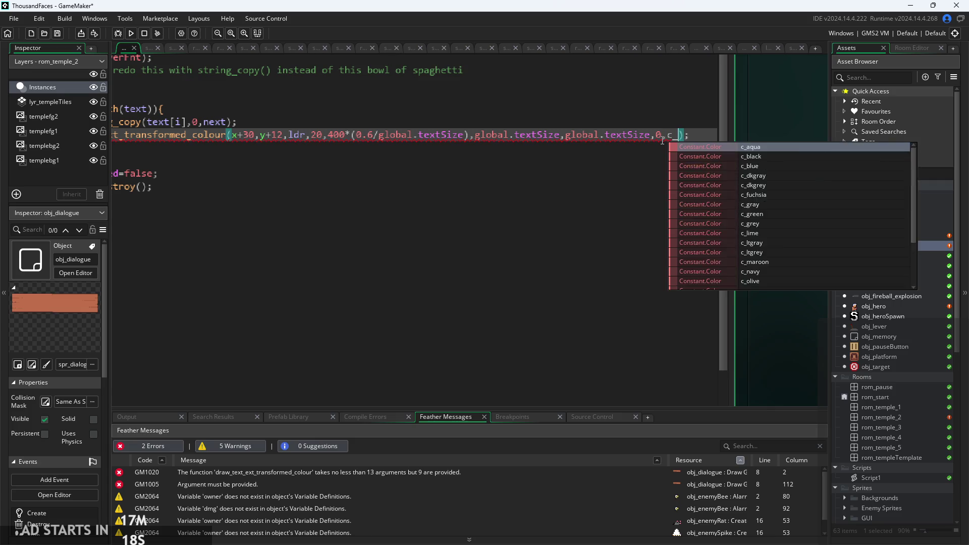
pyautogui.write(',')
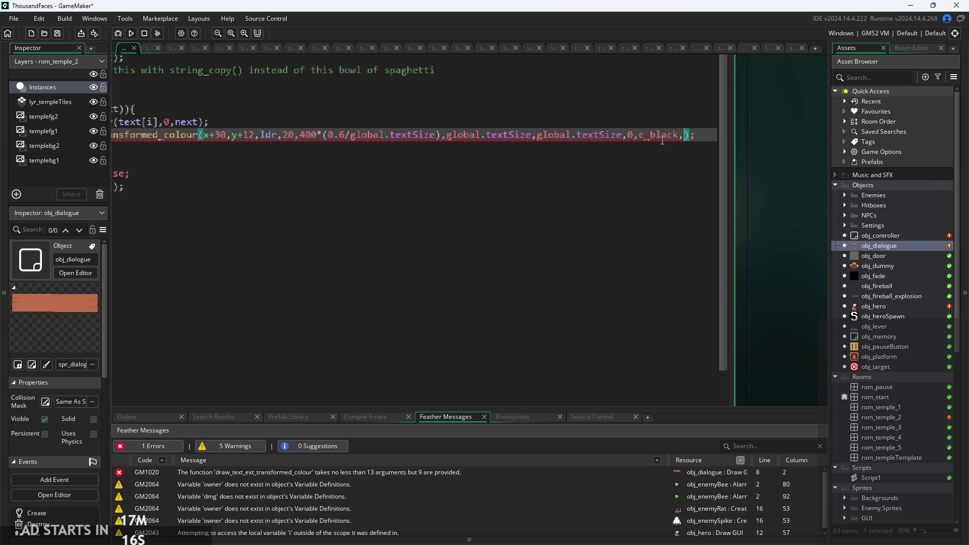
pyautogui.doubleClick(662, 141)
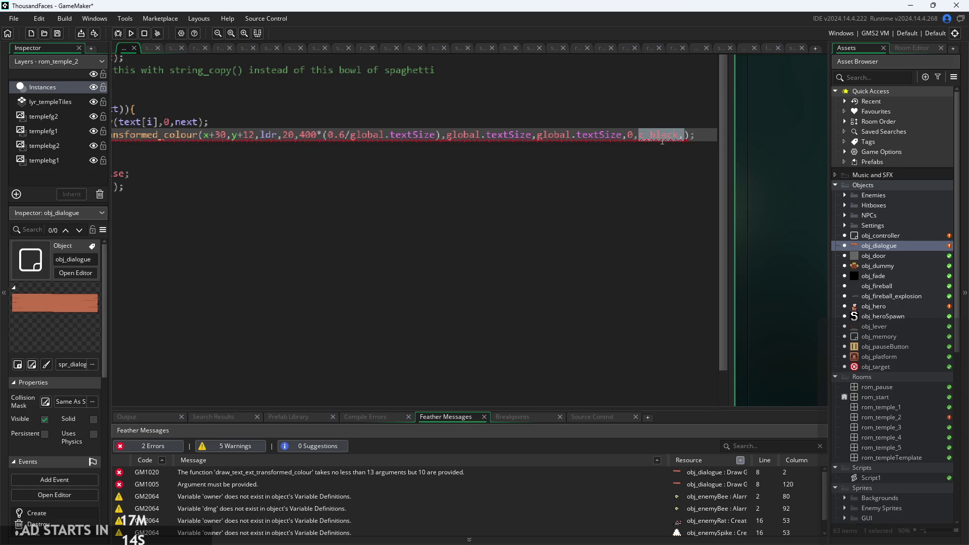
pyautogui.press('Left')
pyautogui.press('Right')
pyautogui.press('Right')
pyautogui.press('Right')
pyautogui.press('Right')
pyautogui.press('Right')
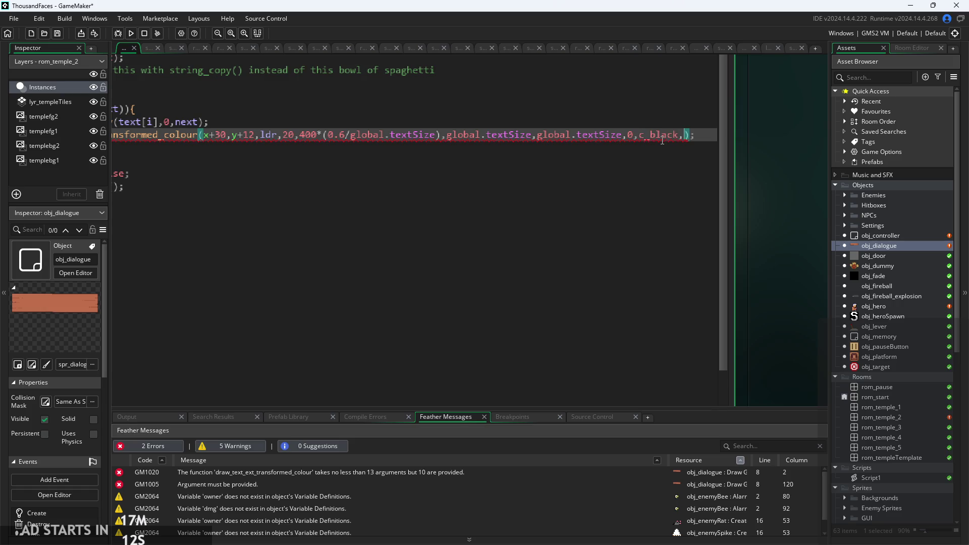
pyautogui.write('c_black,c_black,c_black,')
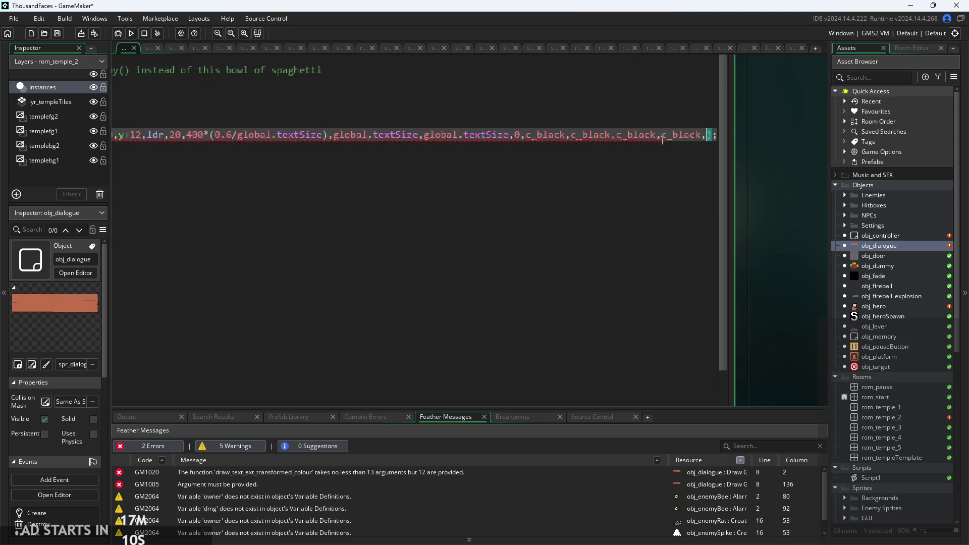
pyautogui.write('0')
pyautogui.click(754, 183)
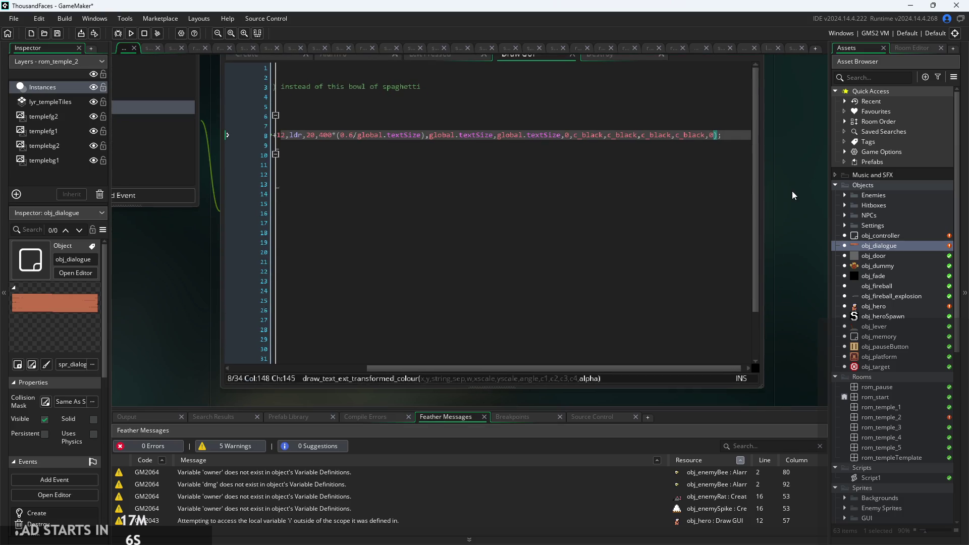
# Step: Replace the trailing 0 with an alpha of 1 and run the game
pyautogui.press('BackSpace')
pyautogui.write('1')
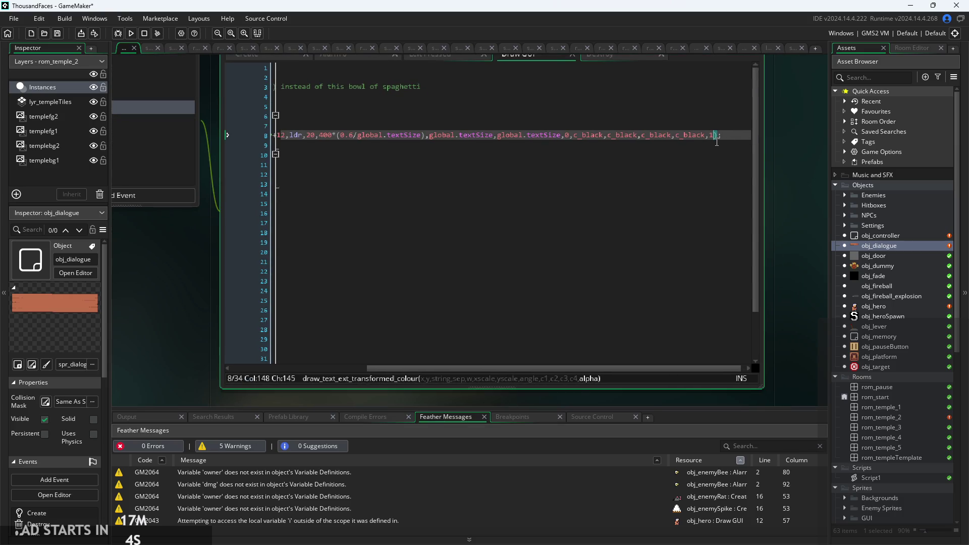
pyautogui.click(132, 35)
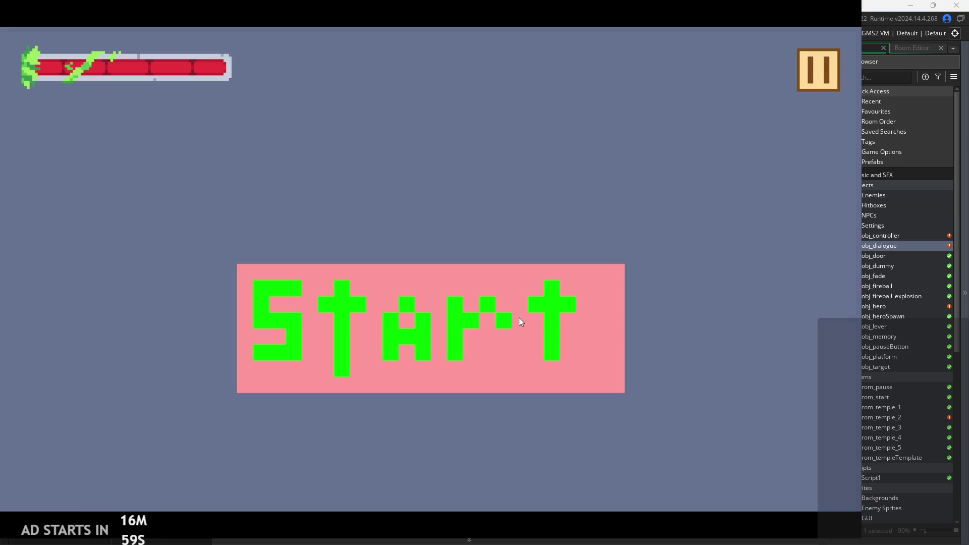
# Step: Start the game and turn on the Debug Stats overlay from the pause menu
pyautogui.click(520, 316)
pyautogui.press('Escape')
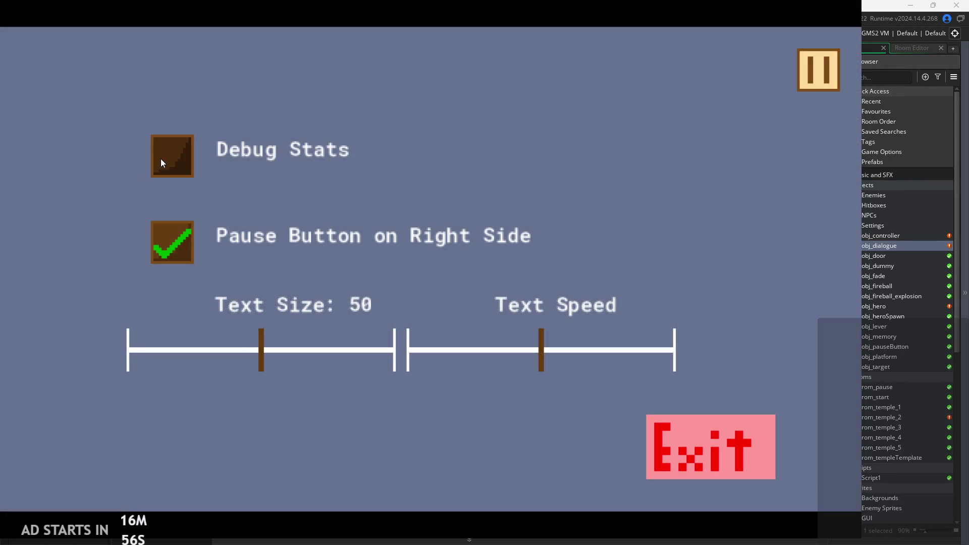
pyautogui.click(160, 159)
pyautogui.press('Escape')
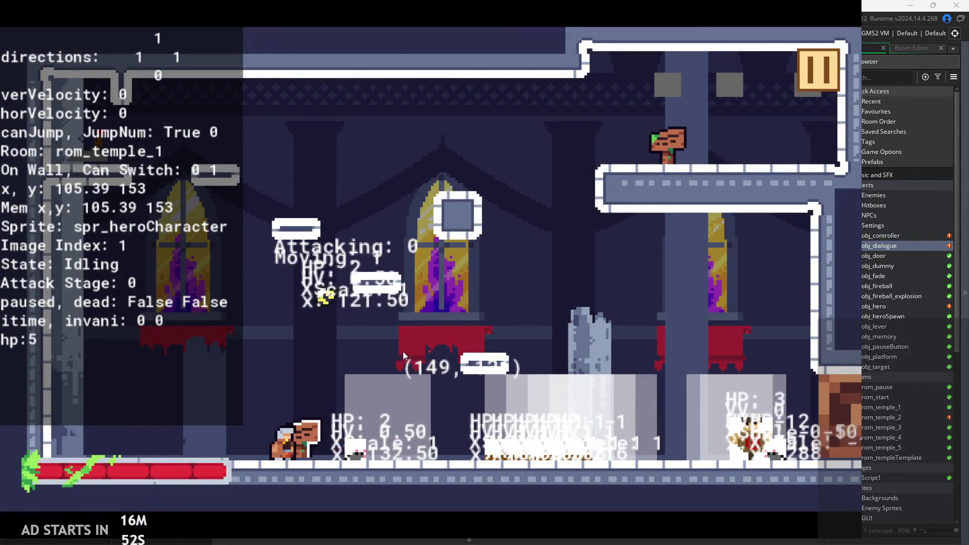
# Step: Talk to the NPC, skip its dialogue, and exit the game to the editor
pyautogui.press('e')
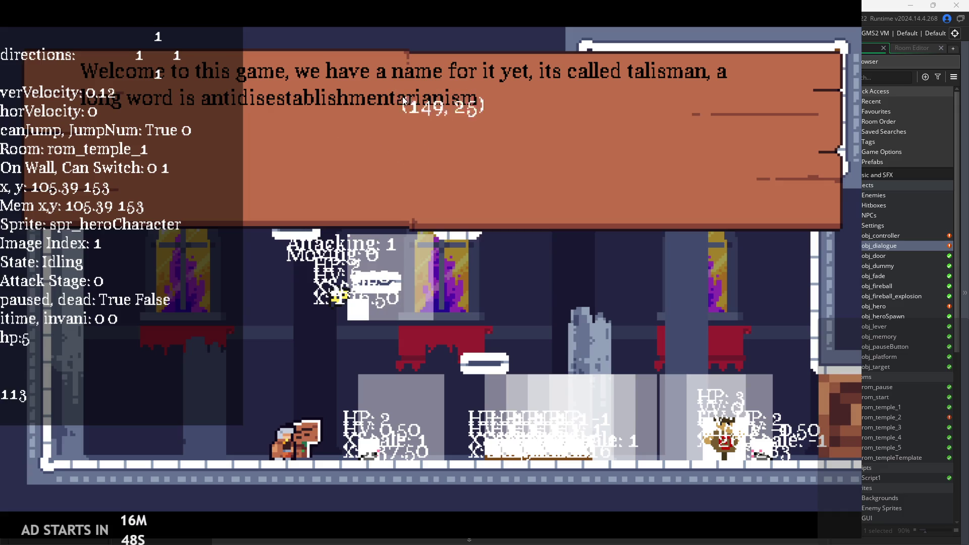
pyautogui.click(690, 126)
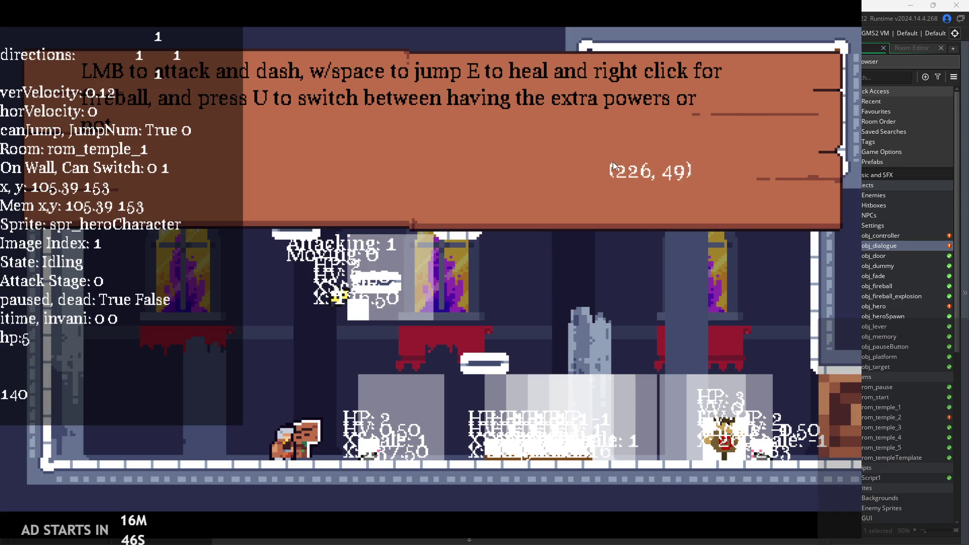
pyautogui.click(641, 153)
pyautogui.click(810, 56)
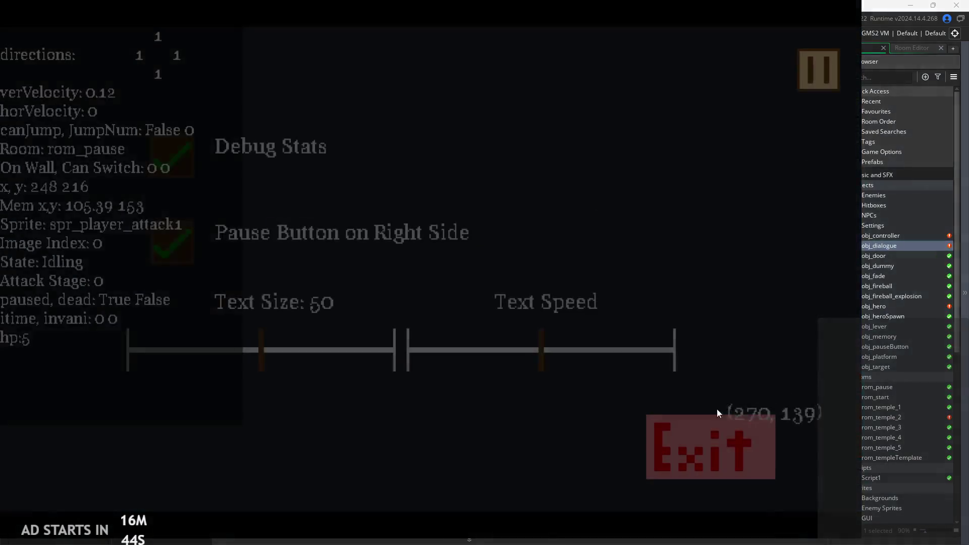
pyautogui.click(712, 447)
pyautogui.scroll(-10, 893, 481)
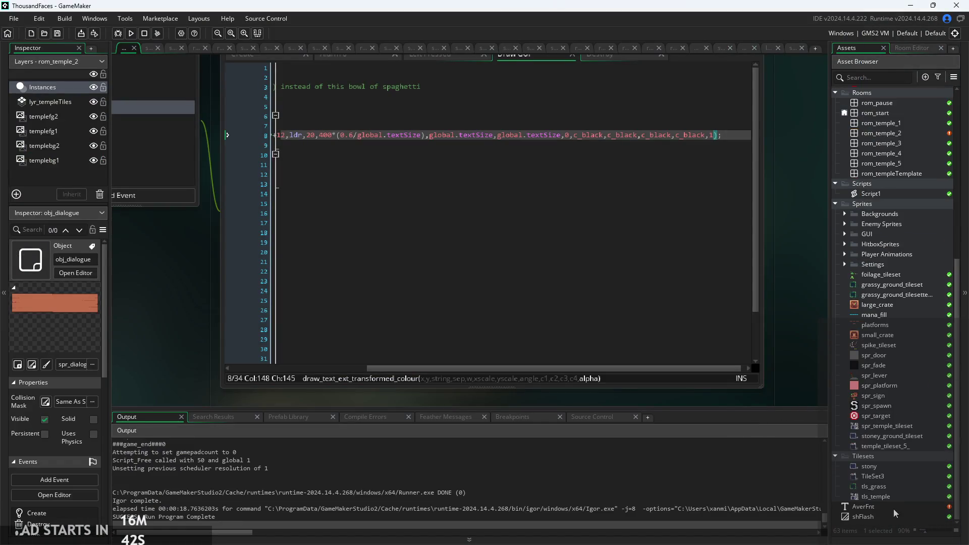
# Step: Set AverFnt's Anti-aliasing to On and rebuild the game
pyautogui.doubleClick(893, 506)
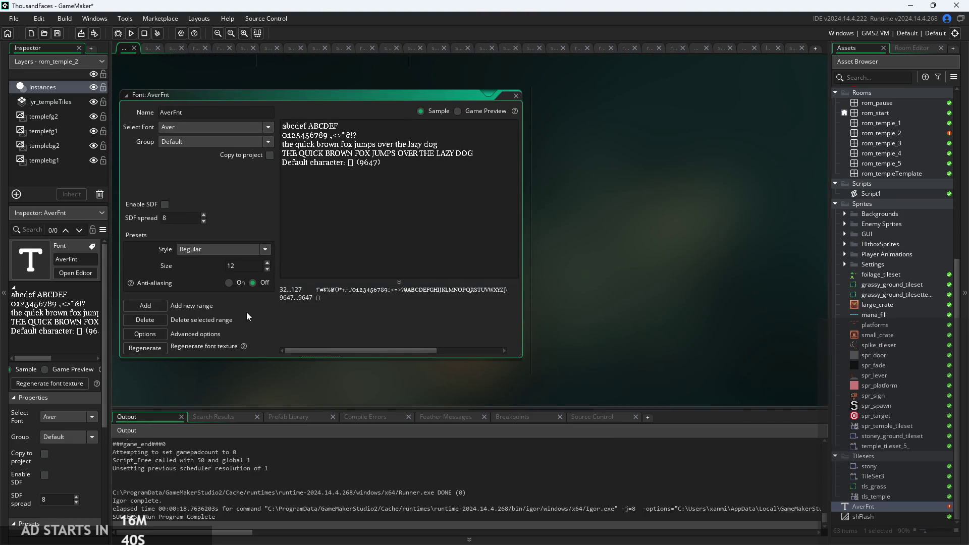
pyautogui.click(234, 284)
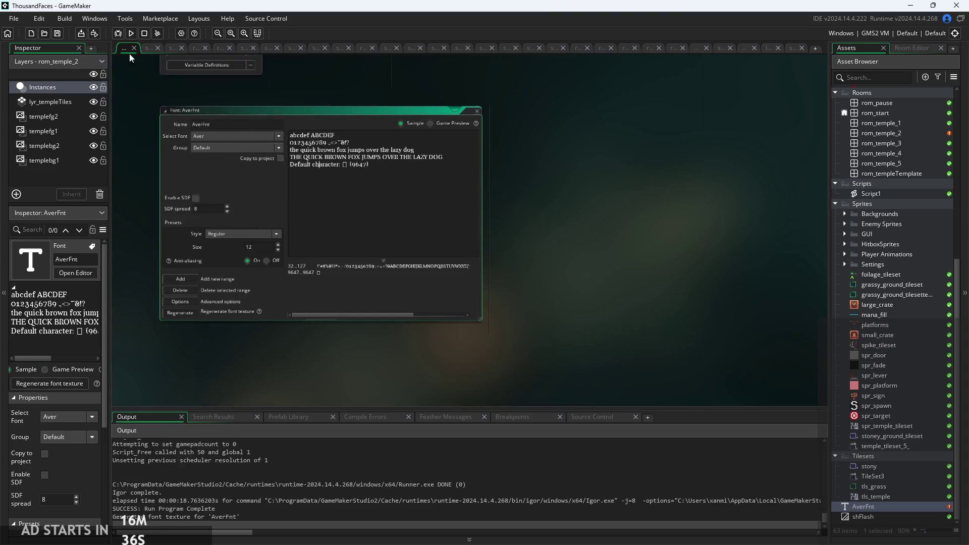
pyautogui.click(131, 35)
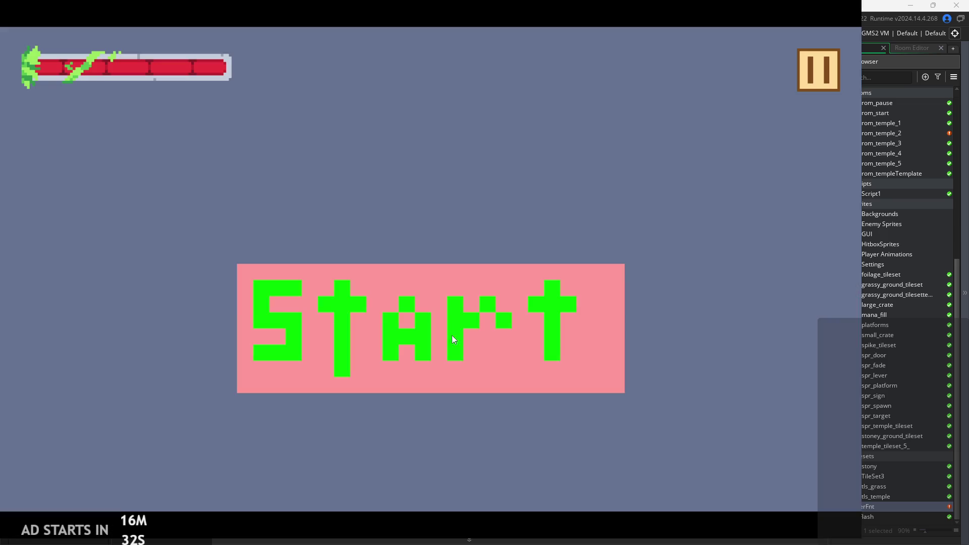
# Step: Start the game, dismiss the sign's welcome dialogue, and quit back to the editor
pyautogui.click(452, 336)
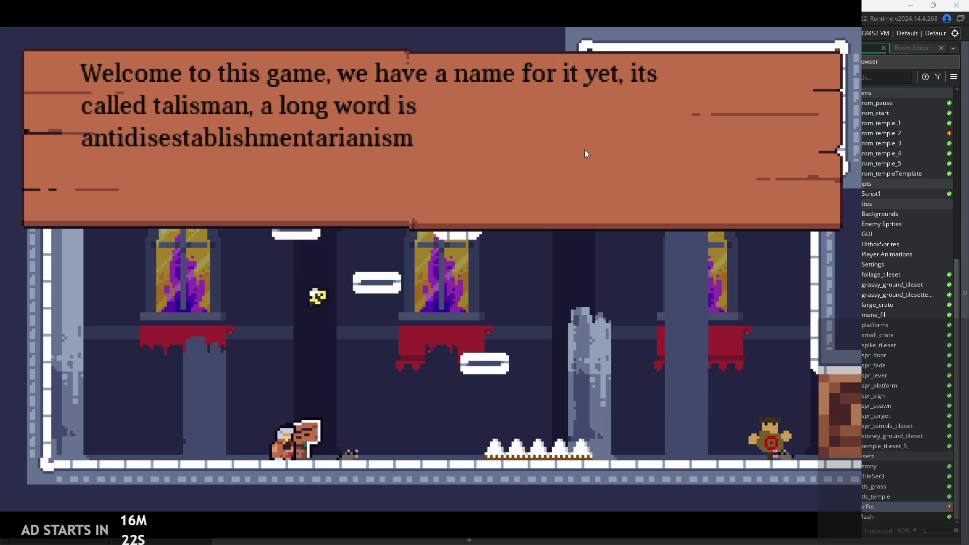
pyautogui.click(500, 183)
pyautogui.click(750, 129)
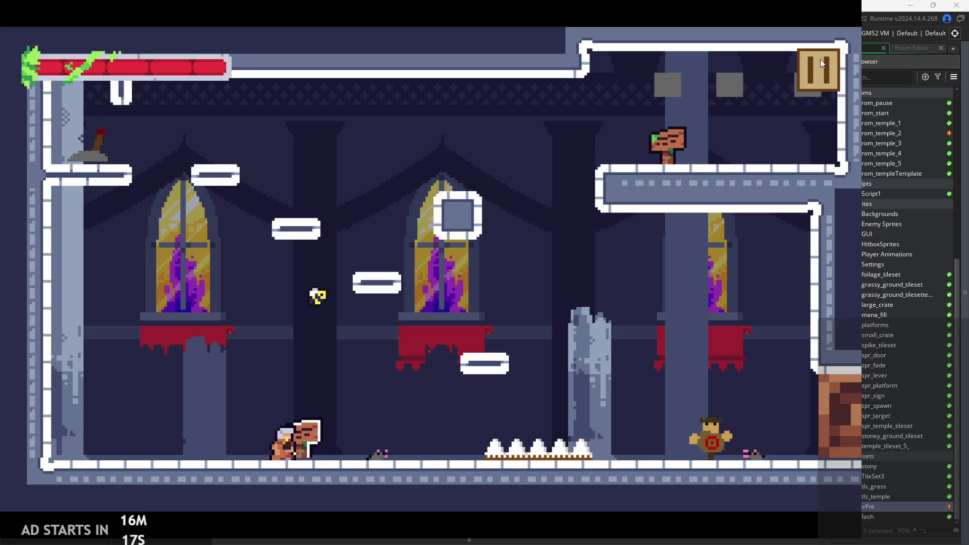
pyautogui.click(819, 60)
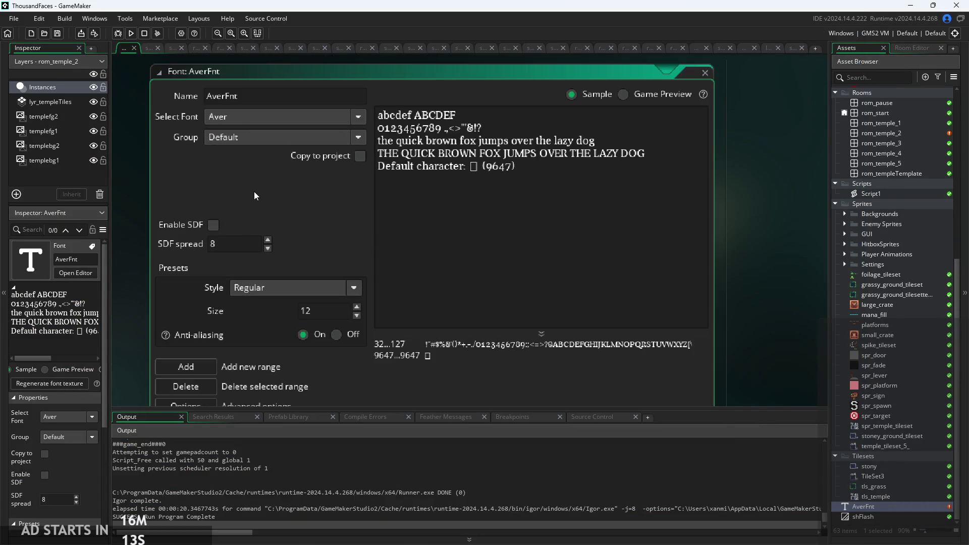
pyautogui.scroll(-3, 258, 221)
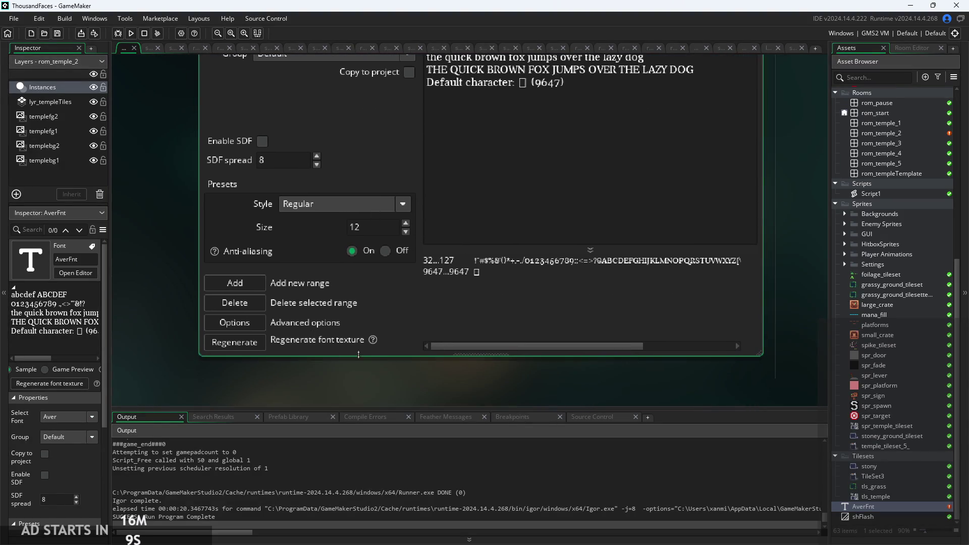
pyautogui.moveTo(354, 374)
pyautogui.mouseDown()
pyautogui.moveTo(331, 377)
pyautogui.moveTo(285, 409)
pyautogui.mouseUp()
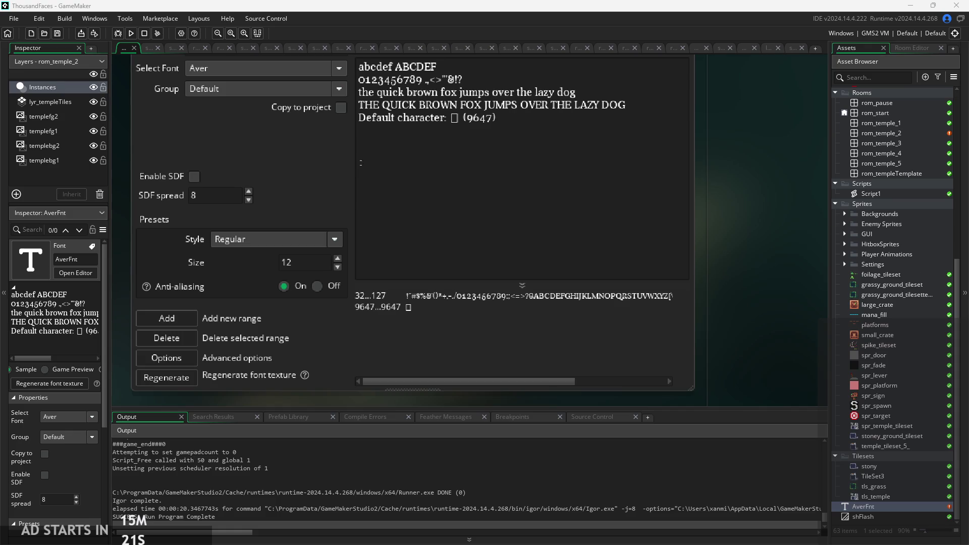
pyautogui.click(540, 123)
pyautogui.keyDown('ctrl'); pyautogui.scroll(-3, 312, 197); pyautogui.keyUp('ctrl')
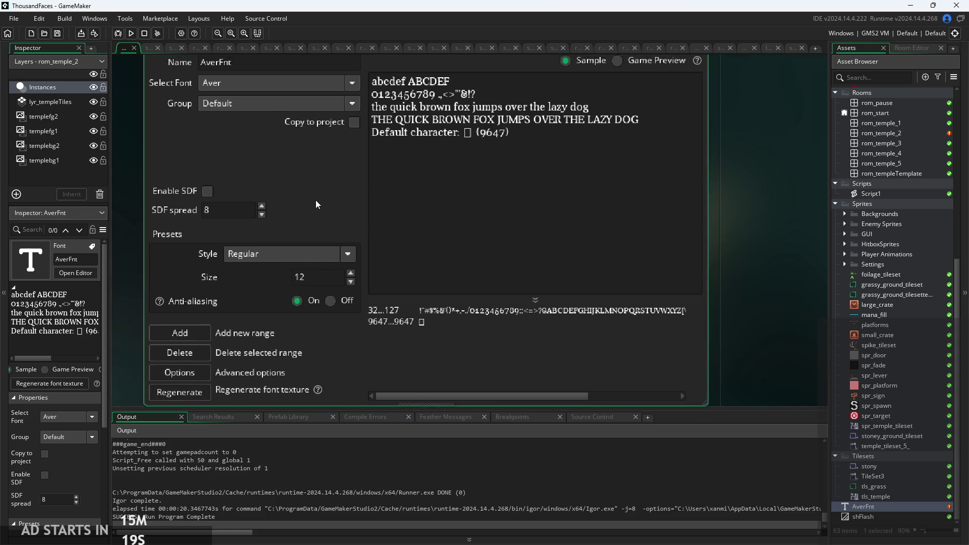
pyautogui.keyDown('ctrl'); pyautogui.scroll(4, 295, 178); pyautogui.keyUp('ctrl')
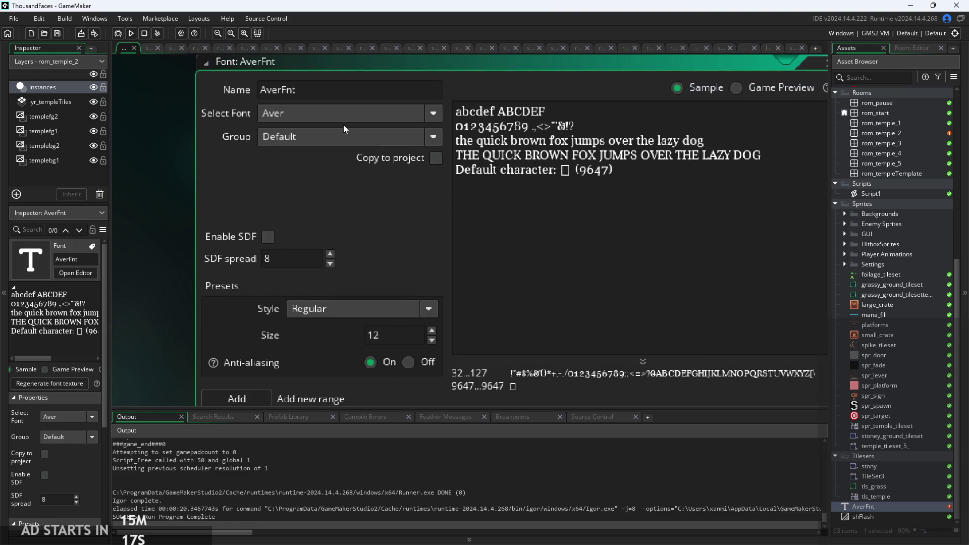
pyautogui.click(346, 119)
pyautogui.scroll(-20, 350, 148)
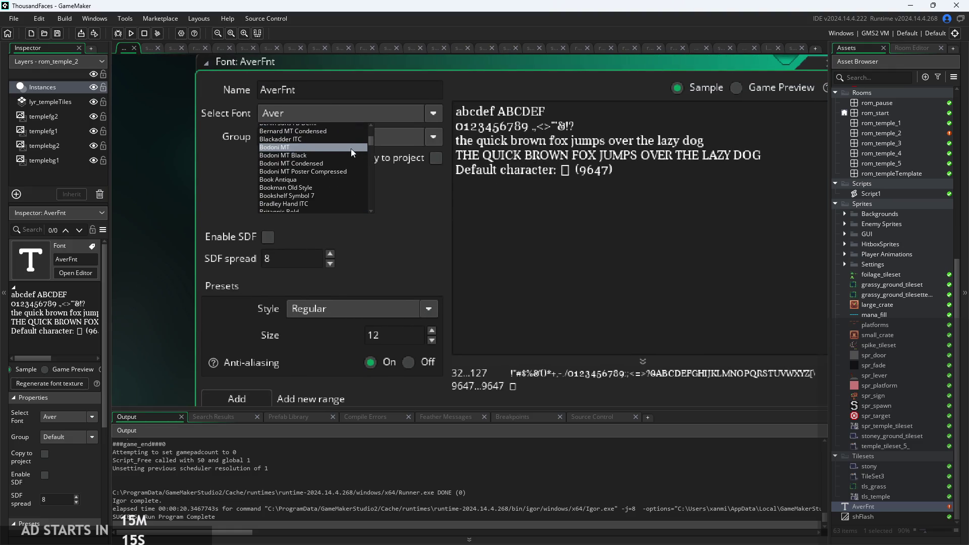
pyautogui.scroll(-20, 345, 156)
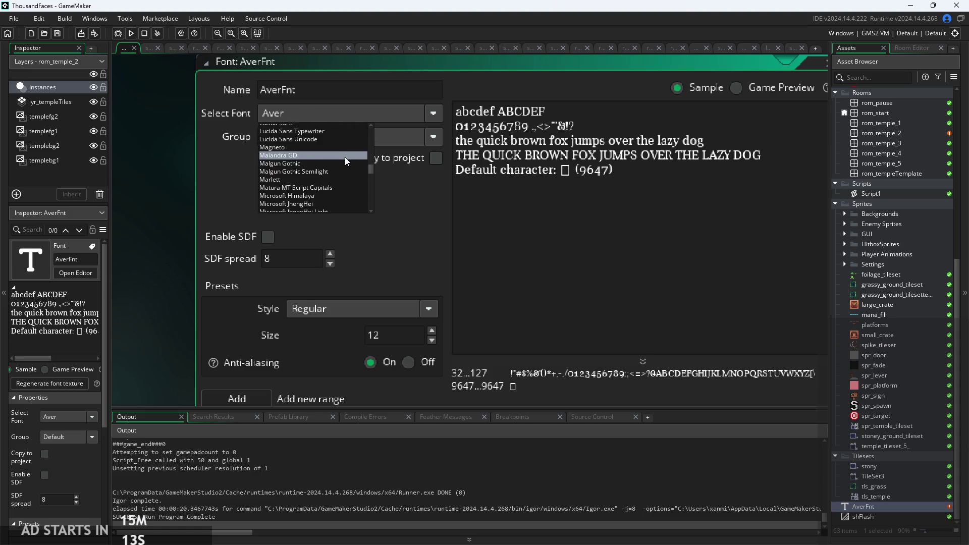
pyautogui.scroll(-20, 345, 159)
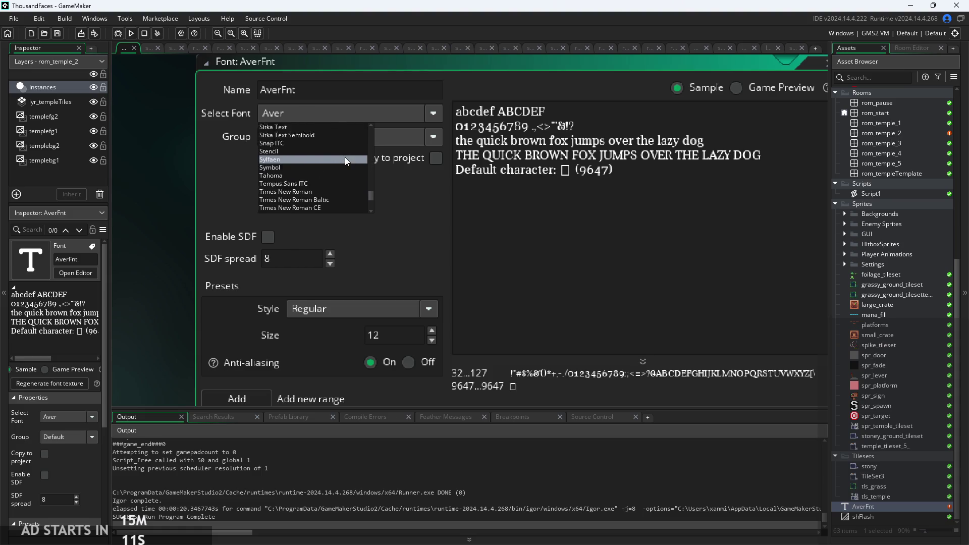
pyautogui.moveTo(368, 206); pyautogui.dragTo(369, 126)
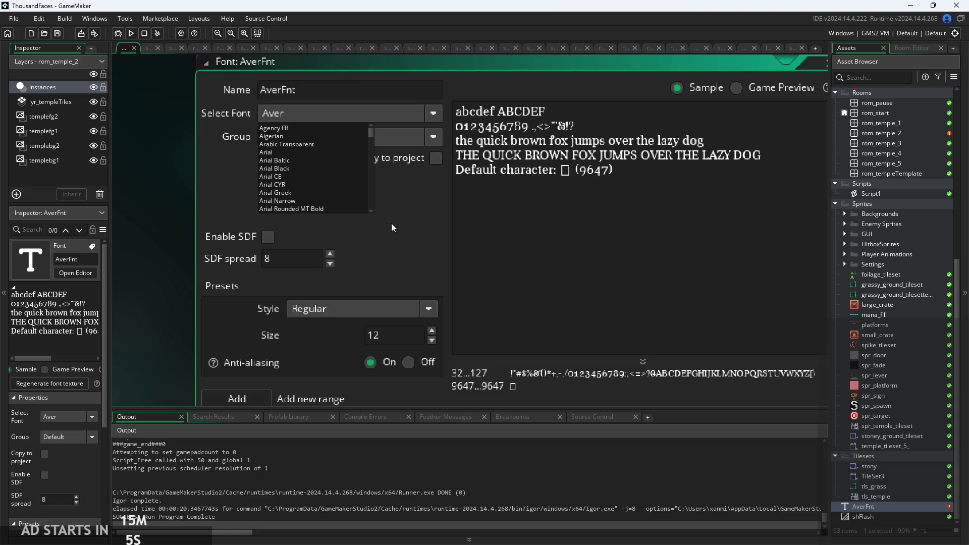
pyautogui.scroll(-2, 307, 187)
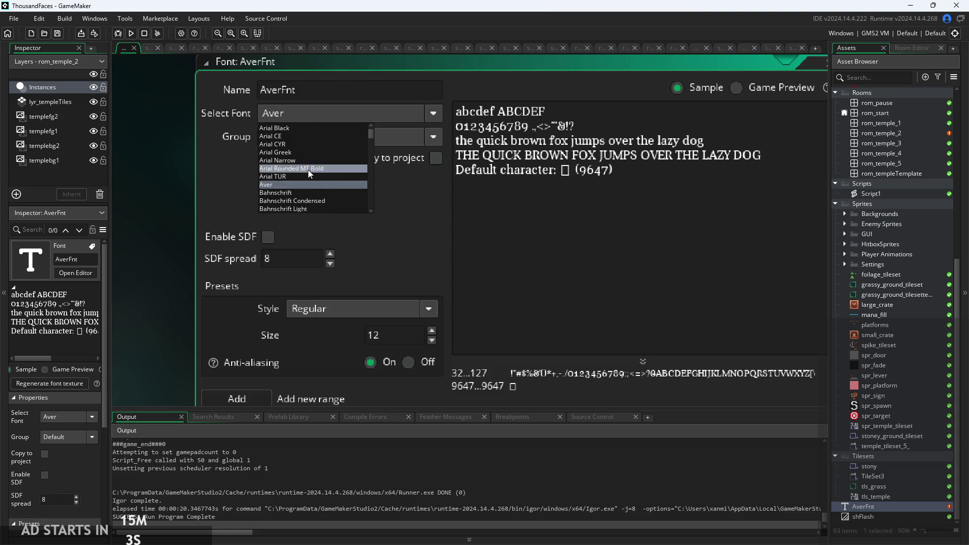
pyautogui.click(310, 185)
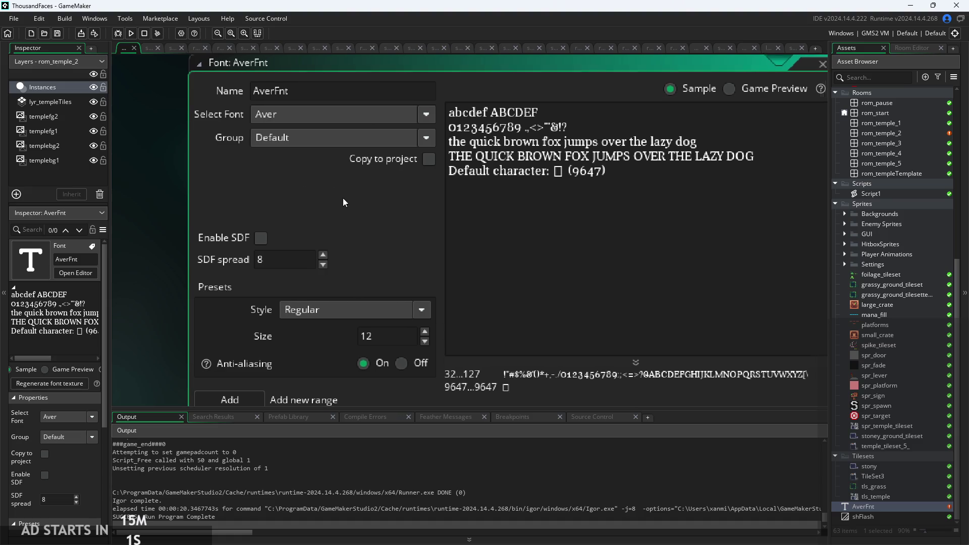
pyautogui.keyDown('ctrl'); pyautogui.scroll(-2, 346, 201); pyautogui.keyUp('ctrl')
# Step: Switch AverFnt's preview to Game Preview to view its 256×128 glyph texture
pyautogui.click(618, 116)
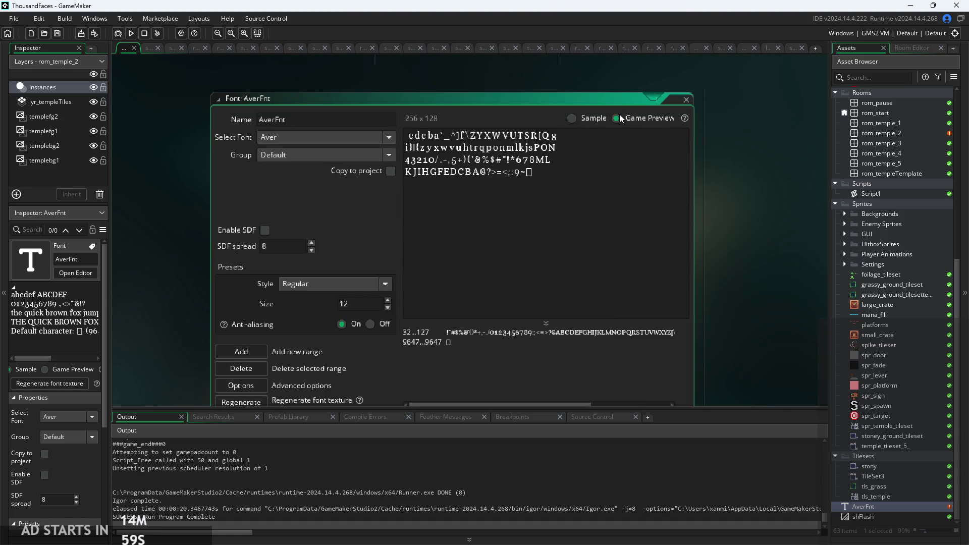
pyautogui.keyDown('ctrl'); pyautogui.scroll(2, 522, 198); pyautogui.keyUp('ctrl')
pyautogui.keyDown('ctrl'); pyautogui.scroll(-1, 499, 199); pyautogui.keyUp('ctrl')
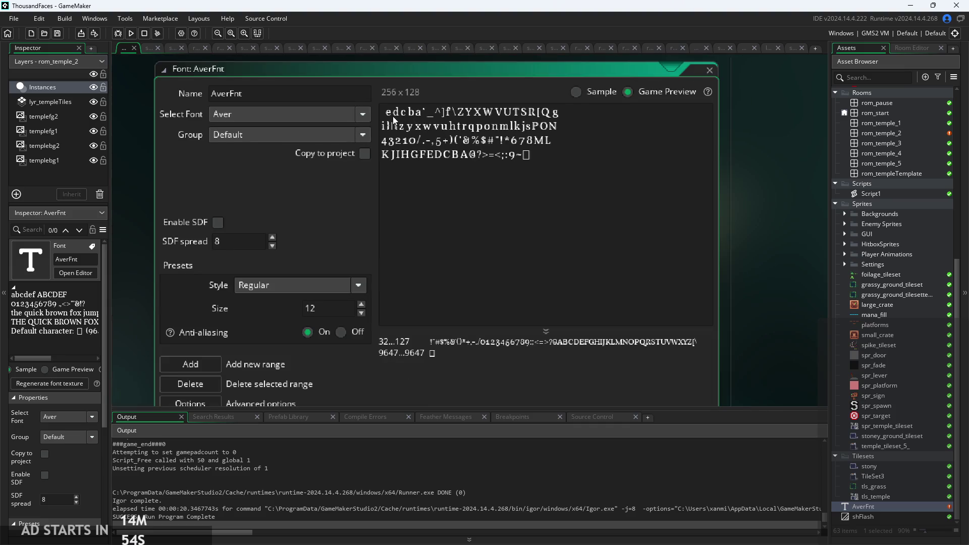
pyautogui.scroll(-1, 319, 197)
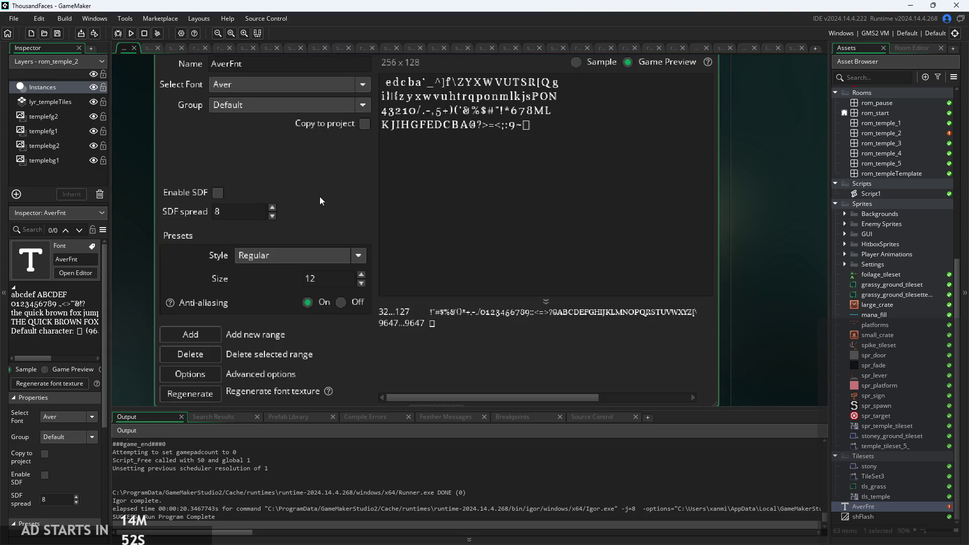
pyautogui.keyDown('ctrl'); pyautogui.scroll(-1, 329, 197); pyautogui.keyUp('ctrl')
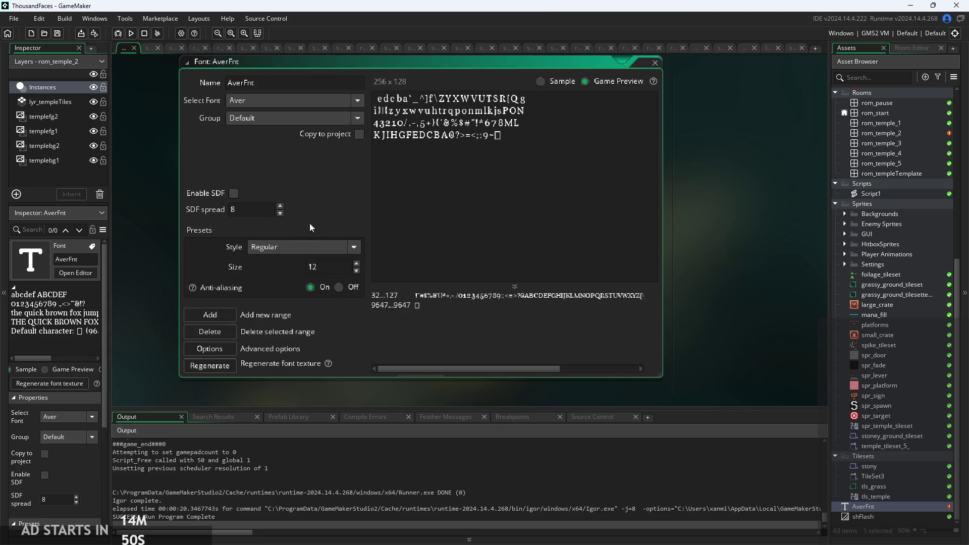
pyautogui.click(552, 80)
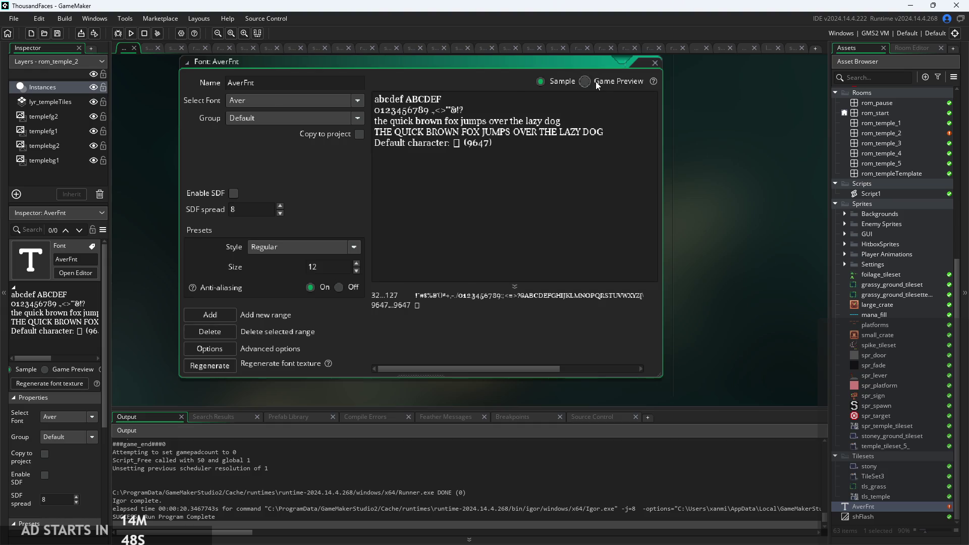
pyautogui.click(595, 80)
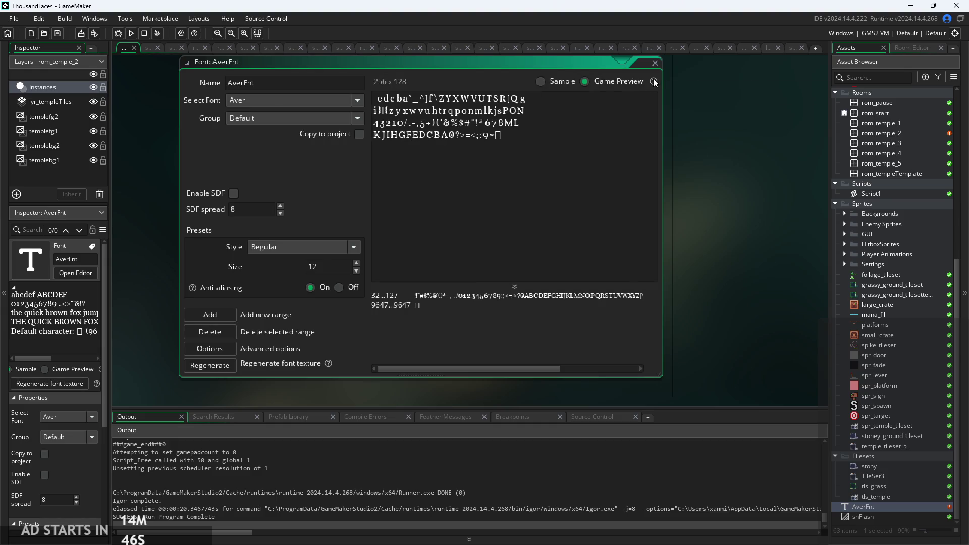
pyautogui.moveTo(653, 85)
# Step: Set AverFnt's style to Regular Italic, show the Sample preview, and run the game
pyautogui.click(321, 247)
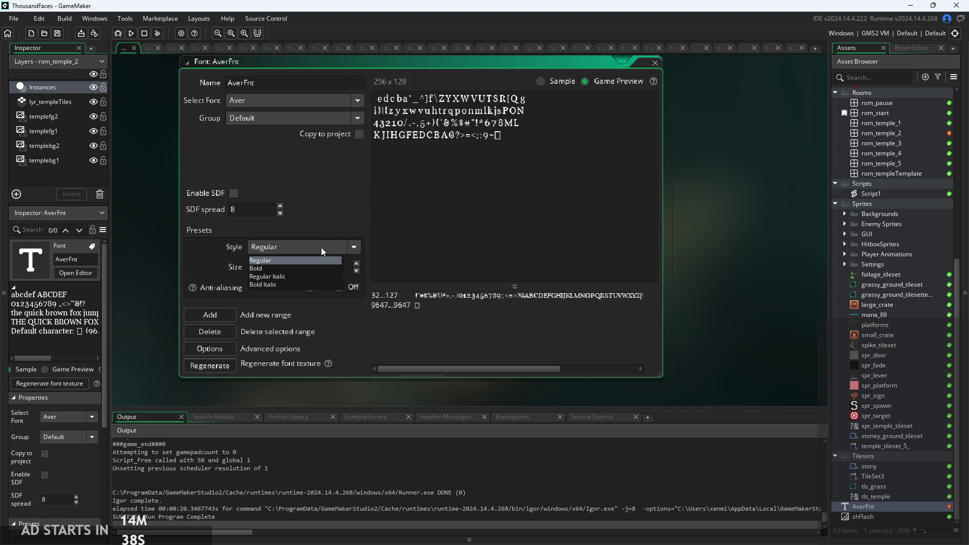
pyautogui.click(321, 276)
pyautogui.click(540, 81)
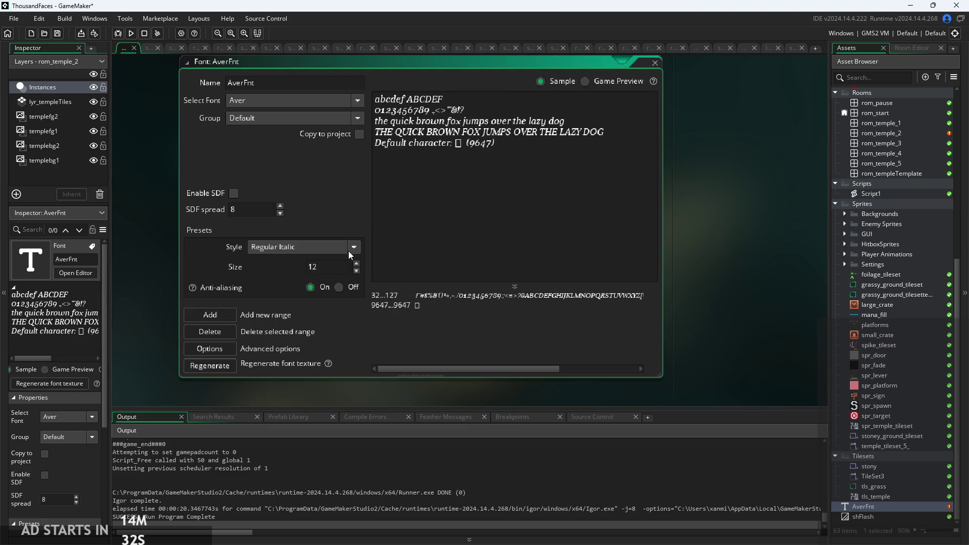
pyautogui.click(130, 33)
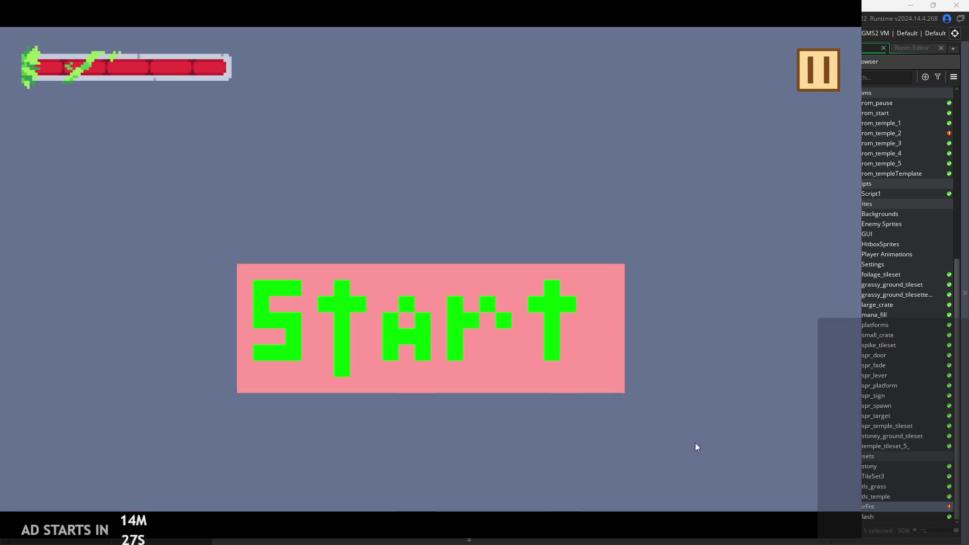
pyautogui.click(475, 304)
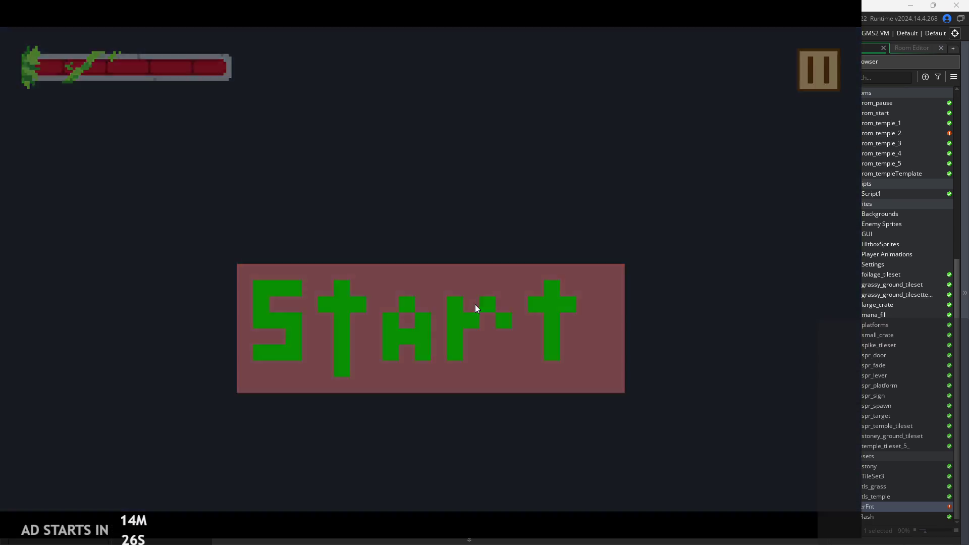
# Step: Read the sign's italic messages, then slash at the approaching enemy
pyautogui.press('Right')
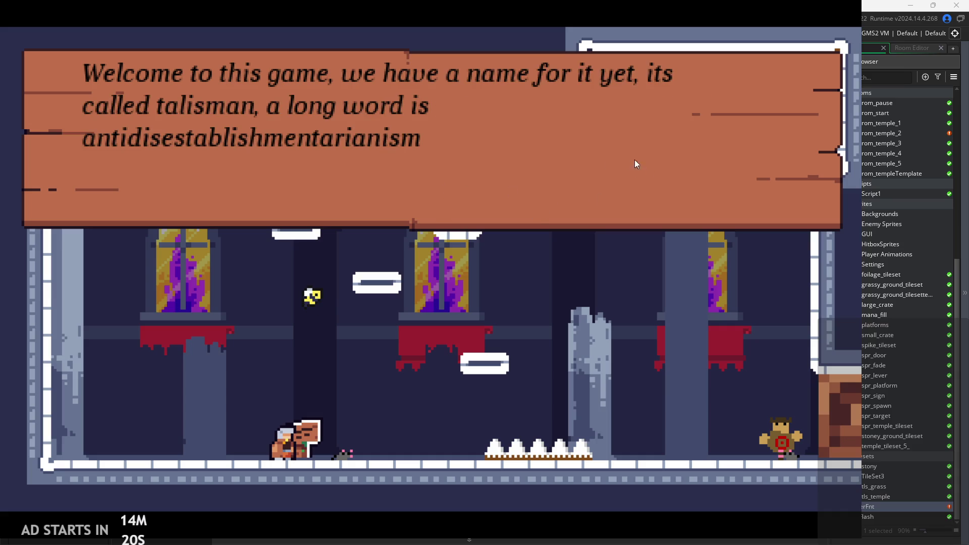
pyautogui.press('e')
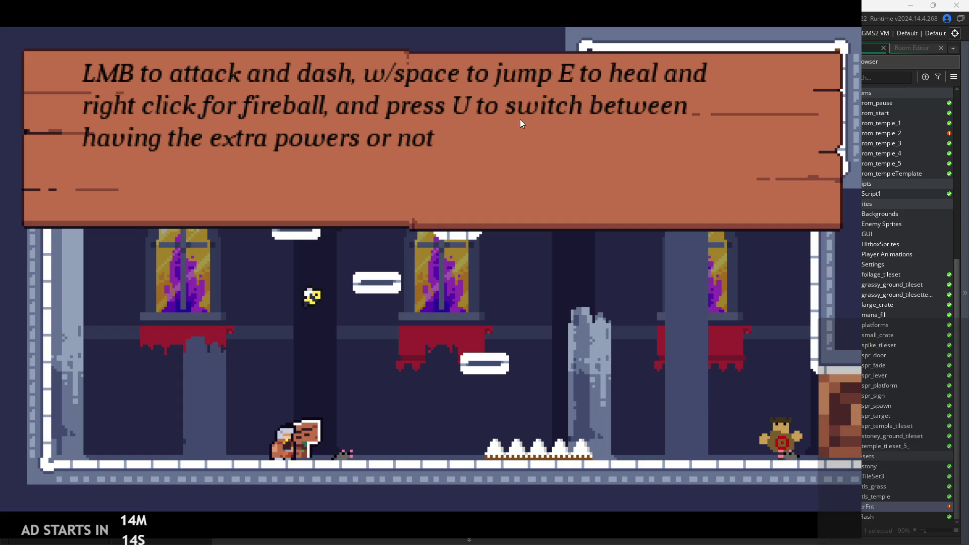
pyautogui.press('e')
pyautogui.press('a')
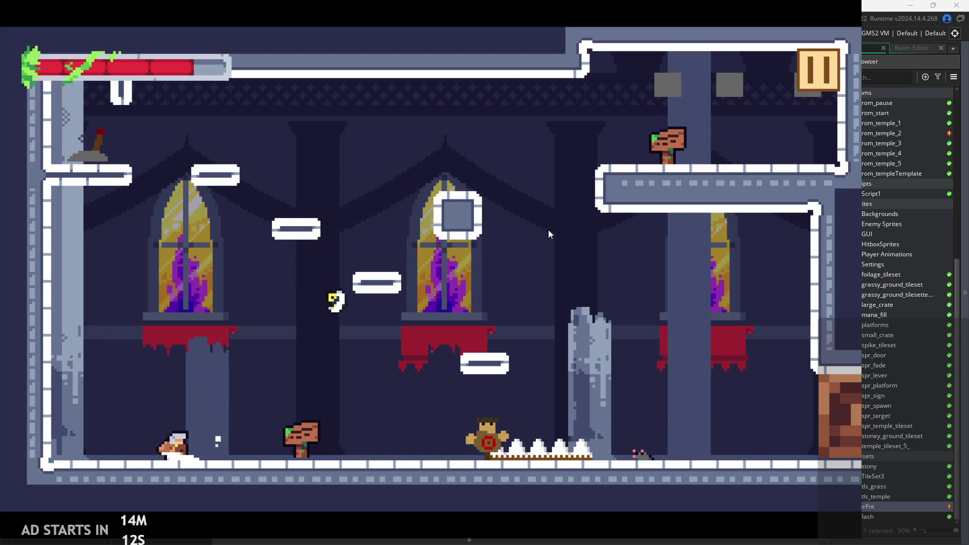
pyautogui.click(549, 234)
pyautogui.click(548, 233)
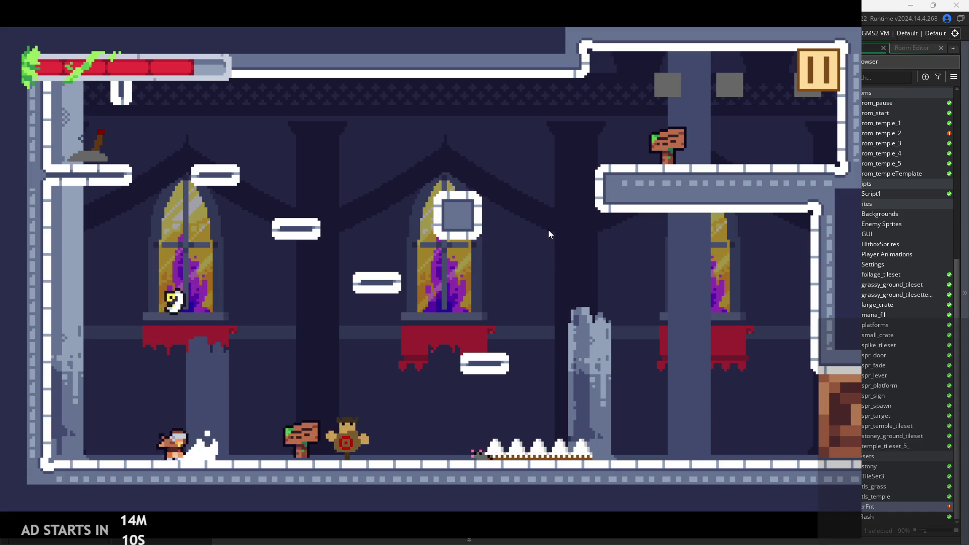
pyautogui.press('d')
# Step: Jump around the left wall and window, slash near the sign, then pause
pyautogui.press('a')
pyautogui.press('space')
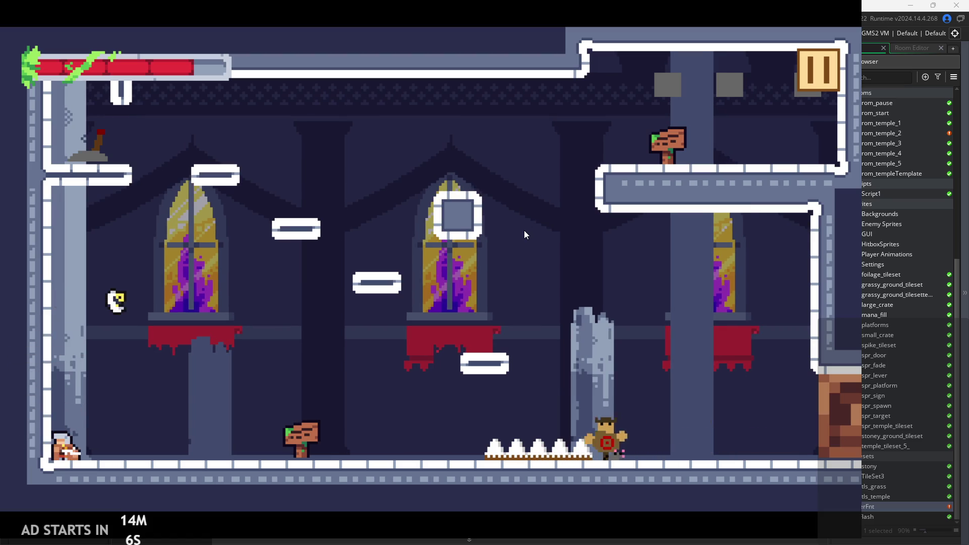
pyautogui.press('space')
pyautogui.press('d')
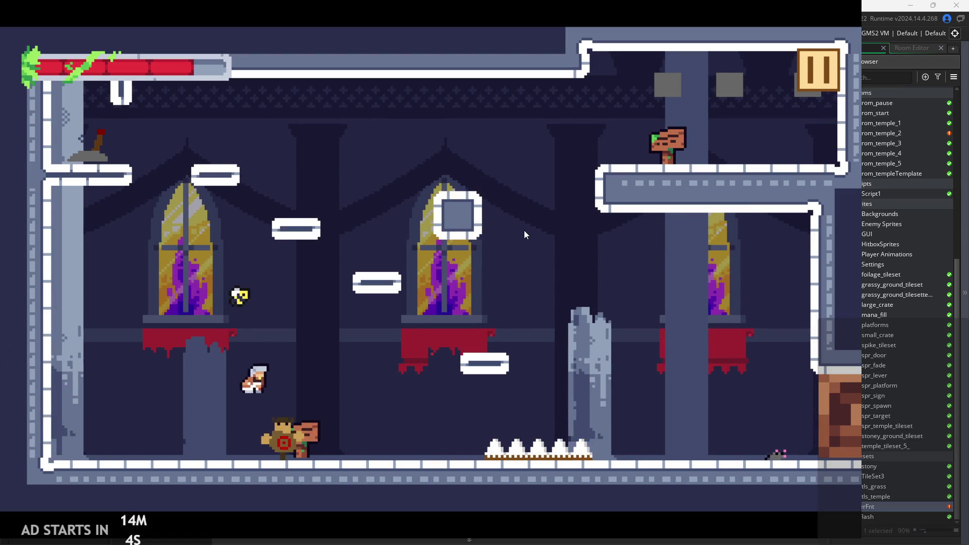
pyautogui.press('a')
pyautogui.press('space')
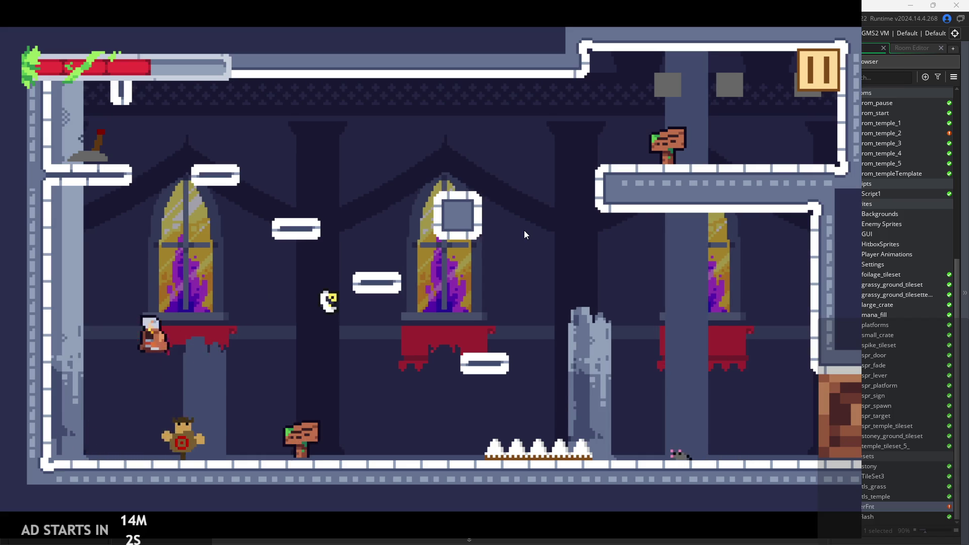
pyautogui.press('d')
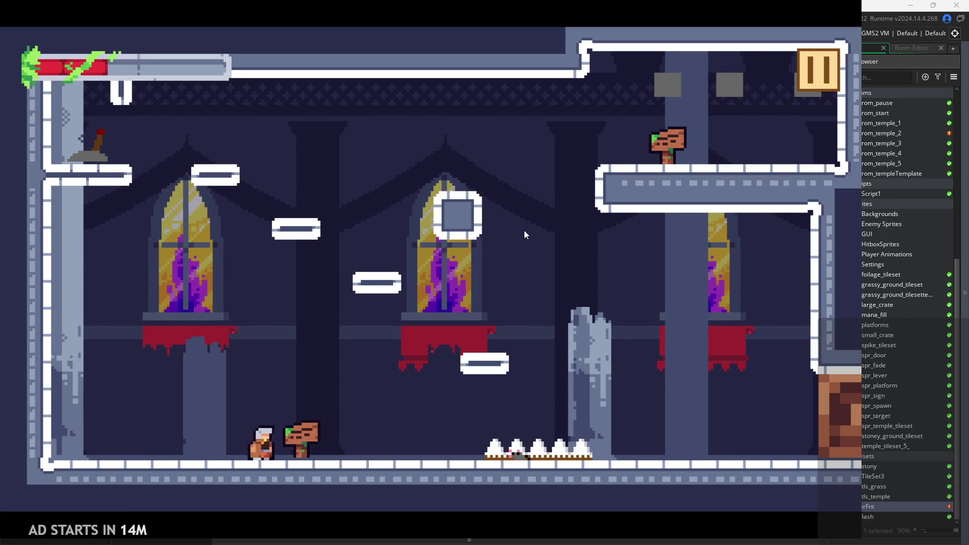
pyautogui.press('a')
pyautogui.press('space')
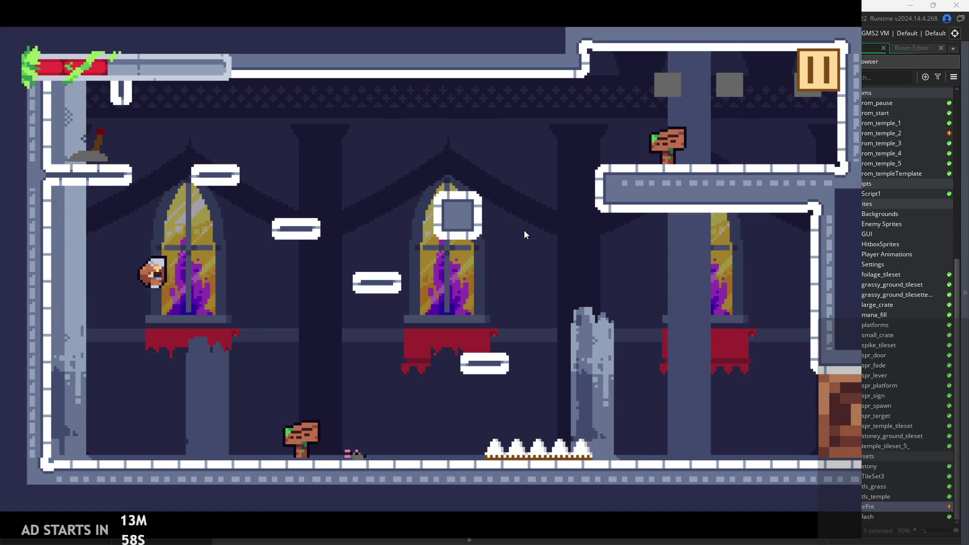
pyautogui.press('d')
pyautogui.press('j')
pyautogui.click(807, 77)
# Step: Exit the game, open obj_enemyParent and obj_enemyBee from Objects > Enemies, and run again
pyautogui.click(695, 447)
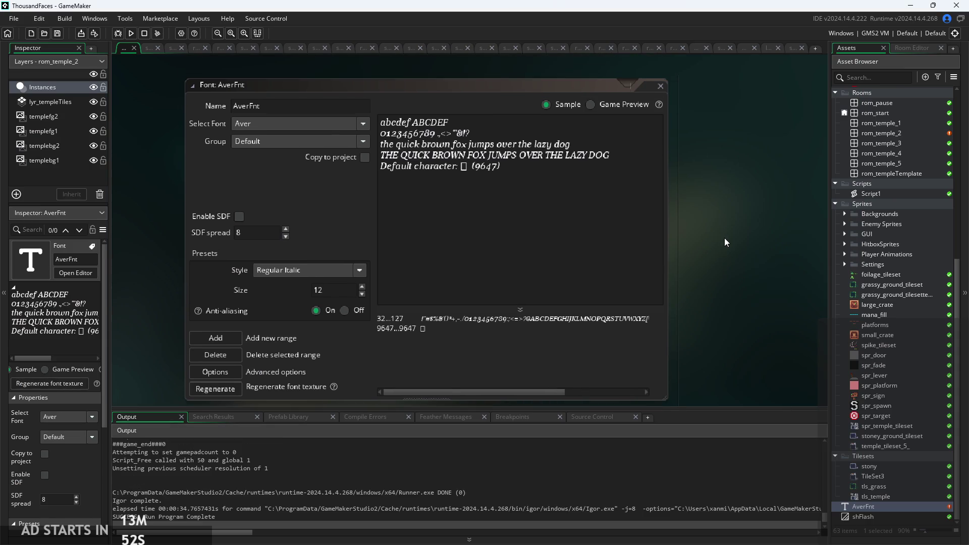
pyautogui.scroll(6, 868, 280)
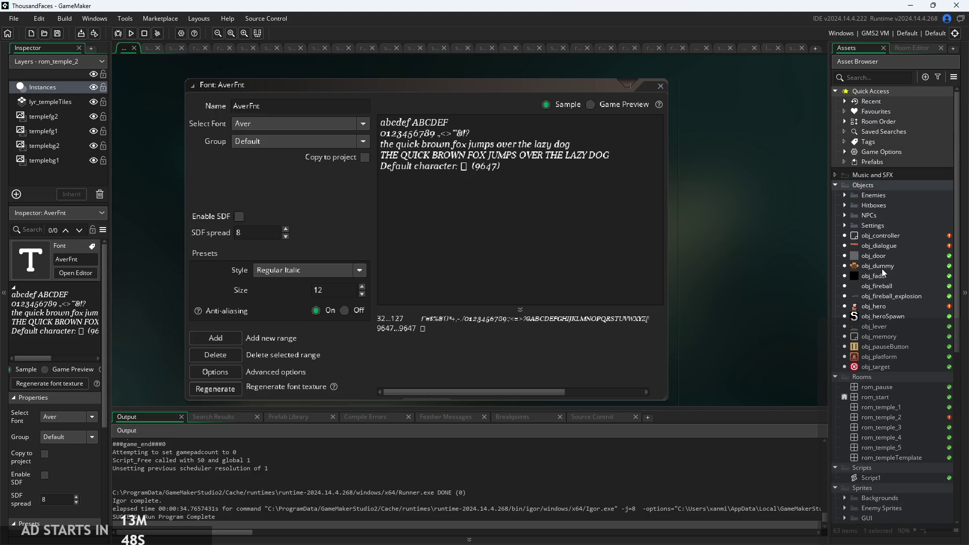
pyautogui.click(844, 196)
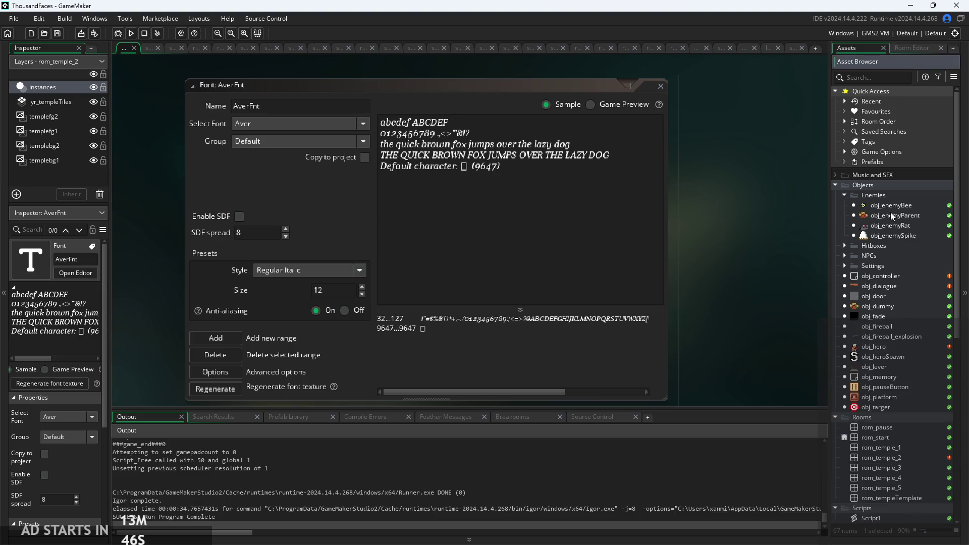
pyautogui.doubleClick(892, 216)
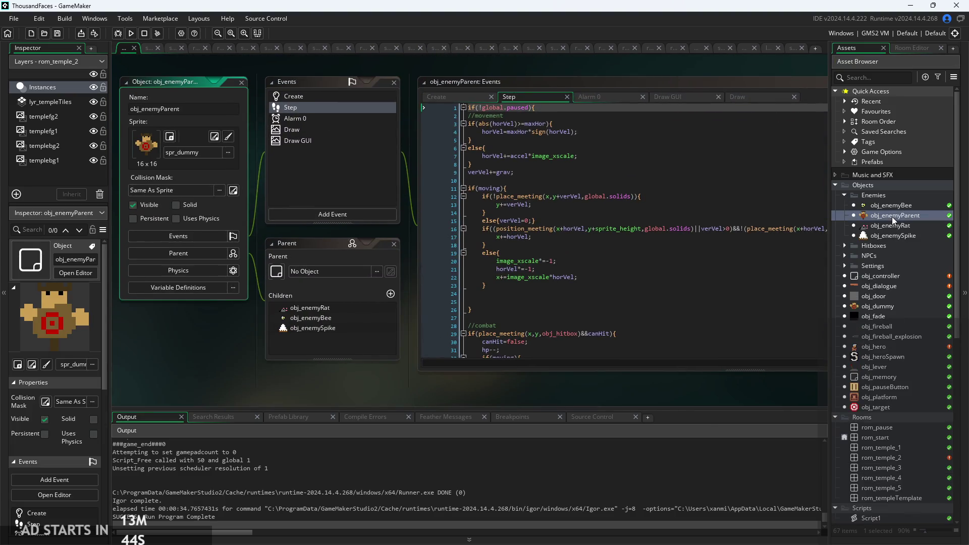
pyautogui.doubleClick(885, 203)
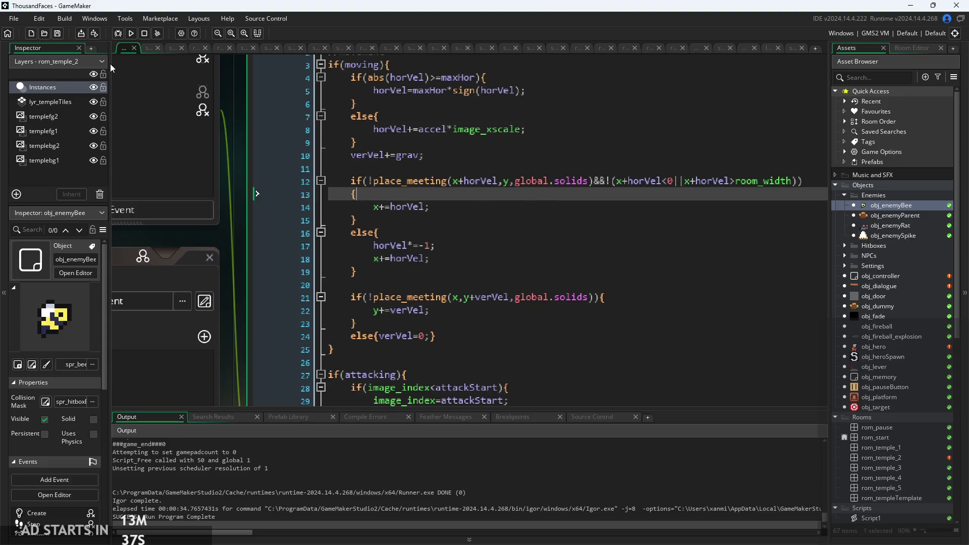
pyautogui.click(133, 32)
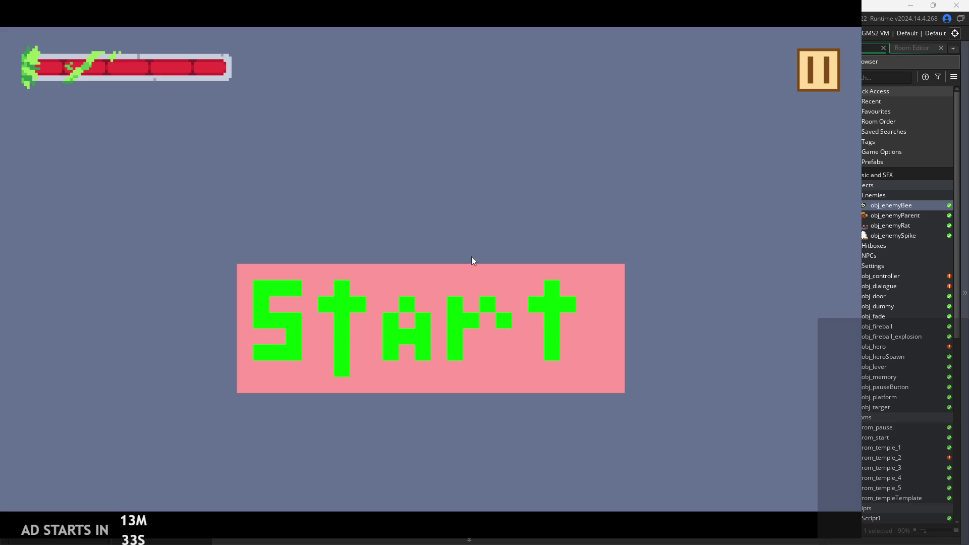
# Step: Start the game and move the hero around the first castle room
pyautogui.click(467, 283)
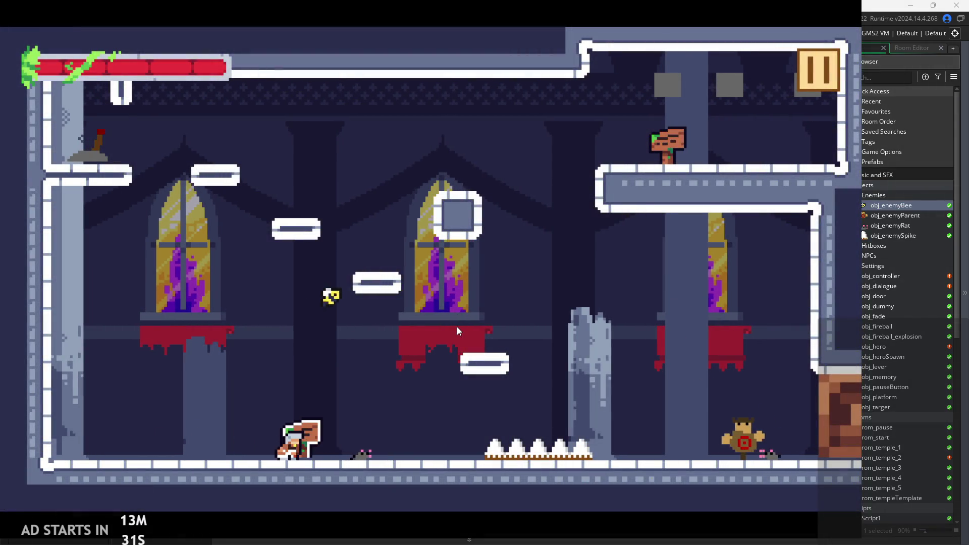
pyautogui.press('Right')
pyautogui.press('Left')
pyautogui.press('Up')
pyautogui.press('Up')
pyautogui.press('Left')
pyautogui.press('Right')
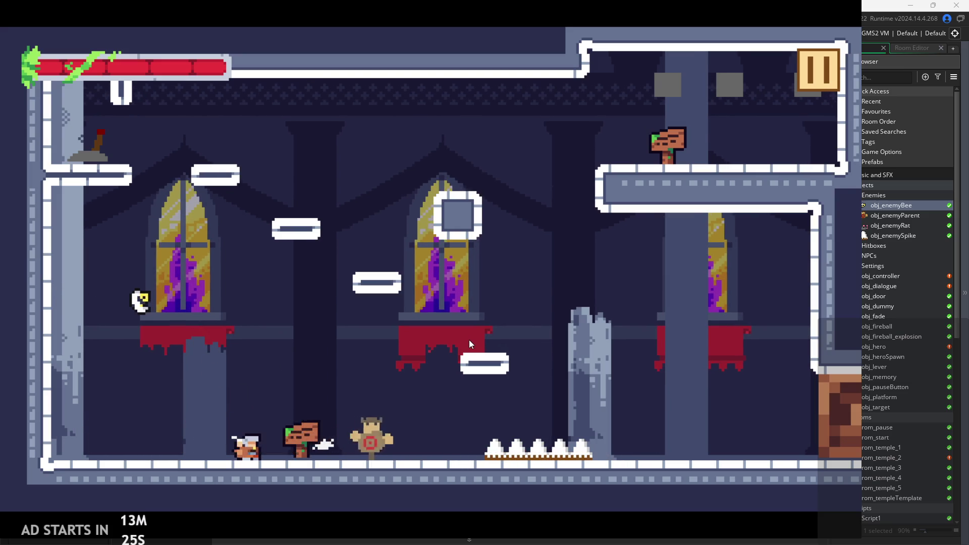
pyautogui.press('Right')
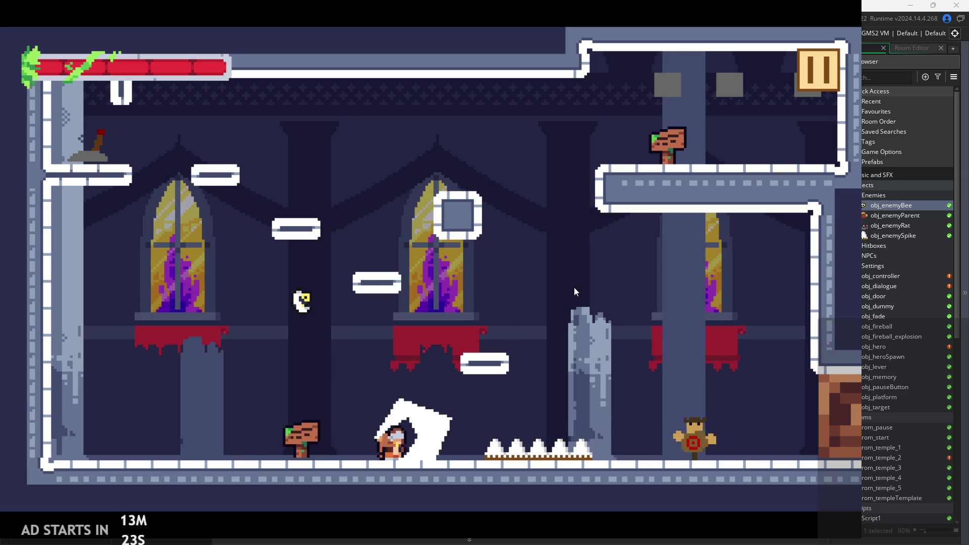
pyautogui.press('Left')
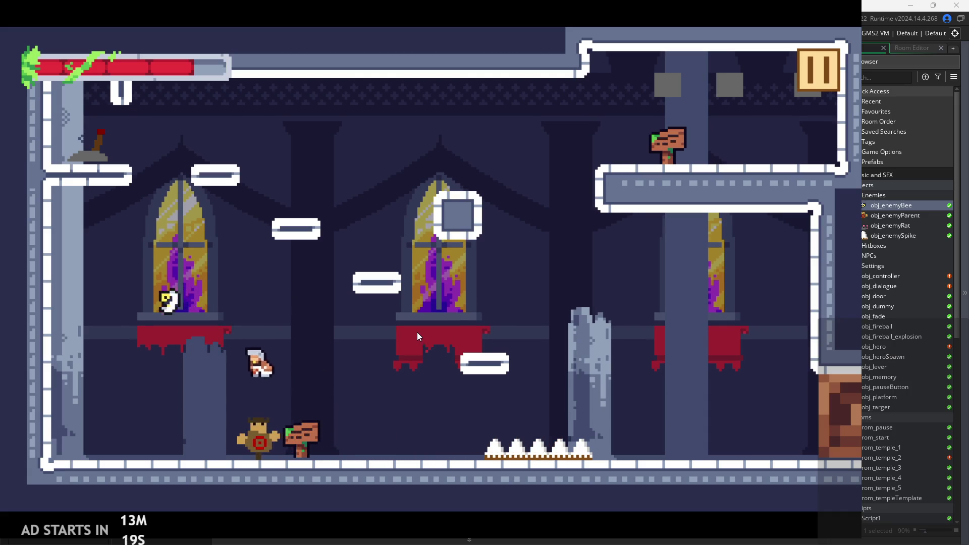
# Step: Slash, jump over and shoot the training dummy until it is destroyed
pyautogui.press('x')
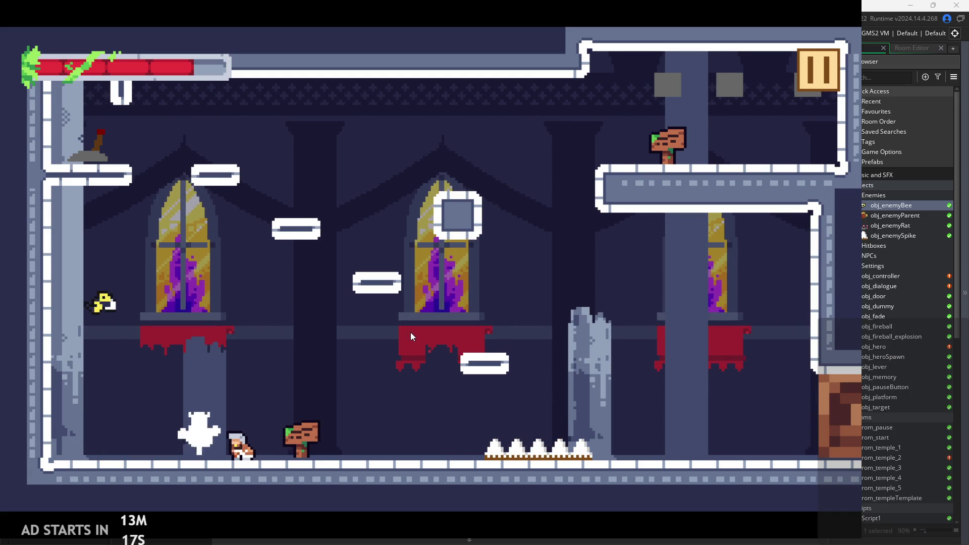
pyautogui.press('Right')
pyautogui.press('Left')
pyautogui.press('x')
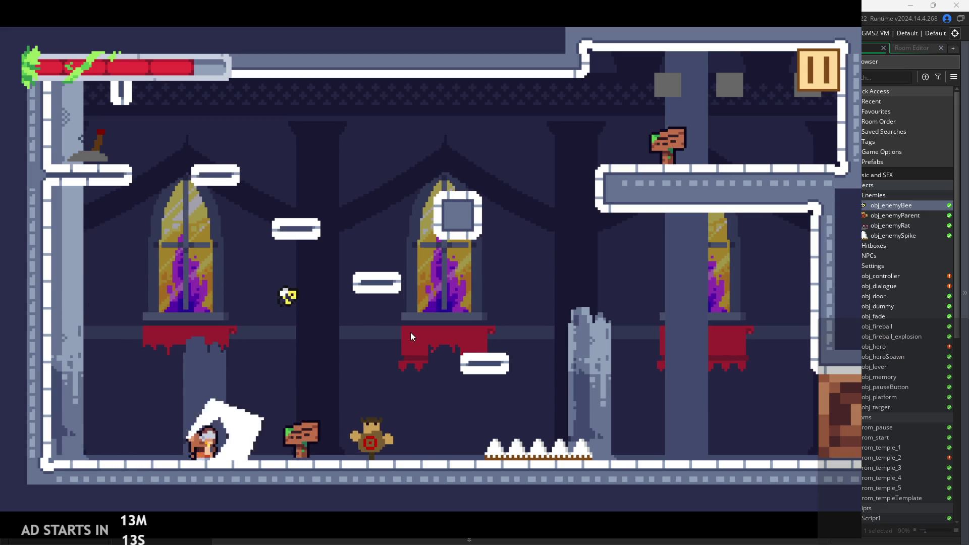
pyautogui.press('Right')
pyautogui.press('x')
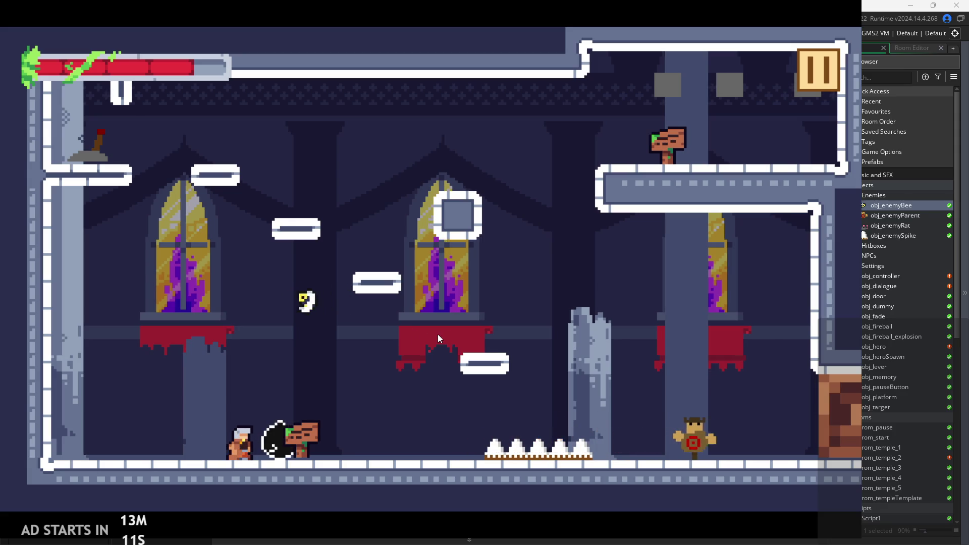
pyautogui.press('z')
pyautogui.press('c')
pyautogui.press('Right')
pyautogui.press('x')
pyautogui.press('x')
pyautogui.press('x')
pyautogui.press('z')
pyautogui.press('Right')
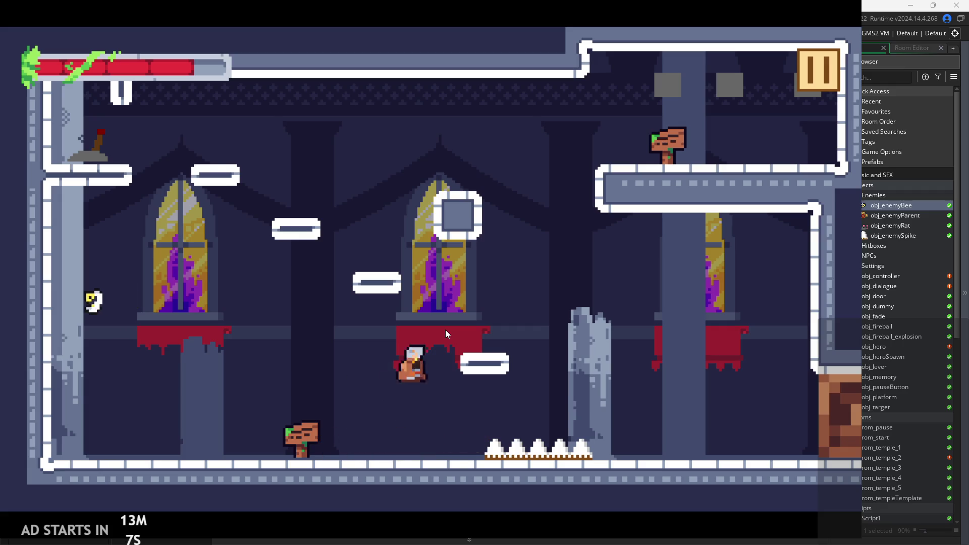
# Step: Jump up to the upper ledge and run across into the next room
pyautogui.press('Right')
pyautogui.press('z')
pyautogui.press('Left')
pyautogui.press('Right')
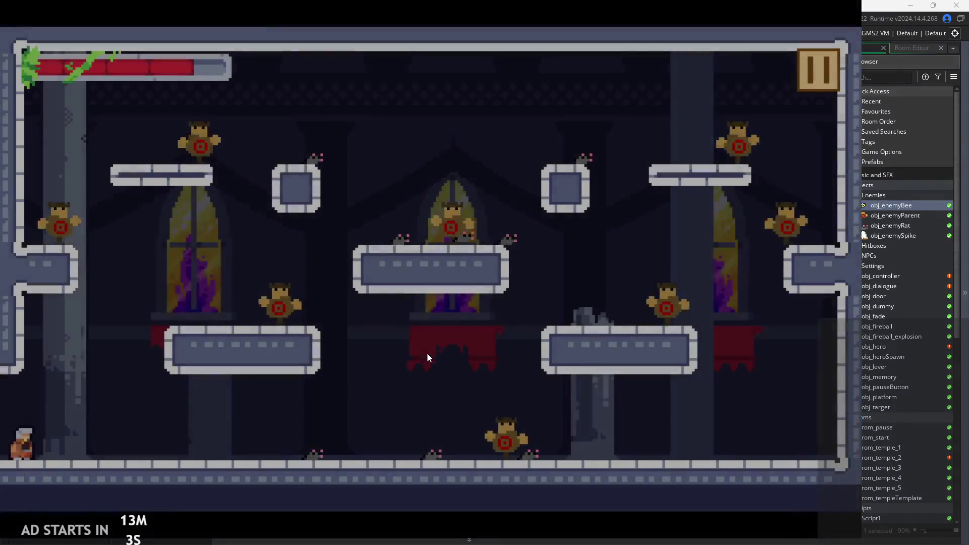
pyautogui.press('Right')
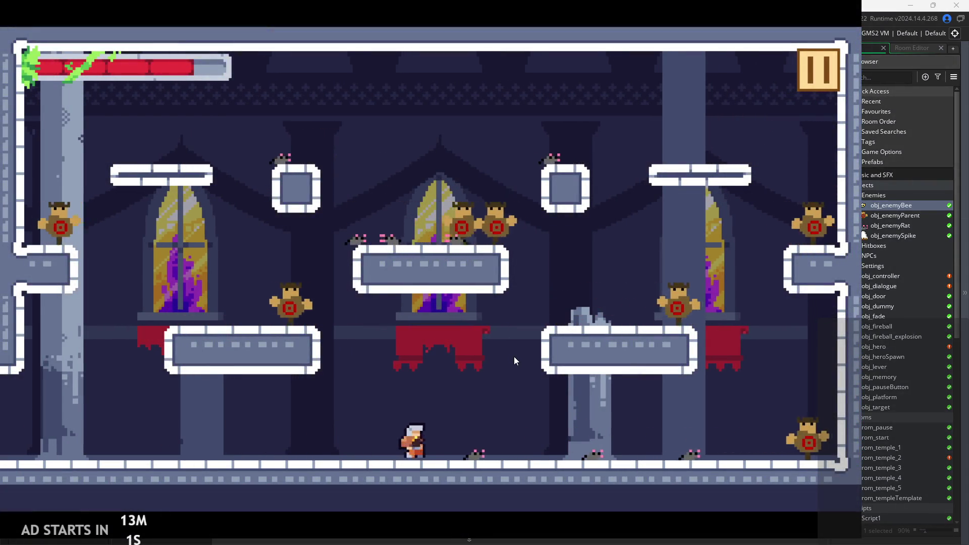
# Step: Fight the target dummies and rats with slashes and dashes, then pause
pyautogui.press('Left')
pyautogui.press('z')
pyautogui.press('Right')
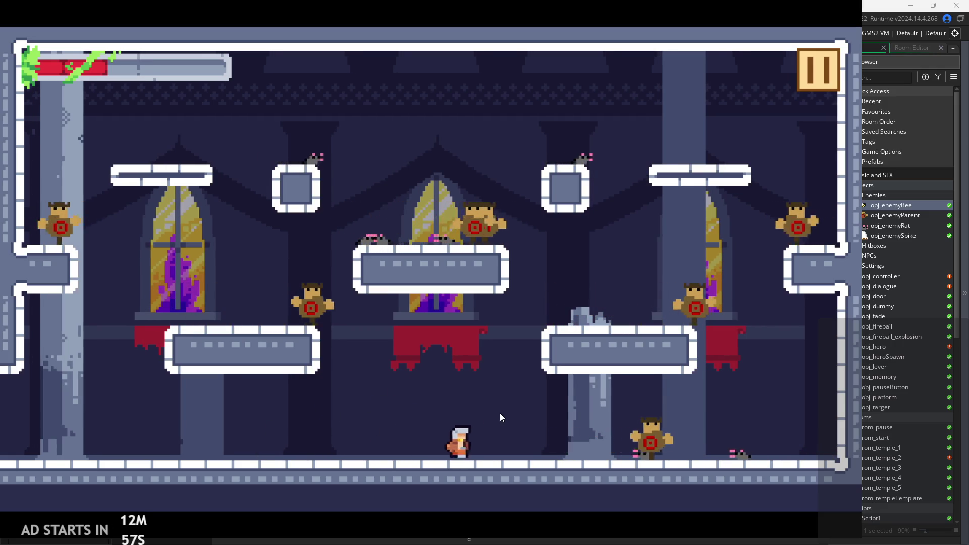
pyautogui.press('Right')
pyautogui.press('x')
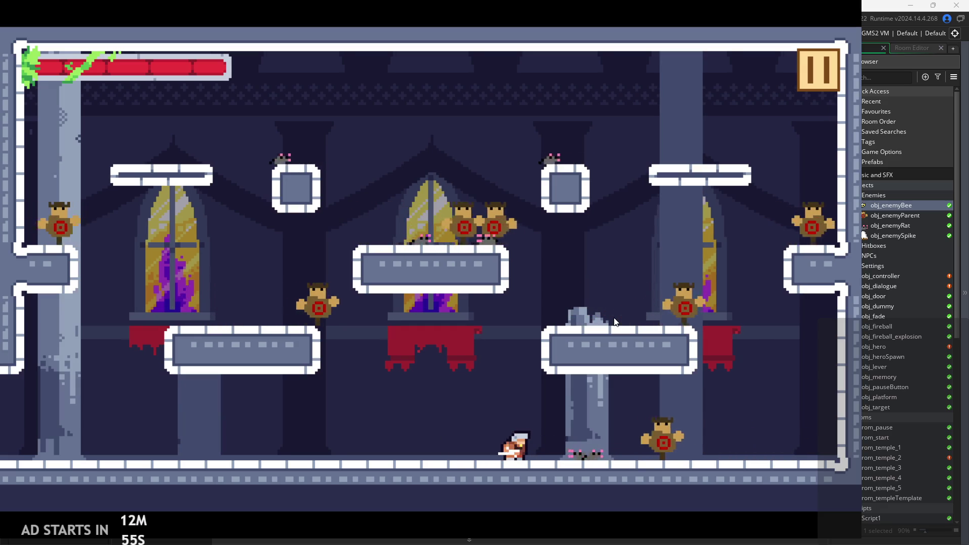
pyautogui.press('z')
pyautogui.press('Right')
pyautogui.press('x')
pyautogui.press('x')
pyautogui.press('x')
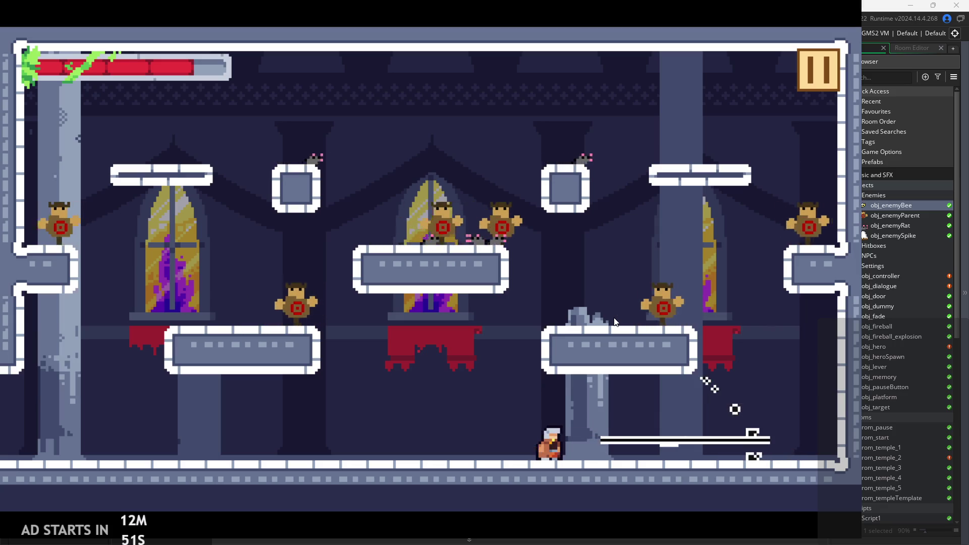
pyautogui.click(812, 74)
# Step: Exit the game and select lines 18–19 in obj_enemyBee's movement code
pyautogui.click(699, 472)
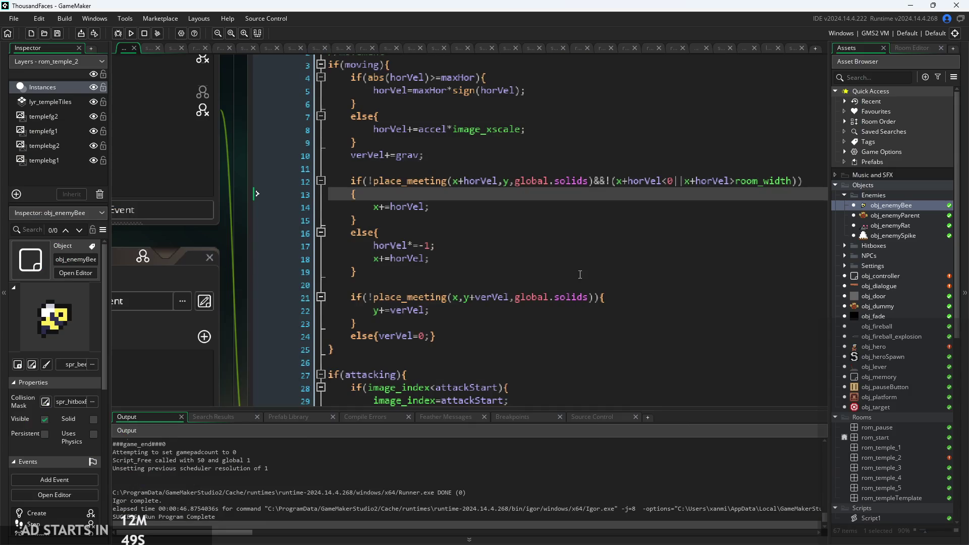
pyautogui.click(580, 274)
pyautogui.click(574, 255)
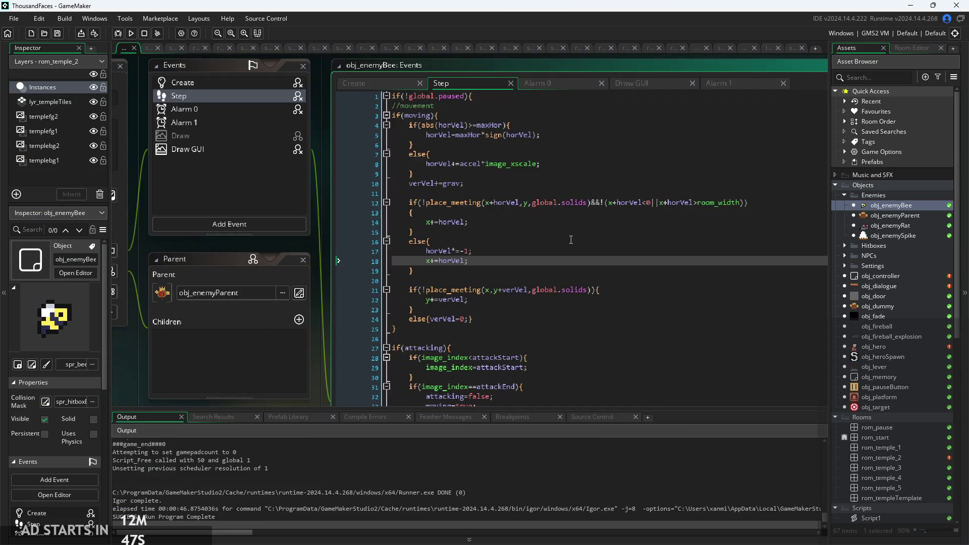
pyautogui.hotkey('shift', 'Down')
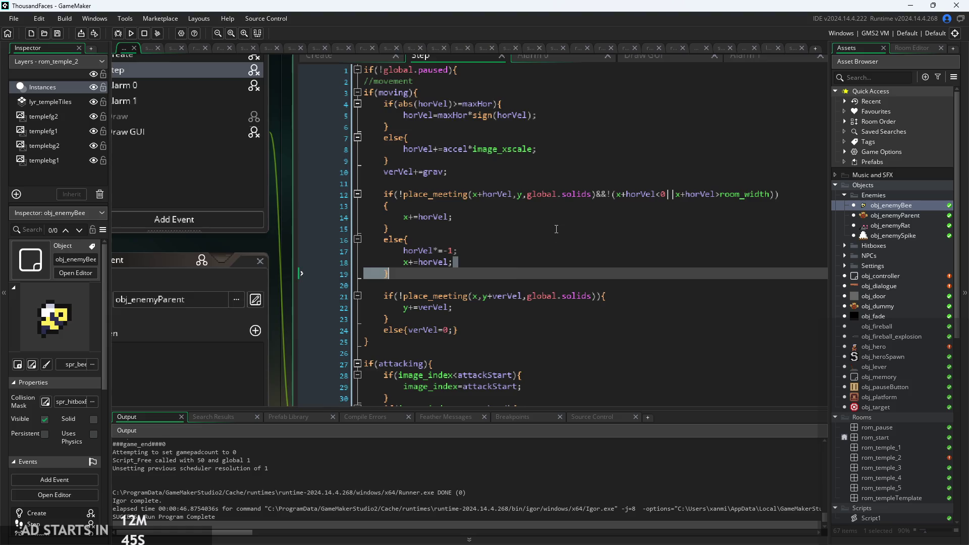
pyautogui.scroll(-1, 556, 229)
# Step: Open obj_enemyParent's Step code and locate the image_xscale flip in the combat section
pyautogui.doubleClick(897, 215)
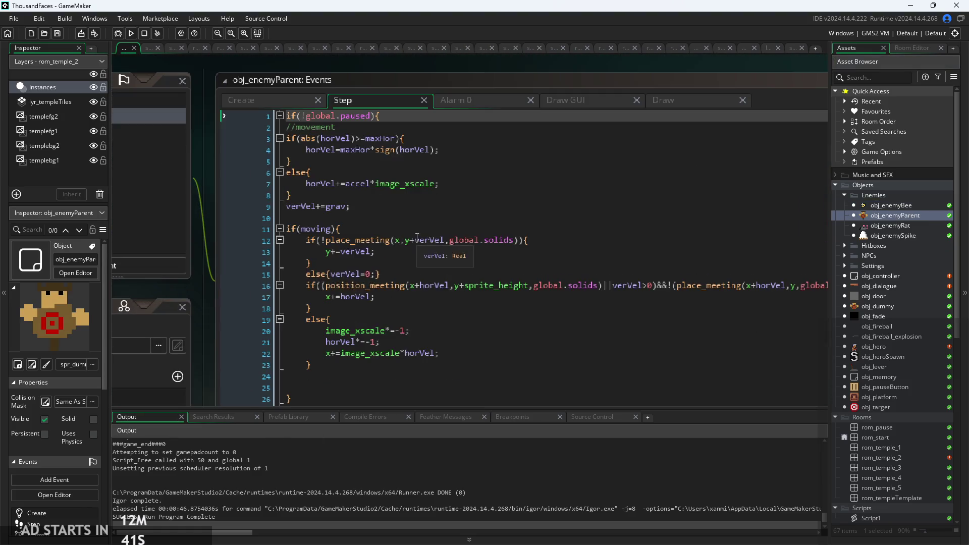
pyautogui.scroll(-3, 262, 306)
pyautogui.scroll(-3, 263, 305)
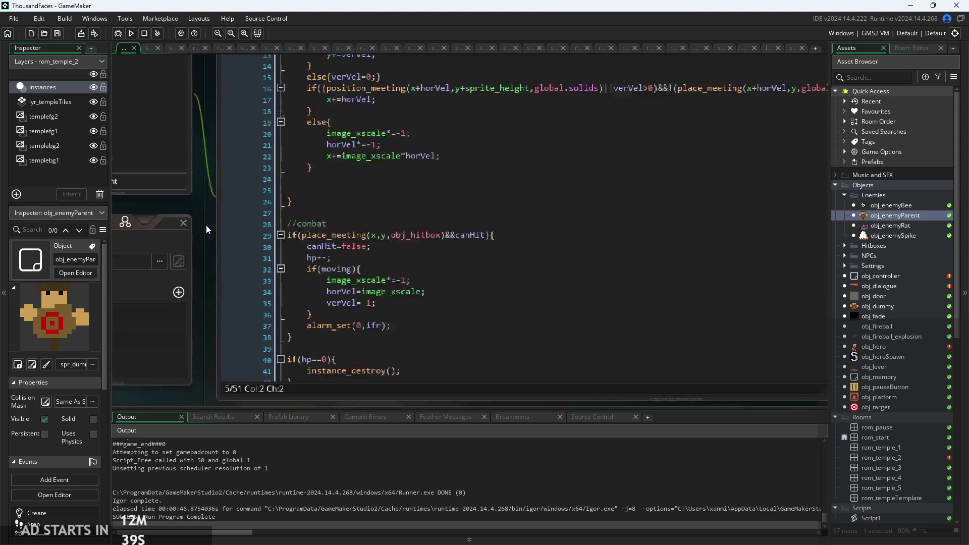
pyautogui.click(384, 242)
pyautogui.click(390, 260)
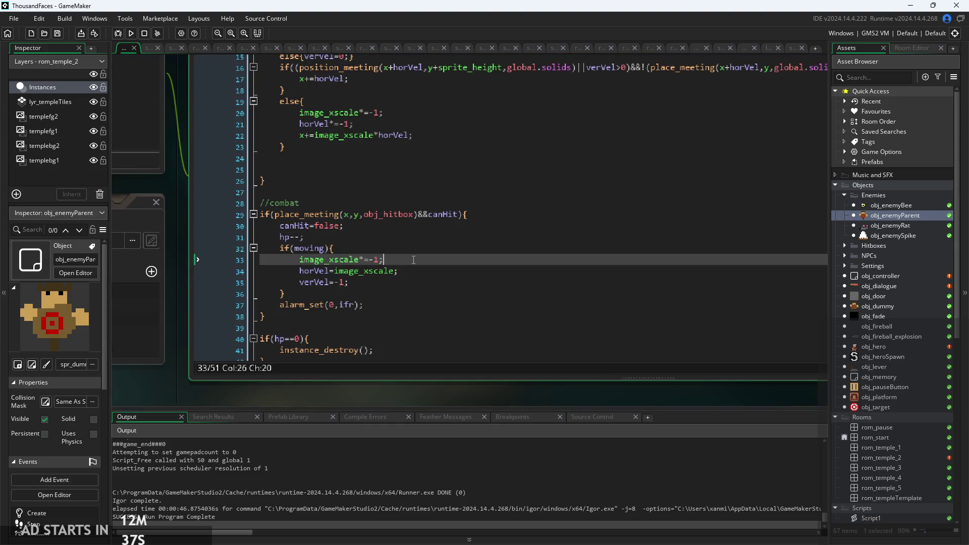
pyautogui.scroll(-2, 390, 207)
pyautogui.scroll(2, 389, 206)
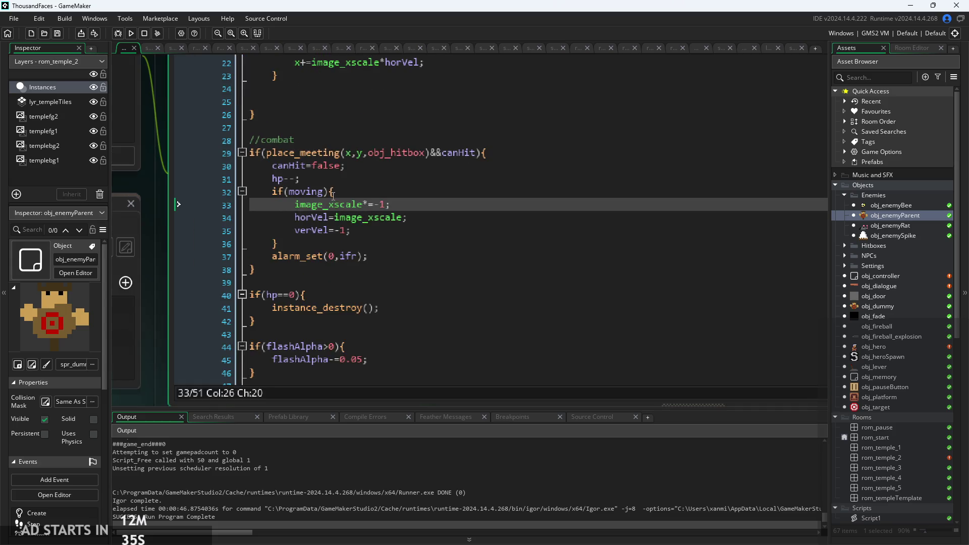
pyautogui.press('Up')
pyautogui.press('Up')
pyautogui.press('Up')
pyautogui.press('Down')
pyautogui.click(393, 197)
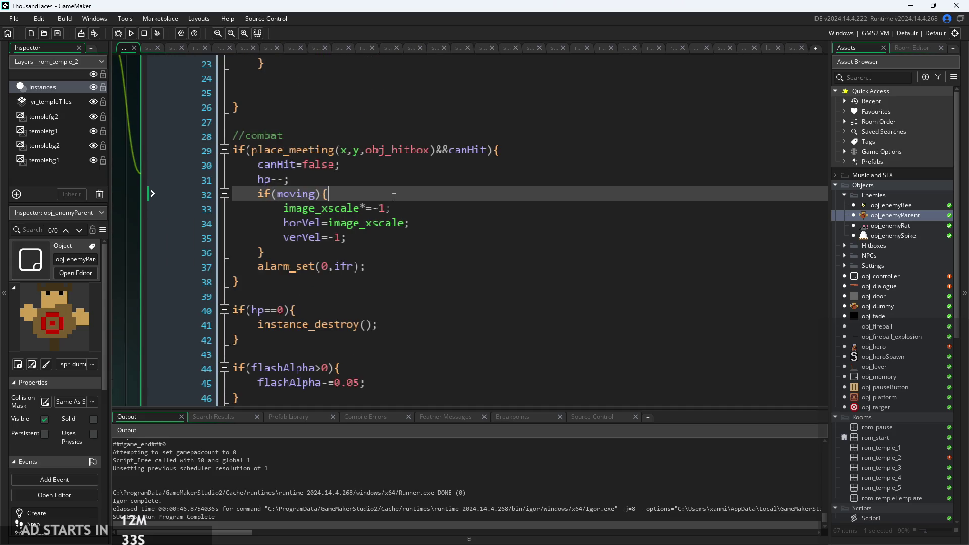
pyautogui.click(403, 211)
pyautogui.moveTo(286, 207)
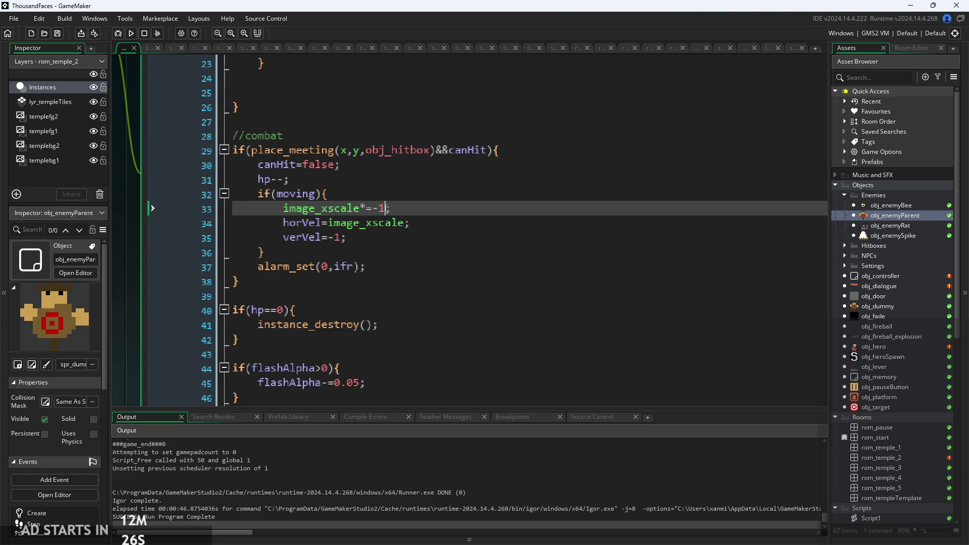
# Step: Change image_xscale*=-1 to image_xscale=1 and insert a blank line above it
pyautogui.press('BackSpace')
pyautogui.press('BackSpace')
pyautogui.press('BackSpace')
pyautogui.write('=1')
pyautogui.press('Home')
pyautogui.press('Return')
pyautogui.press('Up')
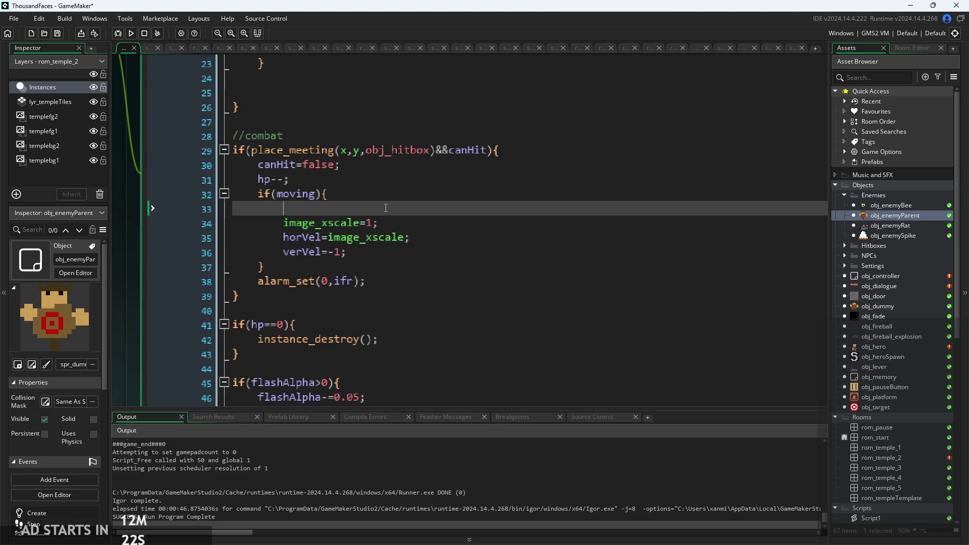
pyautogui.write('_var')
pyautogui.press('BackSpace')
pyautogui.press('BackSpace')
pyautogui.press('BackSpace')
pyautogui.click(508, 147)
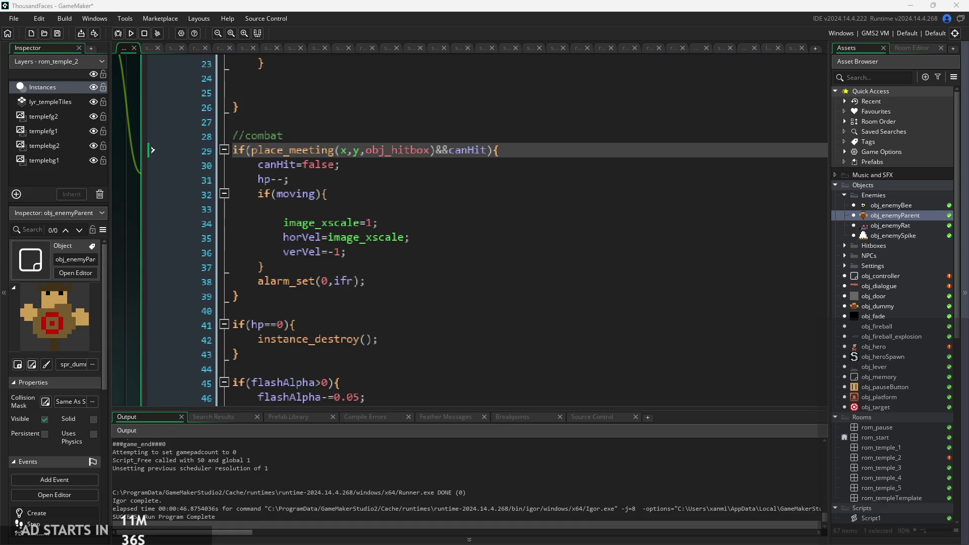
# Step: Delete the blank line above image_xscale inside obj_enemyParent's if(moving) block
pyautogui.click(474, 271)
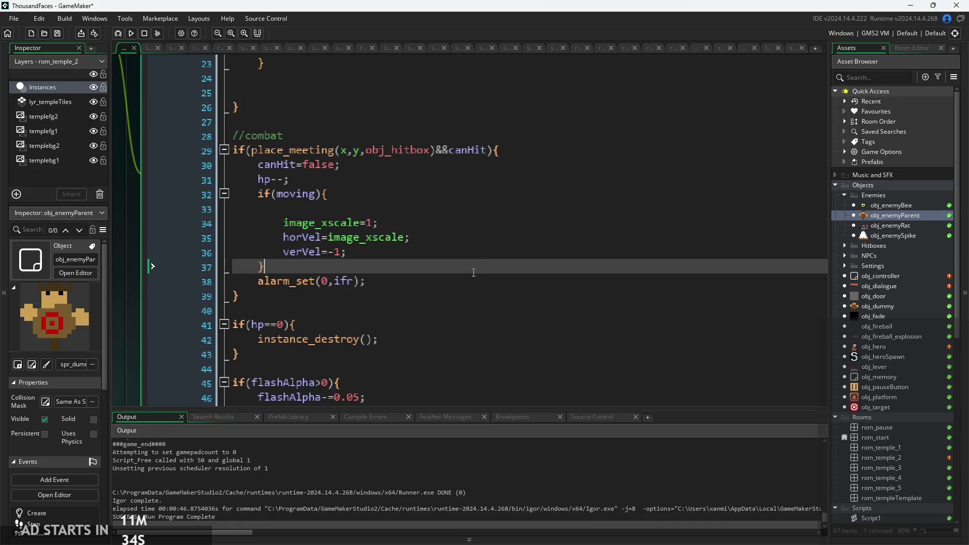
pyautogui.click(489, 234)
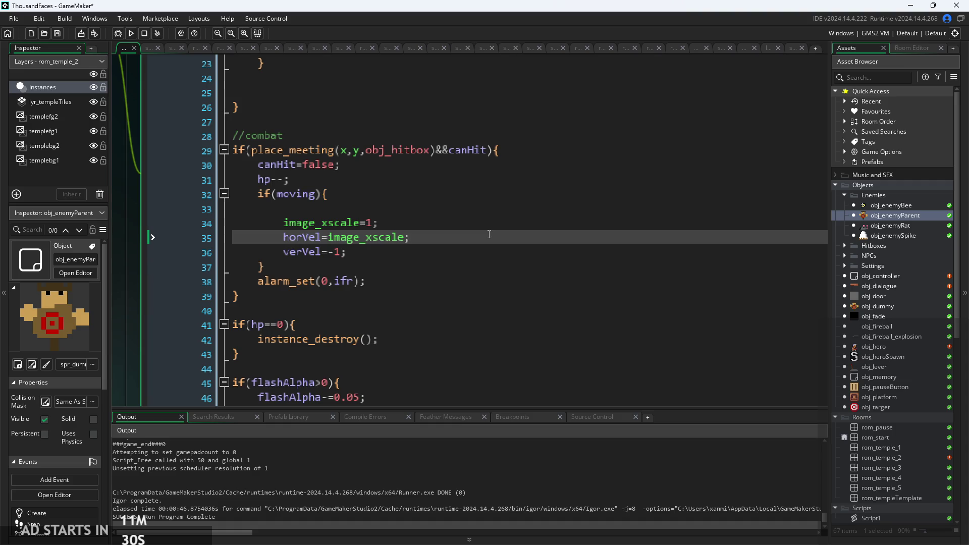
pyautogui.click(381, 208)
pyautogui.press('BackSpace')
# Step: Replace the 1 in image_xscale=1 with obj_hero.image_xscale using autocomplete
pyautogui.doubleClick(376, 205)
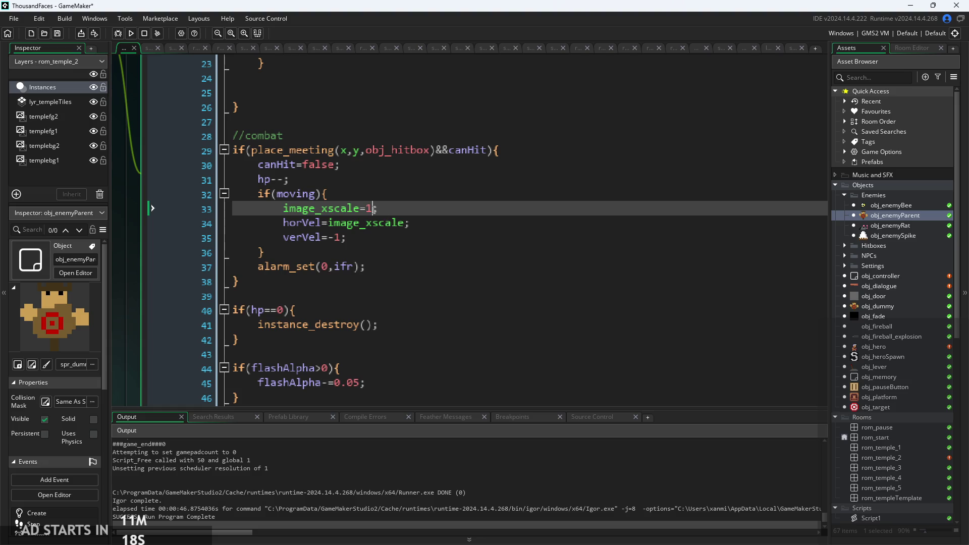
pyautogui.press('BackSpace')
pyautogui.write('obj_her')
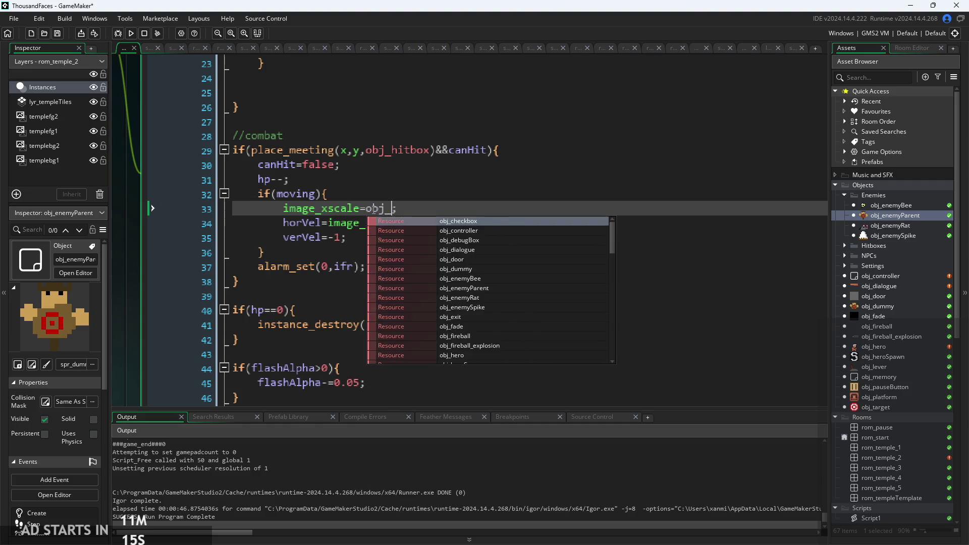
pyautogui.press('Return')
pyautogui.write('.im')
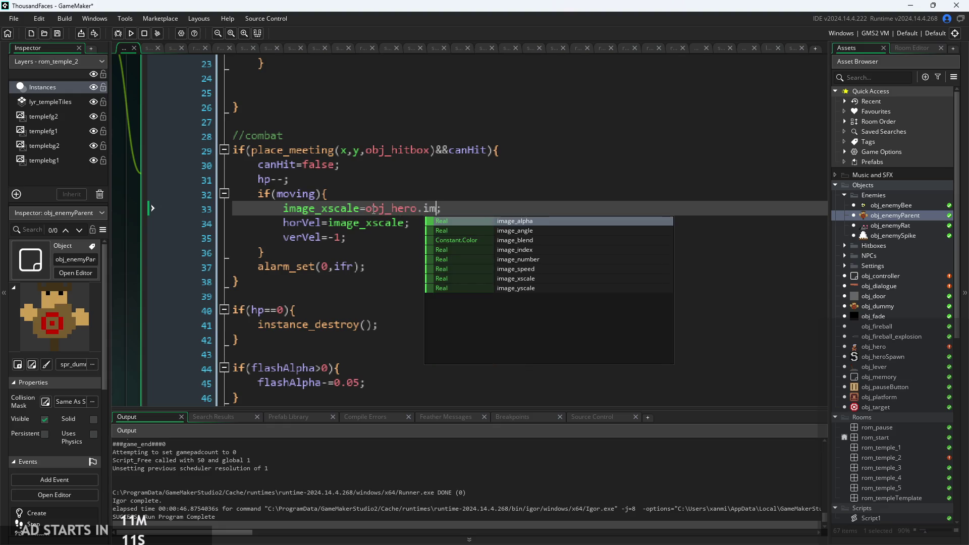
pyautogui.press('BackSpace')
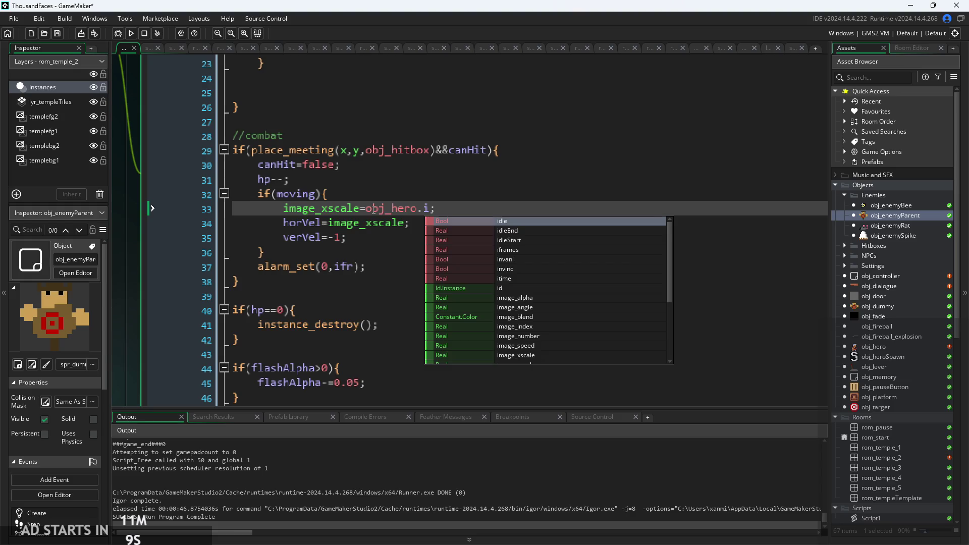
pyautogui.write('mag')
pyautogui.press('BackSpace')
pyautogui.write('x')
pyautogui.press('Return')
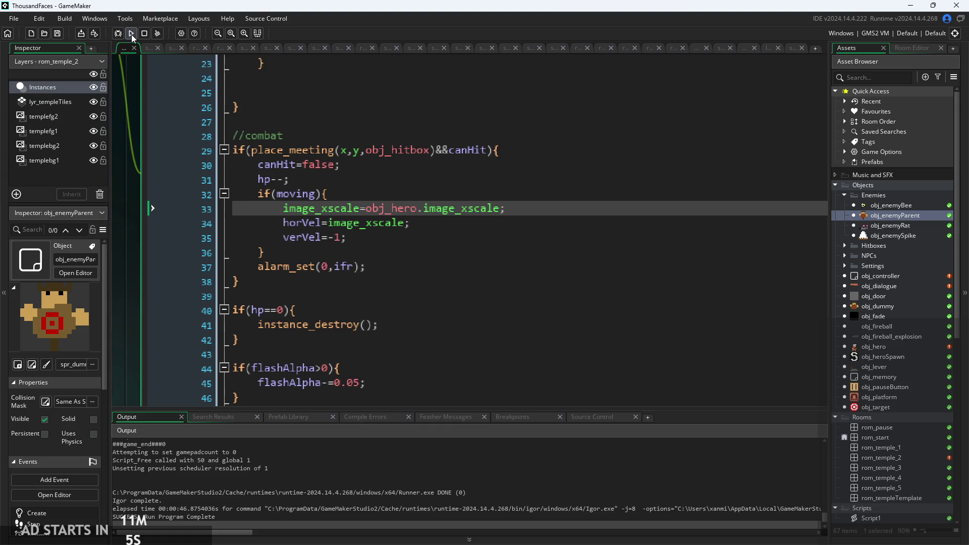
# Step: Run and start the game, move and jump the hero right toward the enemies, then pause and resume
pyautogui.click(131, 35)
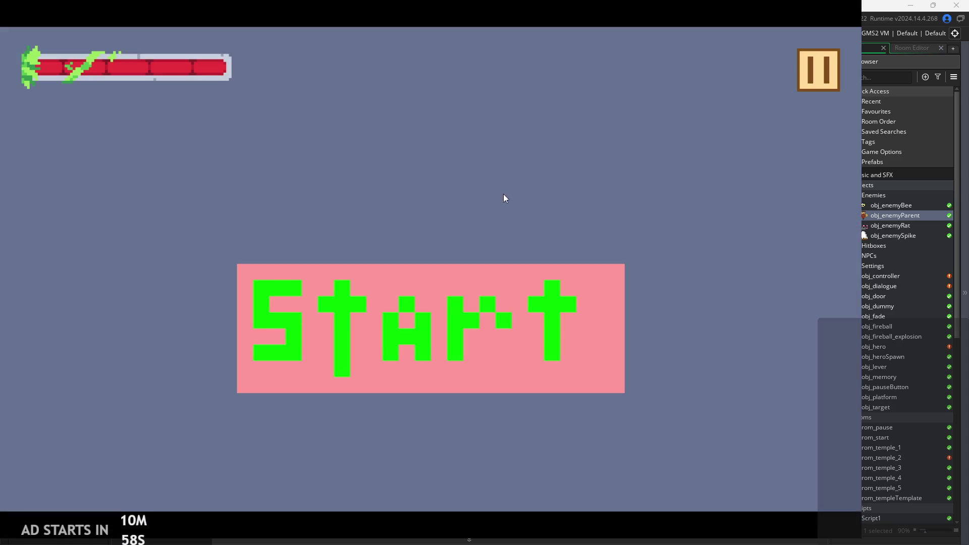
pyautogui.click(459, 303)
pyautogui.press('Right')
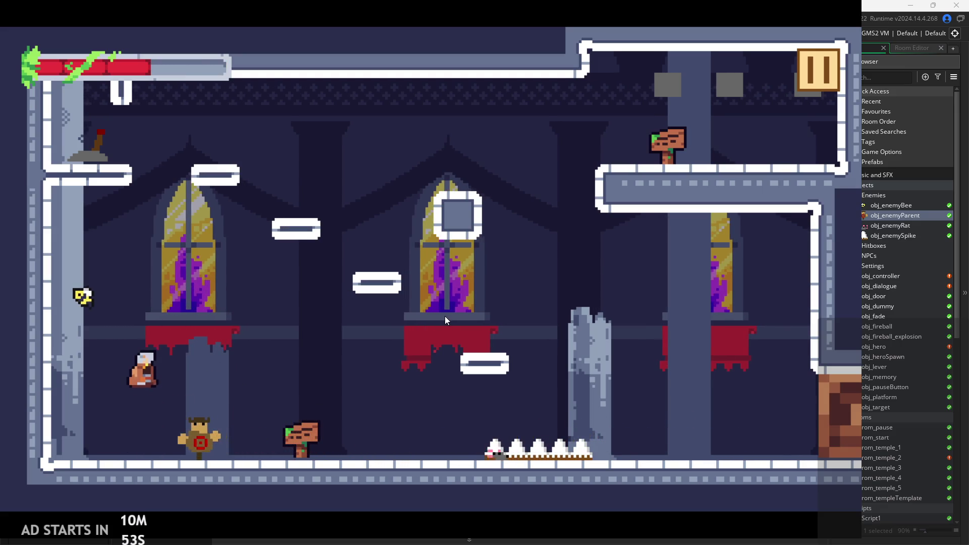
pyautogui.press('Right')
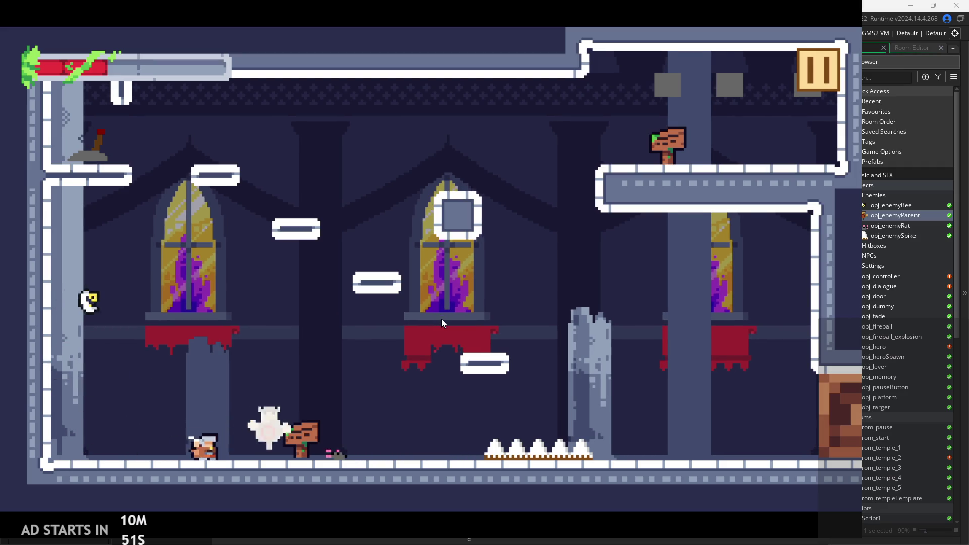
pyautogui.press('space')
pyautogui.press('Right')
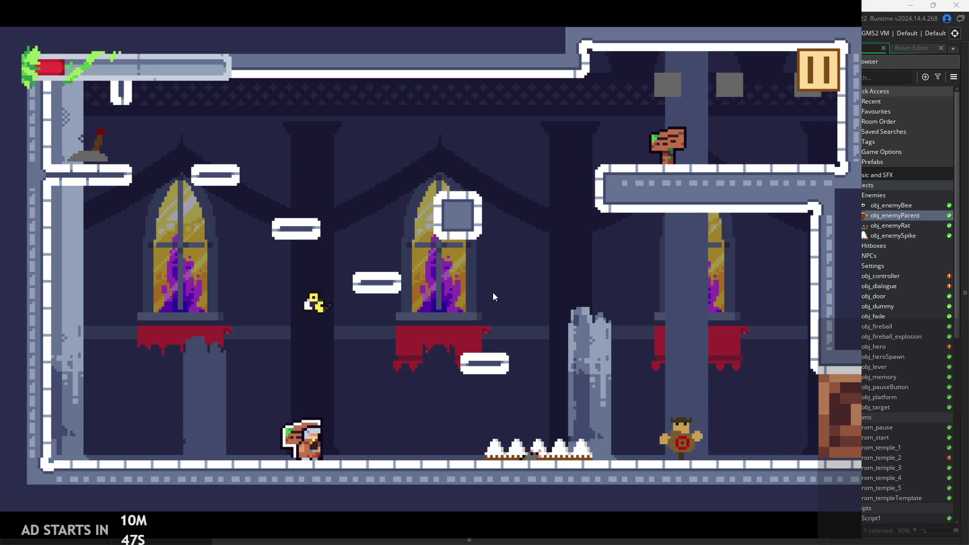
pyautogui.press('Right')
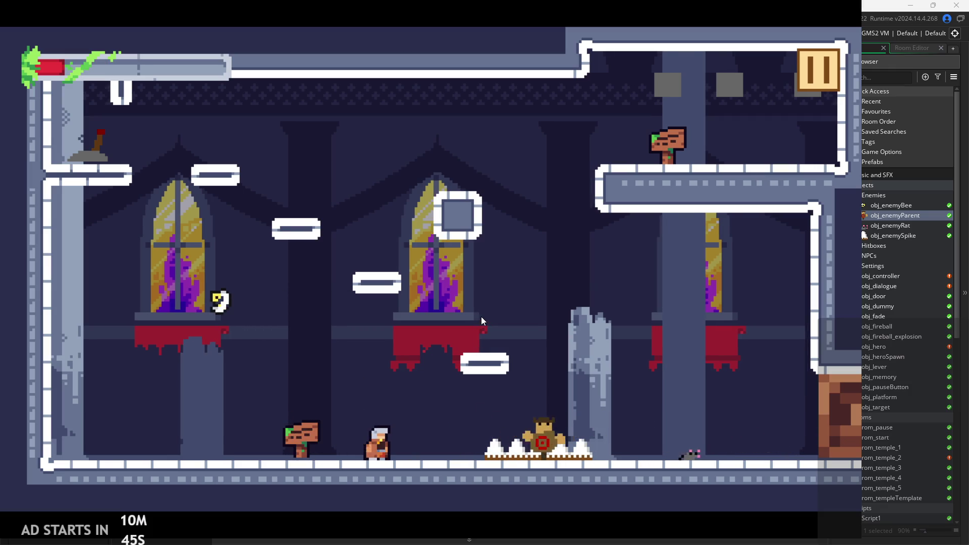
pyautogui.click(810, 90)
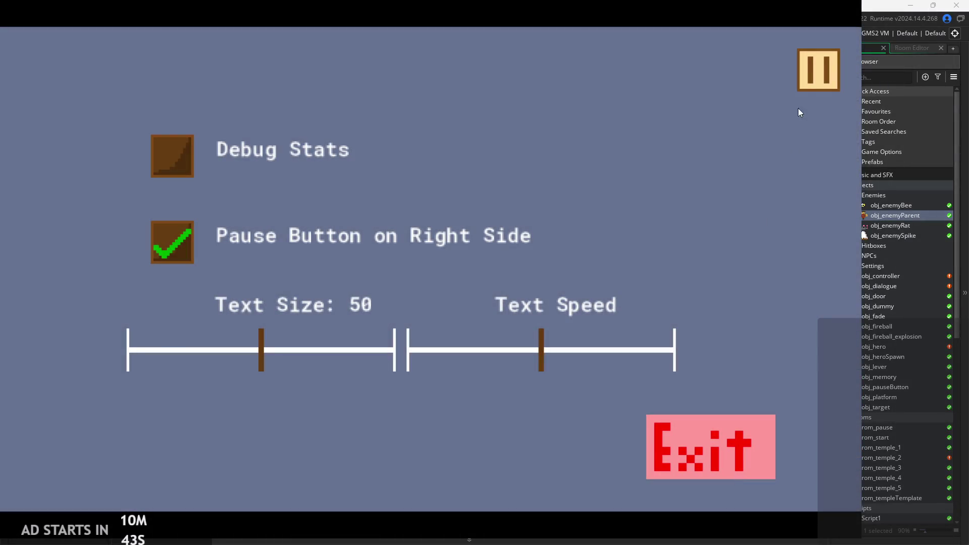
pyautogui.press('Escape')
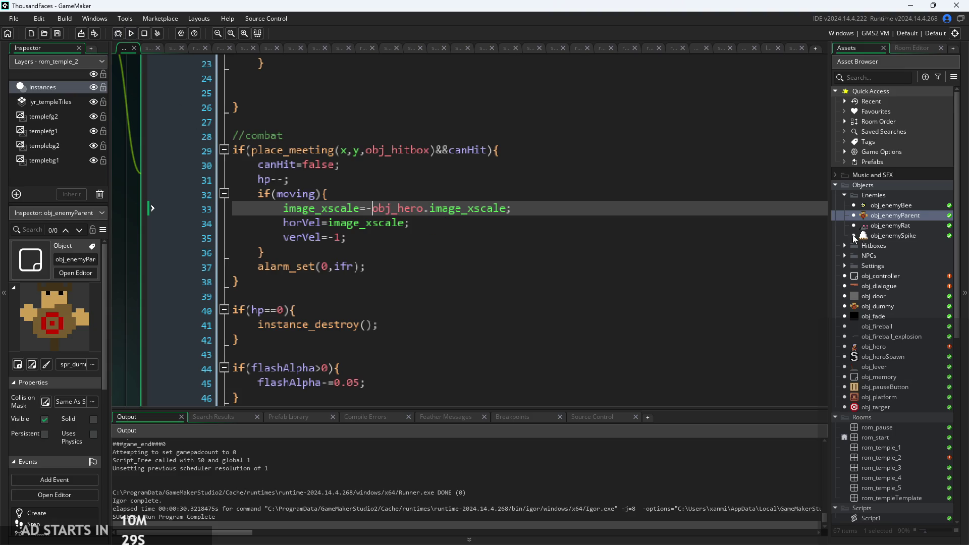
pyautogui.scroll(-5, 510, 259)
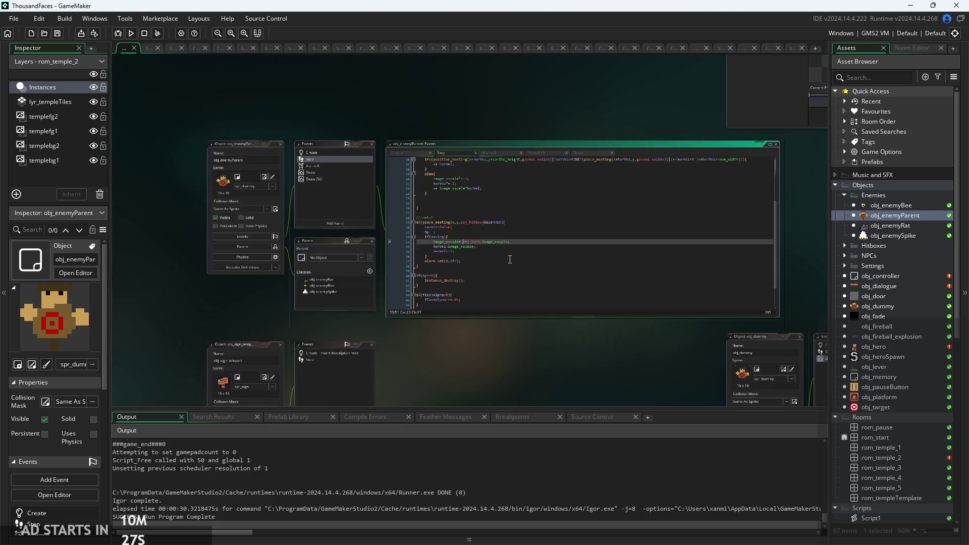
pyautogui.scroll(3, 509, 259)
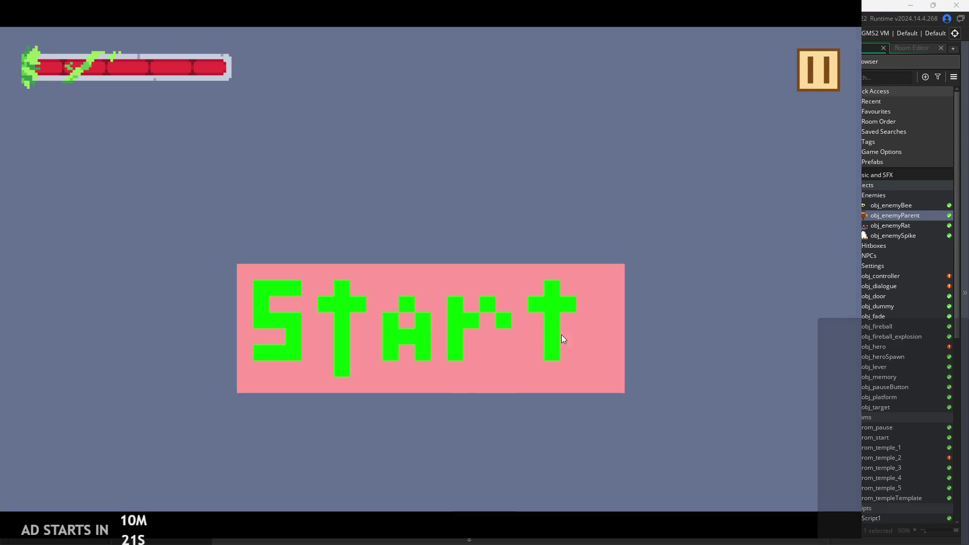
pyautogui.click(561, 334)
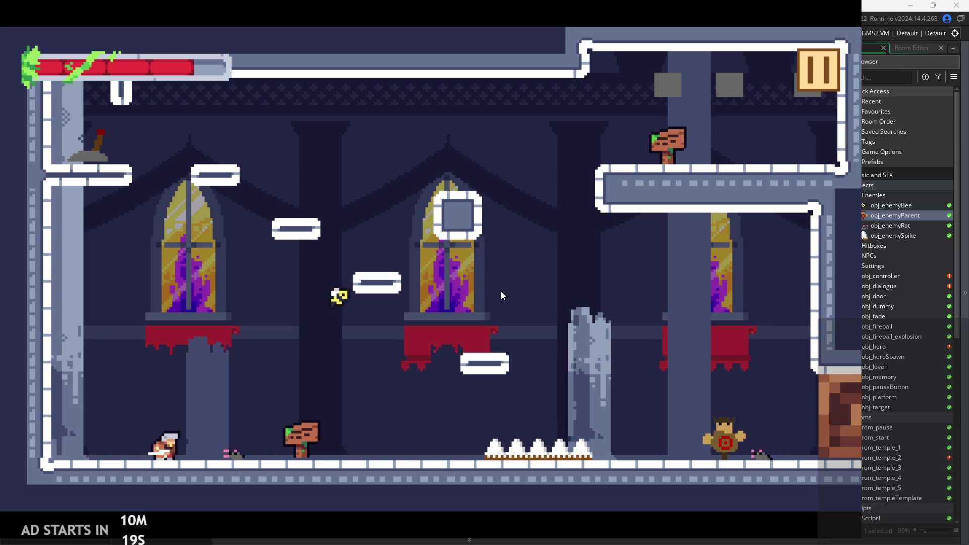
pyautogui.press('Right')
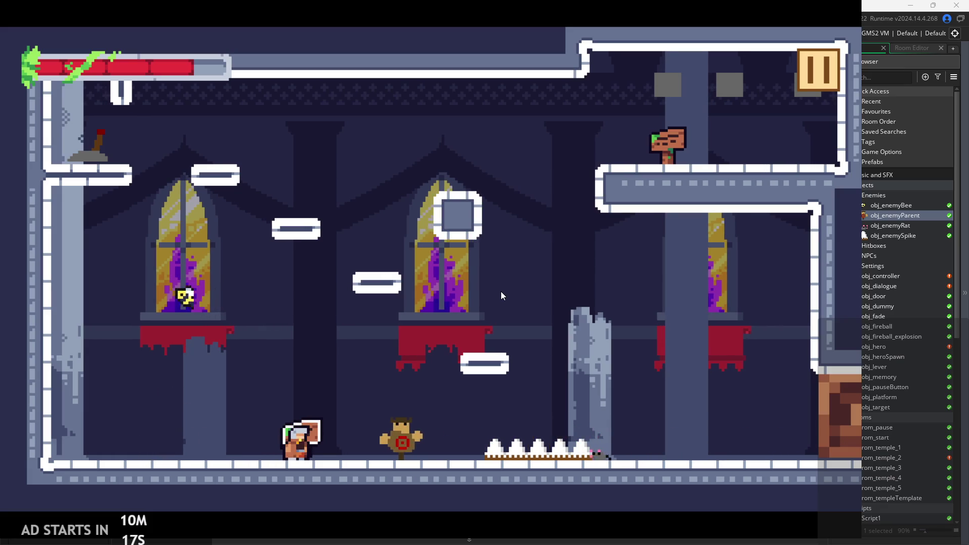
pyautogui.press('Left')
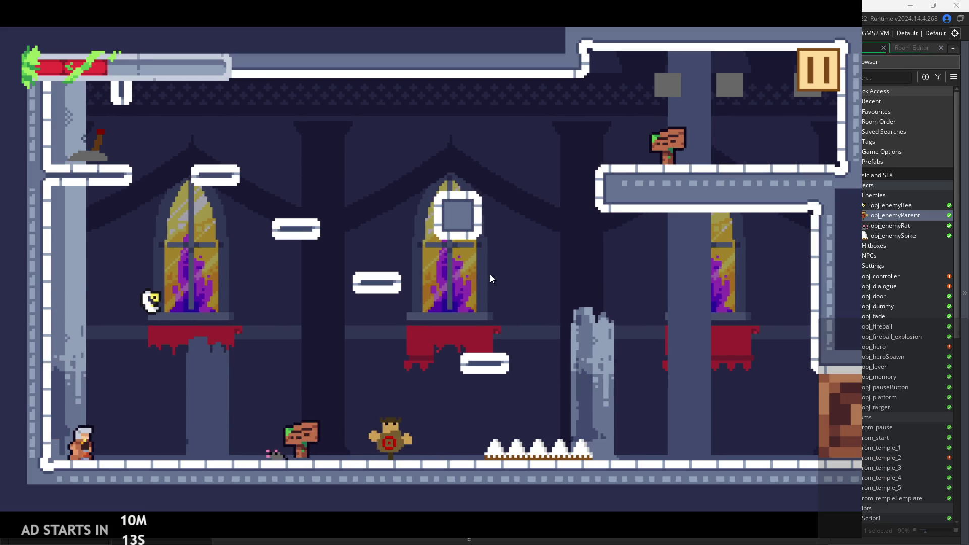
pyautogui.press('x')
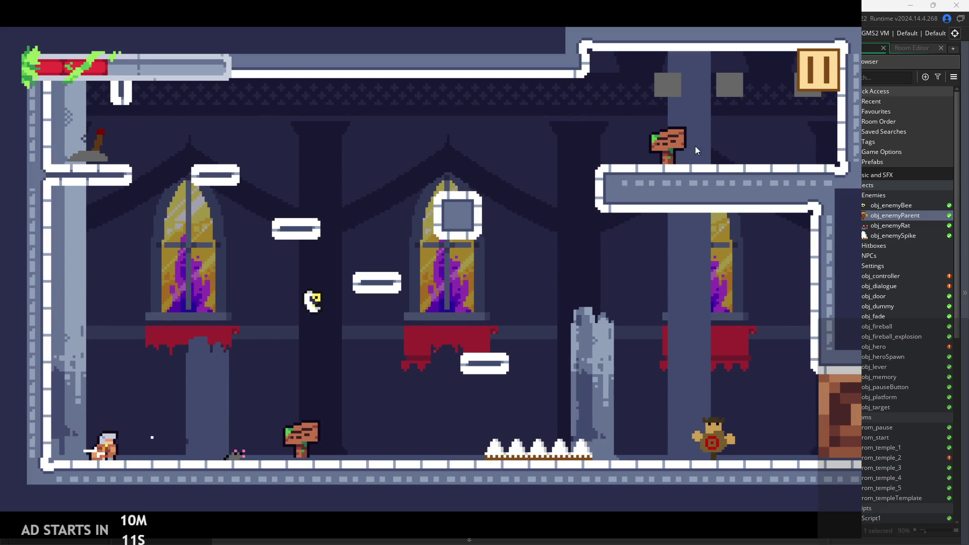
pyautogui.click(813, 71)
pyautogui.click(748, 455)
pyautogui.click(476, 222)
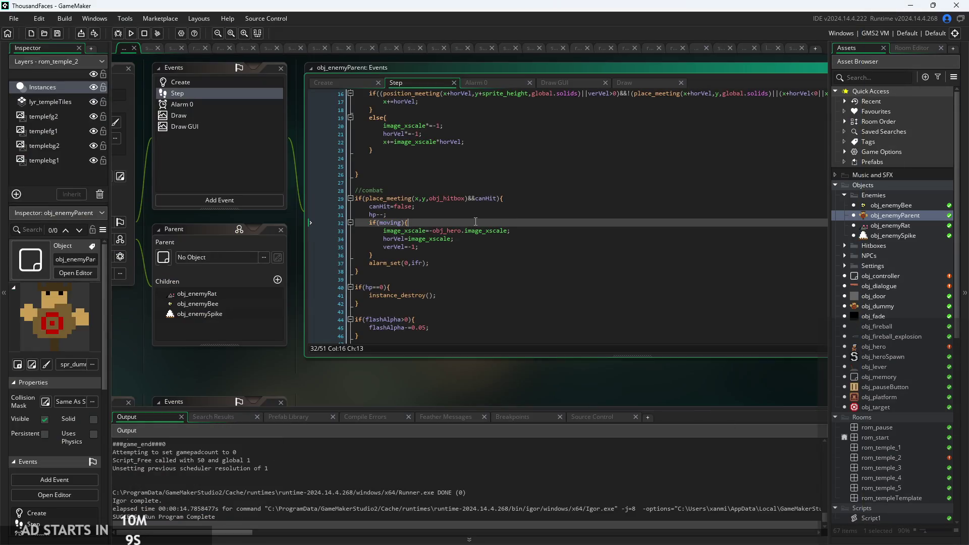
# Step: Put the caret before obj_hero on line 33, relaunch the game, and slash the charging enemy
pyautogui.keyDown('ctrl'); pyautogui.scroll(3, 475, 222); pyautogui.keyUp('ctrl')
pyautogui.click(409, 237)
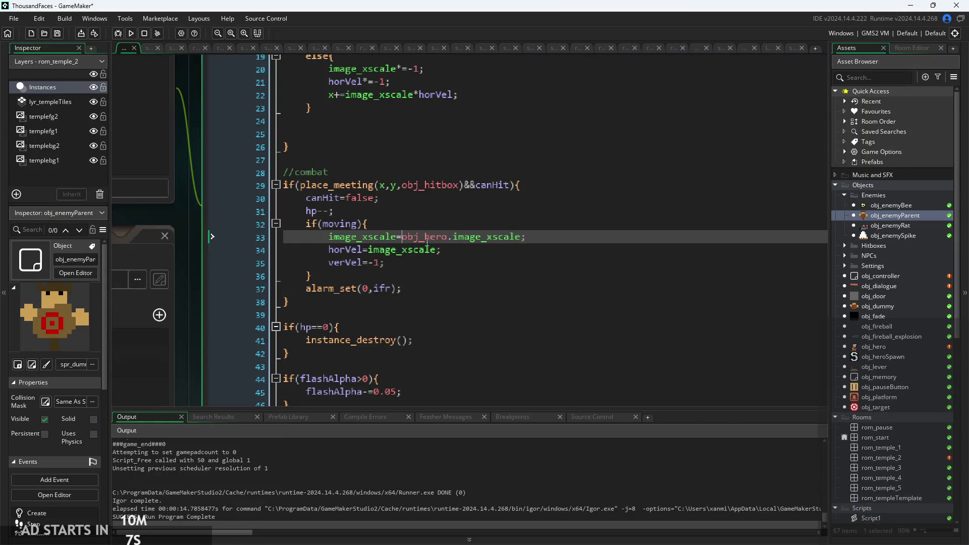
pyautogui.click(130, 33)
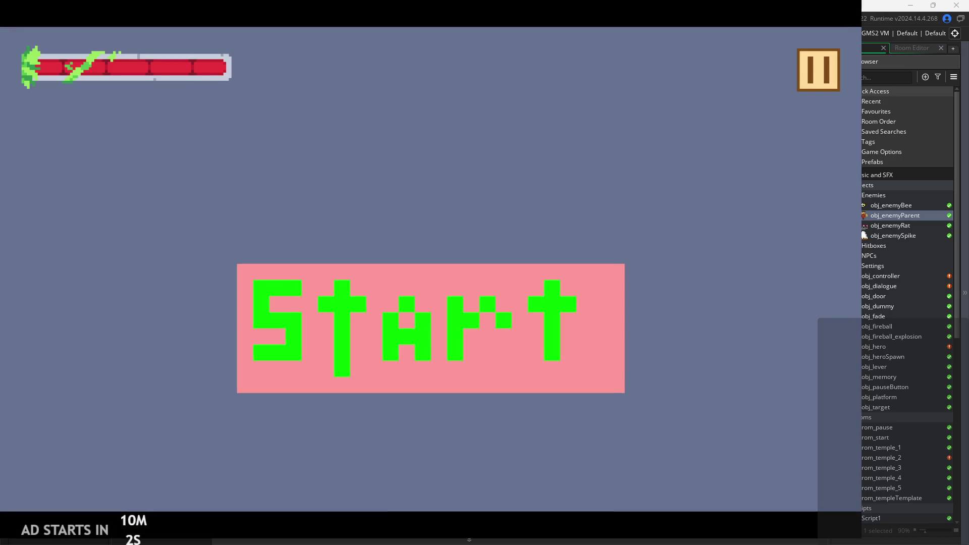
pyautogui.click(497, 332)
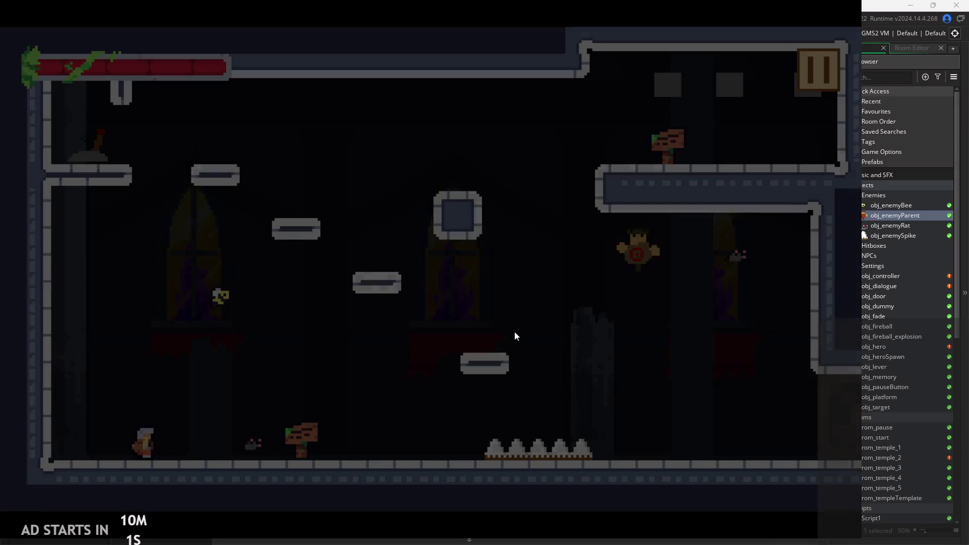
pyautogui.press('Right')
pyautogui.press('x')
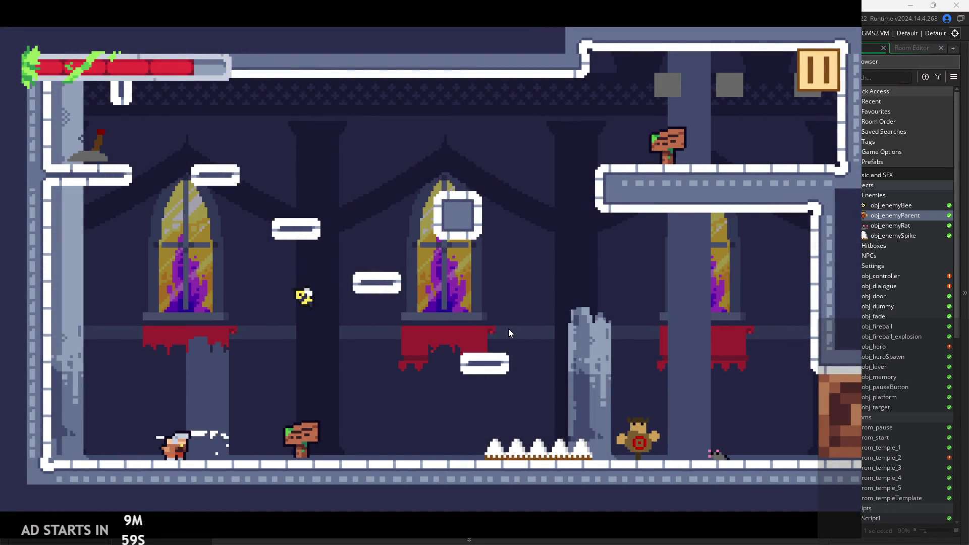
pyautogui.press('Right')
pyautogui.press('x')
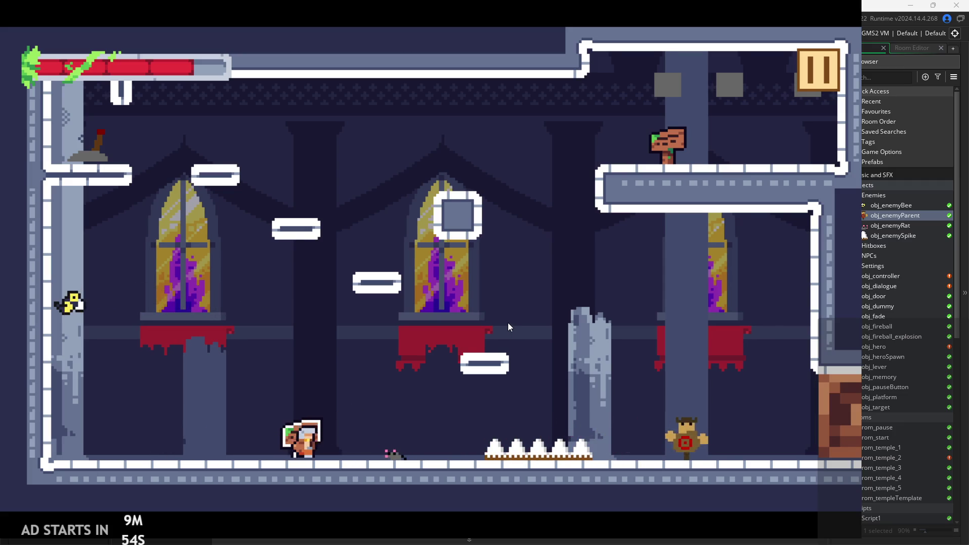
# Step: Jump the charging enemy, slash the training dummy, then pause and exit to the editor
pyautogui.press('x')
pyautogui.press('Right')
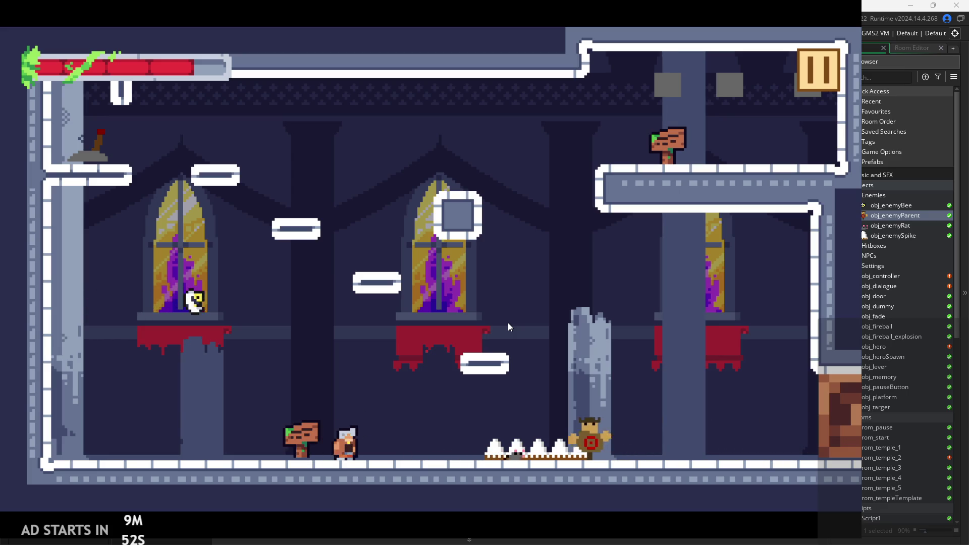
pyautogui.press('space')
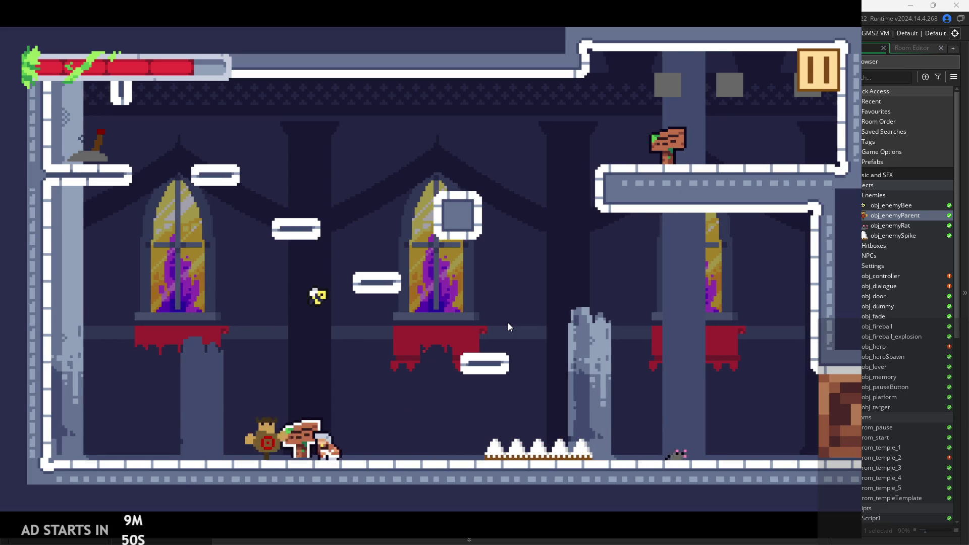
pyautogui.press('x')
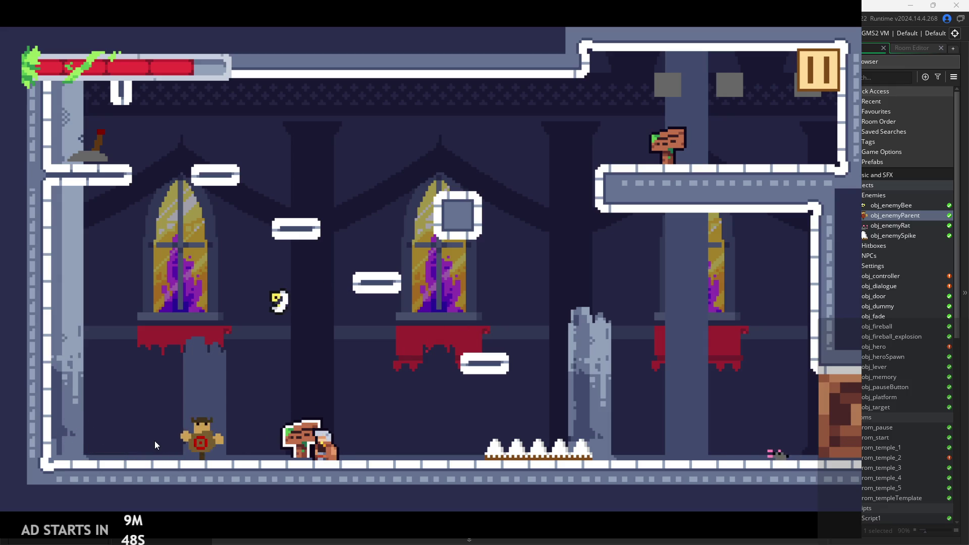
pyautogui.press('Right')
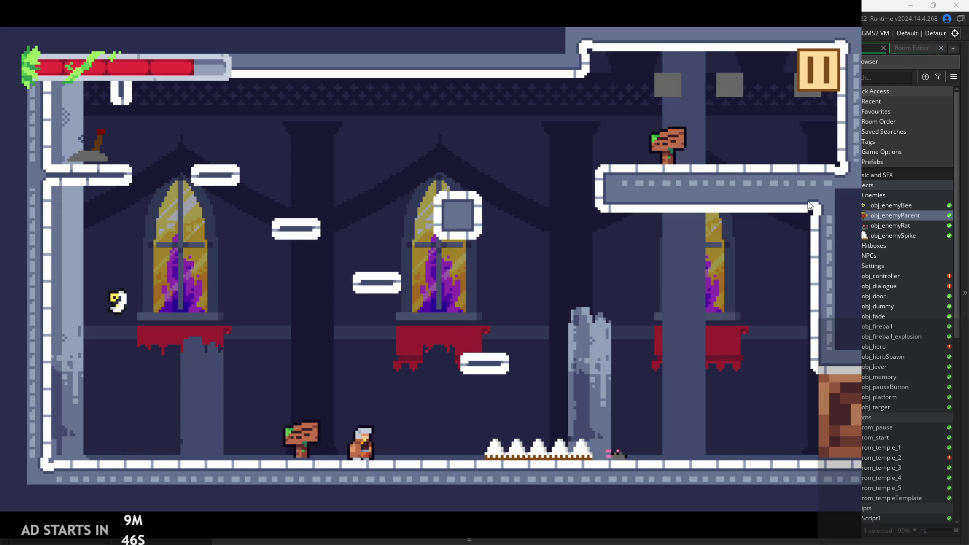
pyautogui.click(812, 67)
pyautogui.click(710, 457)
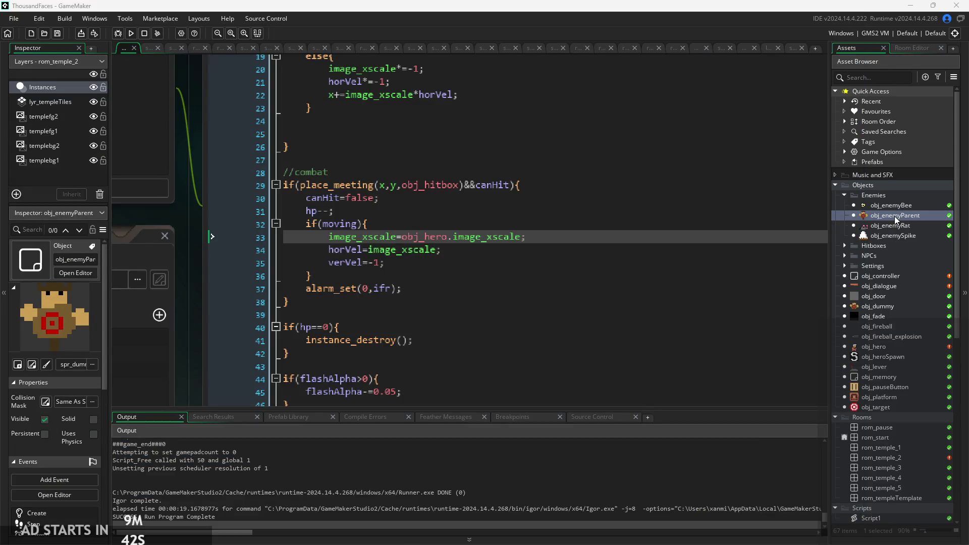
pyautogui.click(650, 276)
pyautogui.keyDown('ctrl'); pyautogui.scroll(3, 256, 307); pyautogui.keyUp('ctrl')
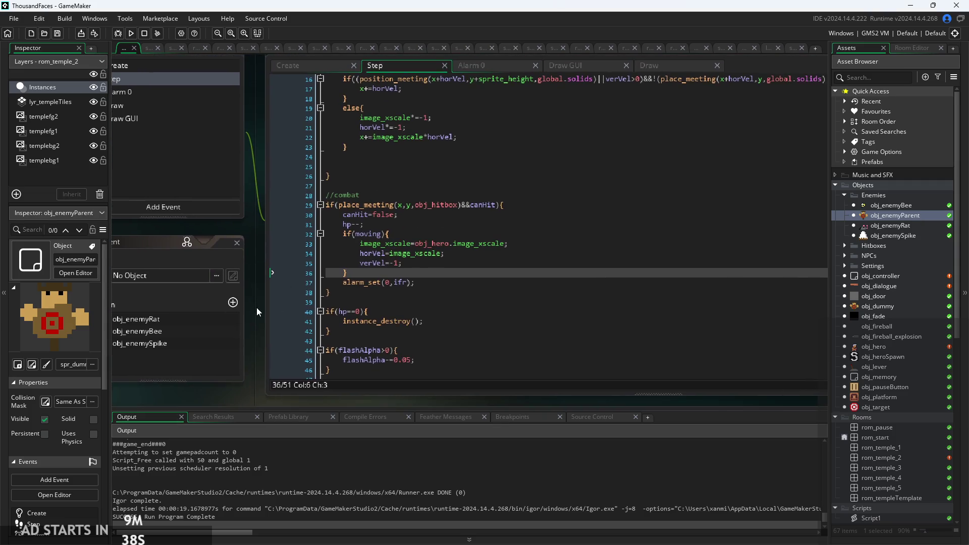
pyautogui.keyDown('ctrl'); pyautogui.scroll(-2, 382, 256); pyautogui.keyUp('ctrl')
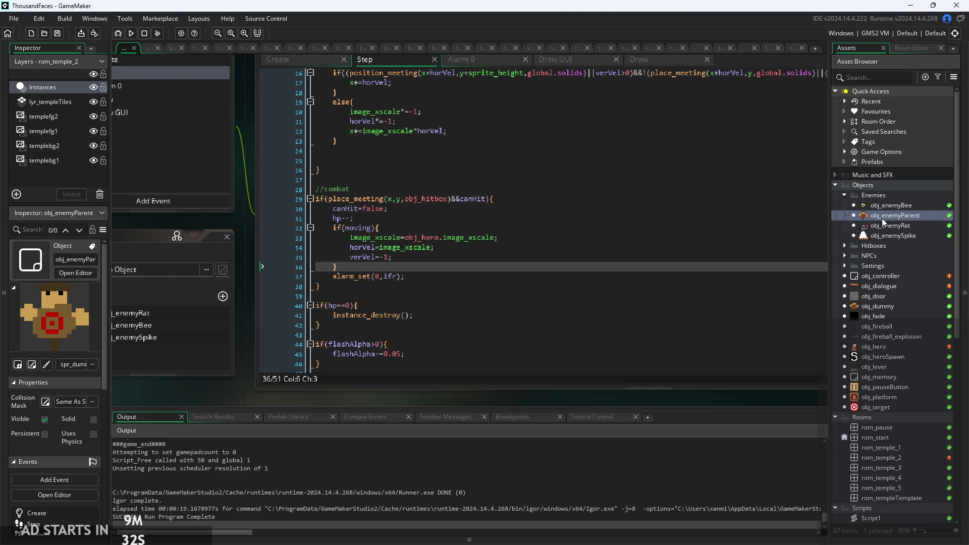
pyautogui.doubleClick(898, 204)
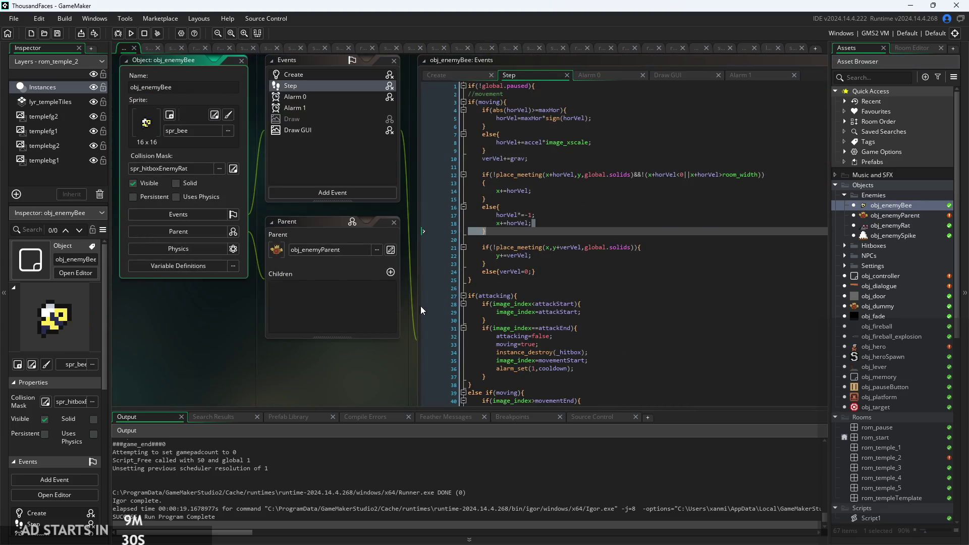
pyautogui.keyDown('ctrl'); pyautogui.scroll(3, 409, 326); pyautogui.keyUp('ctrl')
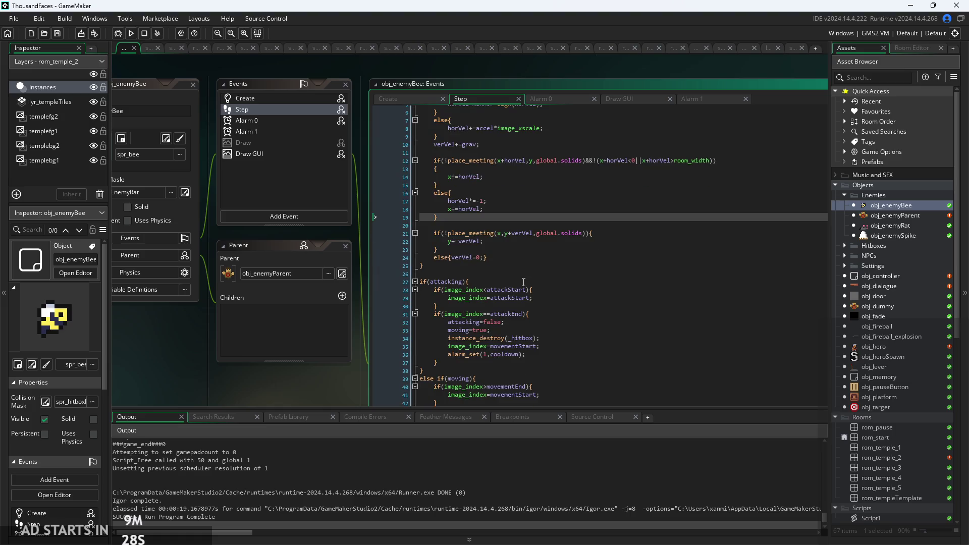
pyautogui.keyDown('ctrl'); pyautogui.scroll(-1, 533, 331); pyautogui.keyUp('ctrl')
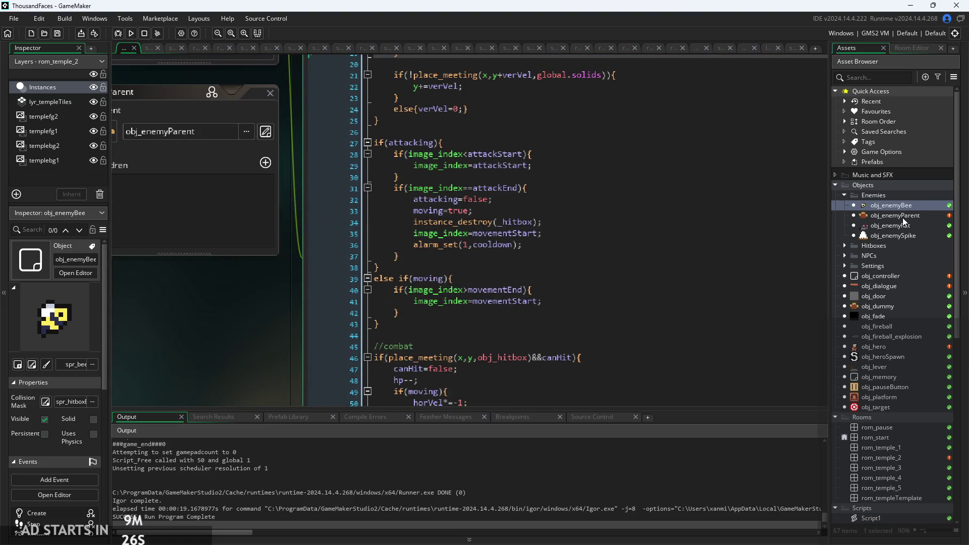
pyautogui.doubleClick(903, 217)
pyautogui.keyDown('ctrl'); pyautogui.scroll(4, 461, 383); pyautogui.keyUp('ctrl')
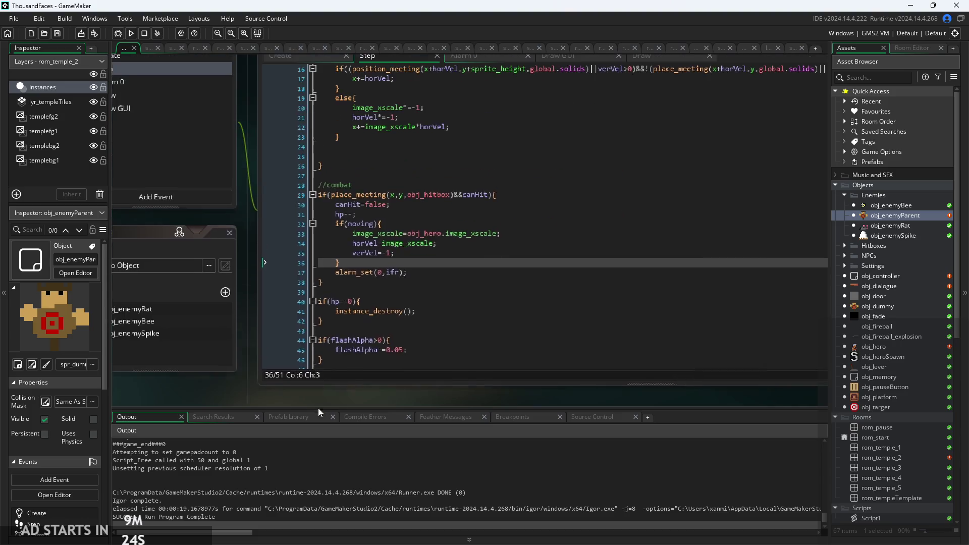
pyautogui.click(493, 231)
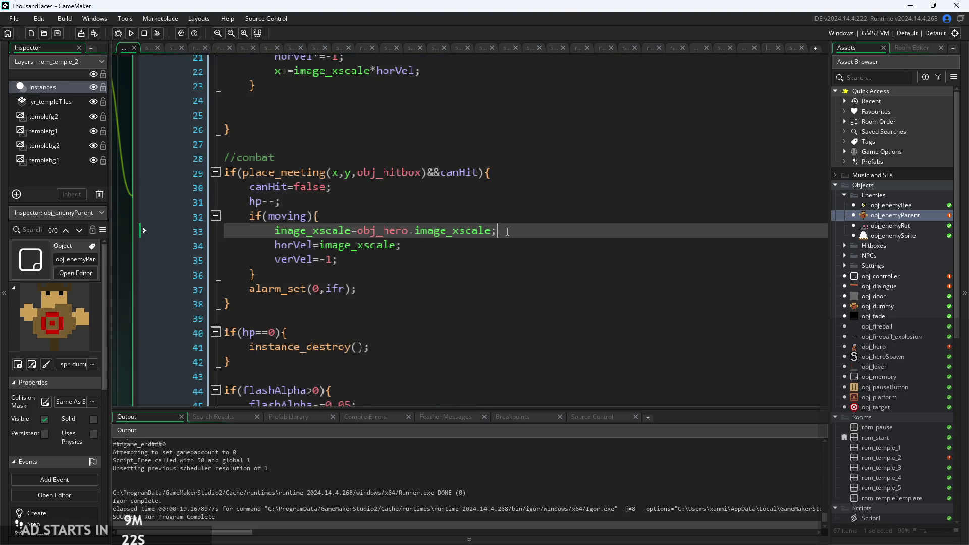
pyautogui.moveTo(507, 231); pyautogui.dragTo(317, 238)
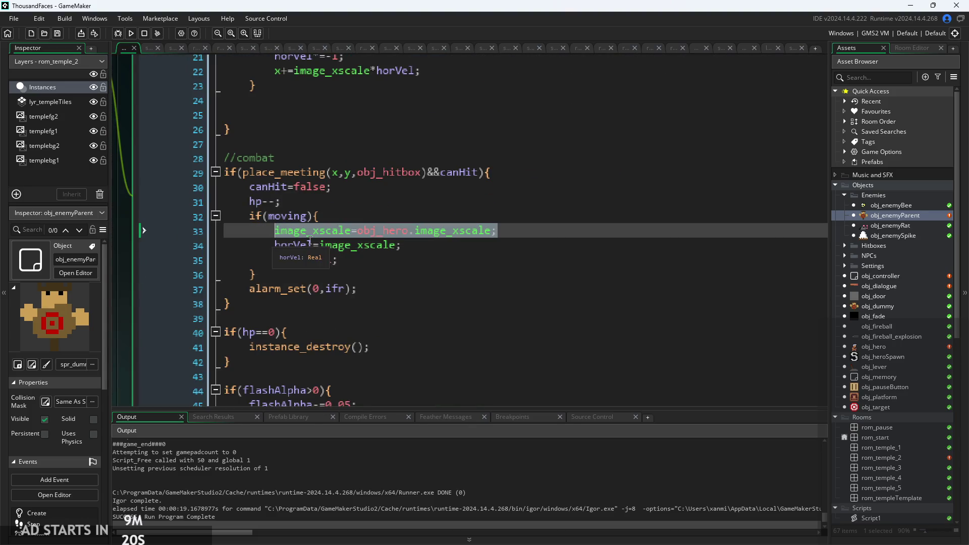
pyautogui.click(526, 227)
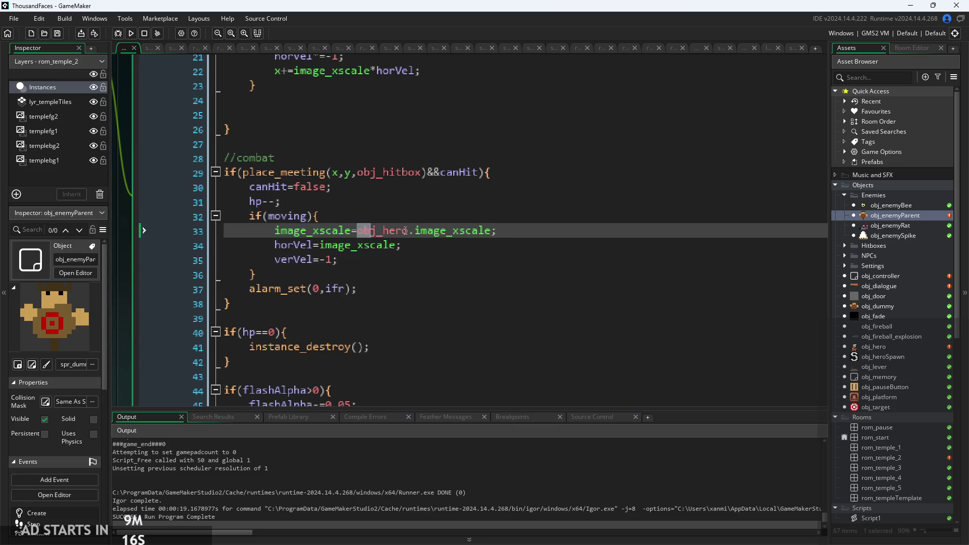
pyautogui.moveTo(405, 231); pyautogui.dragTo(492, 231)
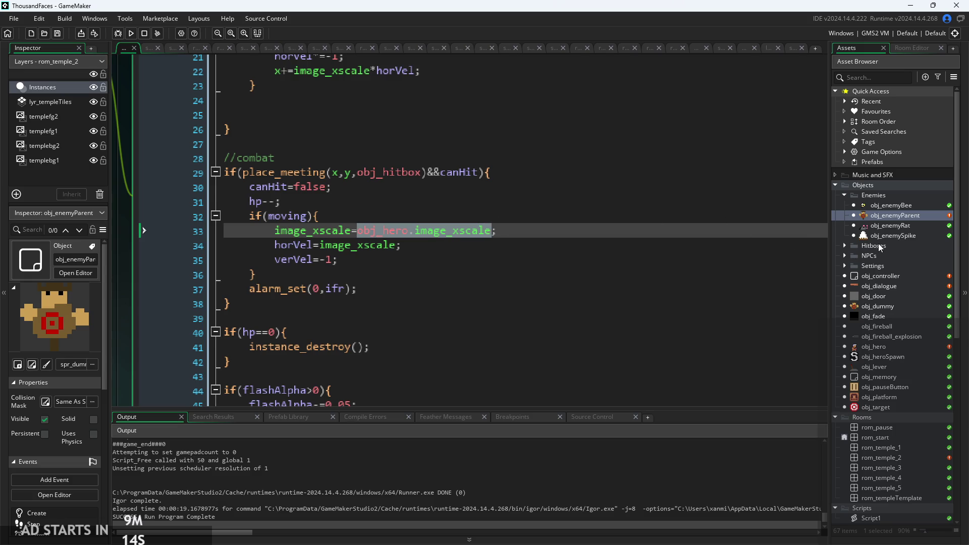
# Step: Change obj_enemyRat's line 33 from *=-1 to =obj_hero.image_xscale, save, and open obj_enemyBee
pyautogui.doubleClick(890, 224)
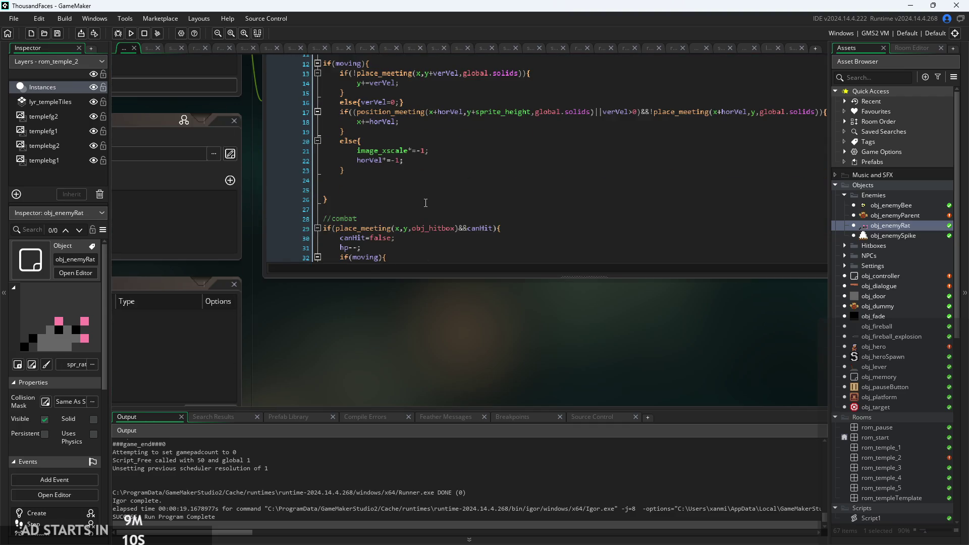
pyautogui.scroll(-2, 425, 202)
pyautogui.click(425, 218)
pyautogui.write('obj_hero.image_xscale;')
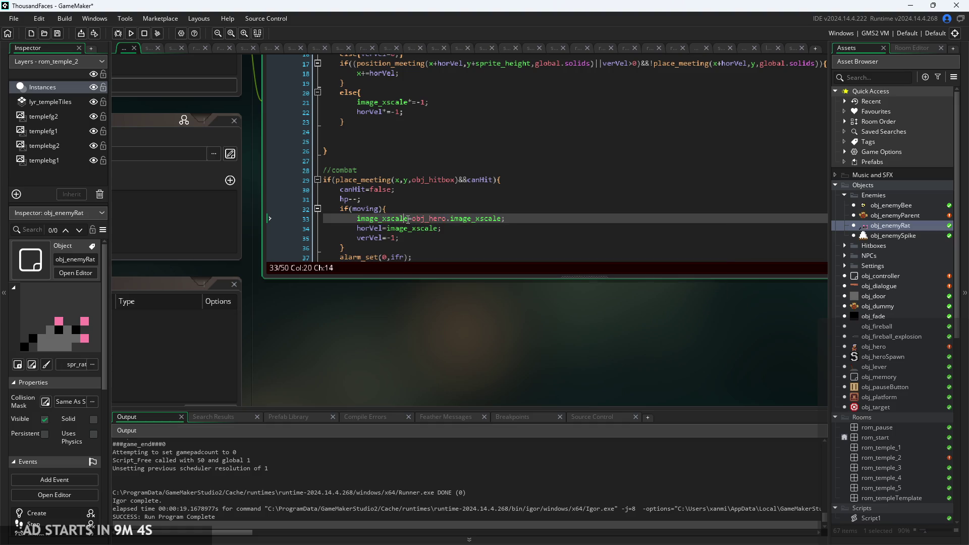
pyautogui.moveTo(407, 219); pyautogui.dragTo(502, 220)
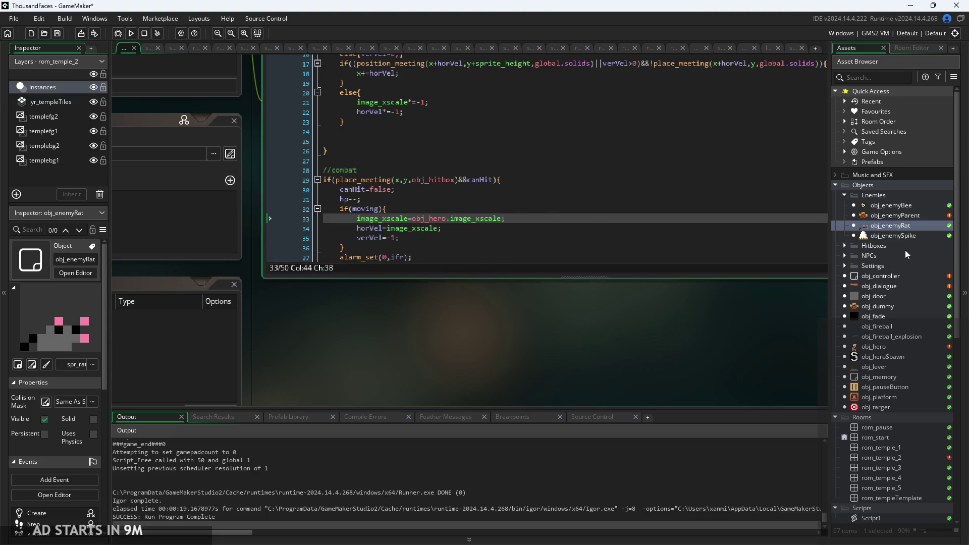
pyautogui.hotkey('ctrl', 's')
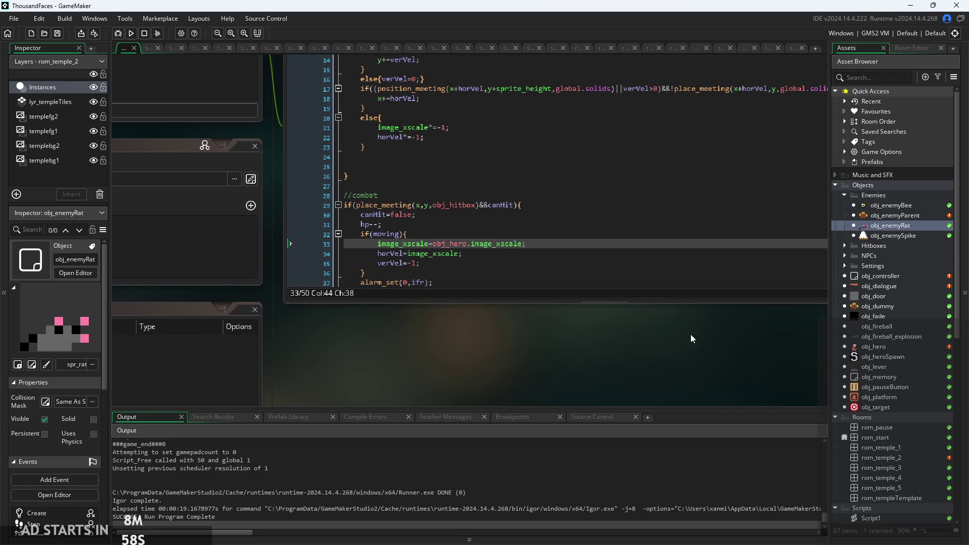
pyautogui.doubleClick(883, 205)
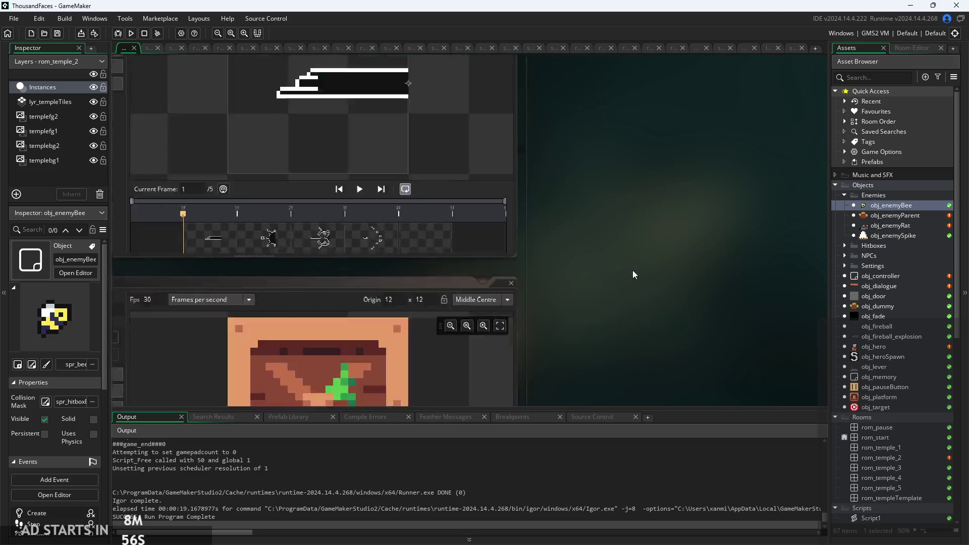
# Step: Scroll through obj_enemyBee's Step code, then build the game and start it from the title screen
pyautogui.scroll(-5, 259, 336)
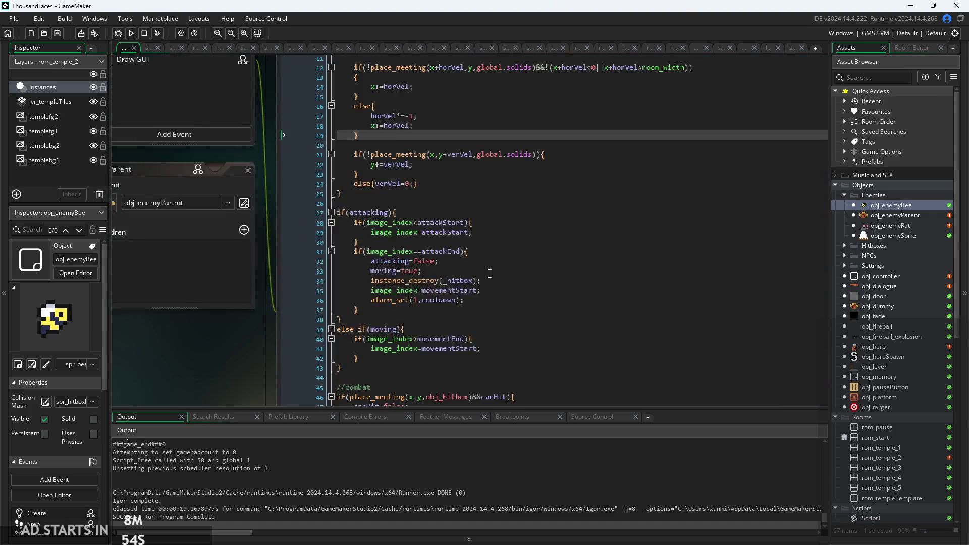
pyautogui.scroll(-5, 480, 262)
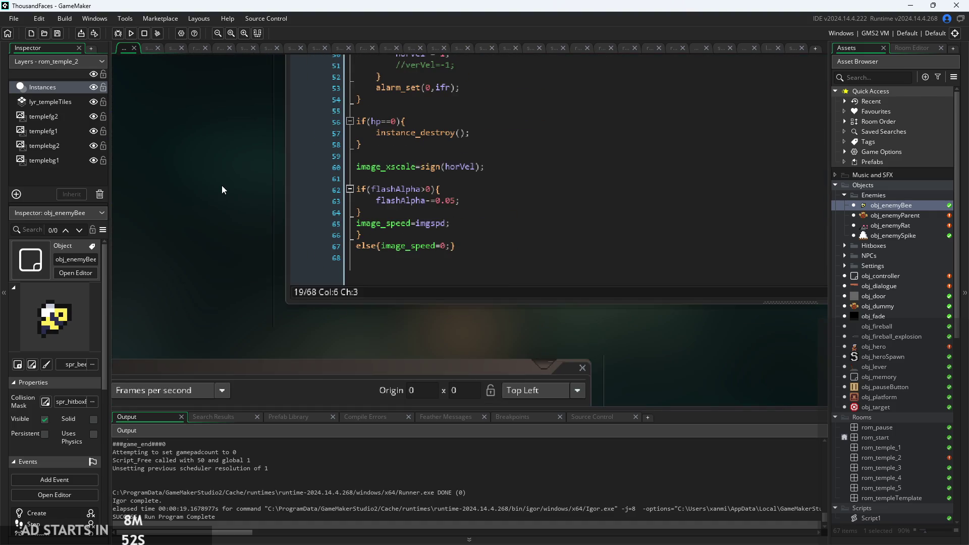
pyautogui.keyDown('ctrl'); pyautogui.scroll(1, 222, 185); pyautogui.keyUp('ctrl')
pyautogui.click(120, 36)
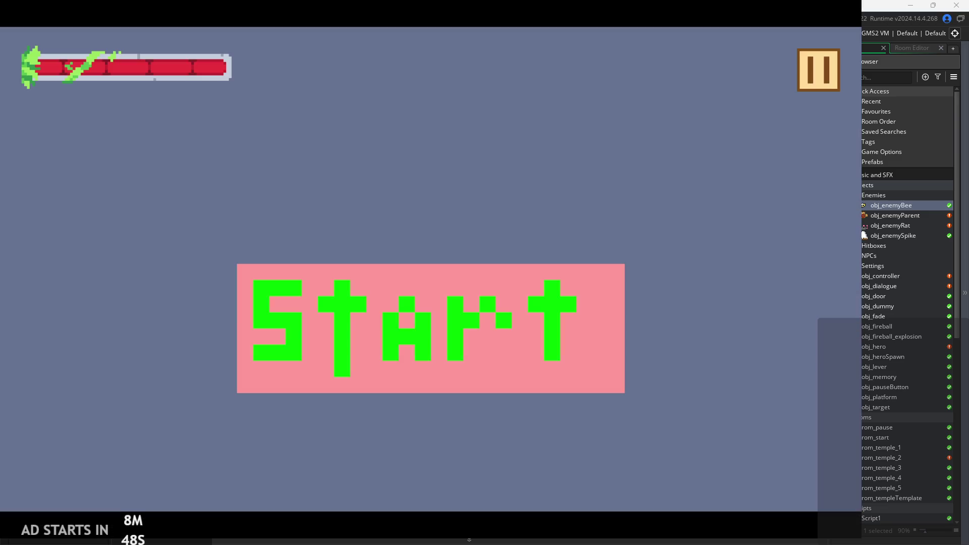
pyautogui.click(384, 318)
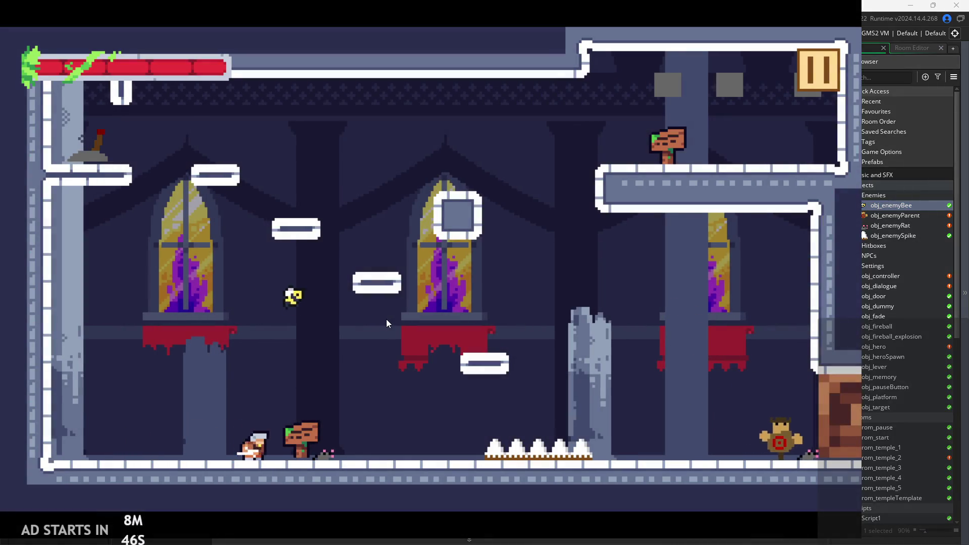
# Step: Jump the hero onto the window ledge, slash the enemies leftward, reach the left wall, then pause
pyautogui.press('Right')
pyautogui.press('Left')
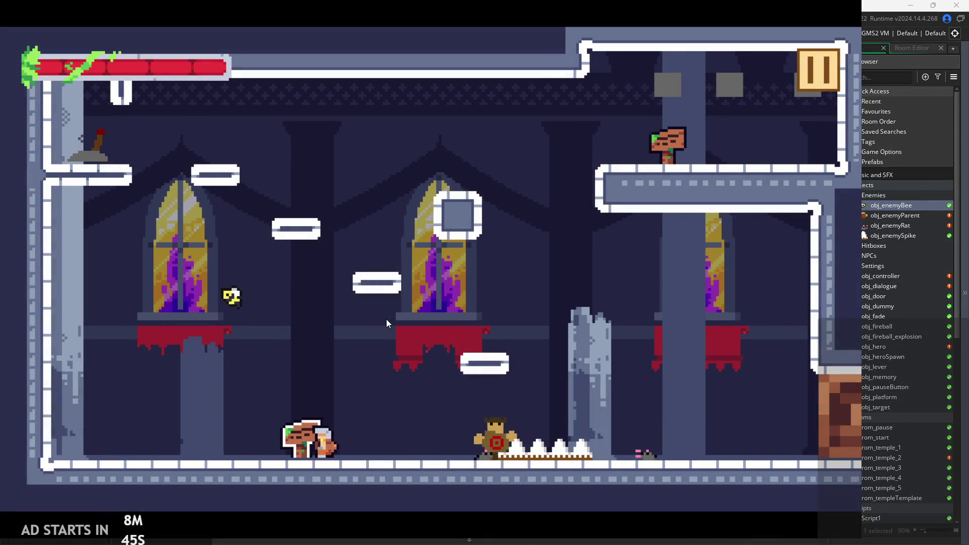
pyautogui.press('Right')
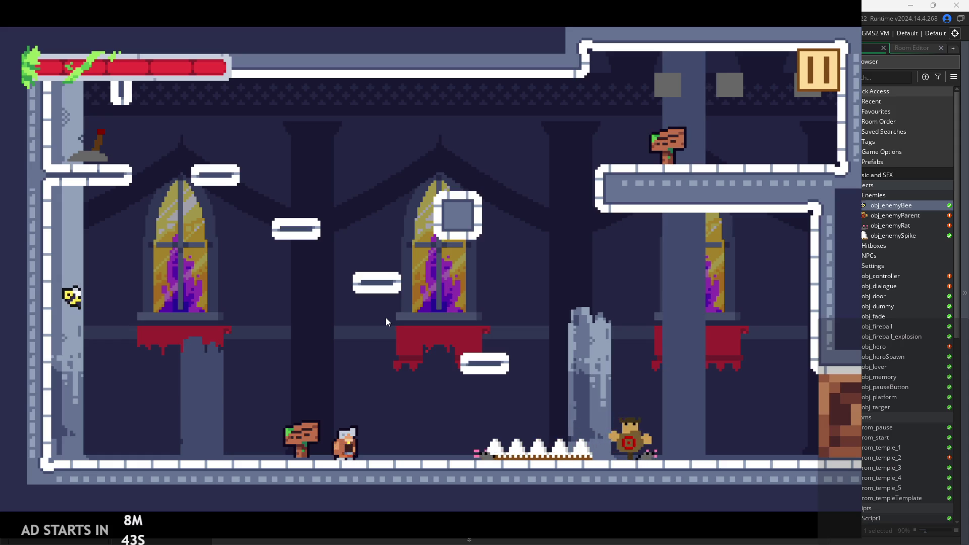
pyautogui.press('space')
pyautogui.press('Right')
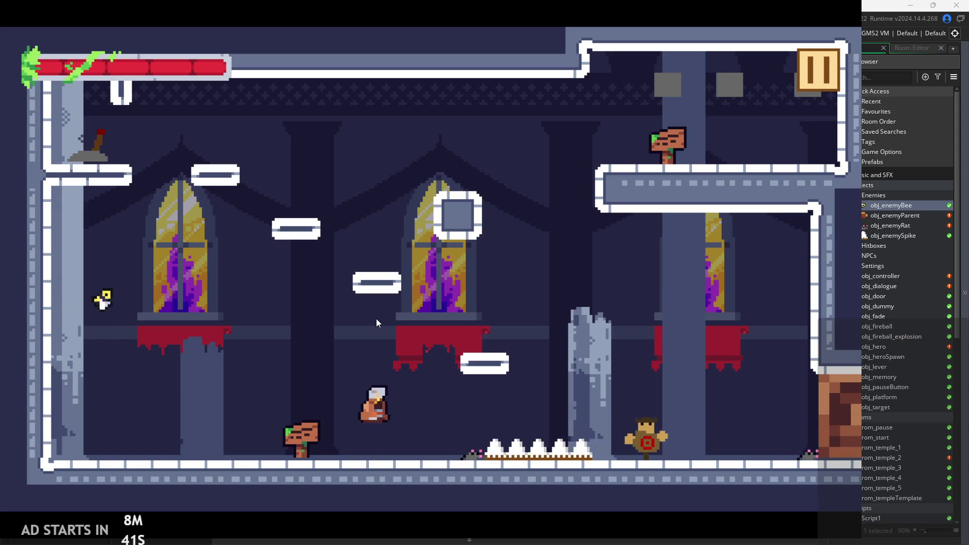
pyautogui.press('Left')
pyautogui.press('space')
pyautogui.press('x')
pyautogui.press('Left')
pyautogui.press('space')
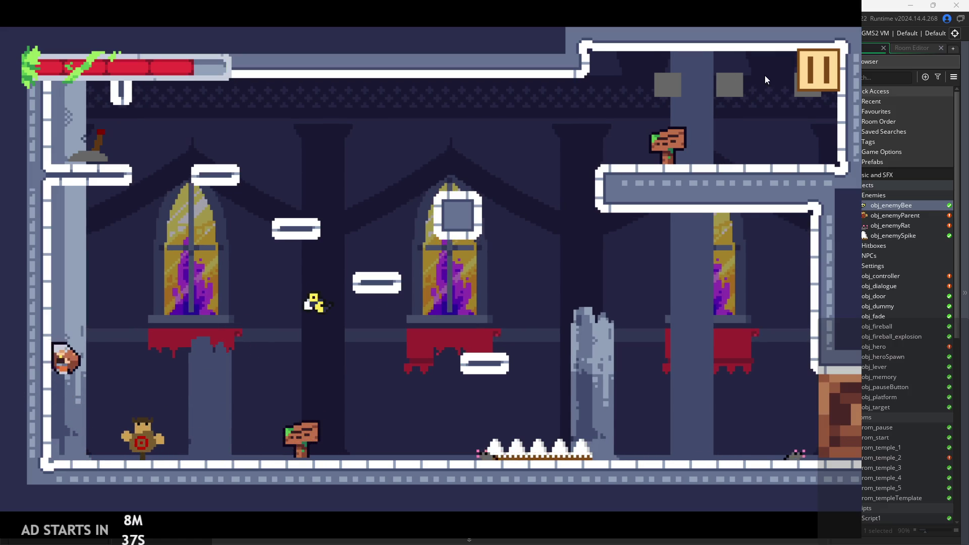
pyautogui.click(810, 57)
# Step: Exit the game, add image_xscale=obj_hero.image_xscale below horVel*=-1 on line 51, and rerun
pyautogui.click(683, 435)
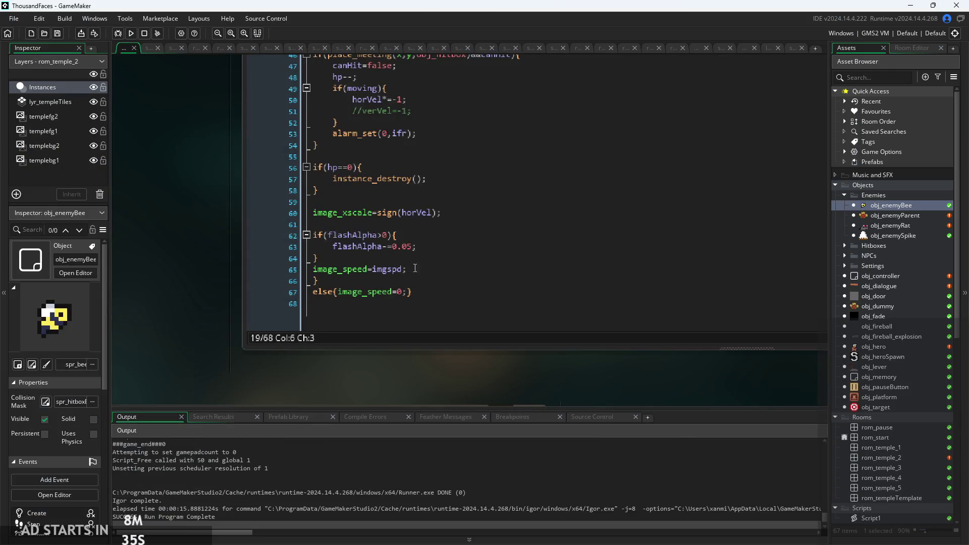
pyautogui.scroll(2, 421, 246)
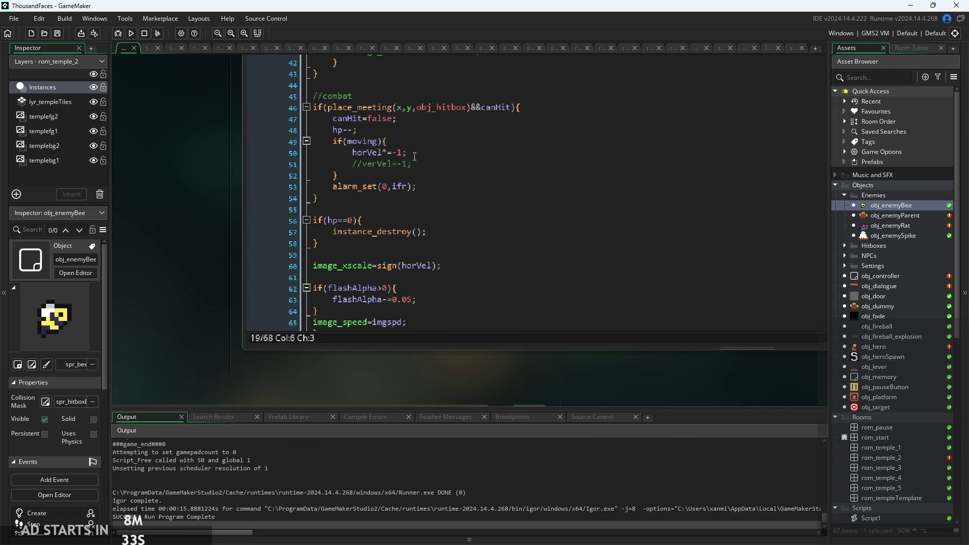
pyautogui.scroll(5, 168, 289)
pyautogui.click(393, 252)
pyautogui.click(383, 243)
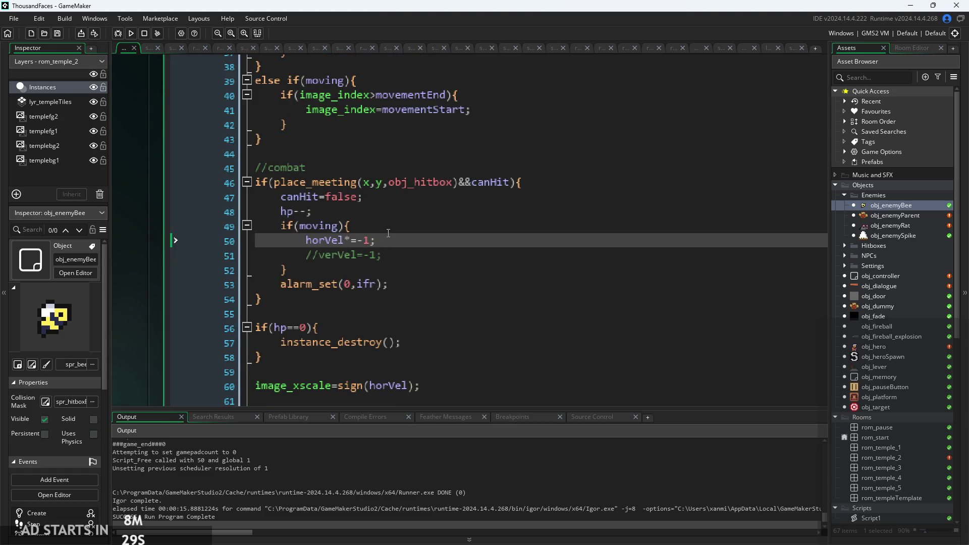
pyautogui.press('Return')
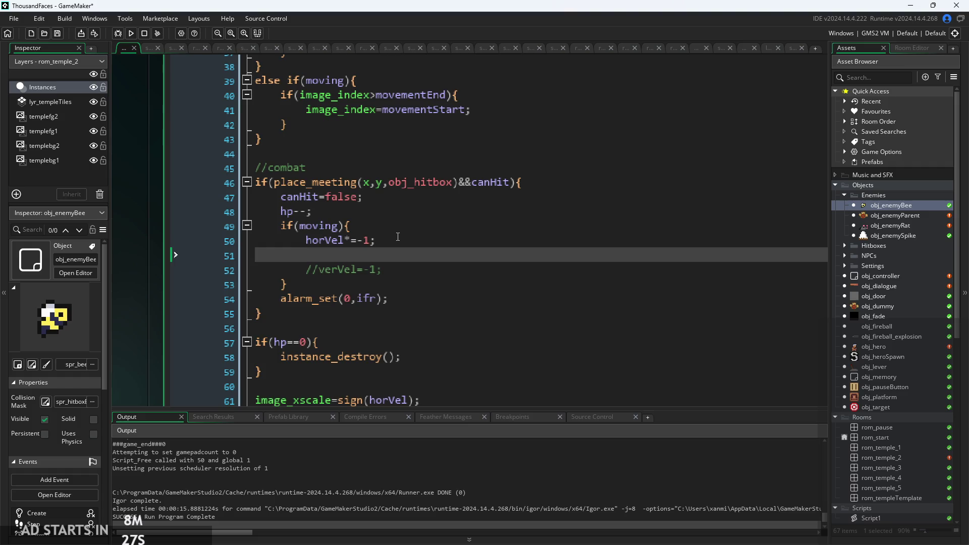
pyautogui.write('image_')
pyautogui.write('s')
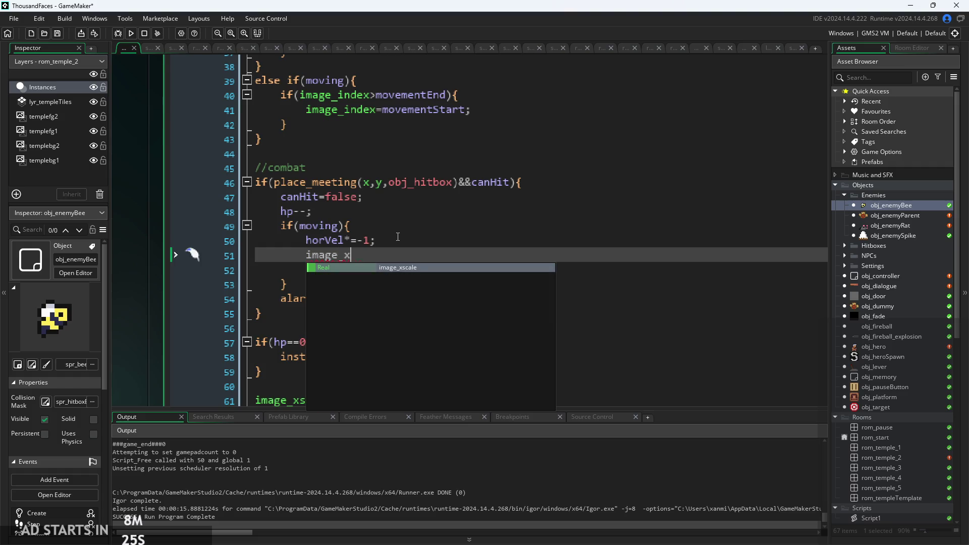
pyautogui.press('Return')
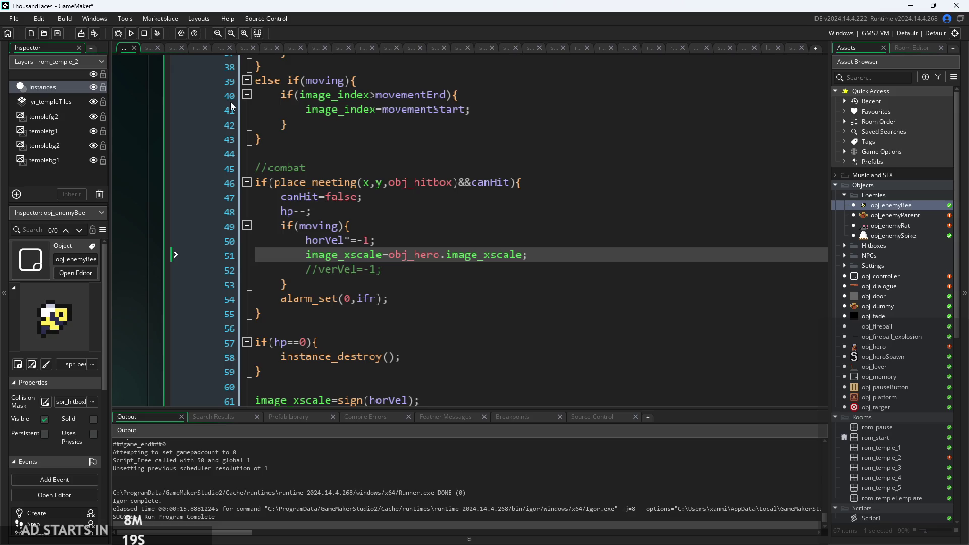
pyautogui.click(130, 33)
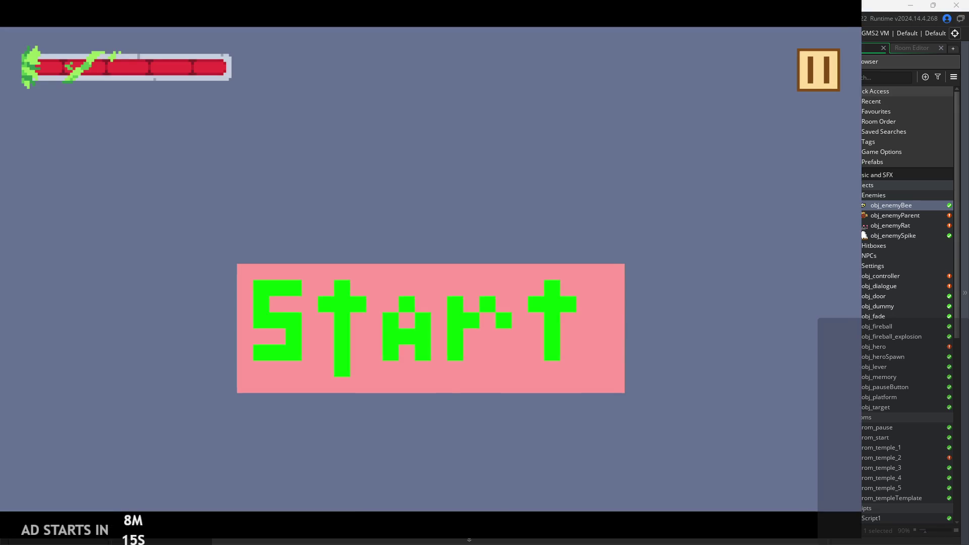
# Step: Start the level, attack while walking right, and move and jump the hero back and forth
pyautogui.click(463, 329)
pyautogui.press('Right')
pyautogui.press('x')
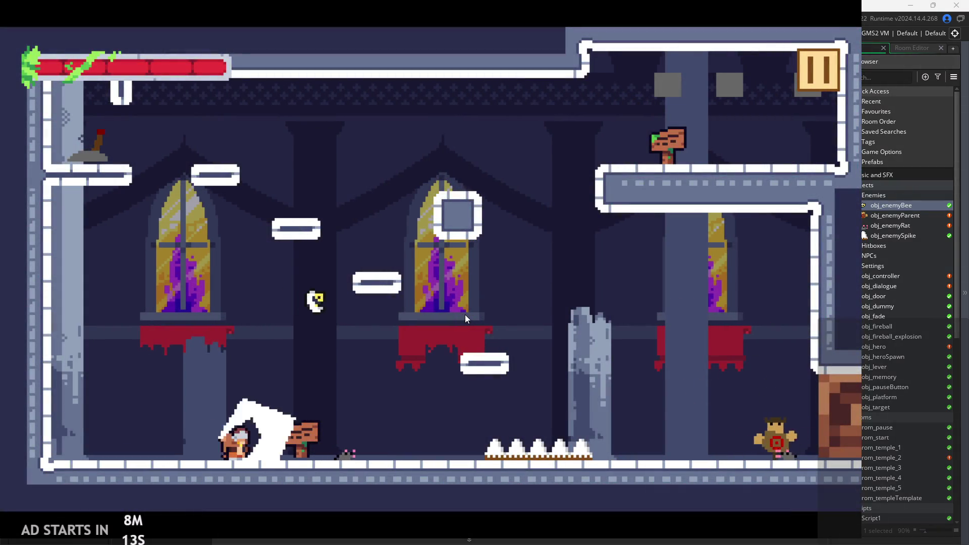
pyautogui.press('Right')
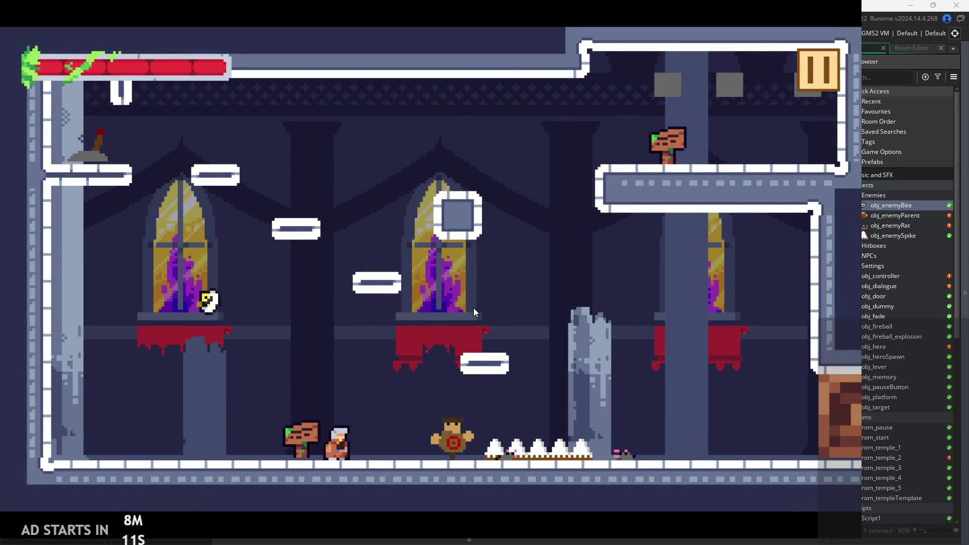
pyautogui.press('space')
pyautogui.press('Left')
pyautogui.press('Right')
pyautogui.press('Left')
pyautogui.press('Right')
pyautogui.press('space')
# Step: Jump near the bee, attack it twice from the left wall, then pause and quit to the editor
pyautogui.press('Left')
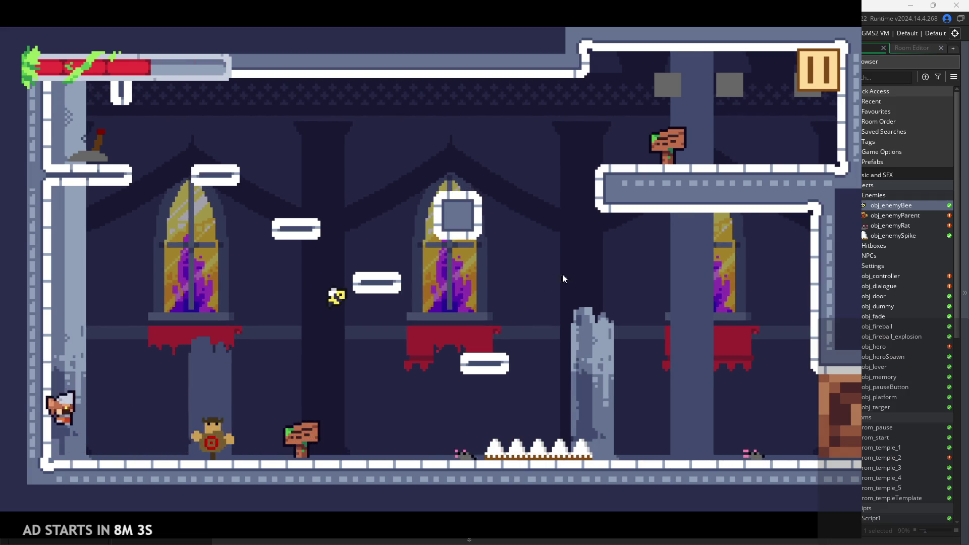
pyautogui.press('Right')
pyautogui.press('space')
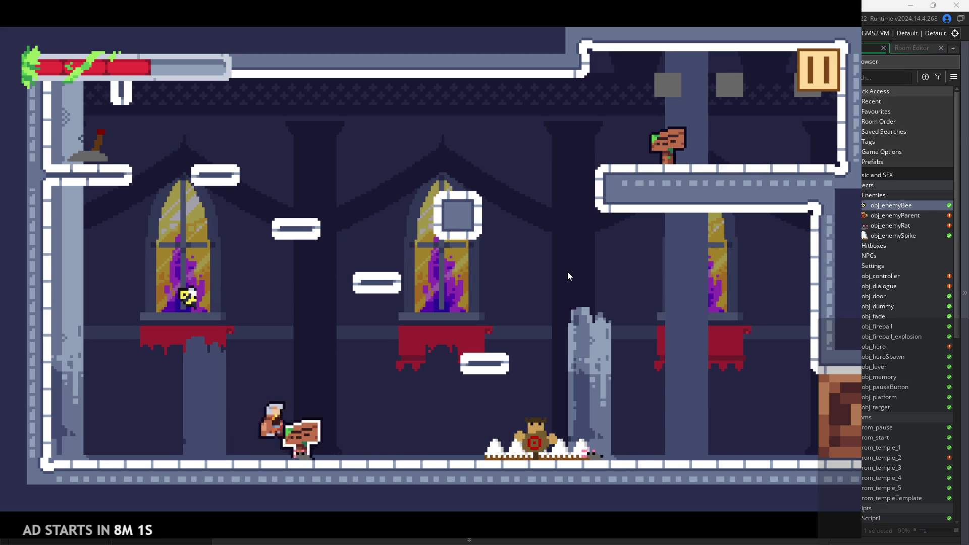
pyautogui.press('Left')
pyautogui.press('Left')
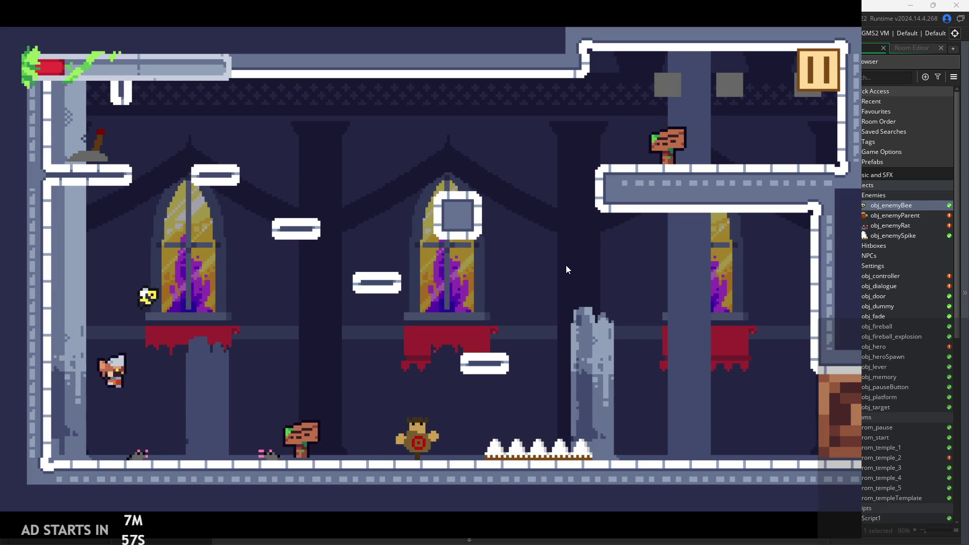
pyautogui.press('x')
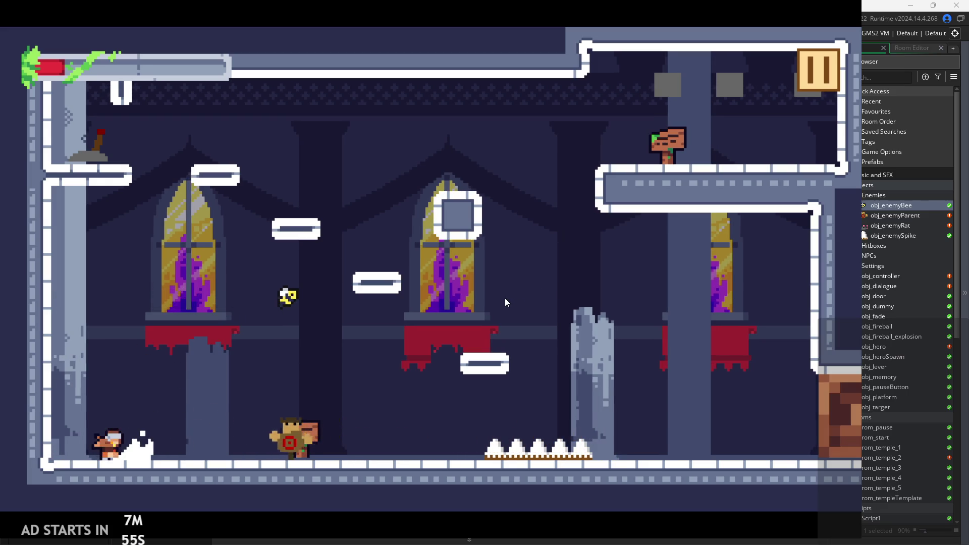
pyautogui.press('x')
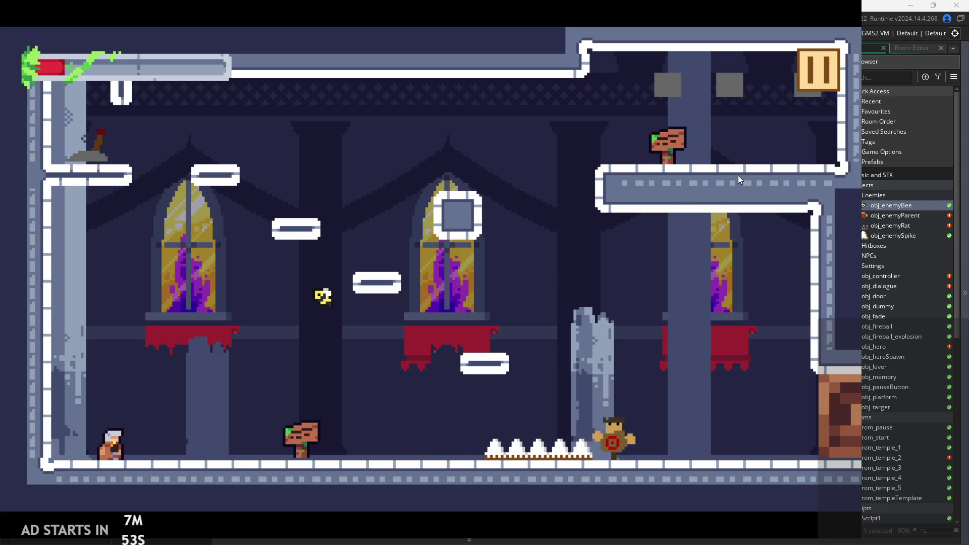
pyautogui.click(816, 65)
pyautogui.click(717, 443)
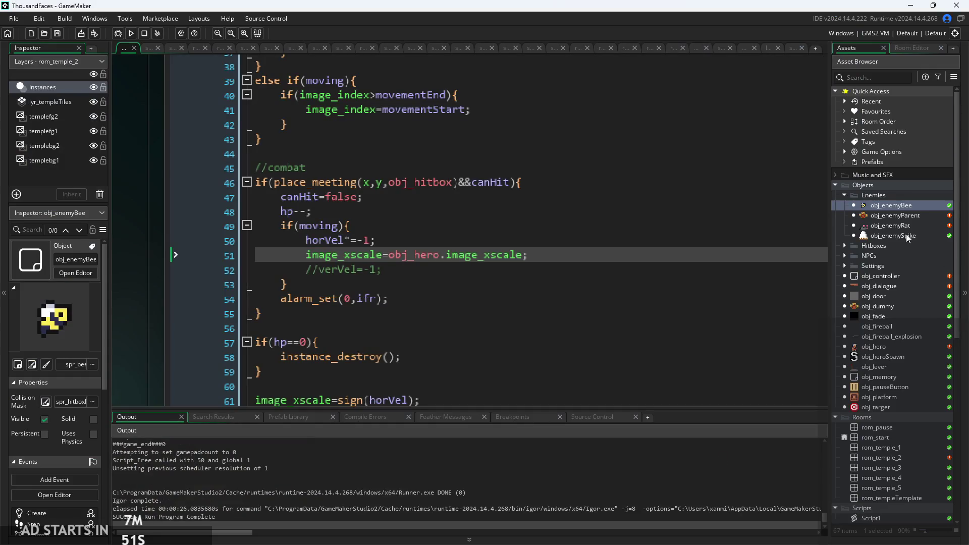
# Step: Select the image_xscale=obj_hero.image_xscale statement on line 51 to copy it
pyautogui.moveTo(527, 254); pyautogui.dragTo(306, 255)
pyautogui.hotkey('ctrl', 'c')
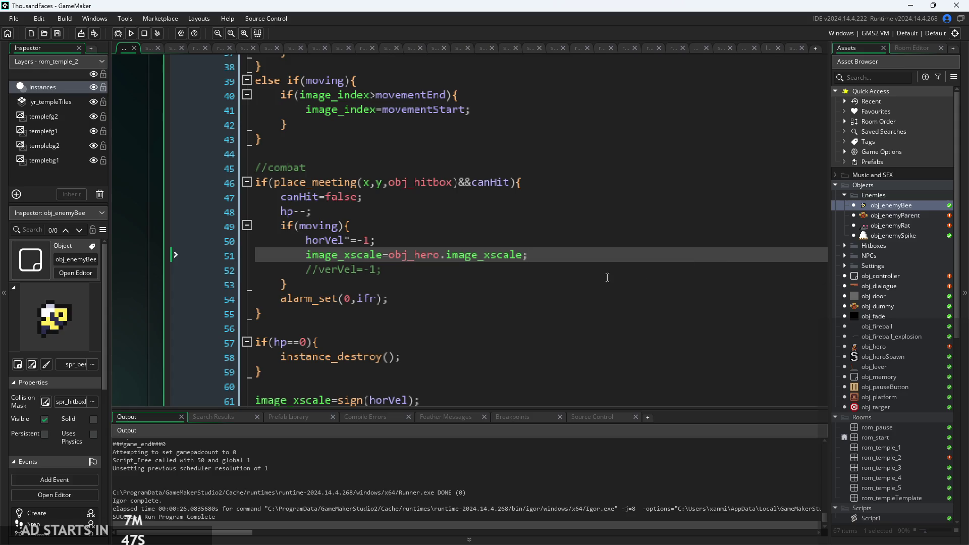
pyautogui.scroll(-3, 188, 270)
pyautogui.scroll(2, 228, 239)
pyautogui.scroll(-2, 328, 263)
pyautogui.scroll(-2, 433, 287)
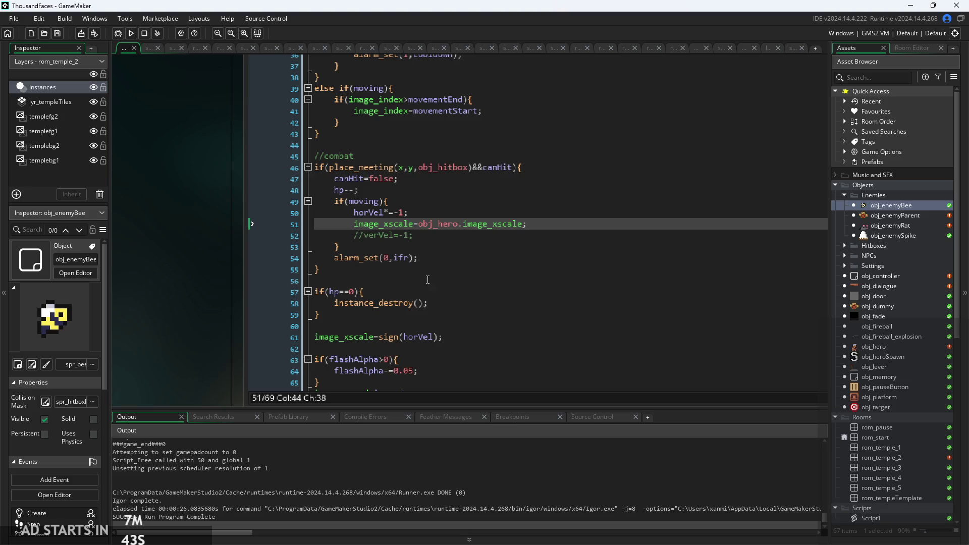
pyautogui.scroll(-1, 179, 303)
pyautogui.scroll(-2, 186, 313)
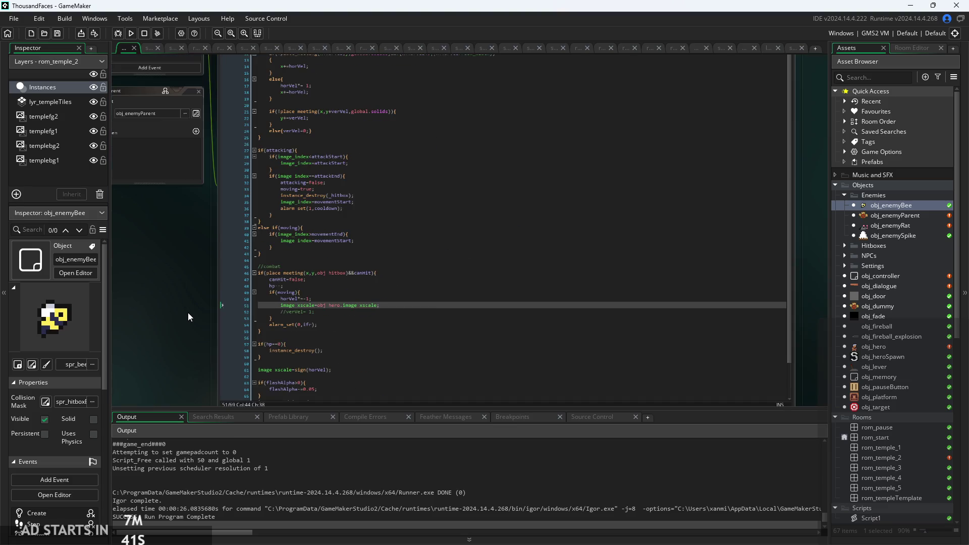
pyautogui.scroll(5, 189, 311)
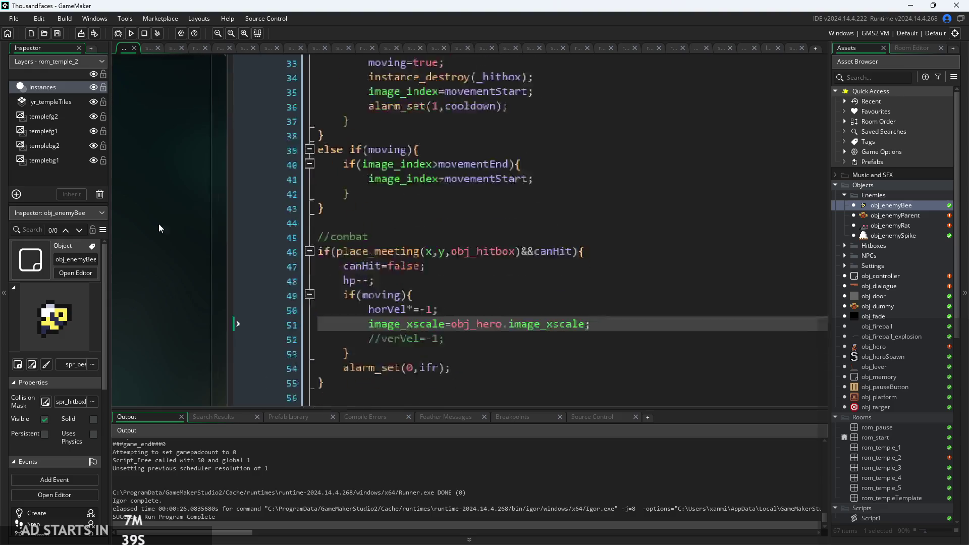
pyautogui.scroll(-1, 162, 276)
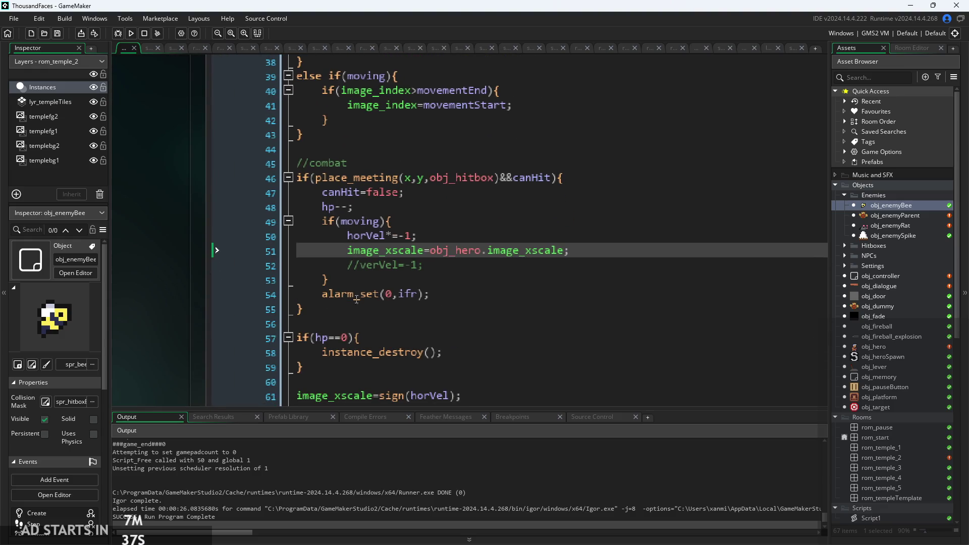
# Step: Add else if(place_meeting(x,y,obj_hero)) on a new line after the hitbox block
pyautogui.click(327, 313)
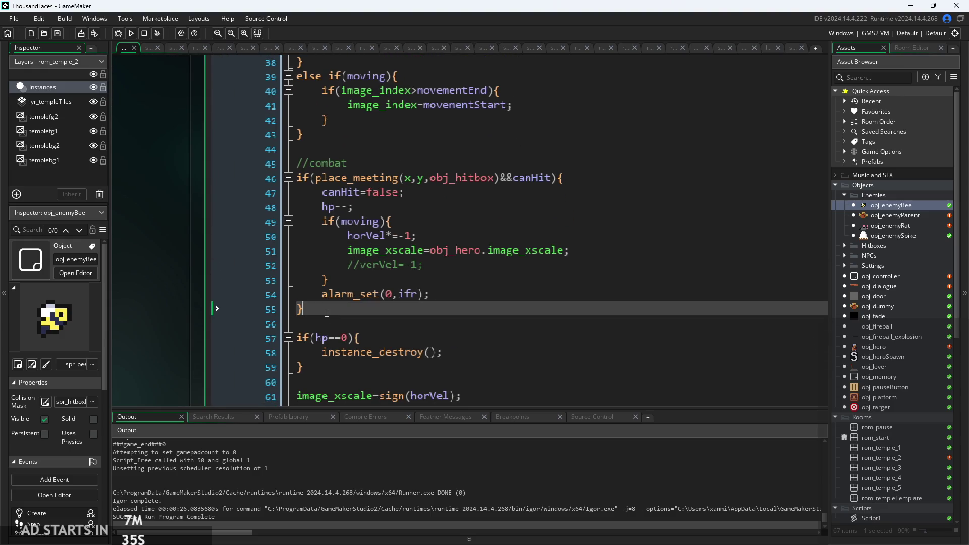
pyautogui.press('Return')
pyautogui.write('else')
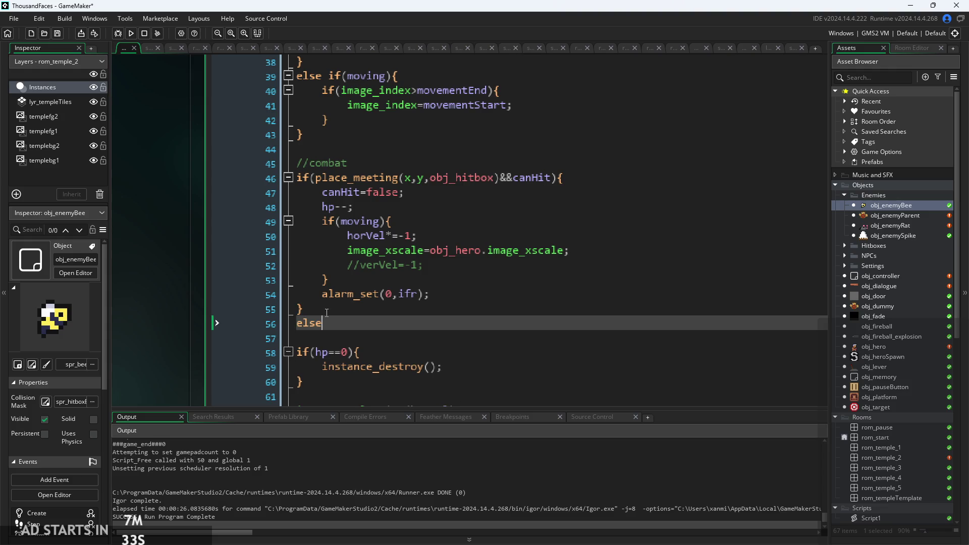
pyautogui.write(' if(')
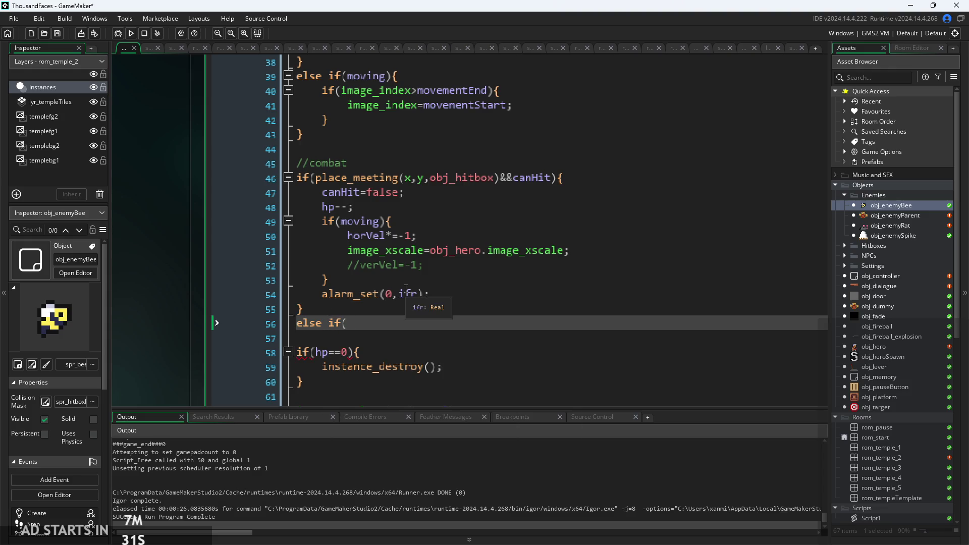
pyautogui.write('place_mee')
pyautogui.press('Return')
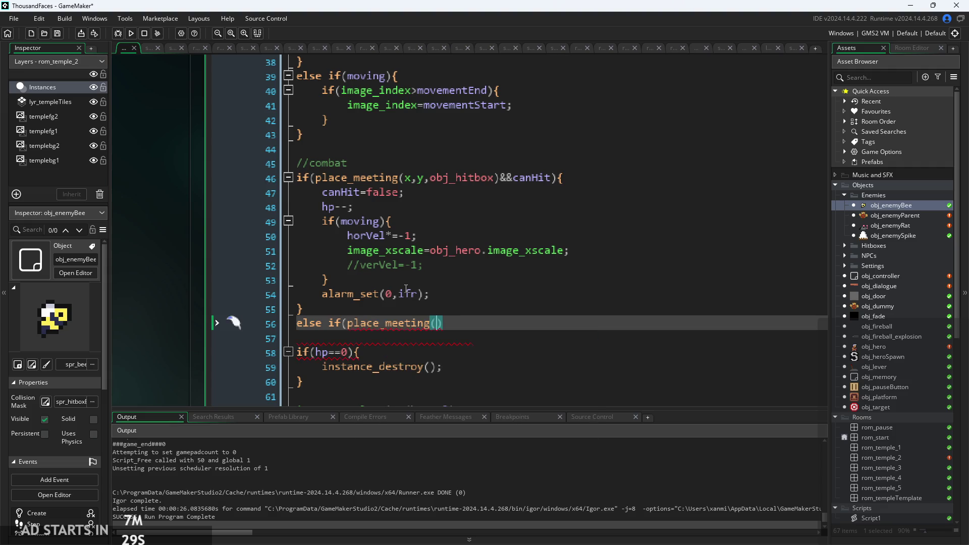
pyautogui.write('x,y,')
pyautogui.write('obj_he')
pyautogui.press('Return')
# Step: Give the branch a { } block containing the pasted facing statement, then launch a test run
pyautogui.press('Right')
pyautogui.write('{')
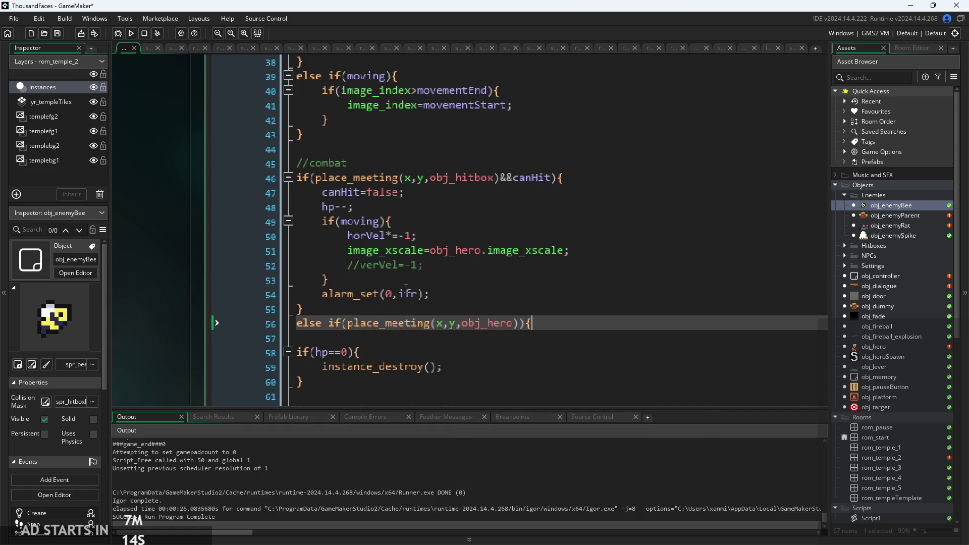
pyautogui.press('Return')
pyautogui.press('Return')
pyautogui.press('Up')
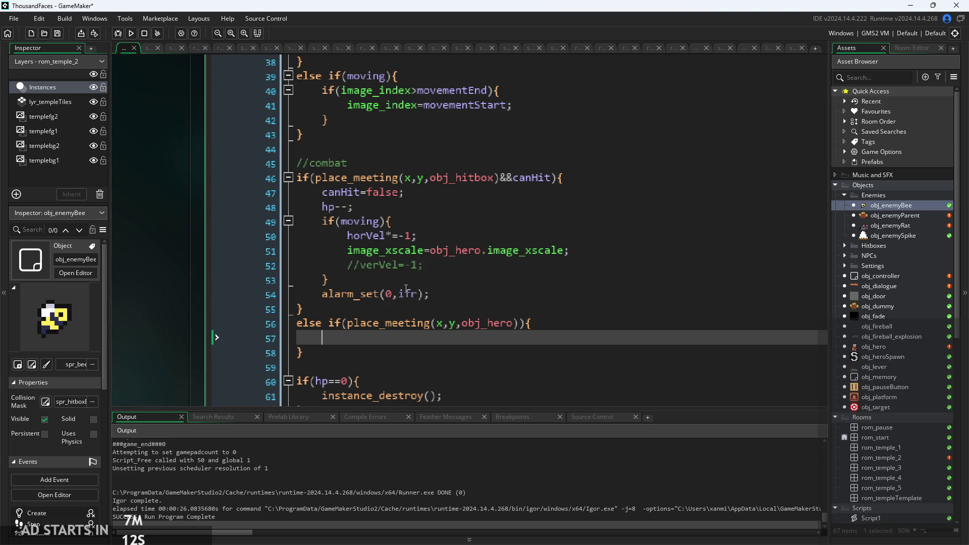
pyautogui.hotkey('ctrl', 'v')
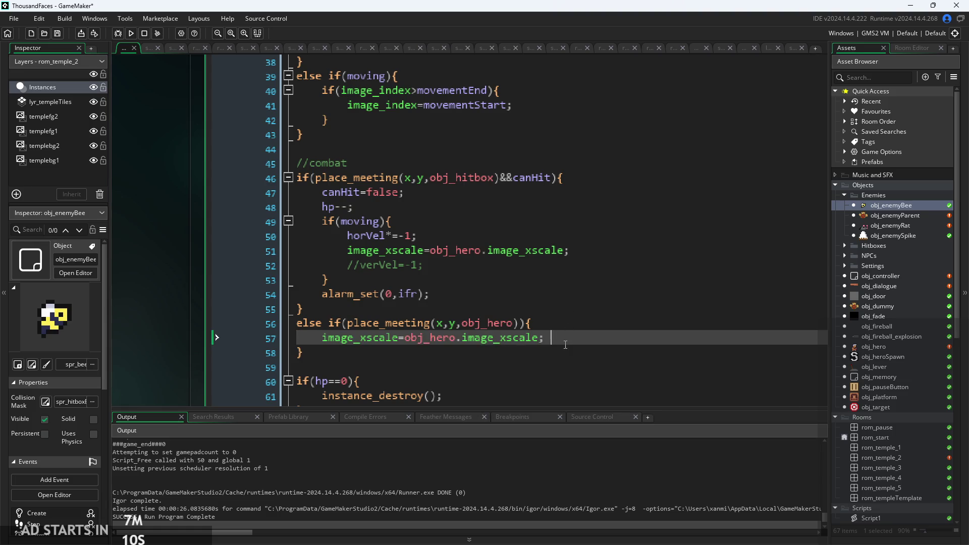
pyautogui.scroll(-1, 553, 336)
pyautogui.click(405, 301)
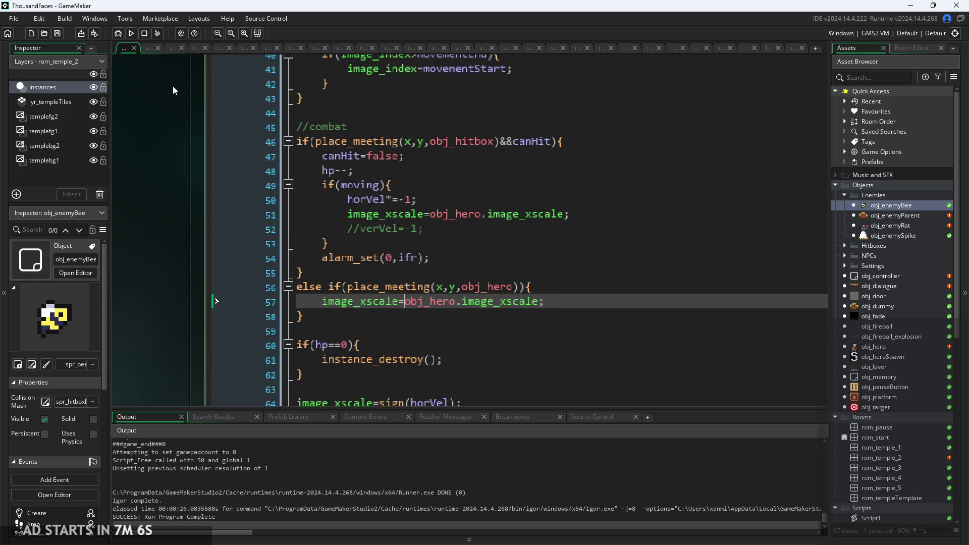
pyautogui.click(135, 31)
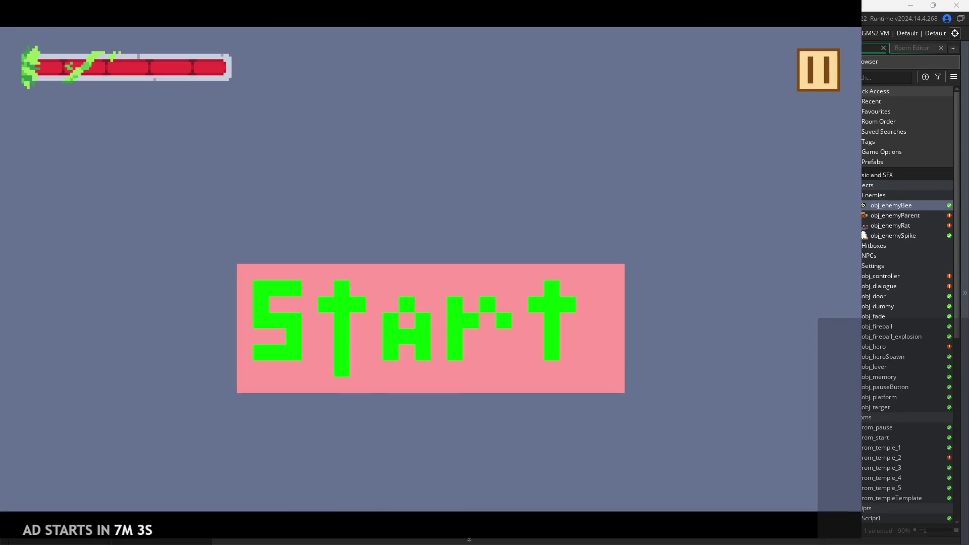
# Step: Start the level, jump the hero into the enemies and along the left wall, then pause and exit
pyautogui.click(428, 338)
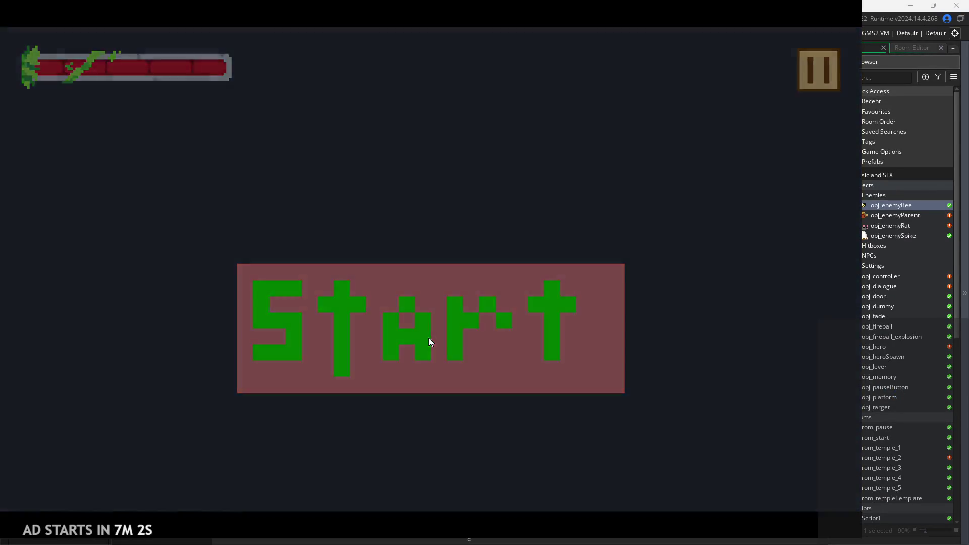
pyautogui.press('space')
pyautogui.press('Right')
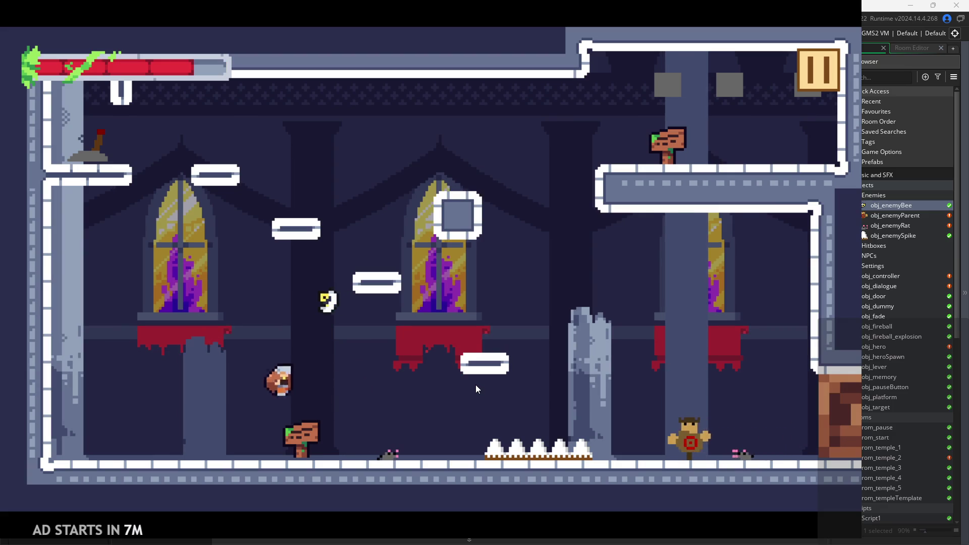
pyautogui.press('Left')
pyautogui.press('space')
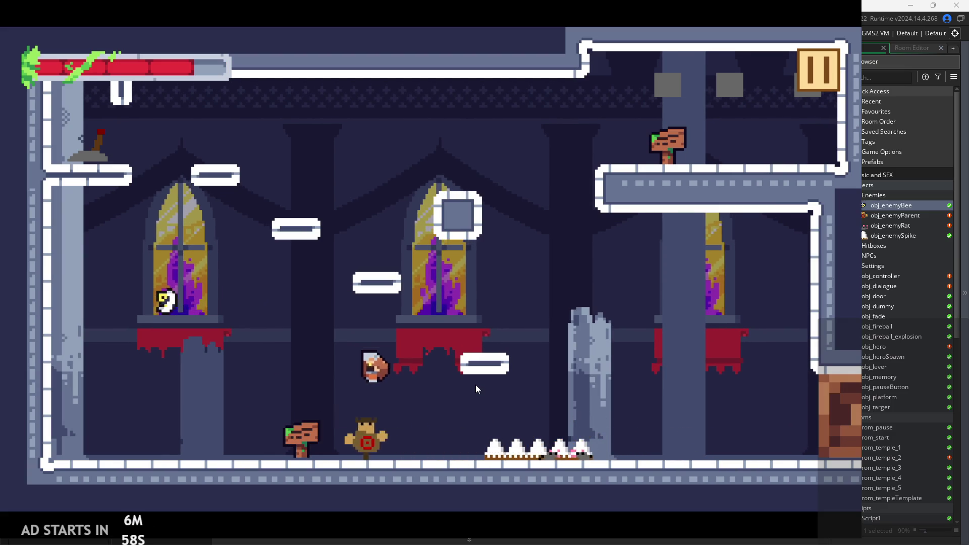
pyautogui.press('space')
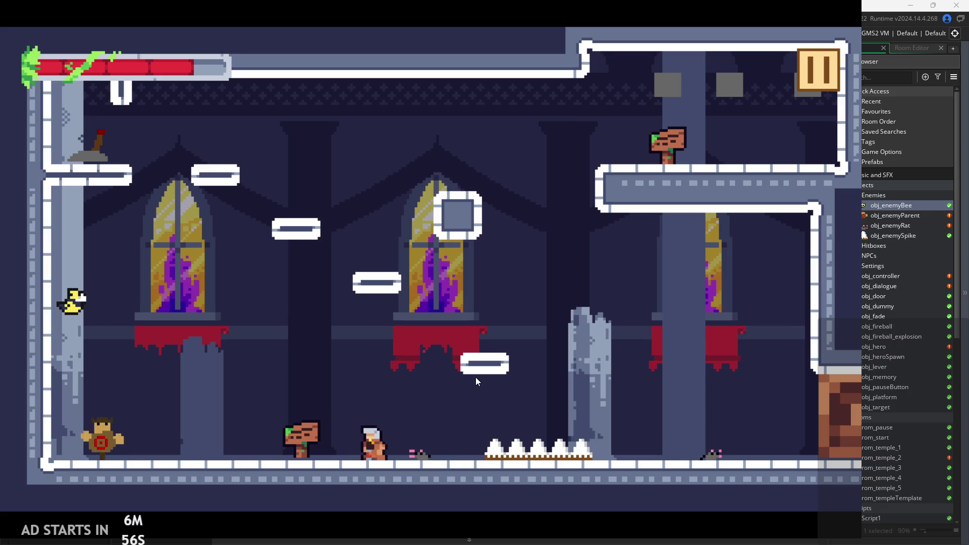
pyautogui.press('space')
pyautogui.press('Left')
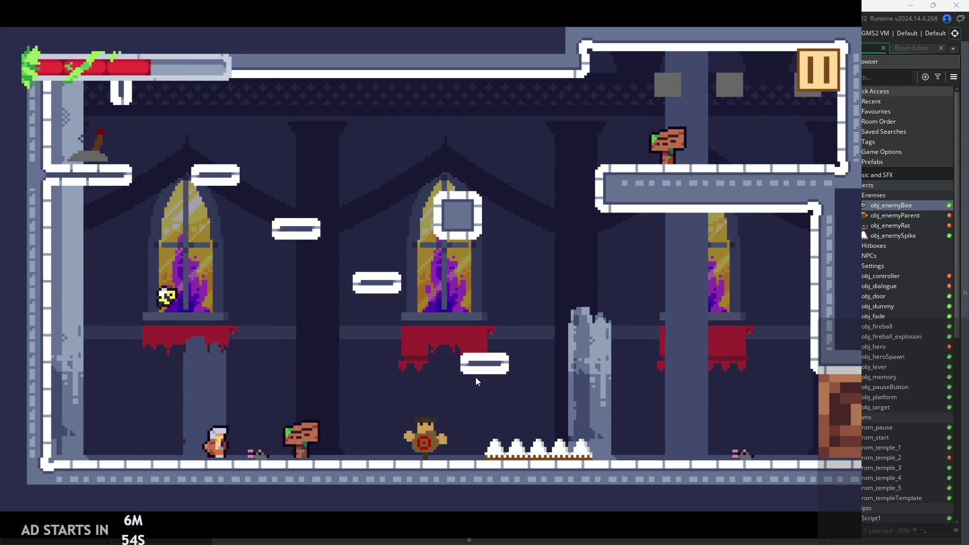
pyautogui.press('space')
pyautogui.press('space')
pyautogui.press('Right')
pyautogui.click(834, 67)
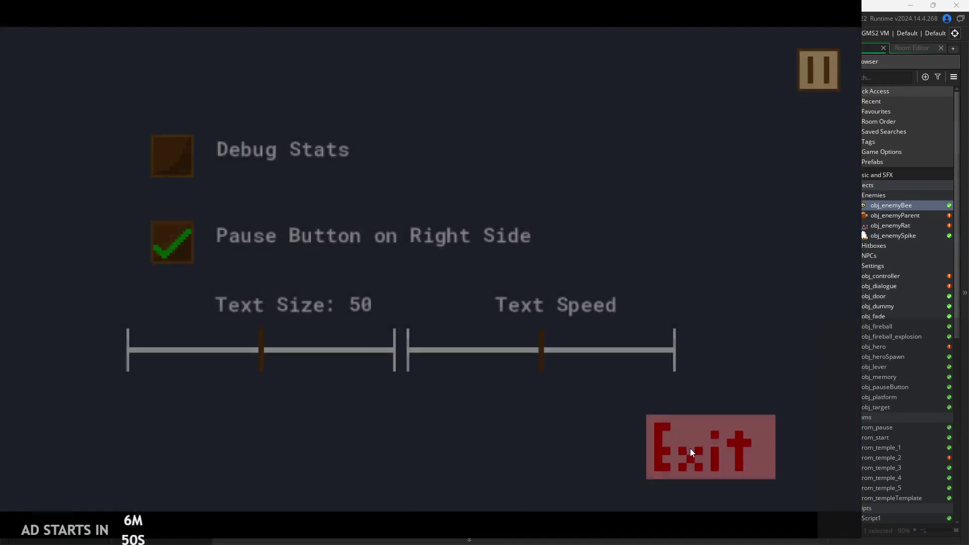
pyautogui.click(689, 448)
# Step: Place the caret in the hero-contact branch, just after image_xscale on line 57
pyautogui.click(320, 311)
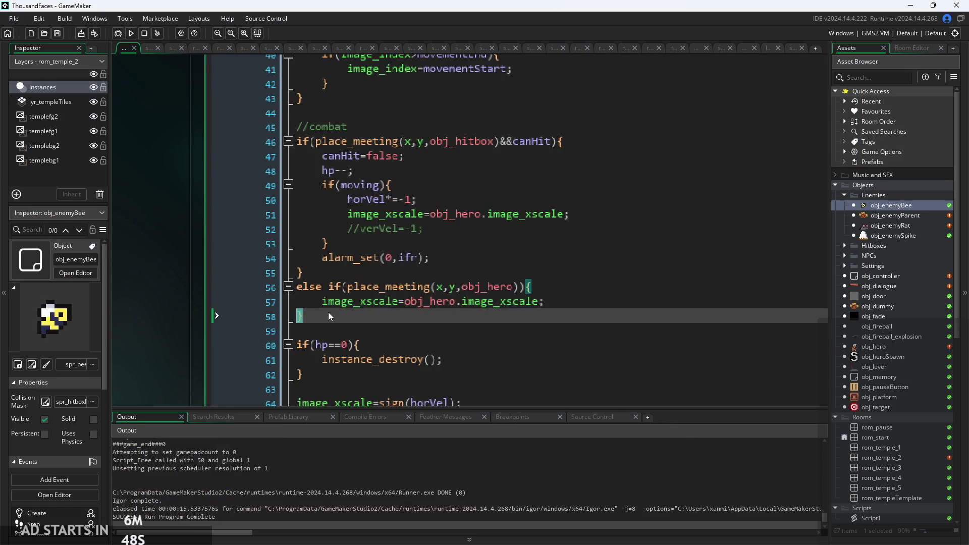
pyautogui.click(455, 287)
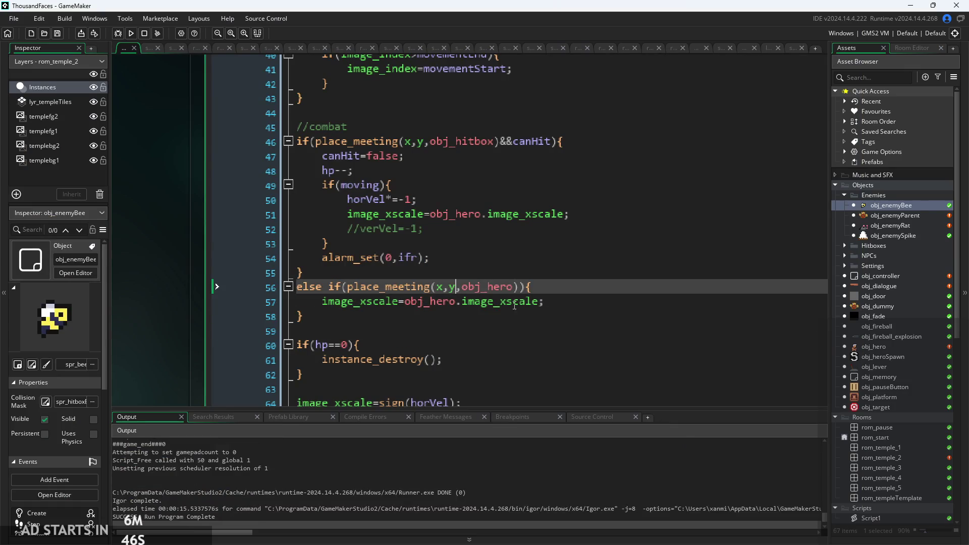
pyautogui.click(540, 302)
pyautogui.click(399, 302)
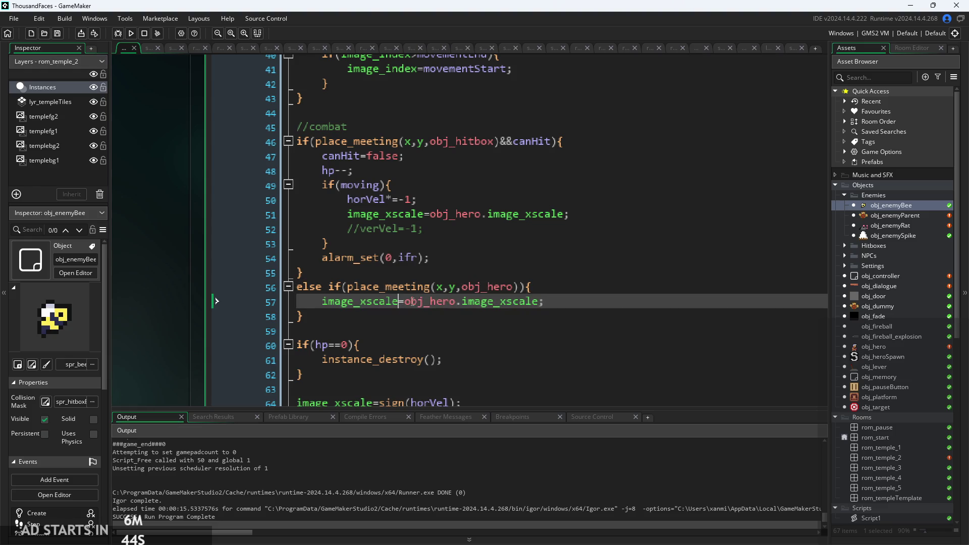
pyautogui.moveTo(416, 305)
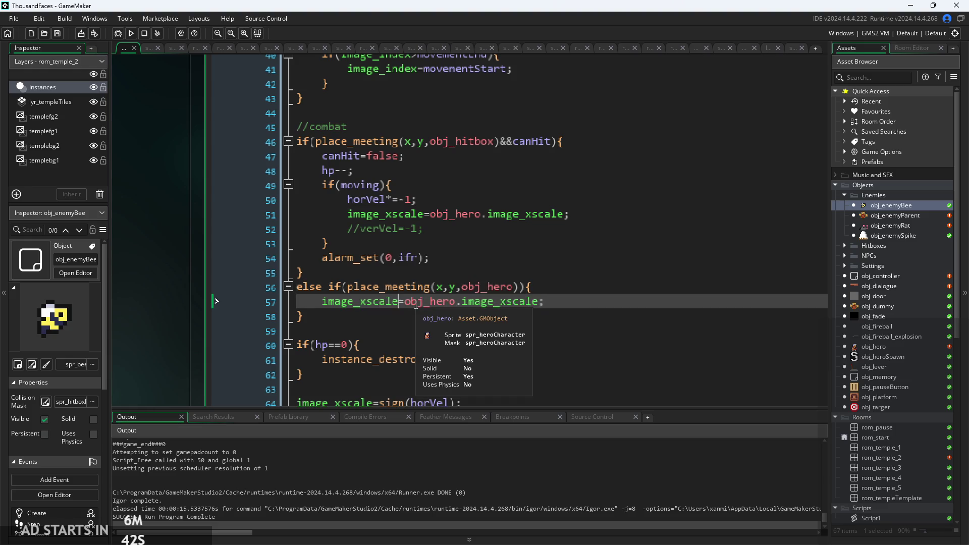
pyautogui.click(449, 310)
pyautogui.click(411, 302)
pyautogui.click(540, 300)
pyautogui.moveTo(538, 297)
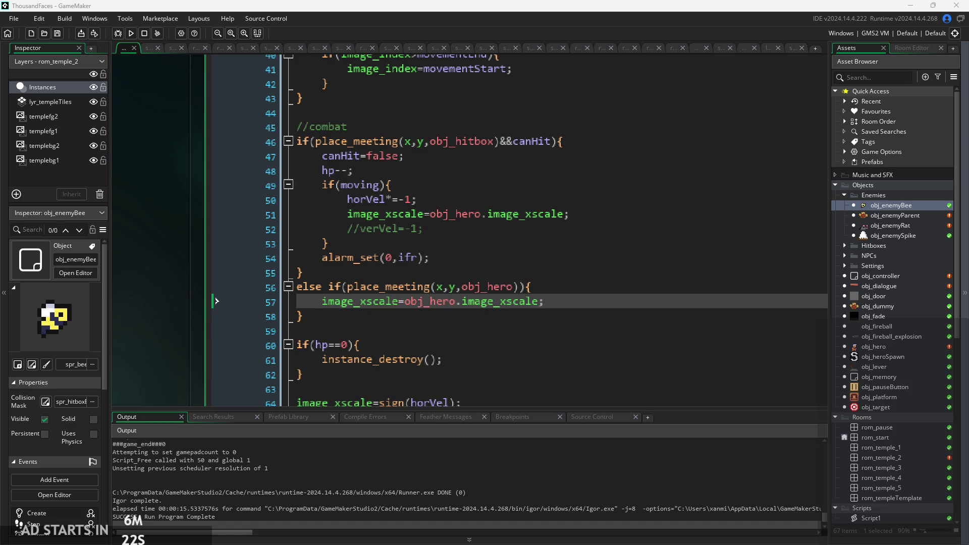
pyautogui.press('Down')
pyautogui.click(590, 288)
pyautogui.click(588, 298)
pyautogui.doubleClick(518, 301)
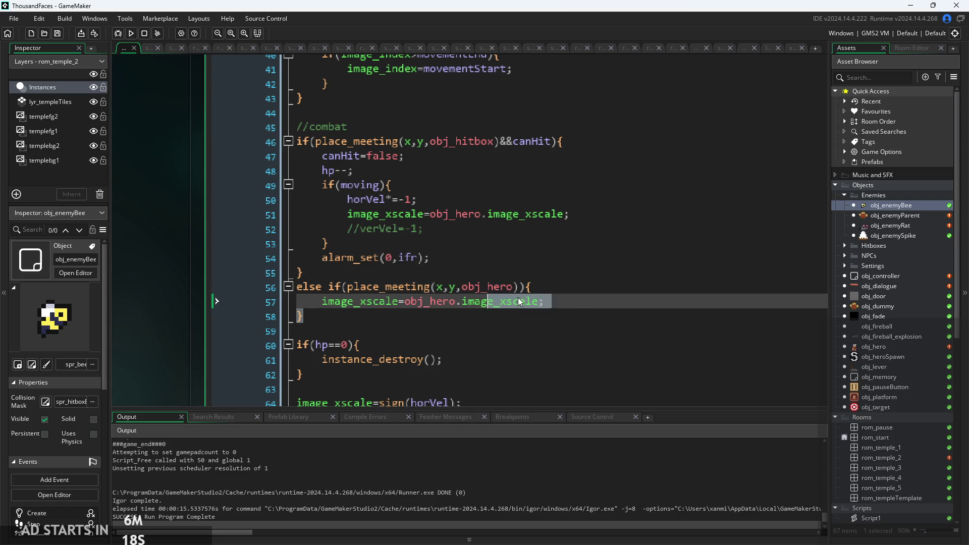
pyautogui.press('Up')
pyautogui.press('Up')
pyautogui.click(584, 300)
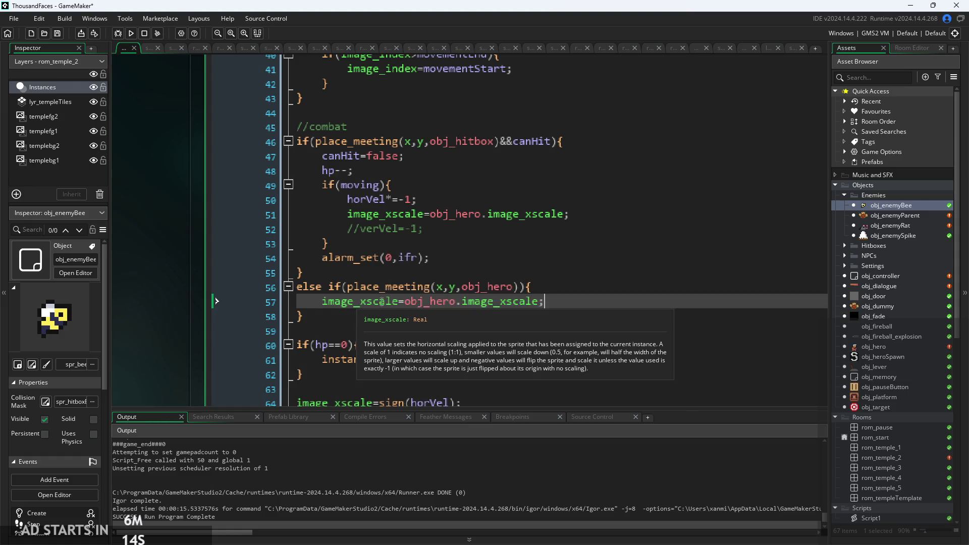
pyautogui.click(573, 286)
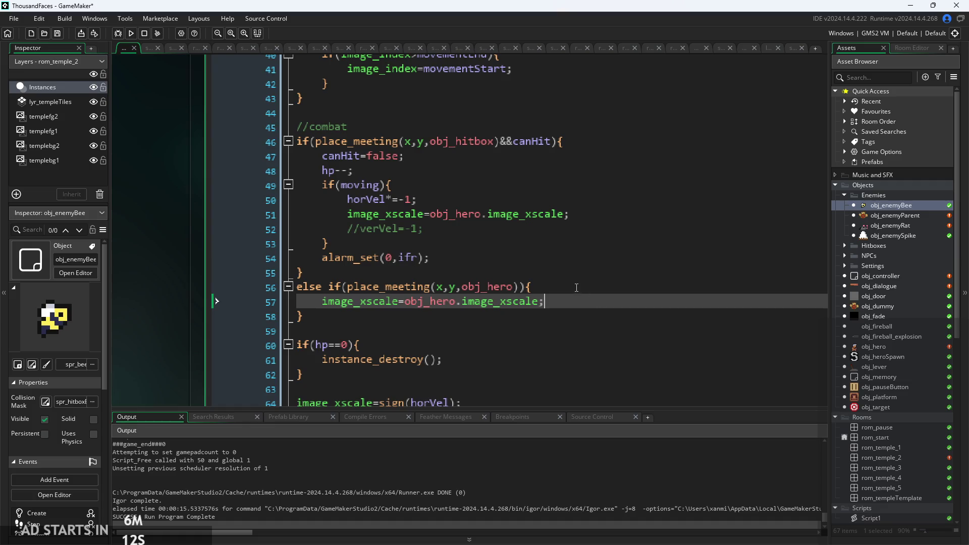
# Step: Wrap the xscale assignment in an if(obj_hero.x<x){ ... } block
pyautogui.press('Return')
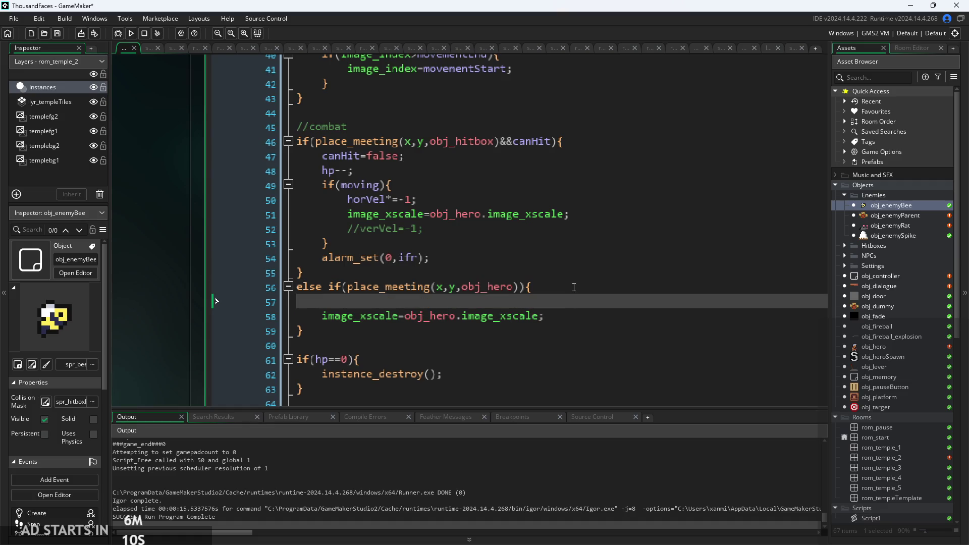
pyautogui.write('if(')
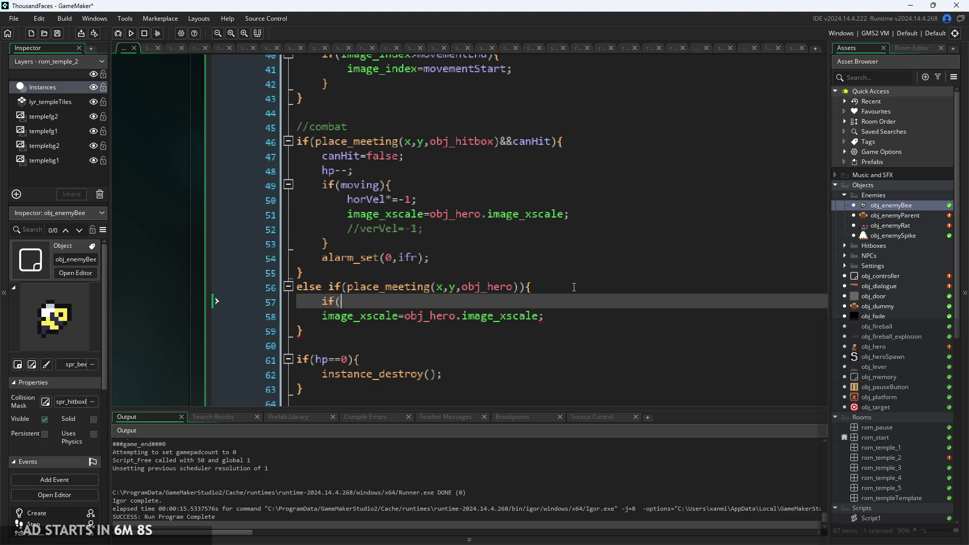
pyautogui.write('obj')
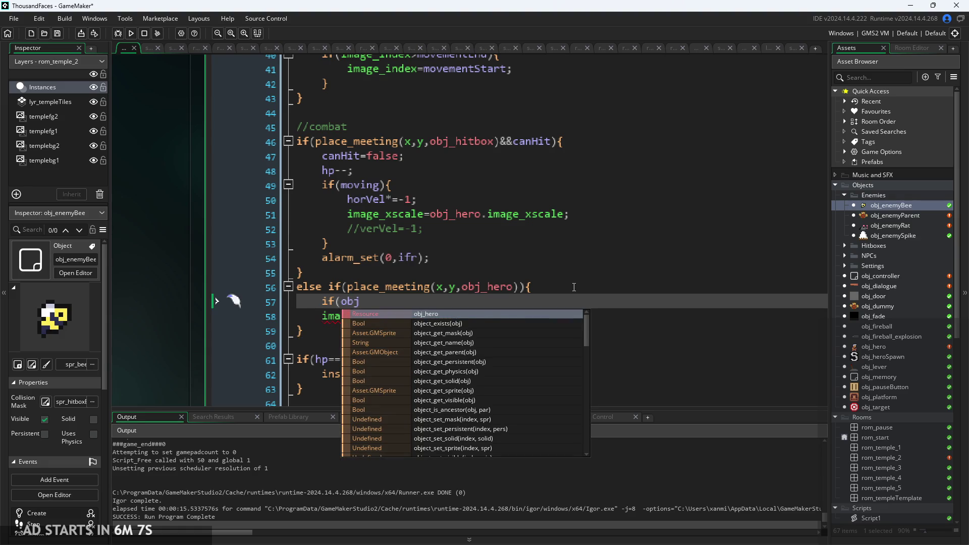
pyautogui.press('Return')
pyautogui.write('.x')
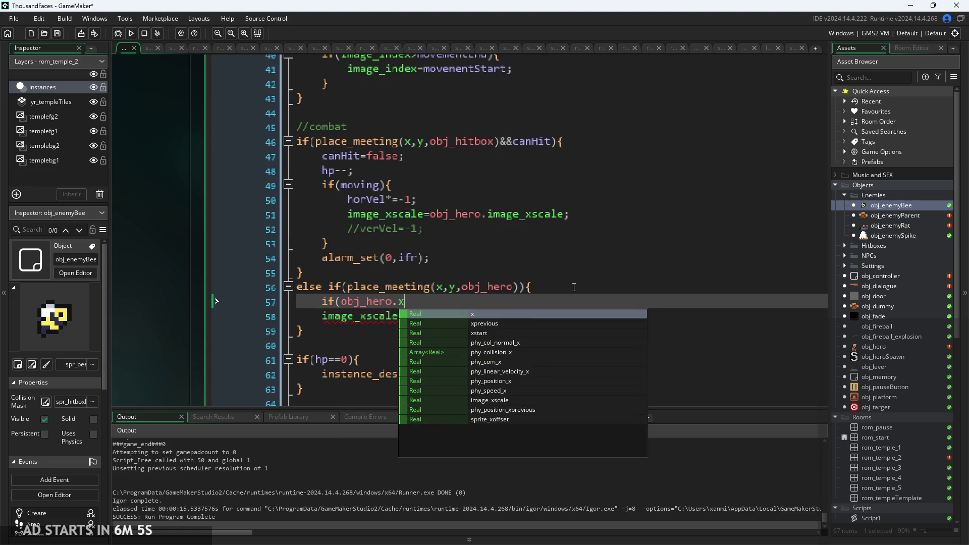
pyautogui.write('<')
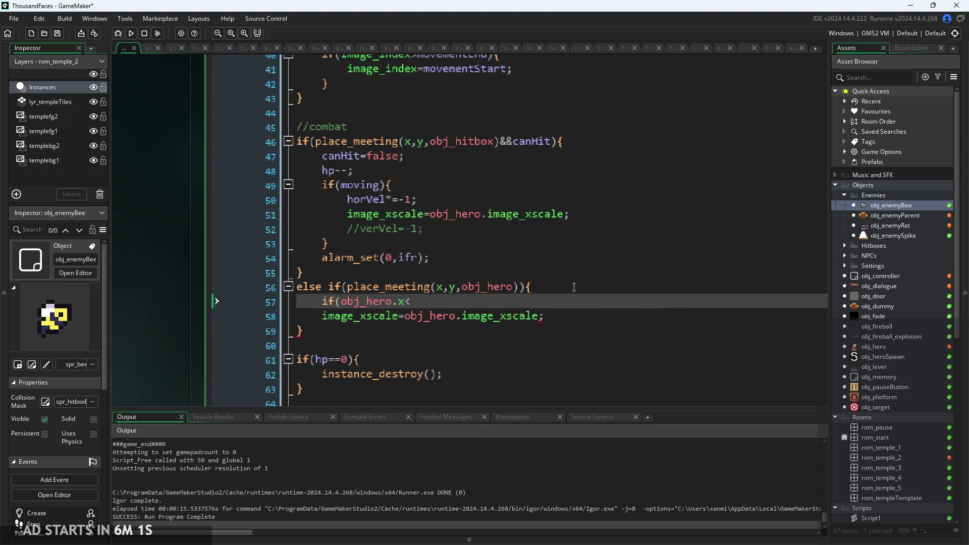
pyautogui.write('x){')
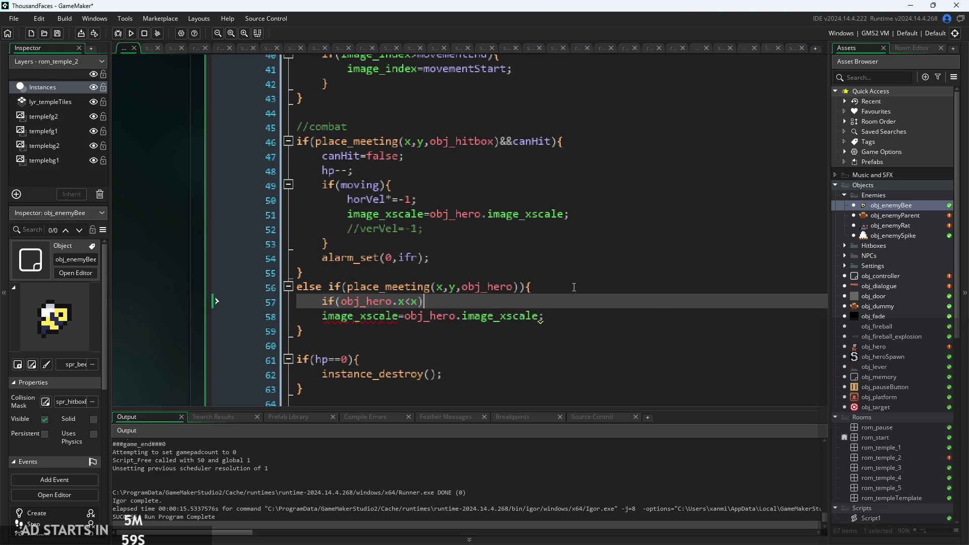
pyautogui.click(339, 318)
pyautogui.press('Tab')
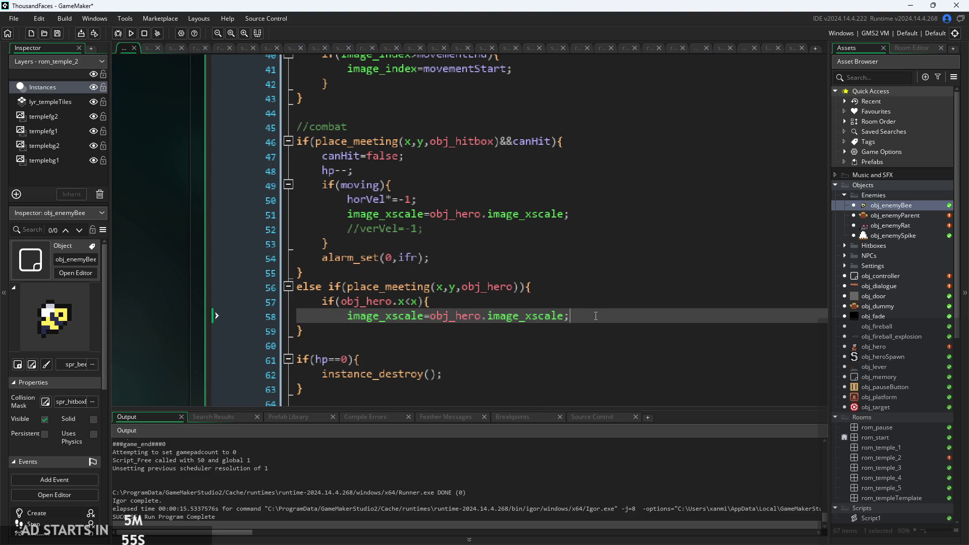
pyautogui.press('Return')
pyautogui.write('}')
pyautogui.press('Return')
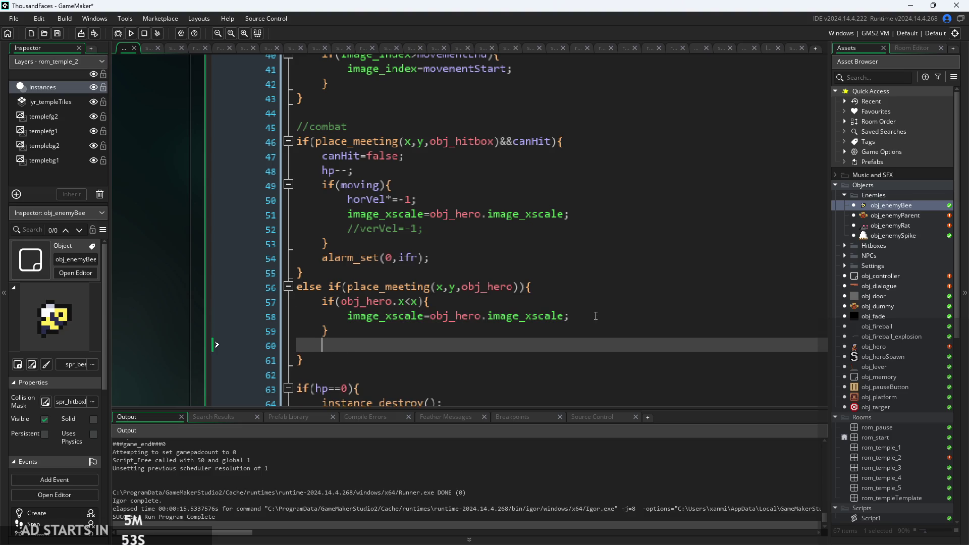
# Step: Duplicate the if-block below and change the copy's condition to obj_hero.x>x
pyautogui.moveTo(595, 331); pyautogui.dragTo(320, 301)
pyautogui.hotkey('ctrl', 'c')
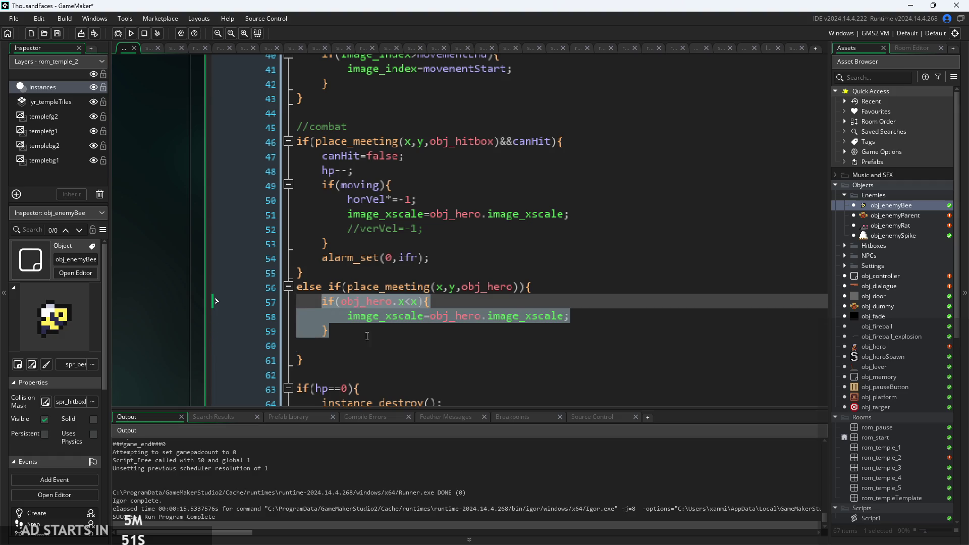
pyautogui.click(370, 347)
pyautogui.hotkey('ctrl', 'v')
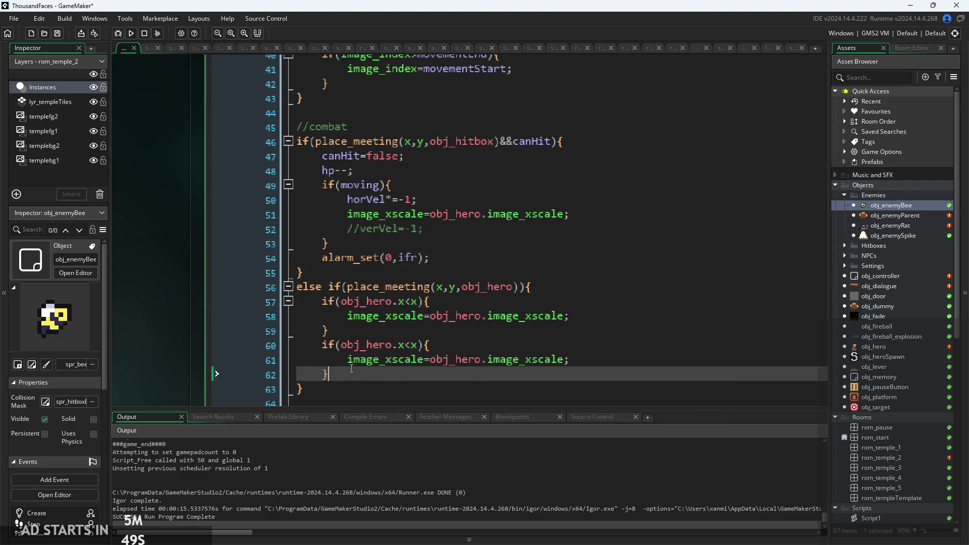
pyautogui.click(410, 346)
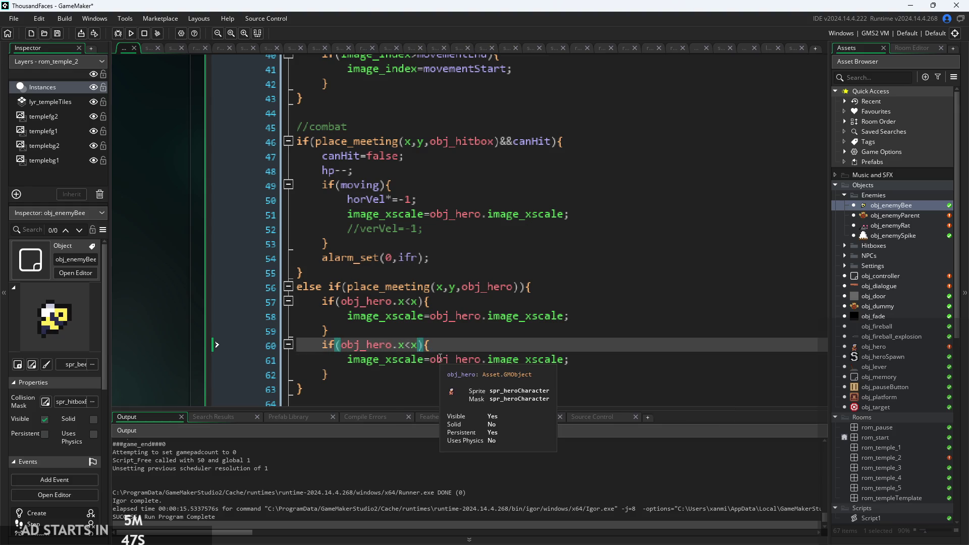
pyautogui.press('BackSpace')
pyautogui.write('>')
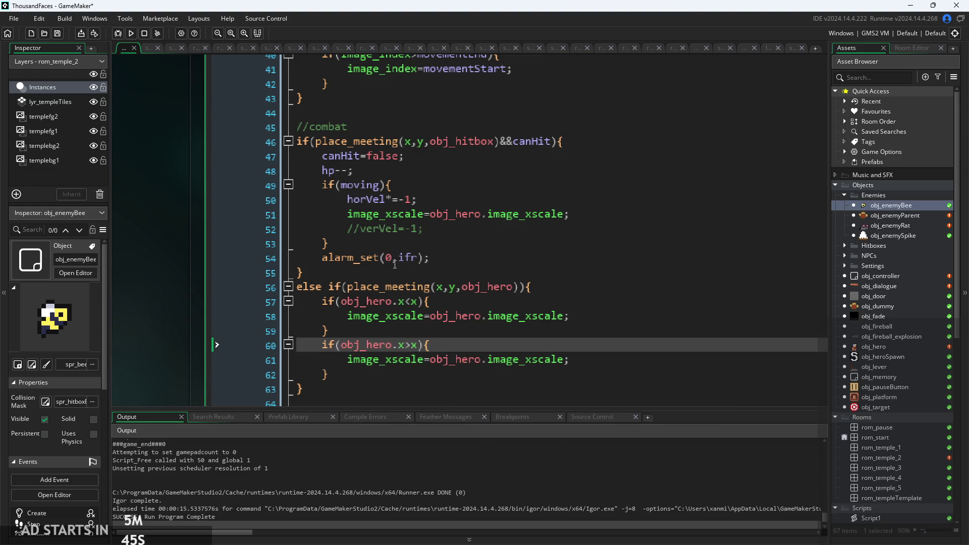
pyautogui.click(405, 301)
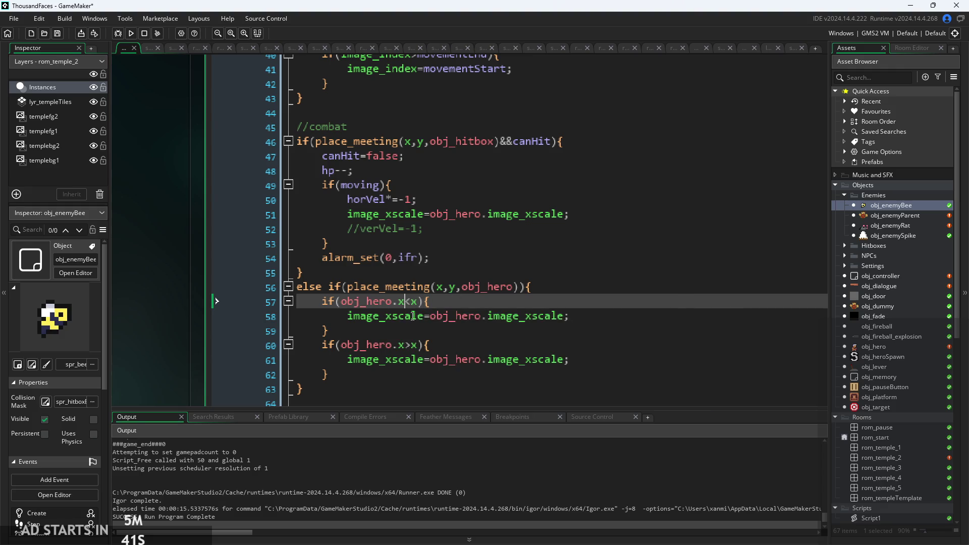
pyautogui.click(405, 345)
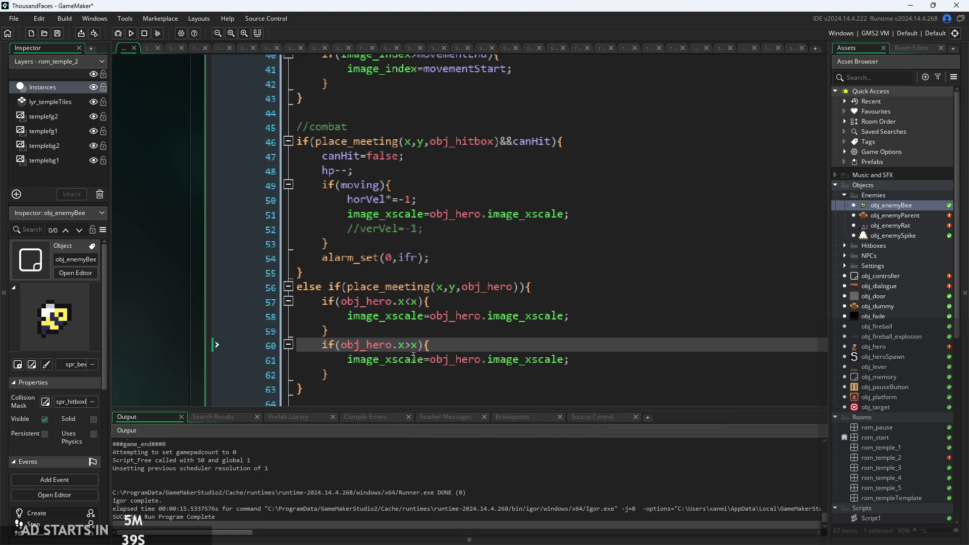
# Step: Replace obj_hero.image_xscale with 1 in the first block and -1 in the second
pyautogui.click(456, 360)
pyautogui.moveTo(430, 316); pyautogui.dragTo(562, 325)
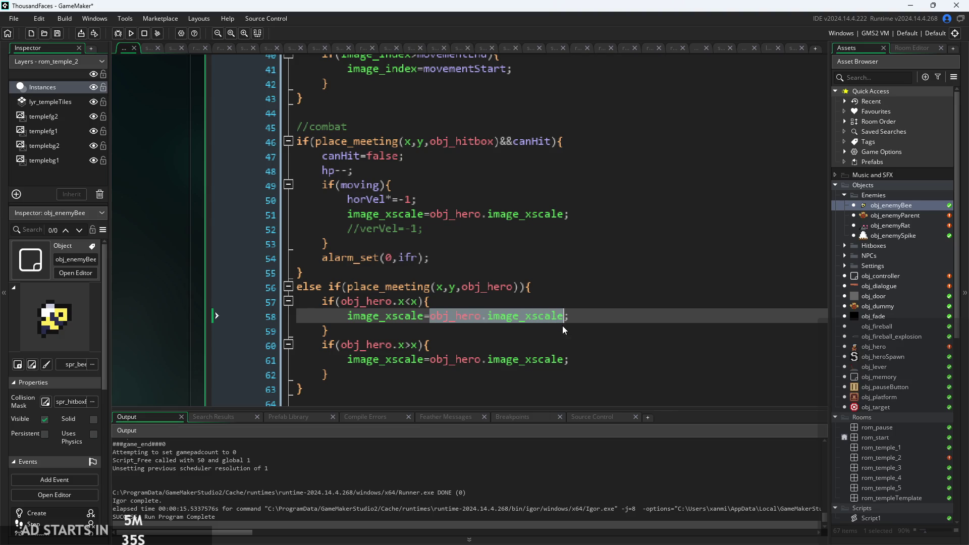
pyautogui.write('1;')
pyautogui.moveTo(430, 360); pyautogui.dragTo(563, 370)
pyautogui.write('-1')
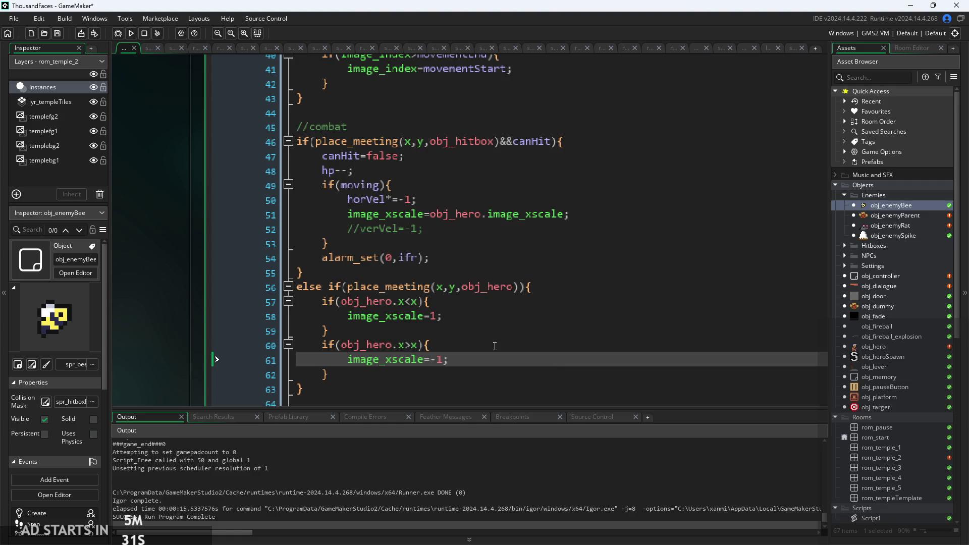
pyautogui.moveTo(313, 389)
pyautogui.mouseDown()
pyautogui.moveTo(323, 301)
pyautogui.moveTo(297, 287)
pyautogui.mouseUp()
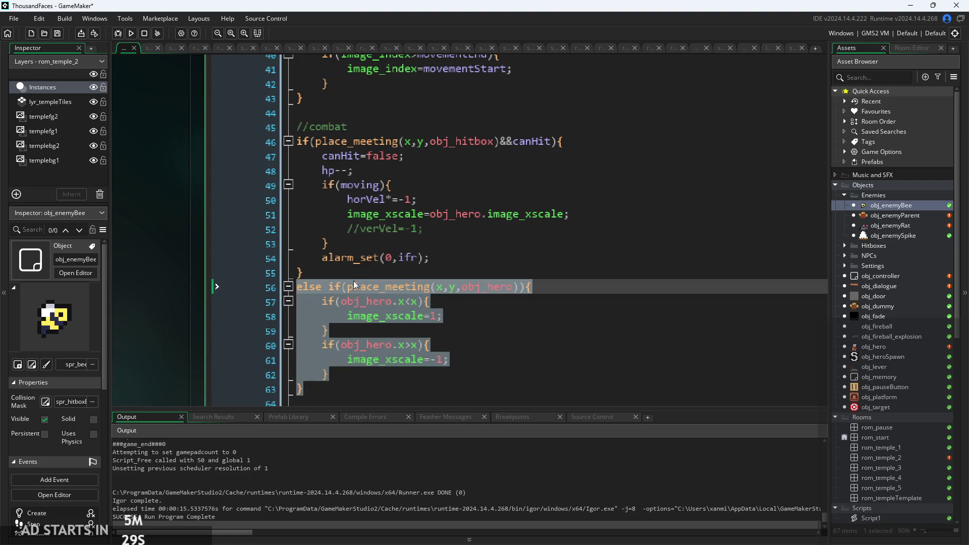
# Step: Paste the hero-contact else-if block after obj_enemyParent's combat block, then run the game into the level
pyautogui.doubleClick(886, 215)
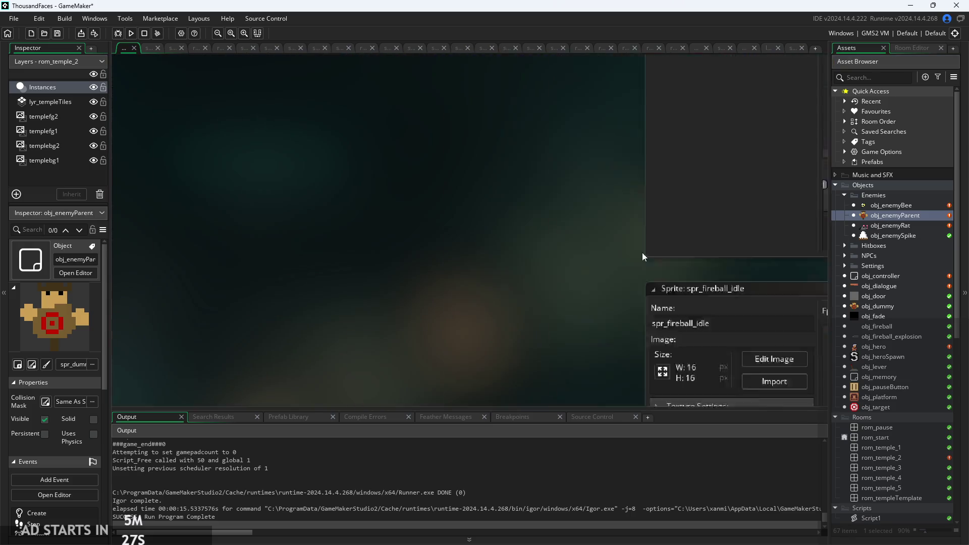
pyautogui.click(534, 285)
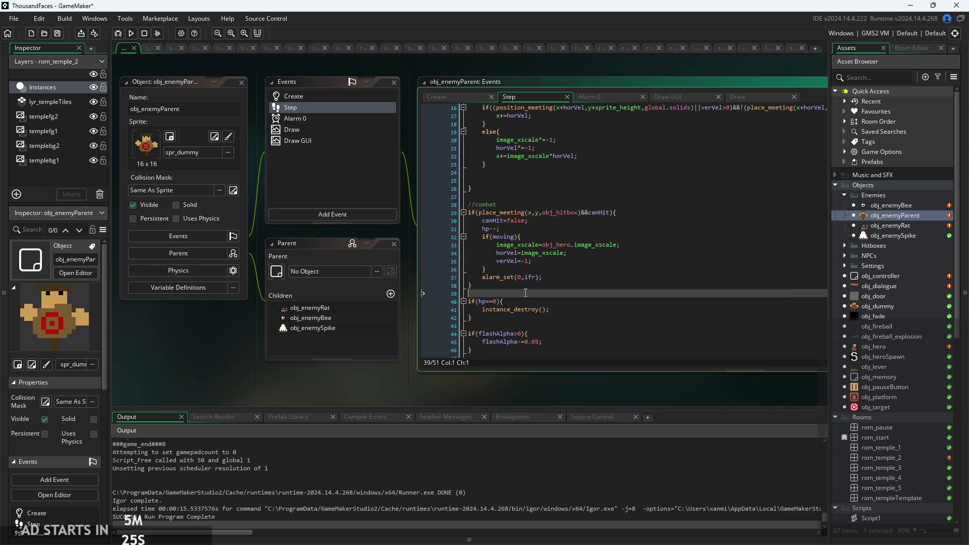
pyautogui.hotkey('ctrl', 'v')
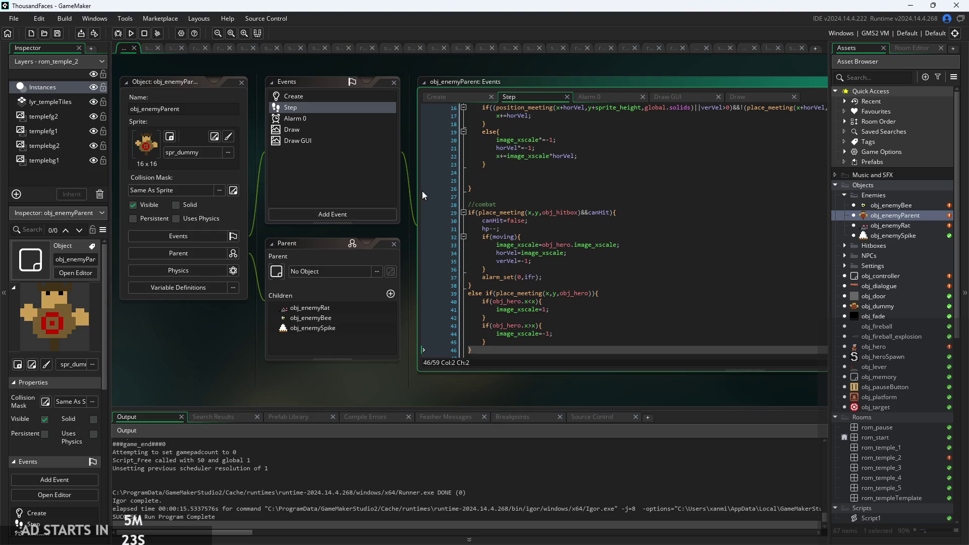
pyautogui.click(127, 35)
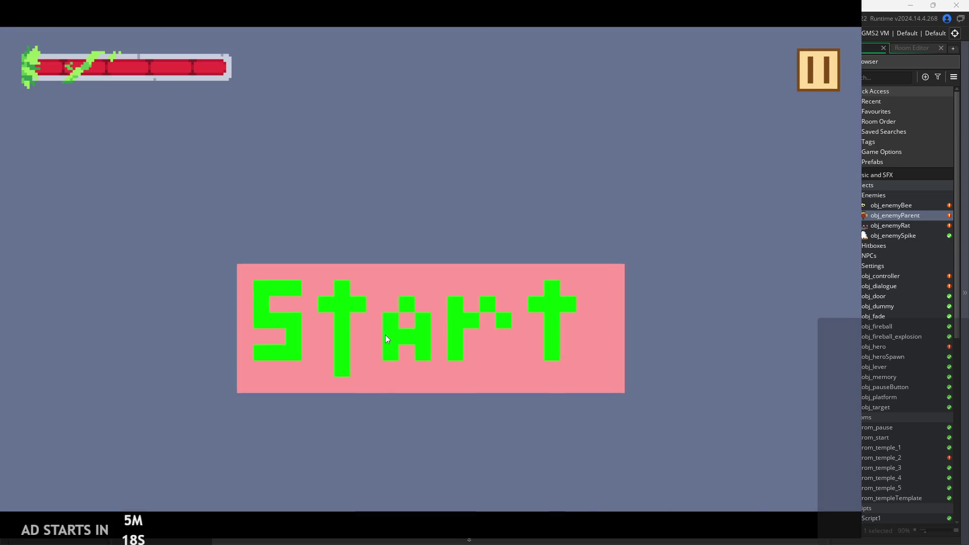
pyautogui.click(385, 335)
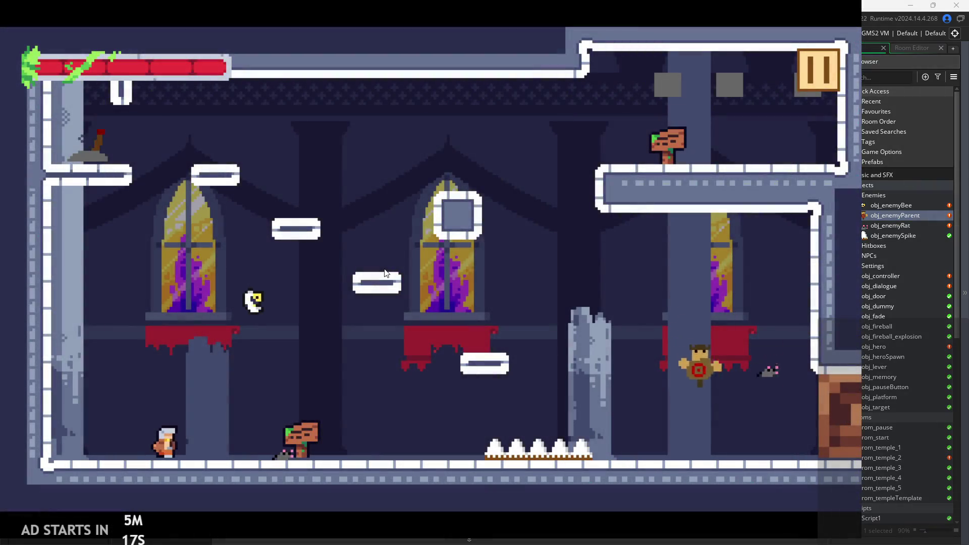
# Step: Walk and jump the hero left and right across the level toward the dummy
pyautogui.press('Right')
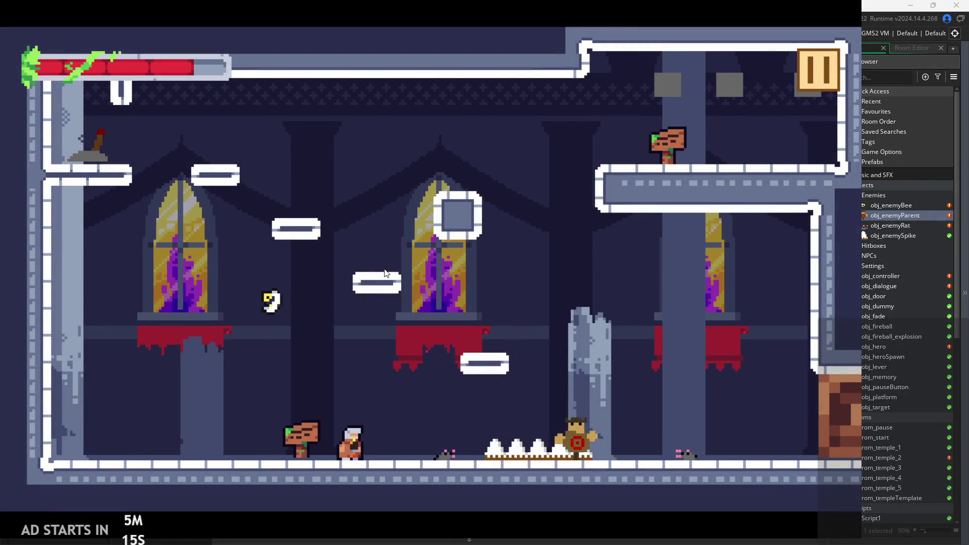
pyautogui.press('space')
pyautogui.press('Left')
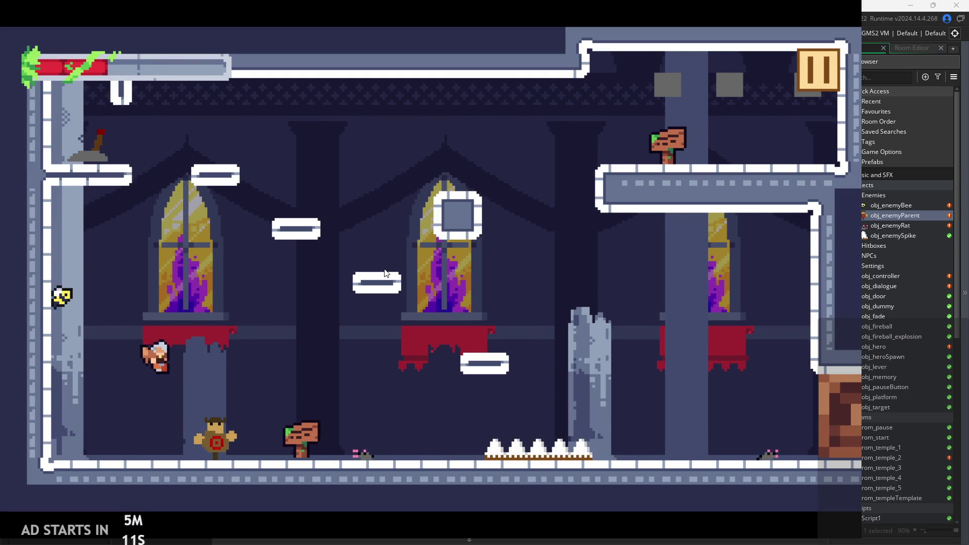
pyautogui.press('Right')
pyautogui.press('space')
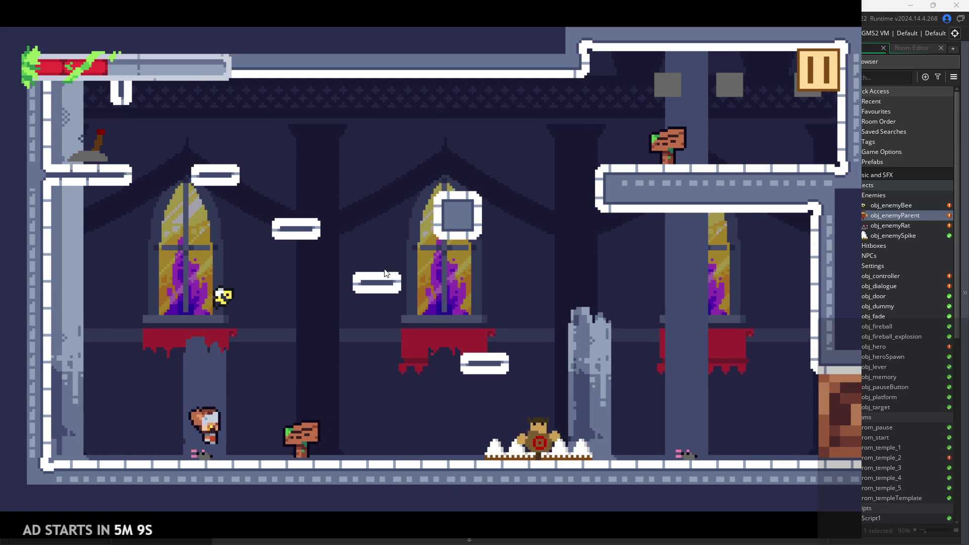
pyautogui.press('Left')
pyautogui.press('Right')
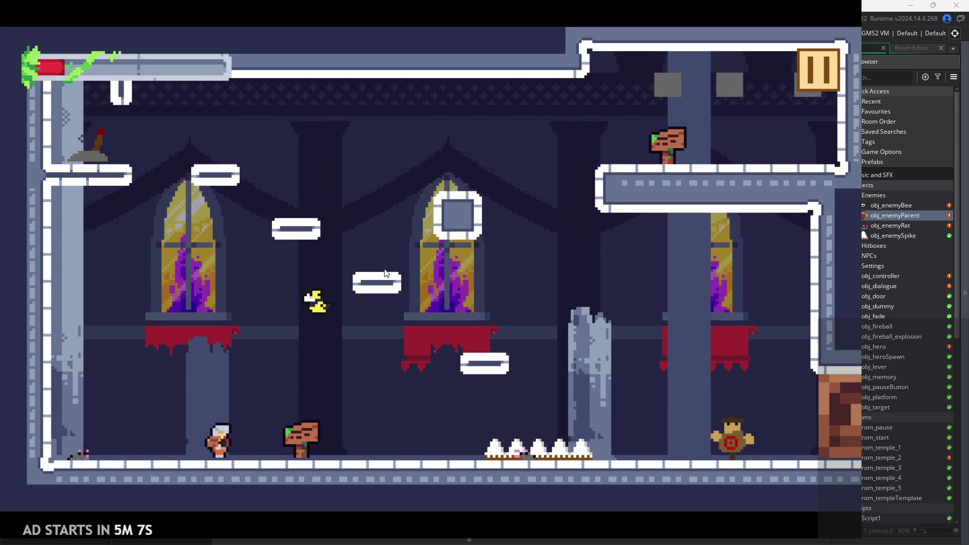
# Step: Jump and attack near enemies, jump into the dummy, then pause and exit the game
pyautogui.press('space')
pyautogui.press('Left')
pyautogui.press('x')
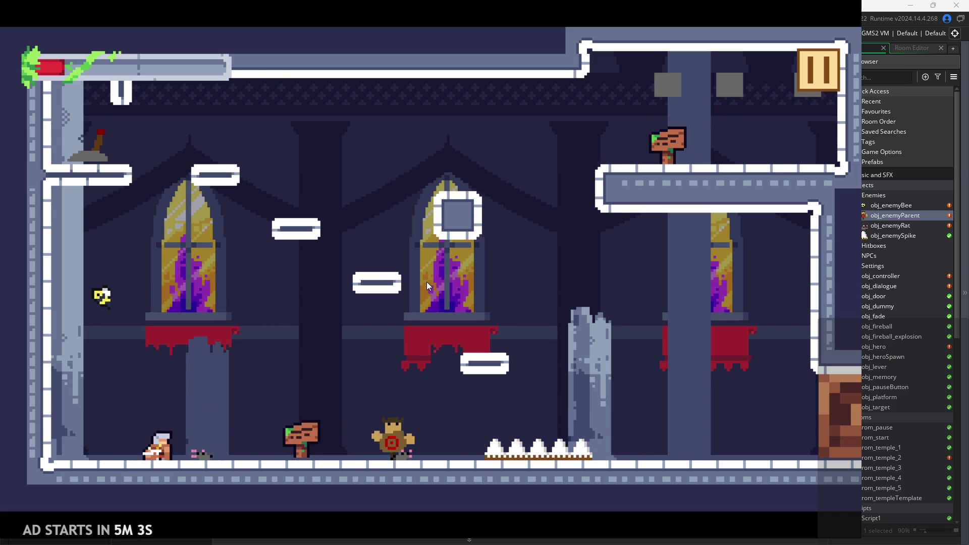
pyautogui.press('space')
pyautogui.press('Right')
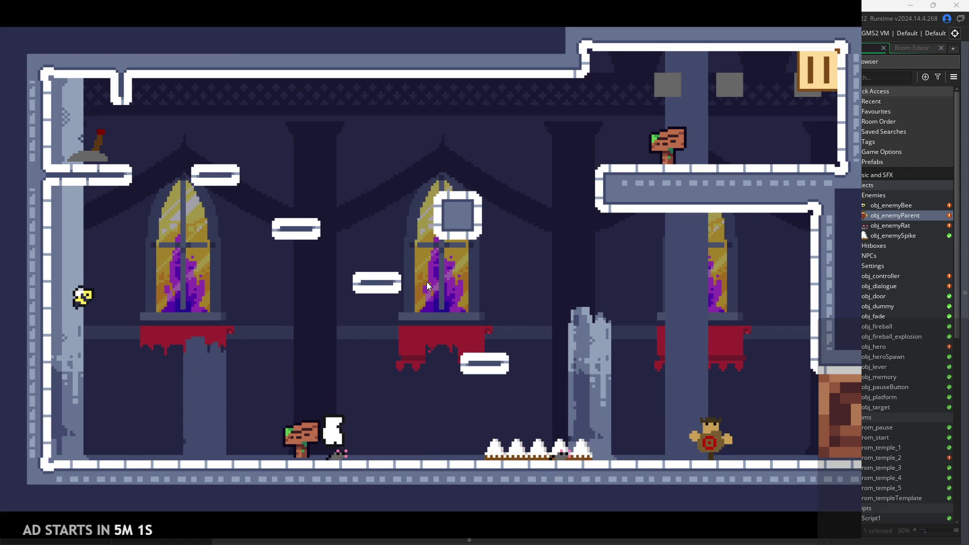
pyautogui.press('x')
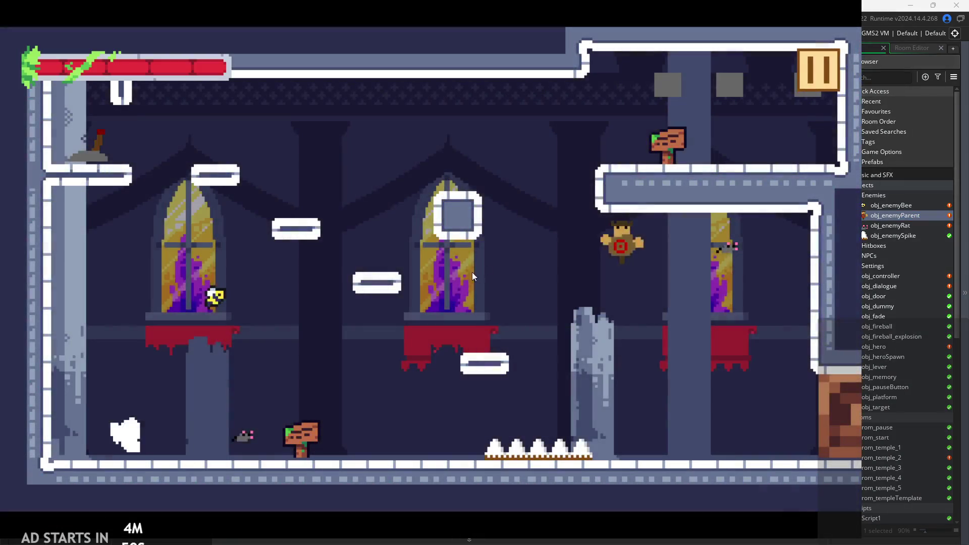
pyautogui.press('space')
pyautogui.press('Right')
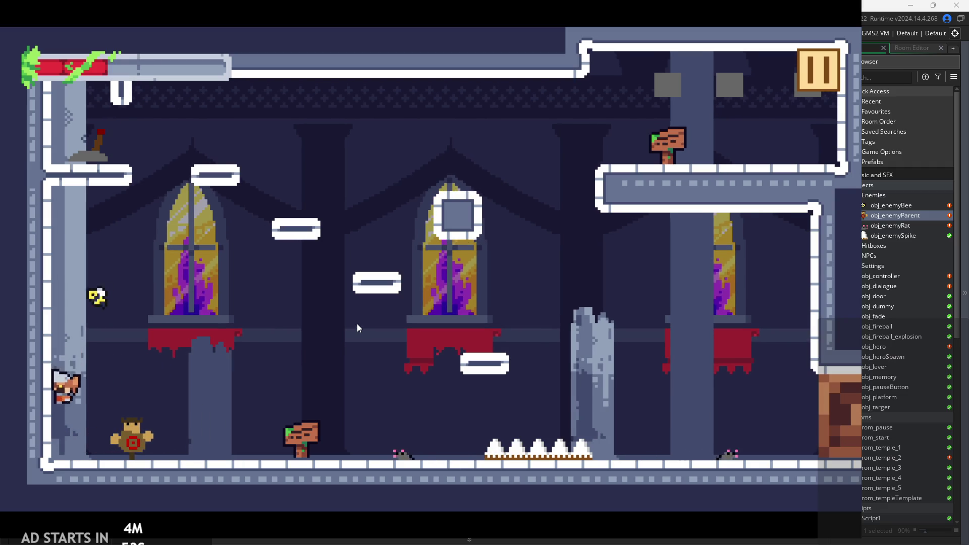
pyautogui.click(807, 56)
pyautogui.click(706, 449)
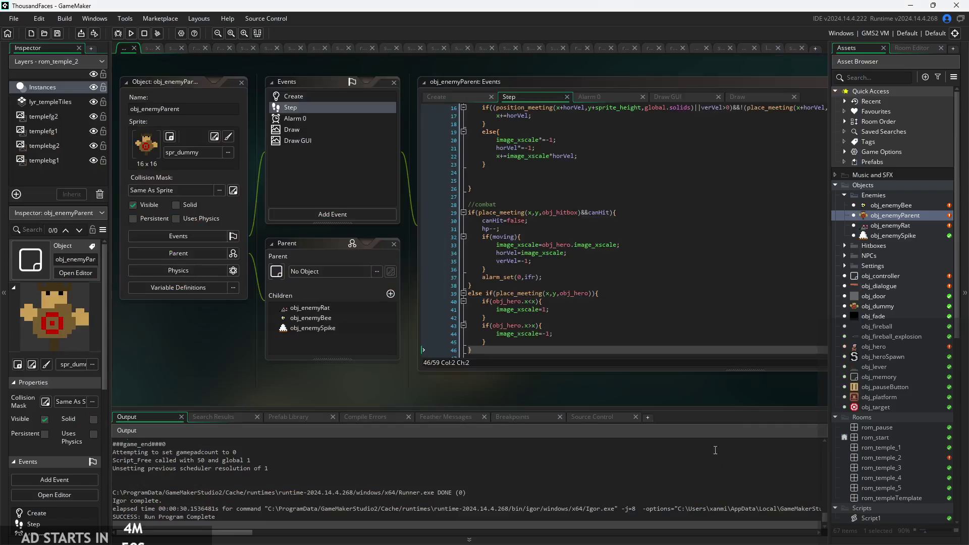
# Step: Review the place_meeting(x,y,obj_hero) contact condition on lines 39–40
pyautogui.scroll(5, 559, 293)
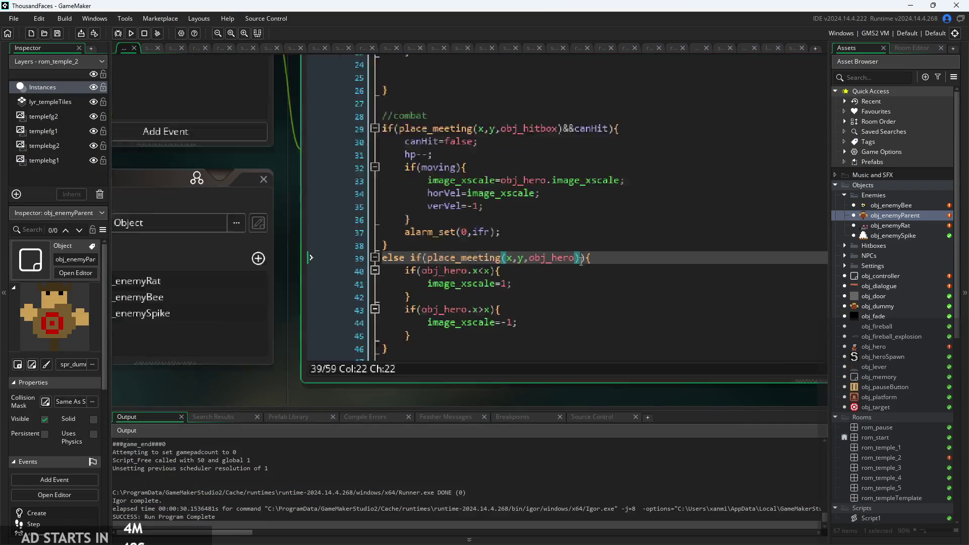
pyautogui.click(523, 257)
pyautogui.click(504, 258)
pyautogui.click(516, 258)
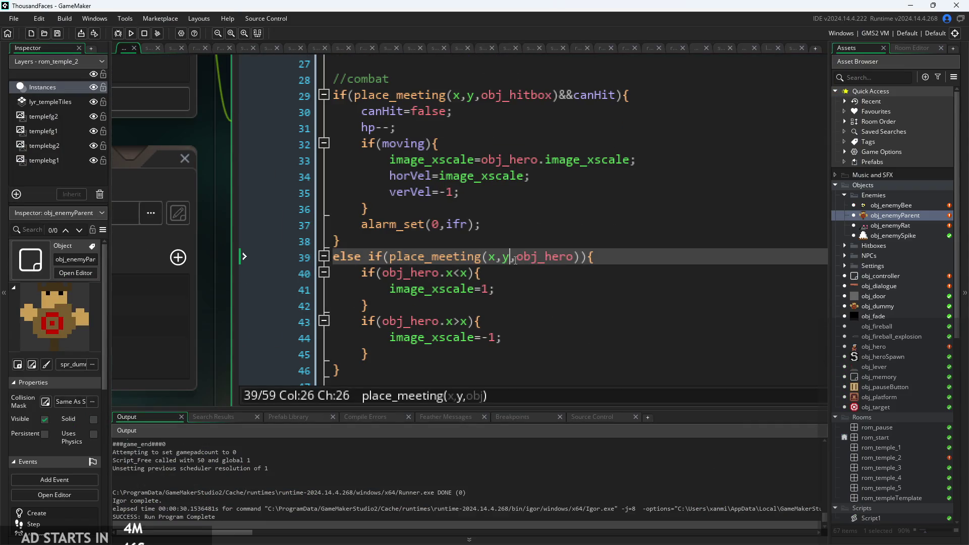
pyautogui.click(576, 270)
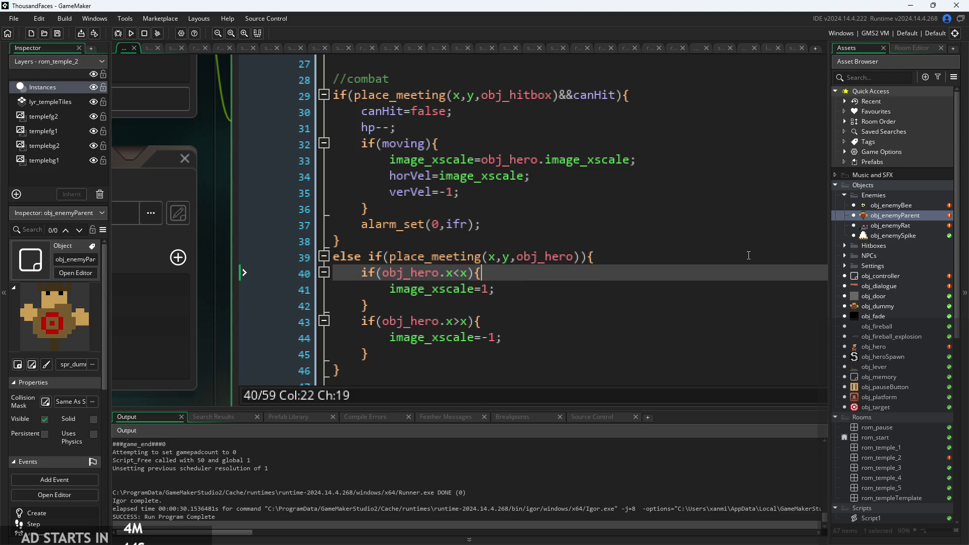
pyautogui.click(704, 259)
pyautogui.press('Up')
pyautogui.click(506, 258)
pyautogui.click(499, 257)
pyautogui.press('Down')
pyautogui.press('Down')
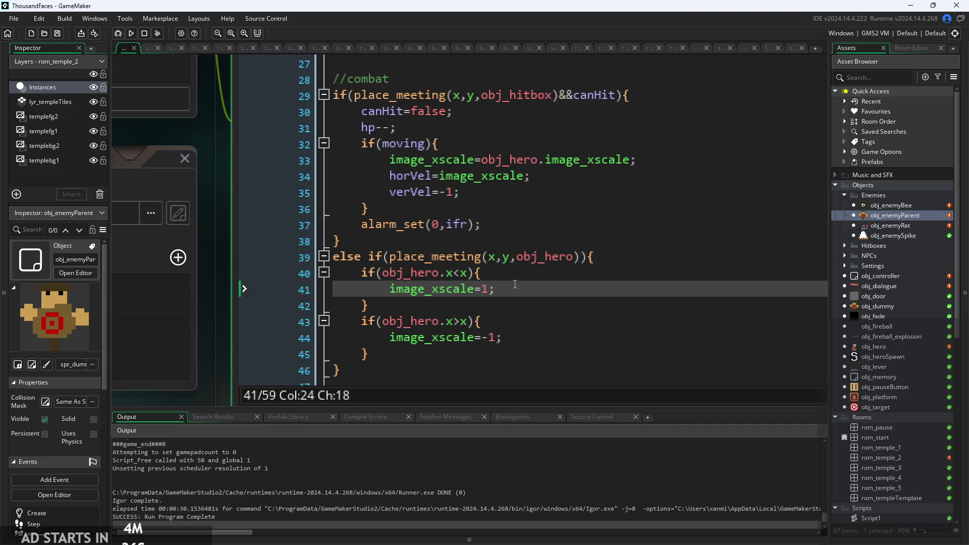
# Step: Change line 41 to image_xscale=-1 and line 44 to image_xscale=1, then rebuild
pyautogui.press('Left')
pyautogui.press('Left')
pyautogui.write('-')
pyautogui.click(489, 345)
pyautogui.press('BackSpace')
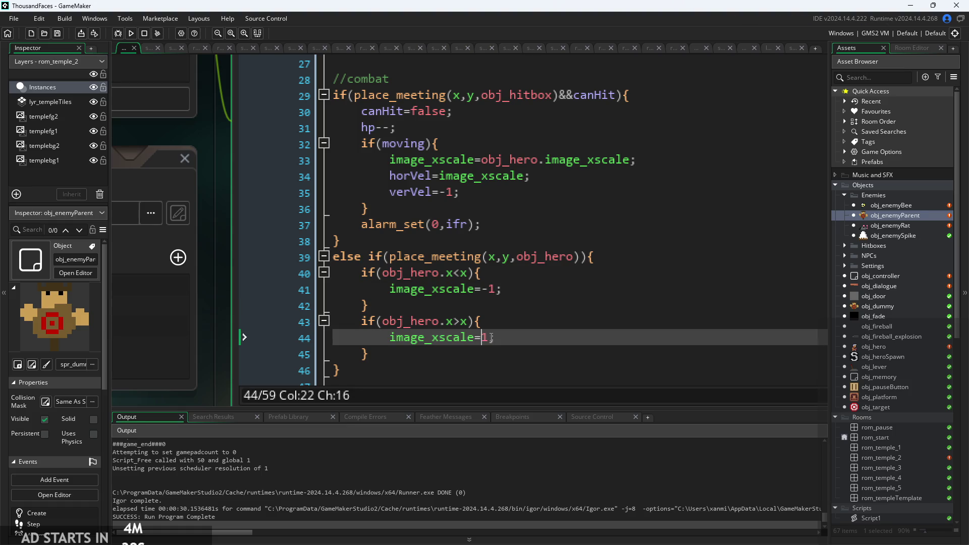
pyautogui.click(509, 302)
pyautogui.keyDown('ctrl'); pyautogui.scroll(1, 509, 301); pyautogui.keyUp('ctrl')
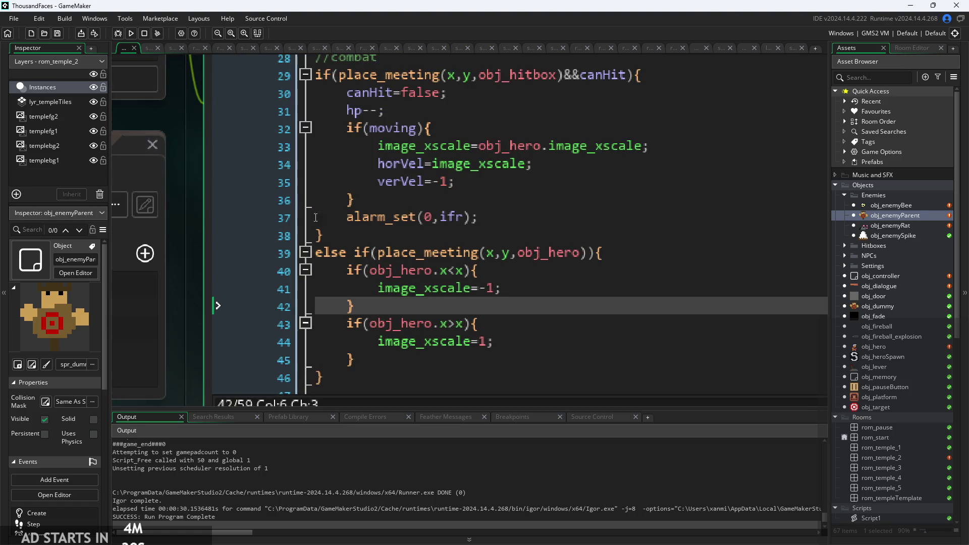
pyautogui.click(135, 33)
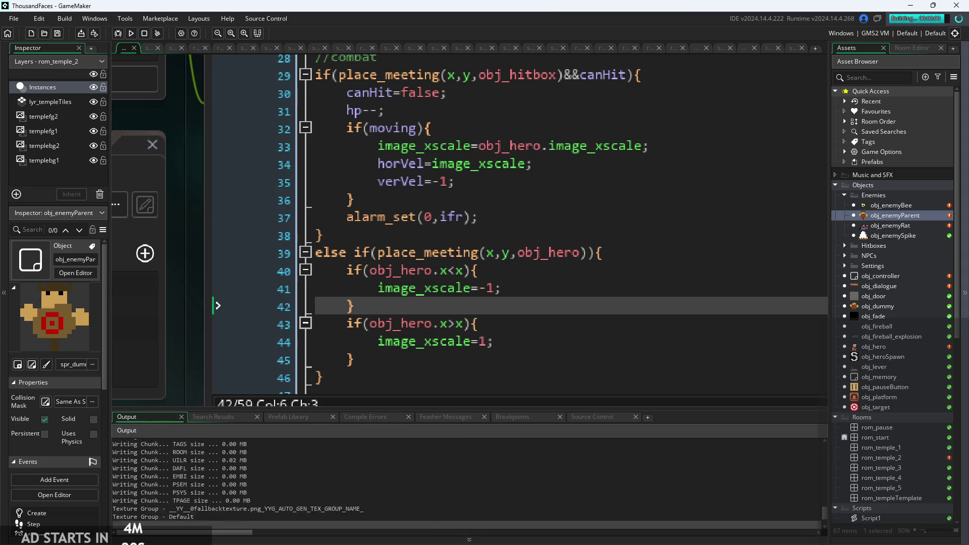
# Step: Start the rebuilt game and walk the hero left and right into a nearby enemy
pyautogui.click(604, 344)
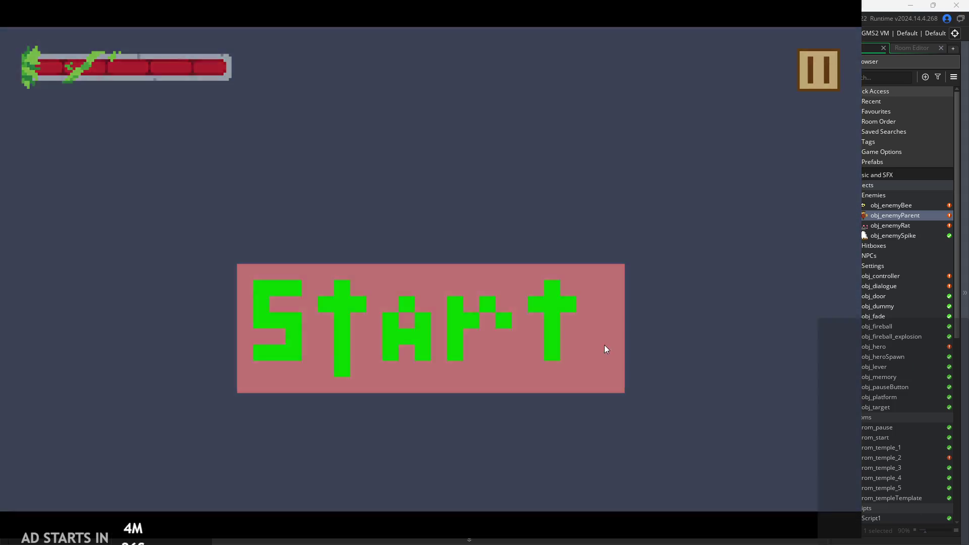
pyautogui.press('Left')
pyautogui.press('Right')
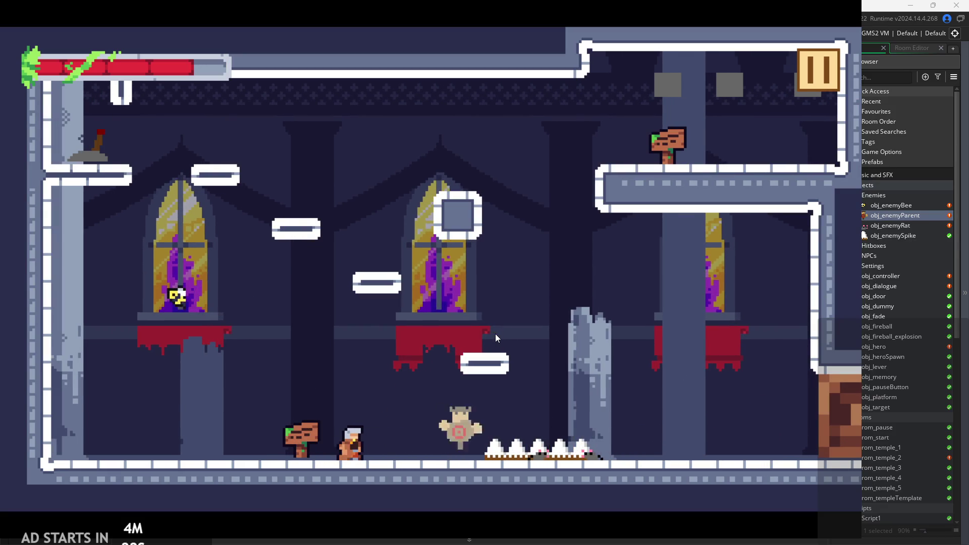
pyautogui.press('Right')
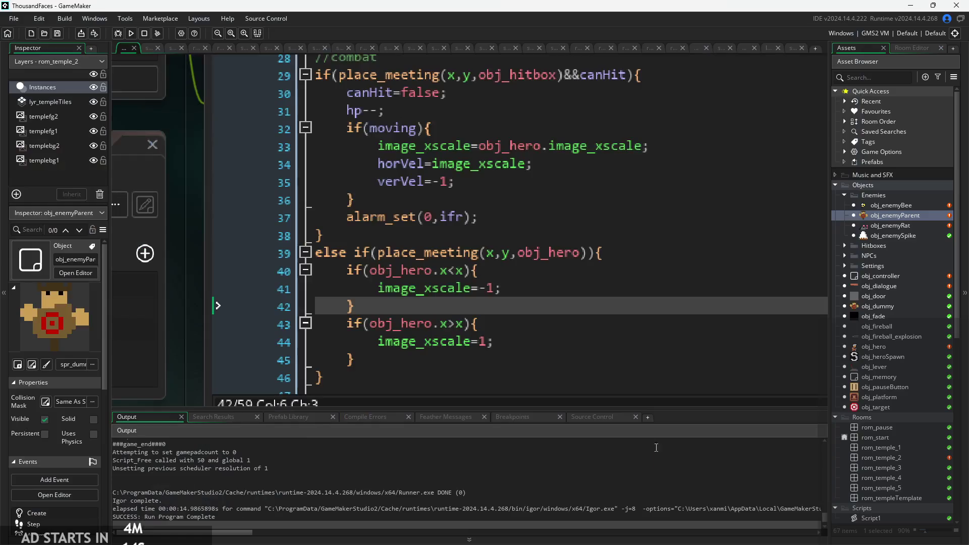
# Step: Insert a show_debug_message call on a new line opening the hero-contact branch
pyautogui.click(608, 230)
pyautogui.click(653, 262)
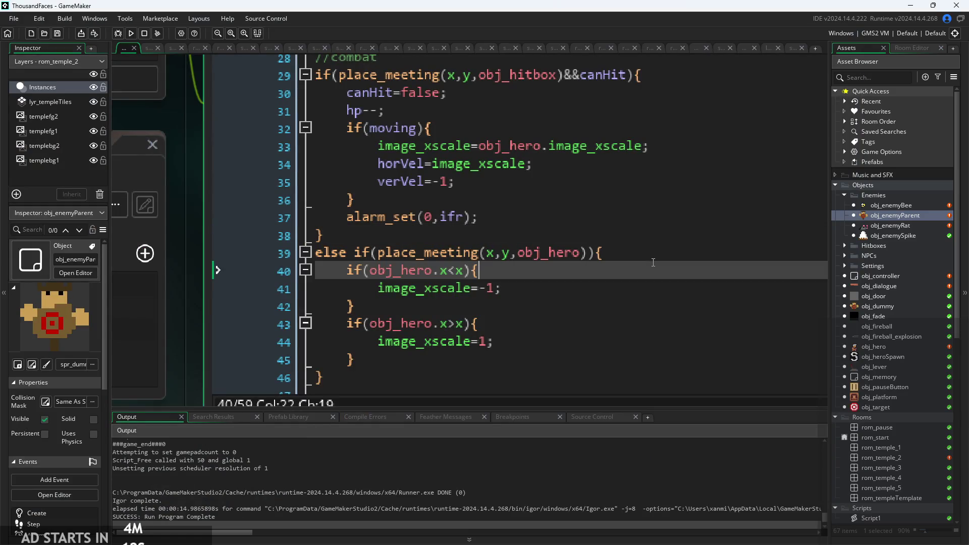
pyautogui.click(666, 250)
pyautogui.press('Return')
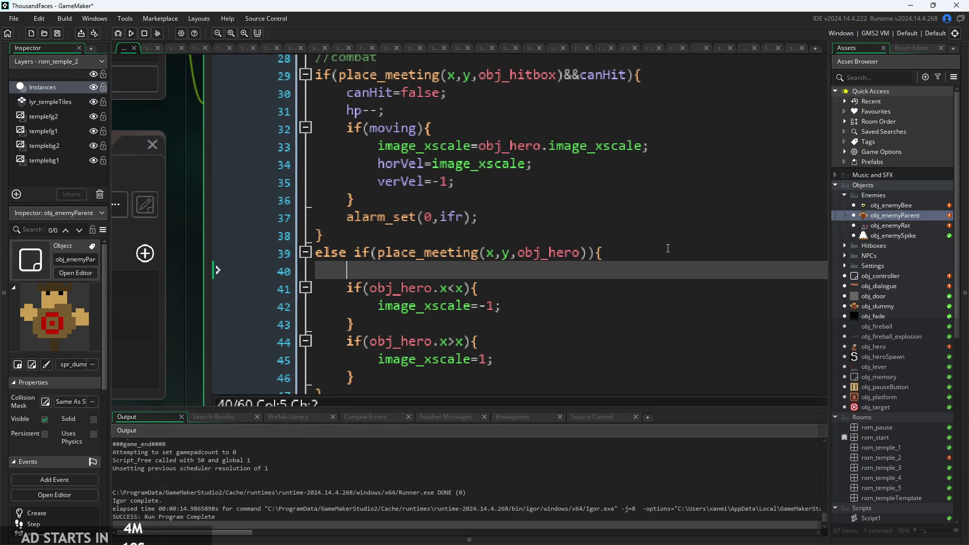
pyautogui.write('d')
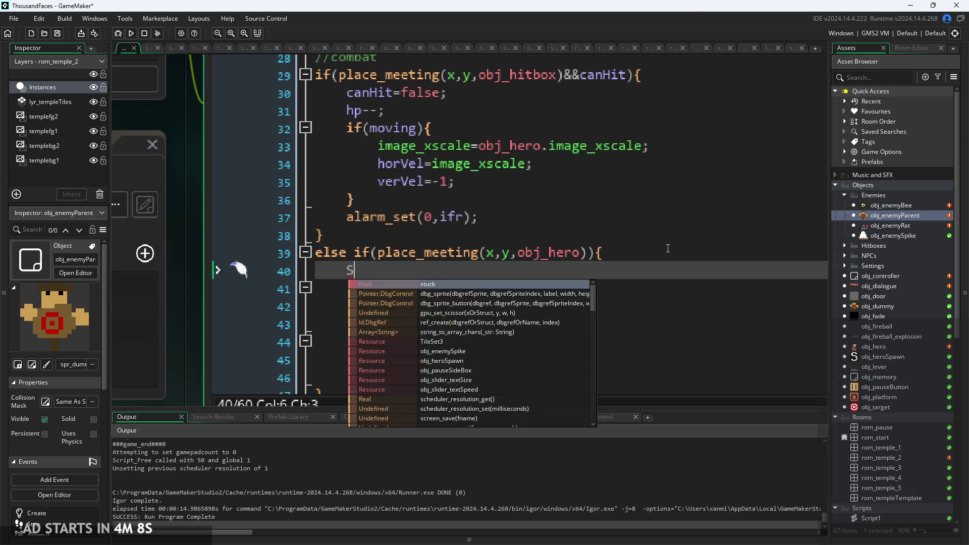
pyautogui.write('eb')
pyautogui.press('BackSpace')
pyautogui.press('BackSpace')
pyautogui.press('BackSpace')
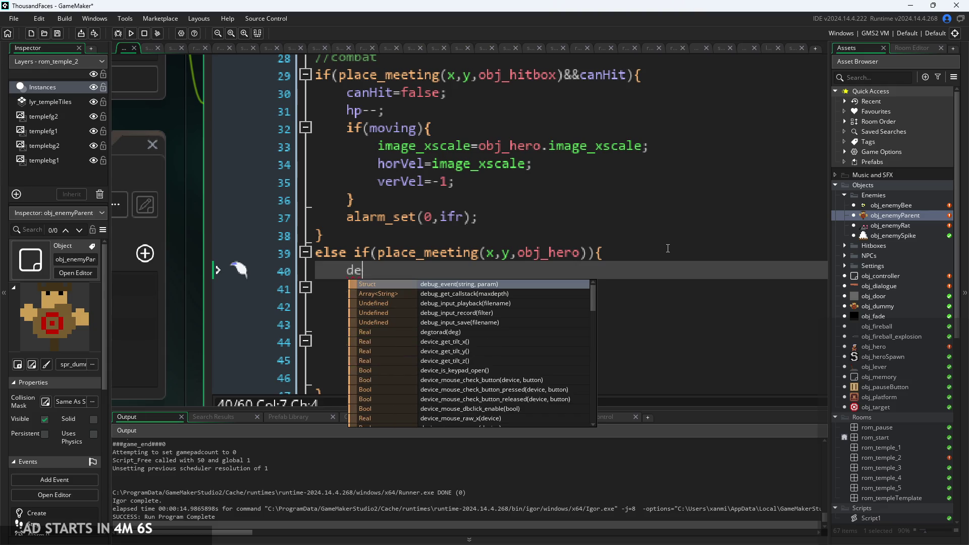
pyautogui.write('sen')
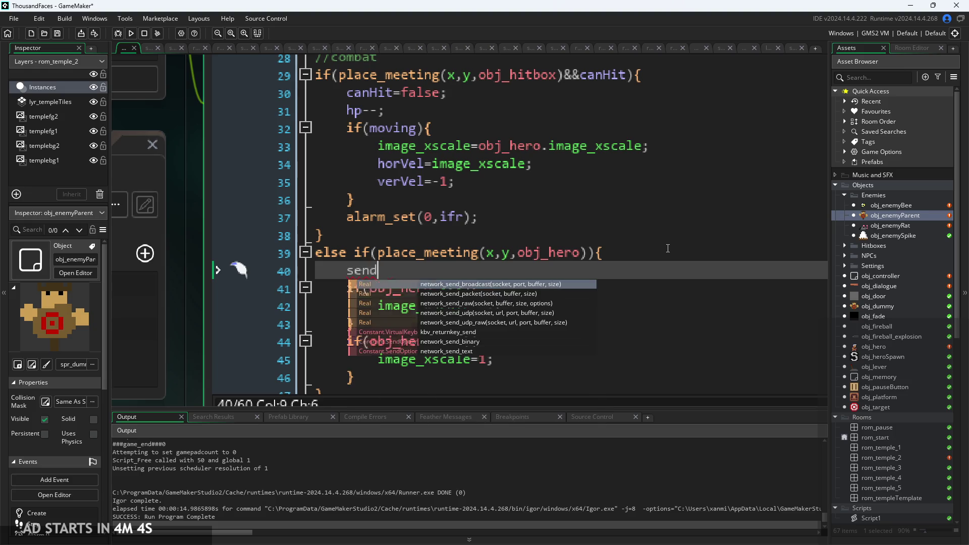
pyautogui.press('BackSpace')
pyautogui.write('debug_me')
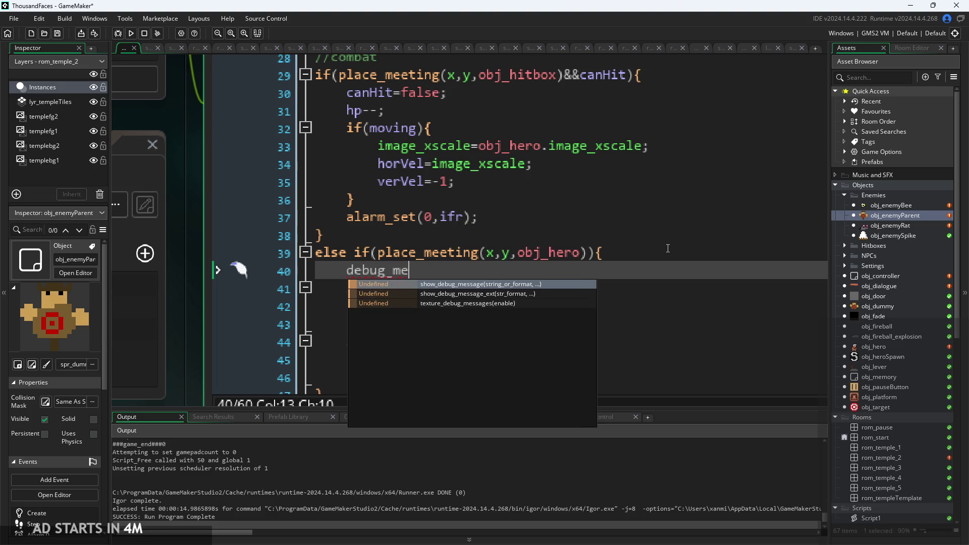
pyautogui.press('Return')
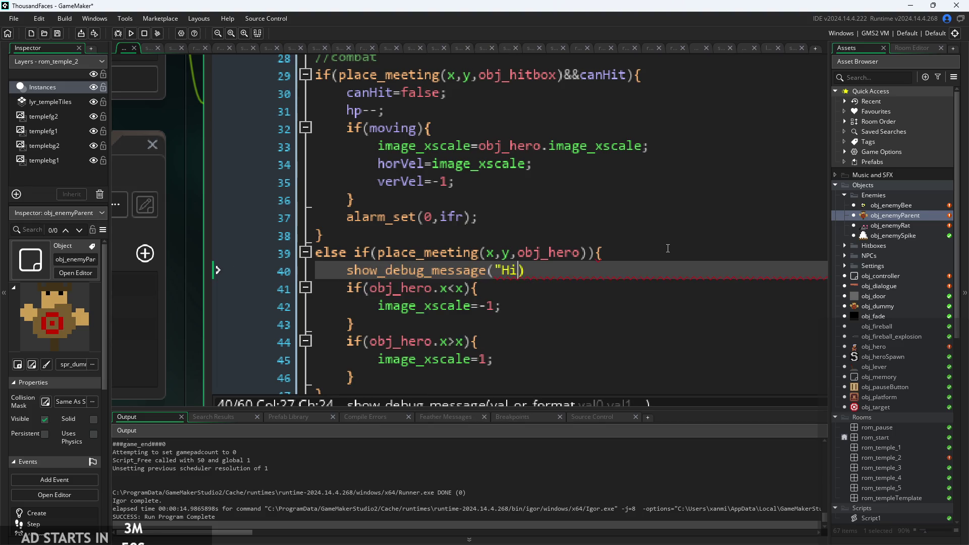
# Step: Complete the statement as show_debug_message("Hit"); and run the game
pyautogui.press('Down')
pyautogui.write('"')
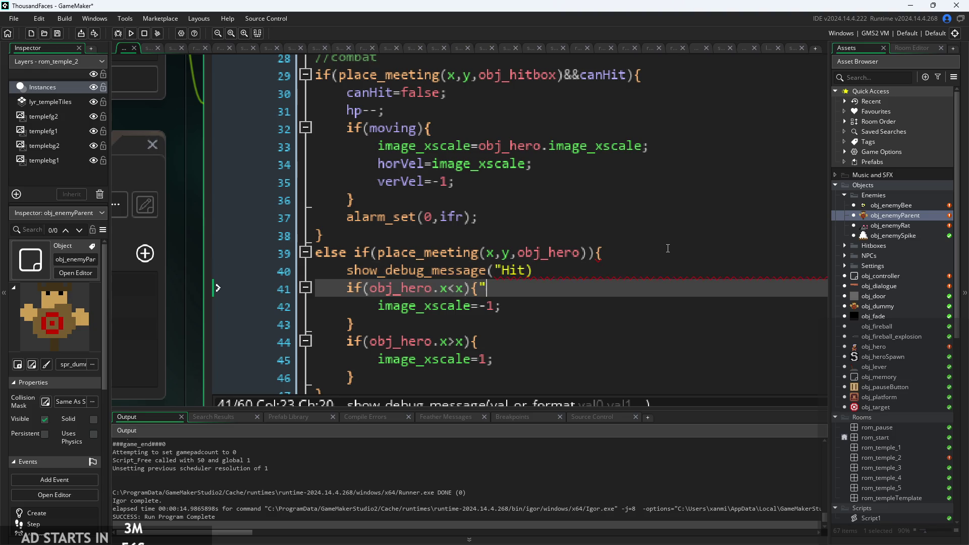
pyautogui.press('Up')
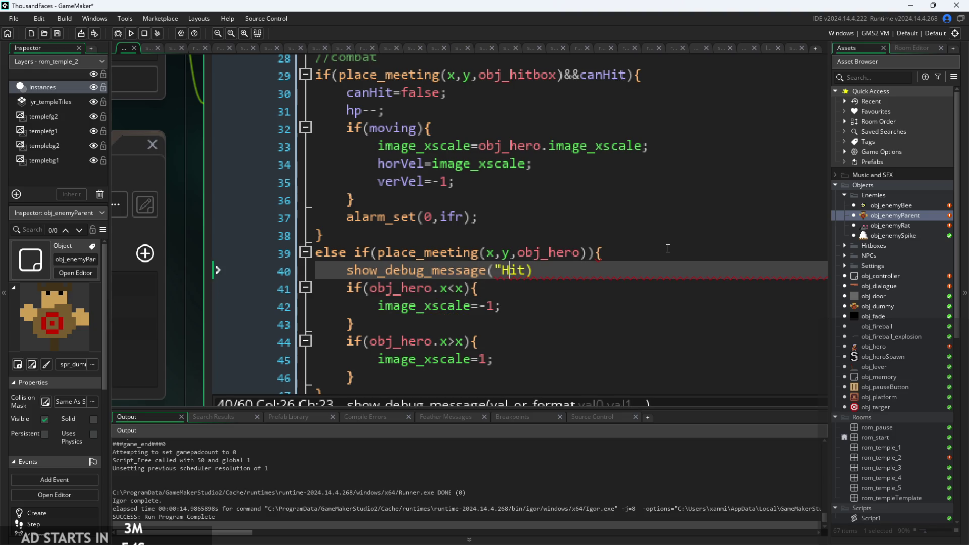
pyautogui.write('"')
pyautogui.press('Right')
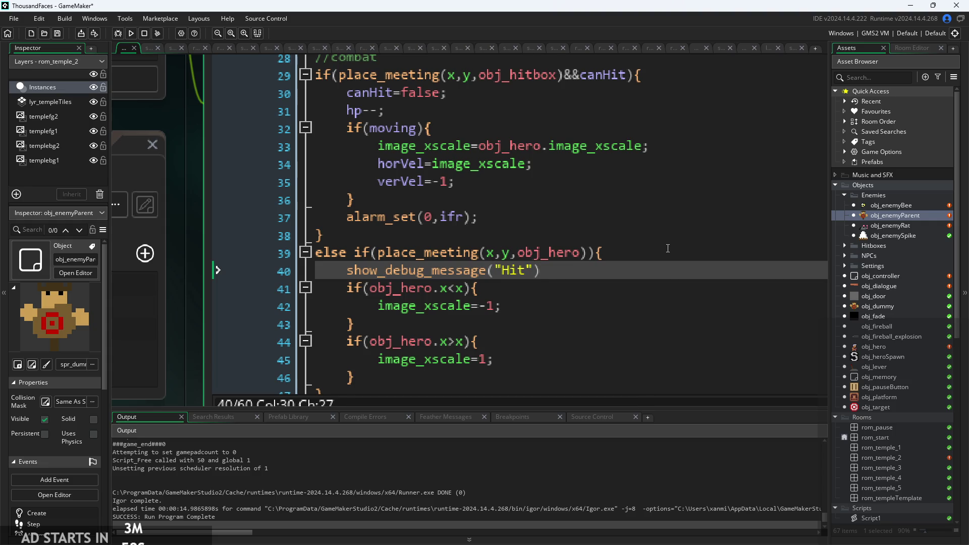
pyautogui.write(';')
pyautogui.click(389, 309)
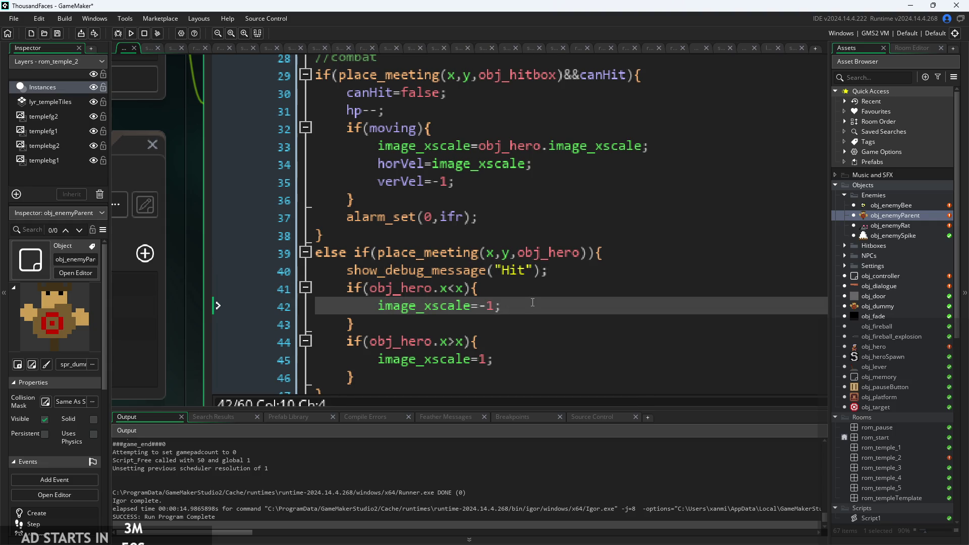
pyautogui.click(125, 40)
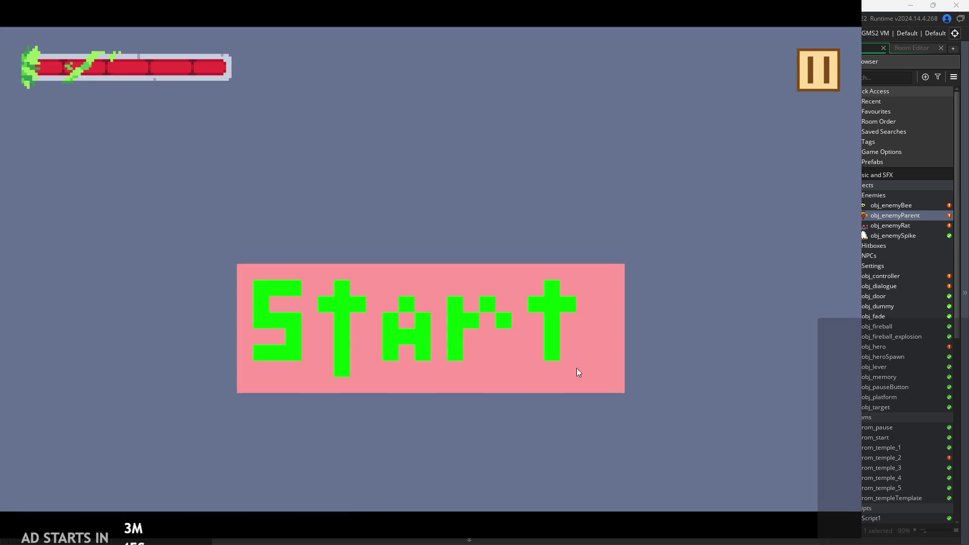
pyautogui.click(575, 370)
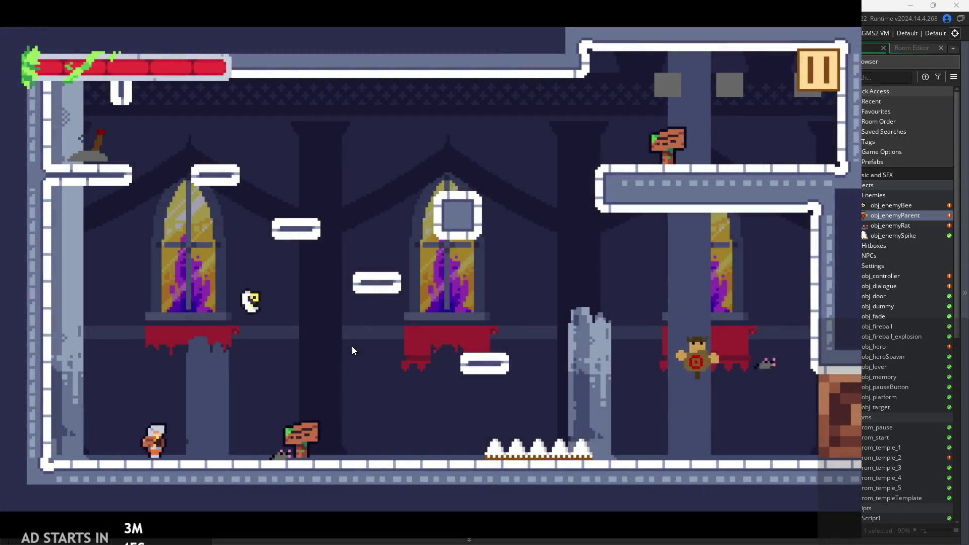
pyautogui.press('Right')
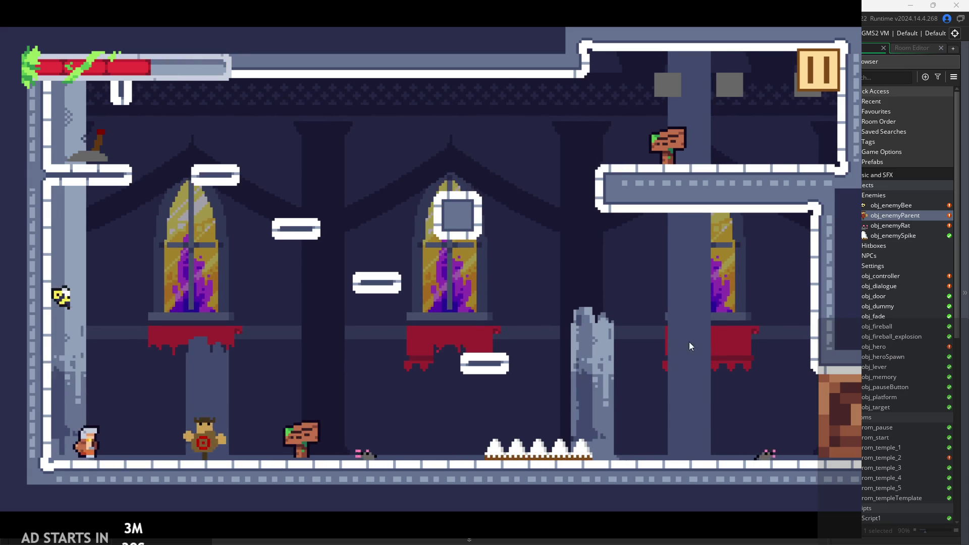
pyautogui.click(834, 74)
pyautogui.click(718, 458)
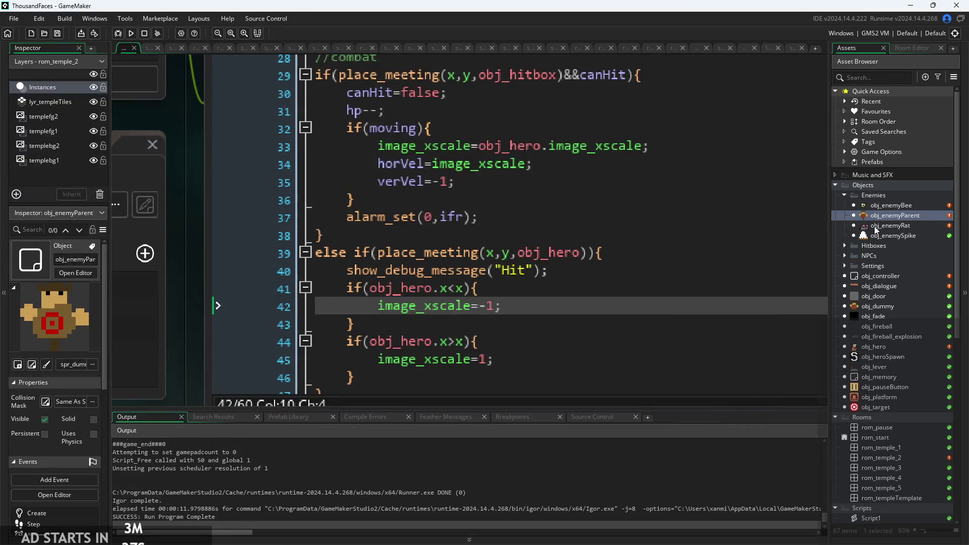
# Step: Add horVel=image_xscale; after the image_xscale=-1 line, matching the moving branch
pyautogui.click(508, 305)
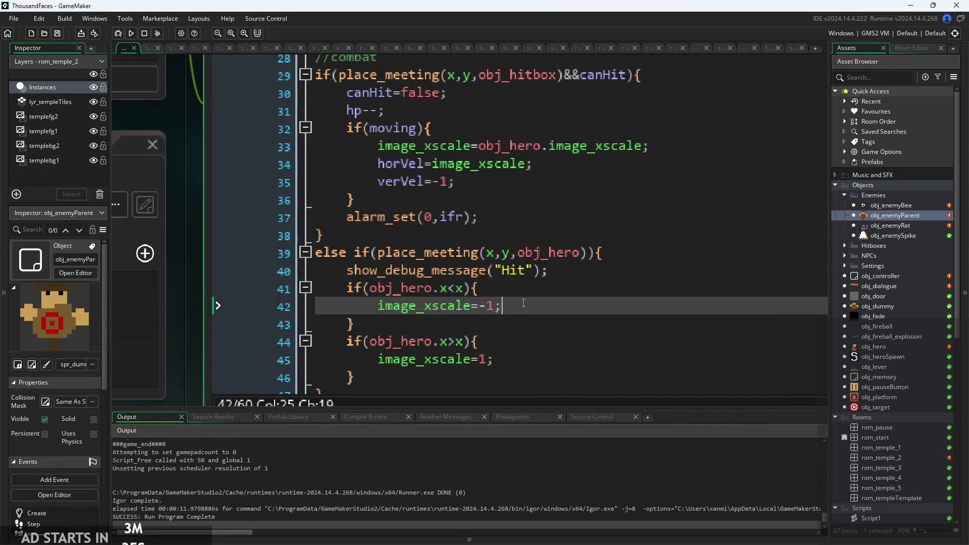
pyautogui.click(556, 165)
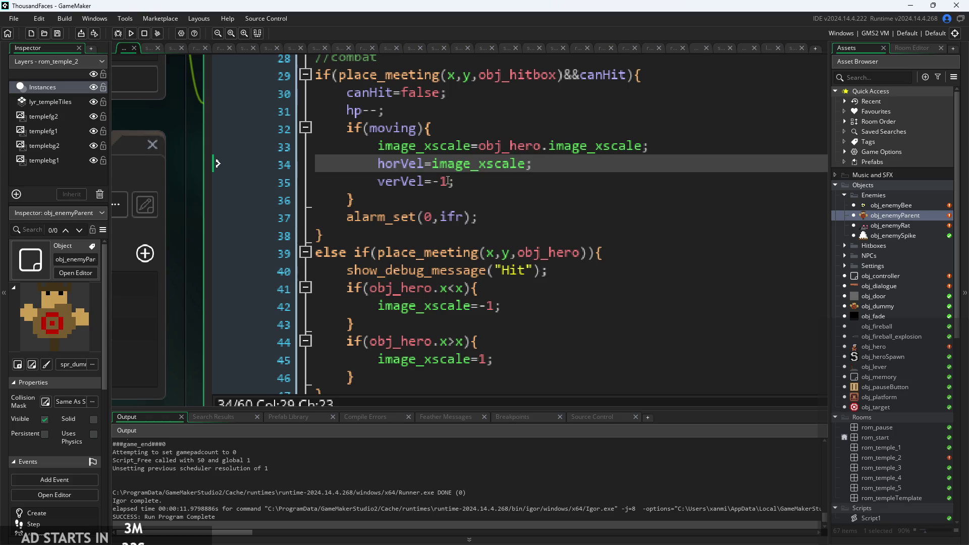
pyautogui.moveTo(377, 166); pyautogui.dragTo(561, 167)
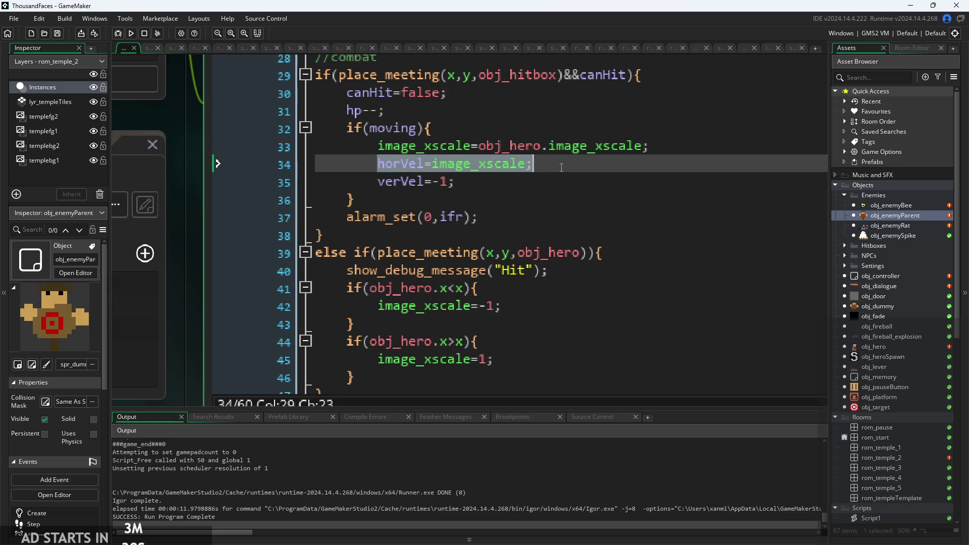
pyautogui.click(534, 315)
pyautogui.scroll(4, 389, 188)
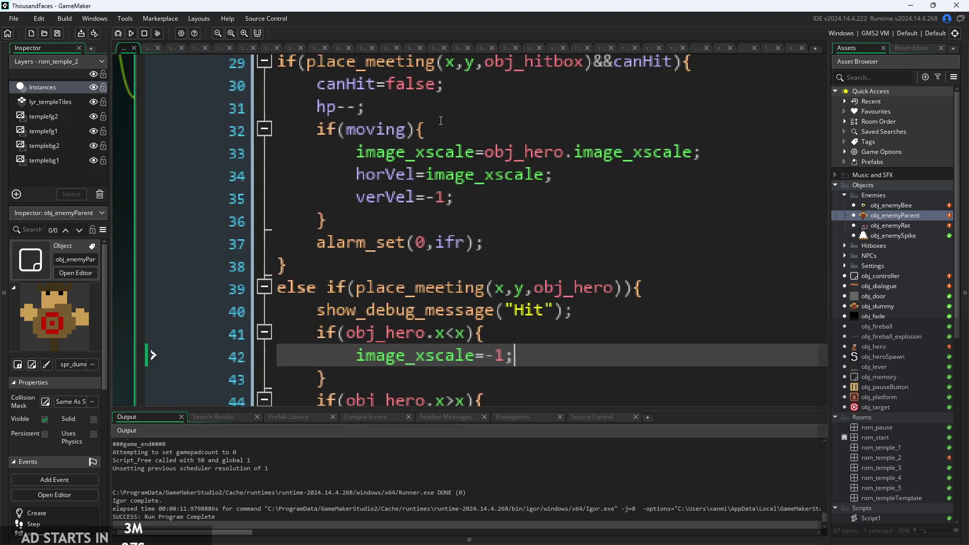
pyautogui.scroll(-4, 389, 188)
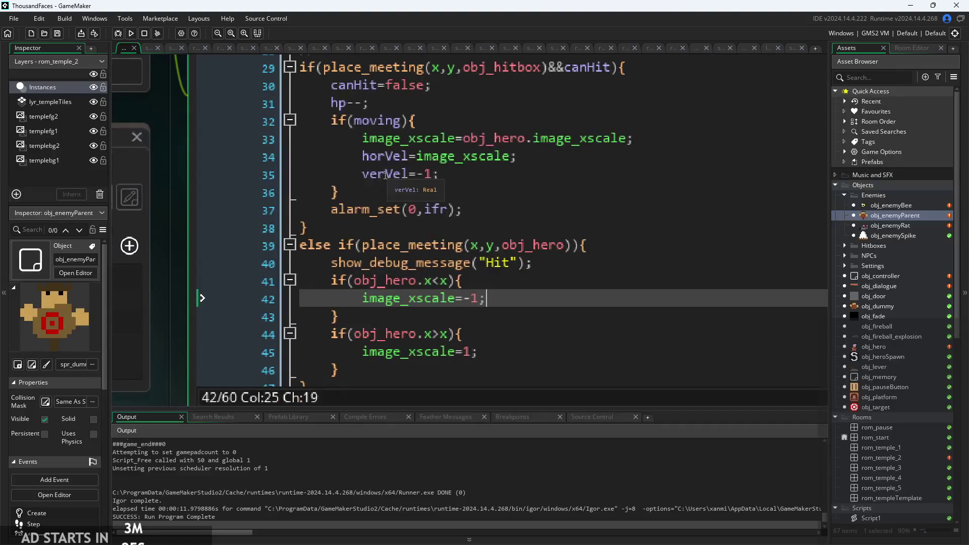
pyautogui.scroll(-2, 174, 211)
pyautogui.scroll(2, 177, 211)
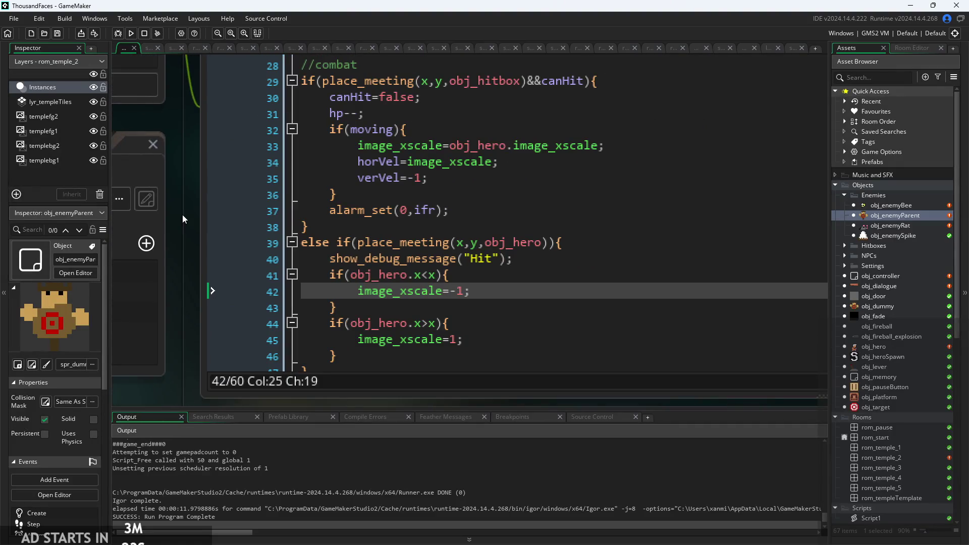
pyautogui.scroll(2, 407, 168)
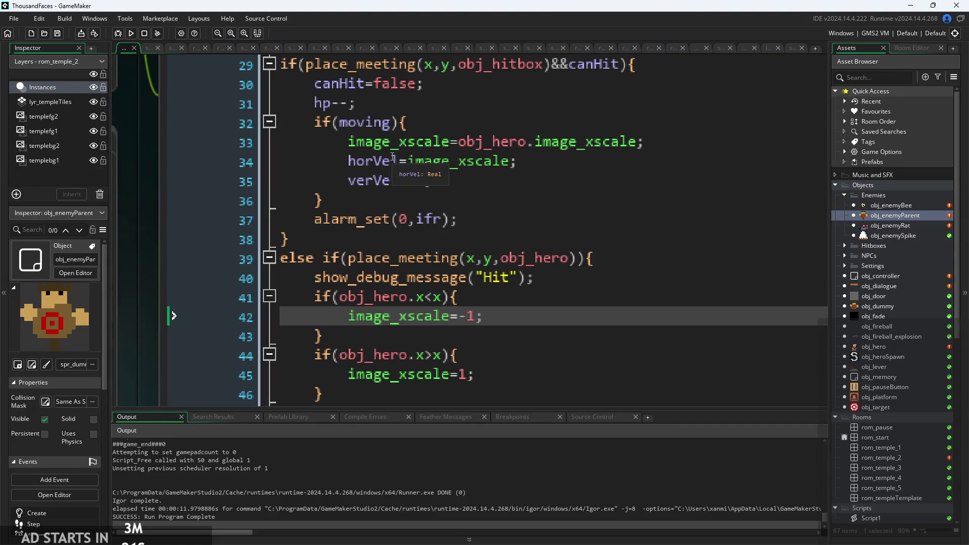
pyautogui.press('Return')
pyautogui.write('horVel=image_xscale;')
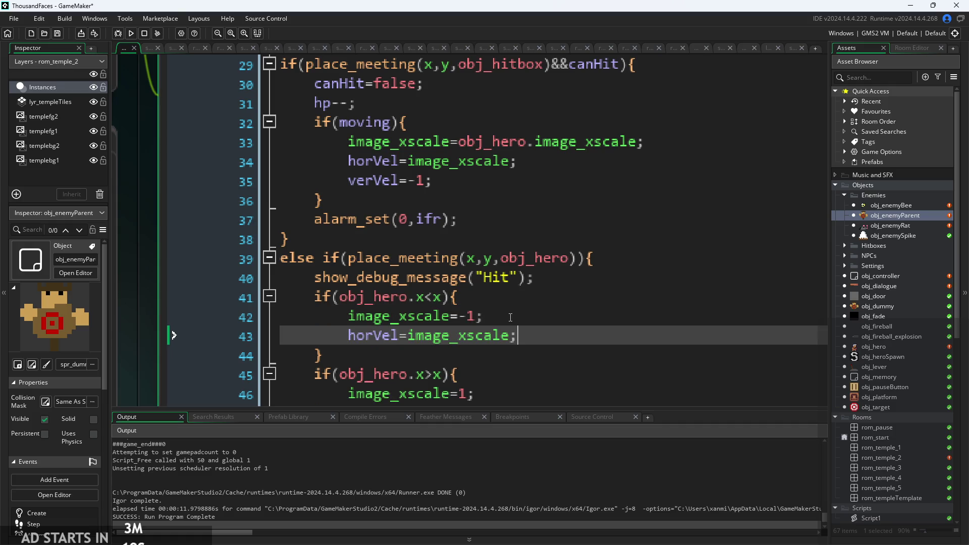
# Step: Add horVel=image_xscale; after the image_xscale=1 line as well
pyautogui.scroll(-3, 555, 303)
pyautogui.click(512, 200)
pyautogui.press('Return')
pyautogui.write('horVel=image_xscale;')
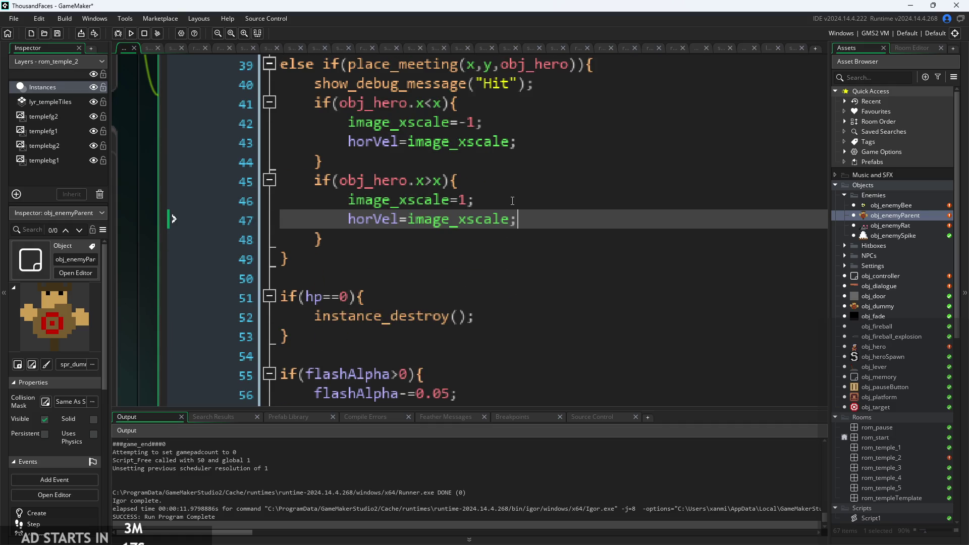
pyautogui.scroll(3, 425, 190)
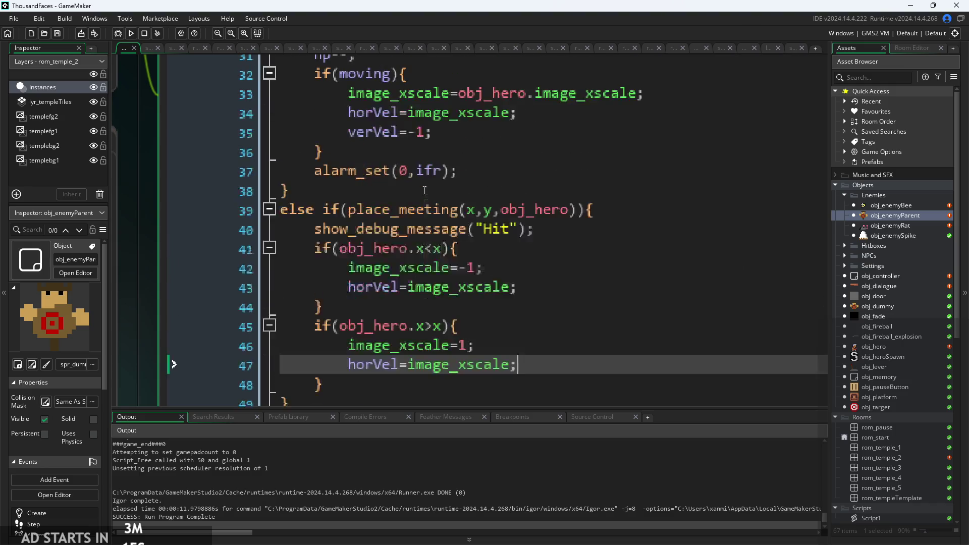
pyautogui.scroll(-2, 404, 278)
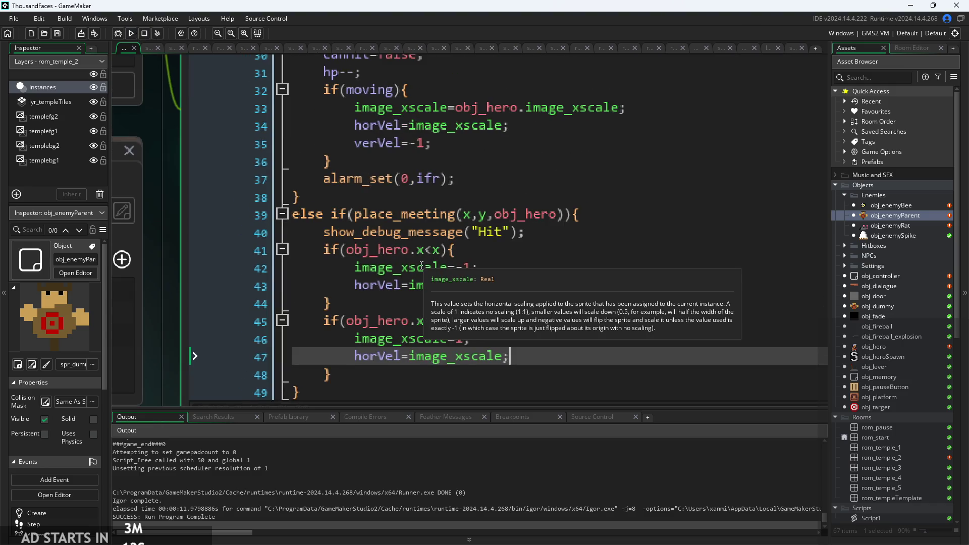
pyautogui.click(404, 140)
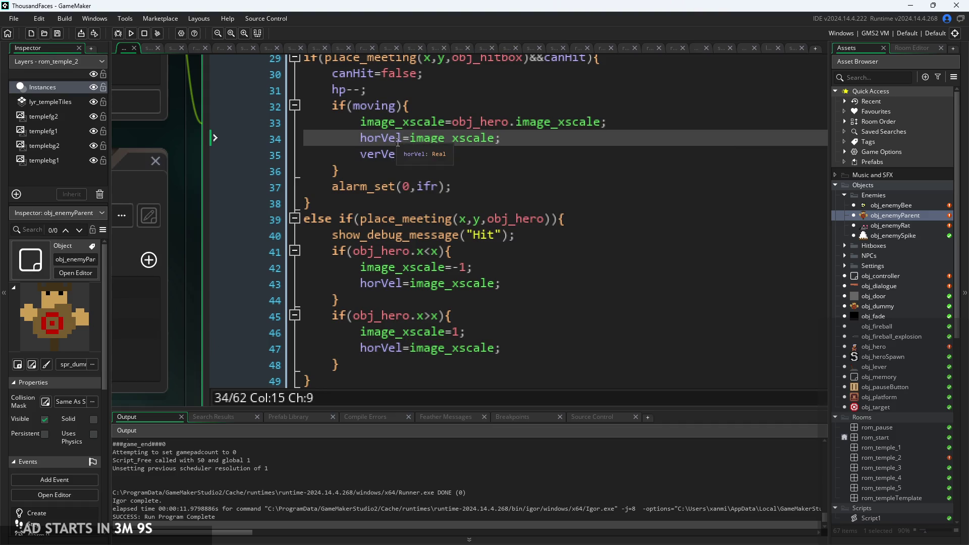
pyautogui.scroll(-1, 397, 143)
pyautogui.scroll(-3, 208, 259)
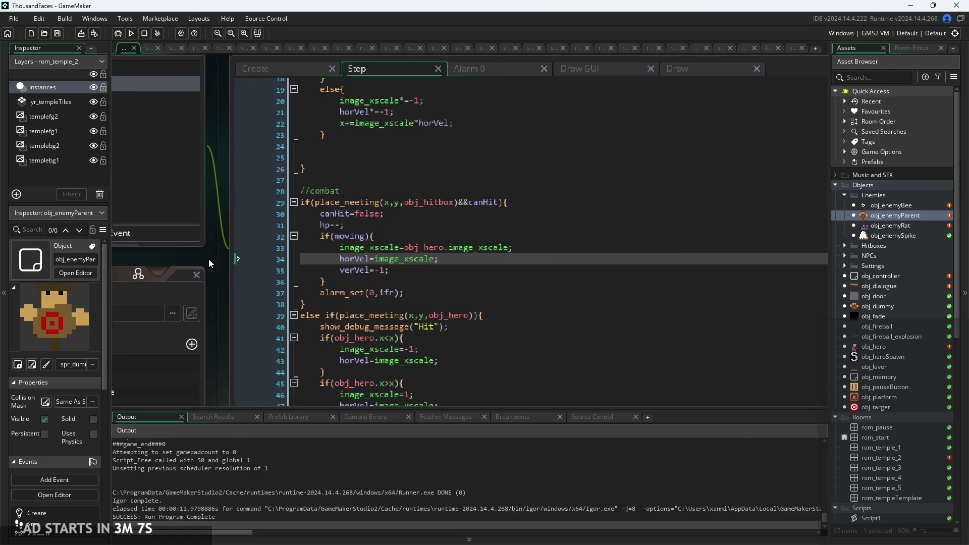
# Step: Review the Create event variables: hitbox creation, image_speed and maxHor
pyautogui.click(264, 94)
pyautogui.click(404, 263)
pyautogui.click(444, 282)
pyautogui.click(487, 277)
pyautogui.click(487, 283)
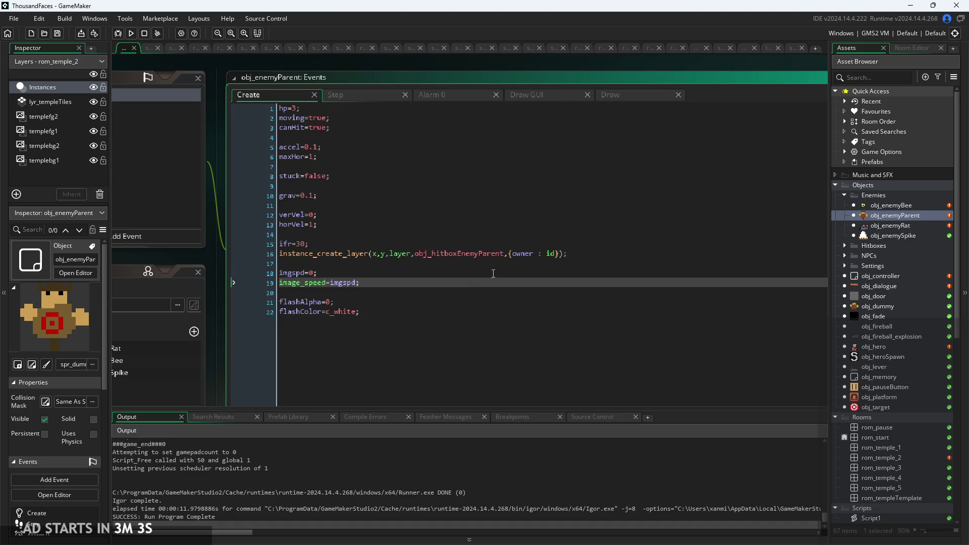
pyautogui.click(474, 254)
pyautogui.click(353, 282)
pyautogui.scroll(2, 342, 143)
pyautogui.click(322, 166)
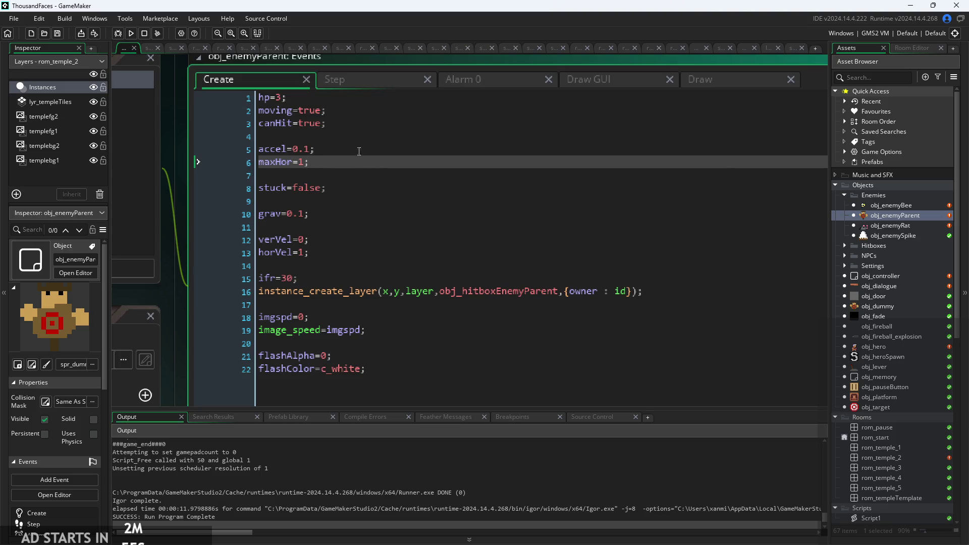
# Step: Switch to the Step event, open obj_enemyRat, then reopen obj_enemyParent
pyautogui.click(380, 81)
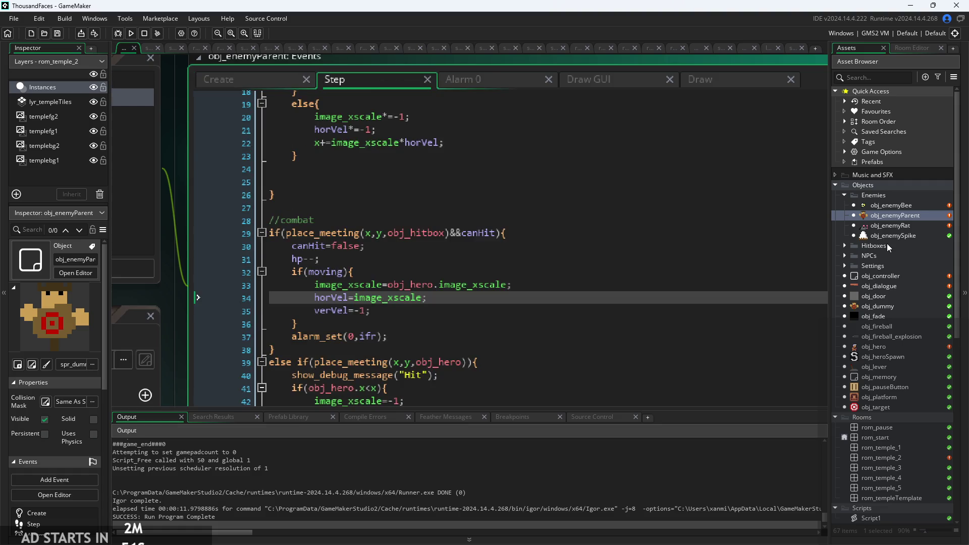
pyautogui.doubleClick(888, 225)
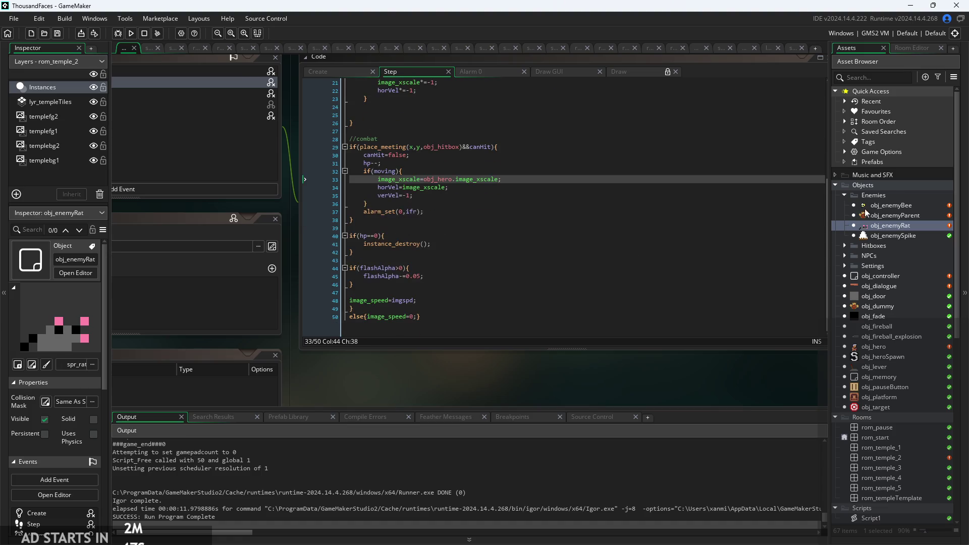
pyautogui.doubleClick(892, 217)
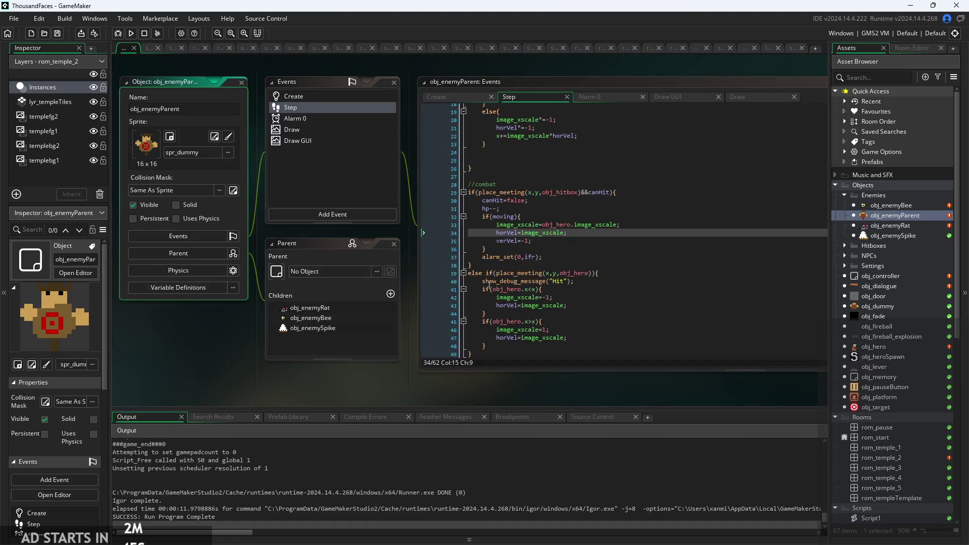
# Step: Copy obj_enemyParent's hero-contact block and paste it after obj_enemyRat's combat code
pyautogui.moveTo(468, 273); pyautogui.dragTo(498, 353)
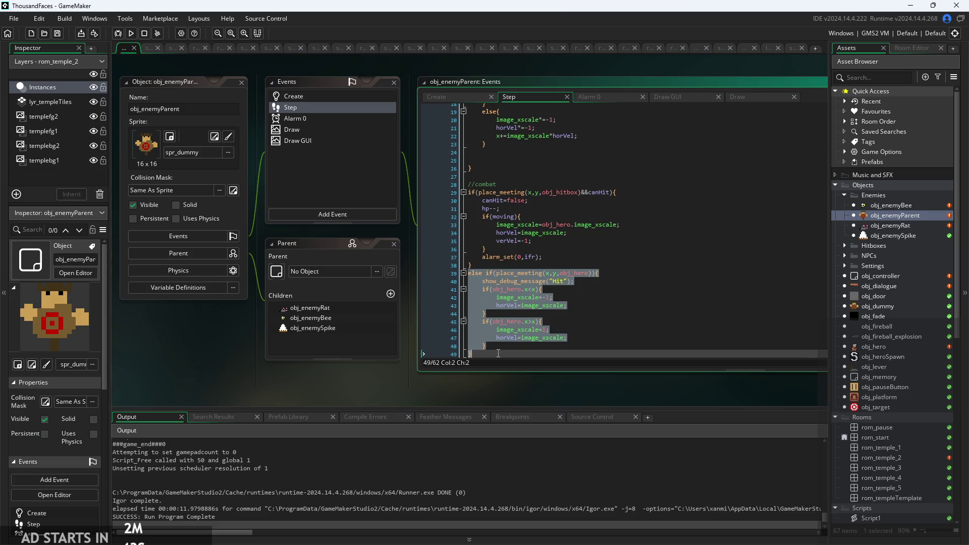
pyautogui.doubleClick(891, 224)
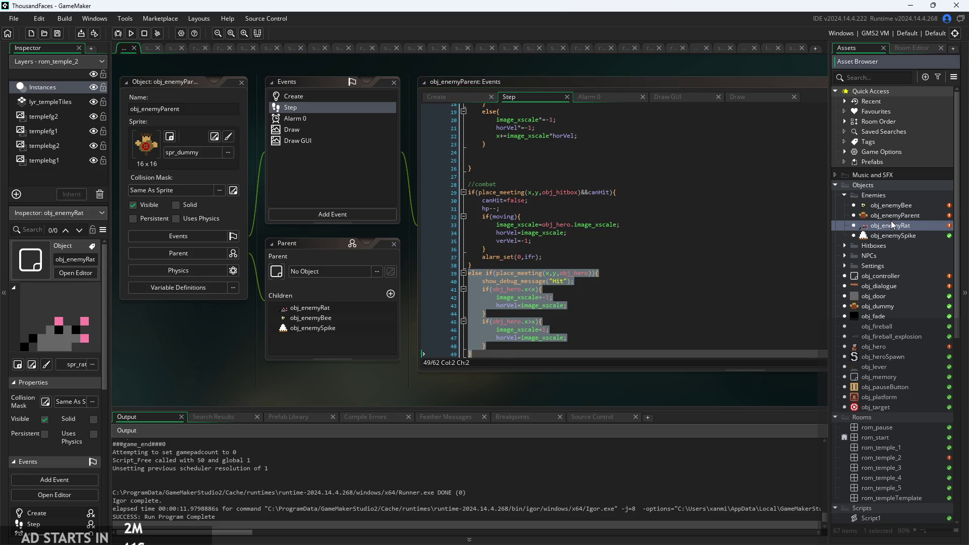
pyautogui.keyDown('ctrl'); pyautogui.scroll(5, 616, 370); pyautogui.keyUp('ctrl')
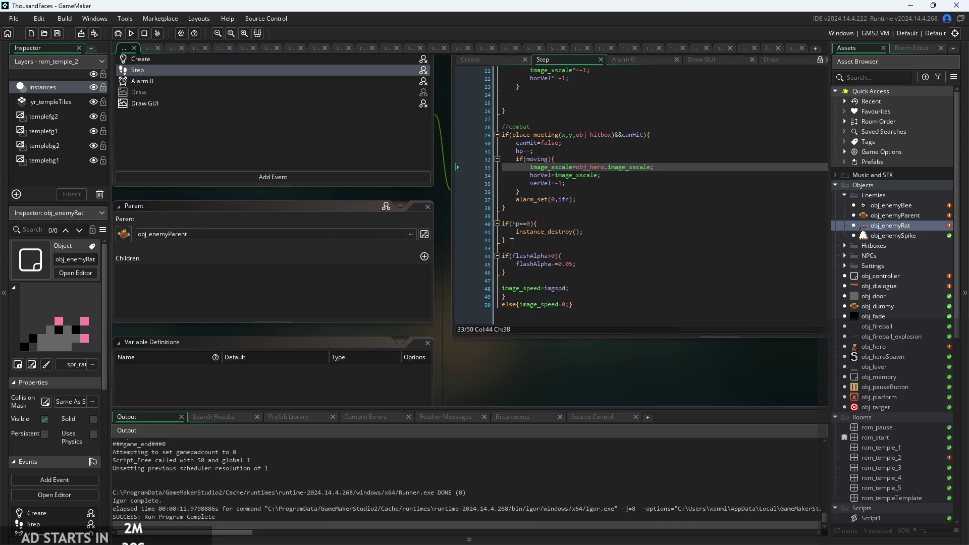
pyautogui.click(538, 223)
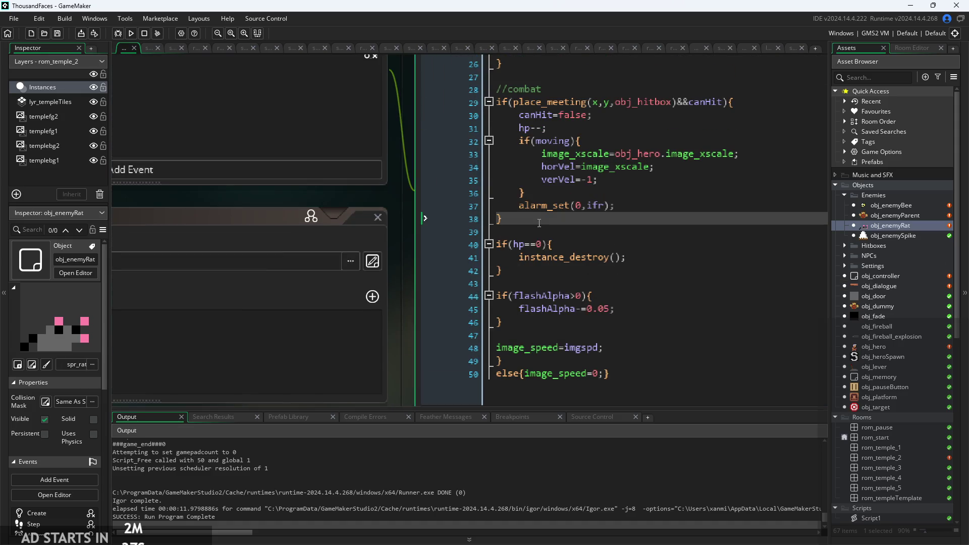
pyautogui.write('else if(place_meeting(x,y,obj_hero)){     show_debug_message("Hit");     if(obj_hero.x<x){         image_xscale=-1;         horVel=image_xscale;     }     if(obj_hero.x>x){         image_xscale=1;         horVel=image_xscale;     } }')
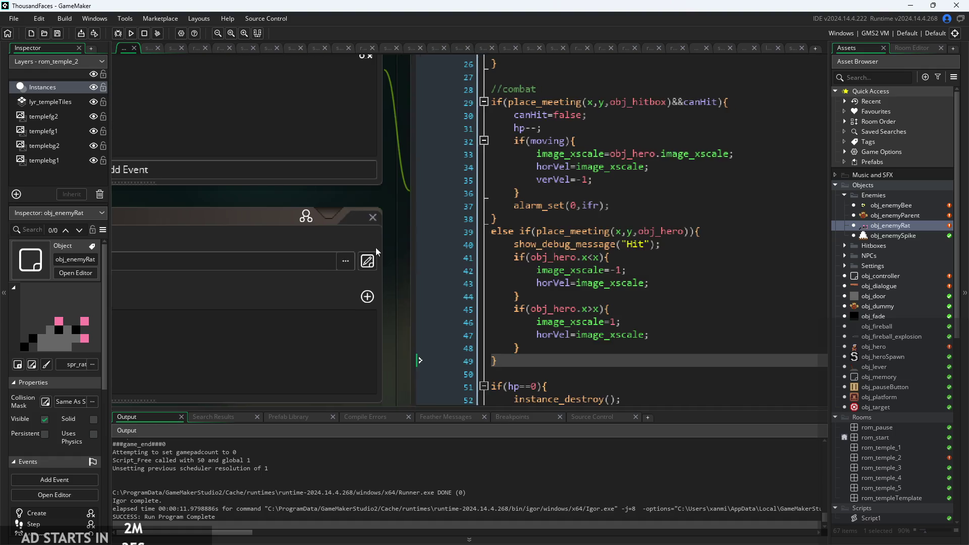
# Step: Check the pasted block in the rat's Step code and launch the game
pyautogui.keyDown('ctrl'); pyautogui.scroll(-3, 356, 225); pyautogui.keyUp('ctrl')
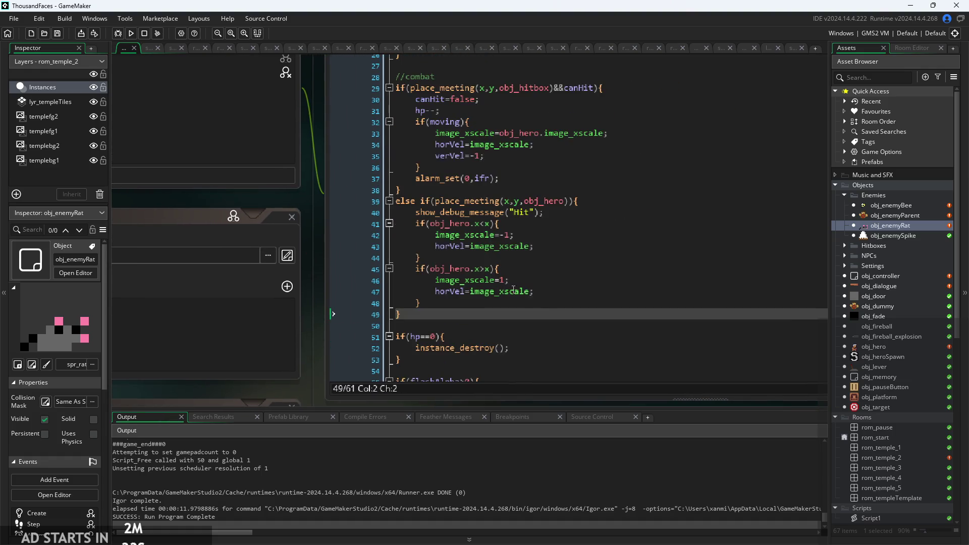
pyautogui.click(550, 298)
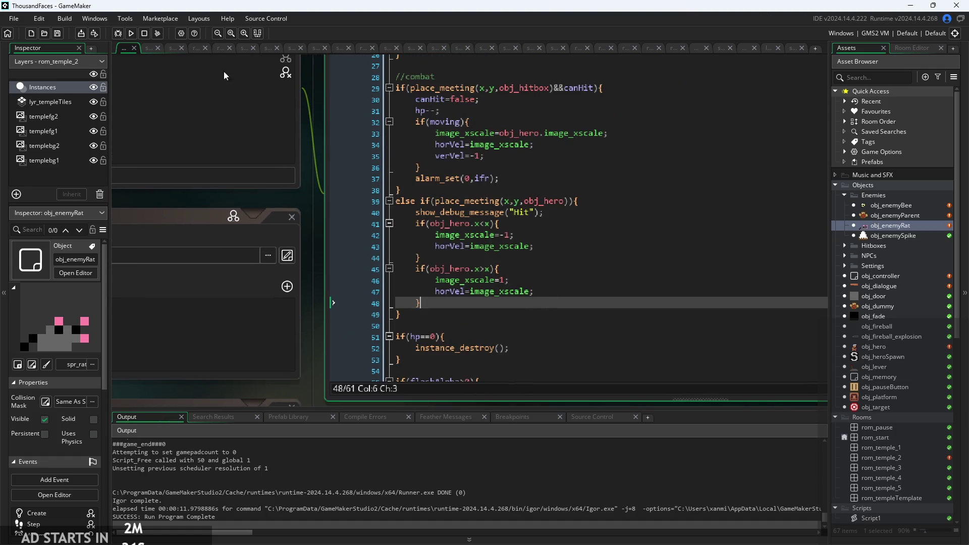
pyautogui.click(132, 33)
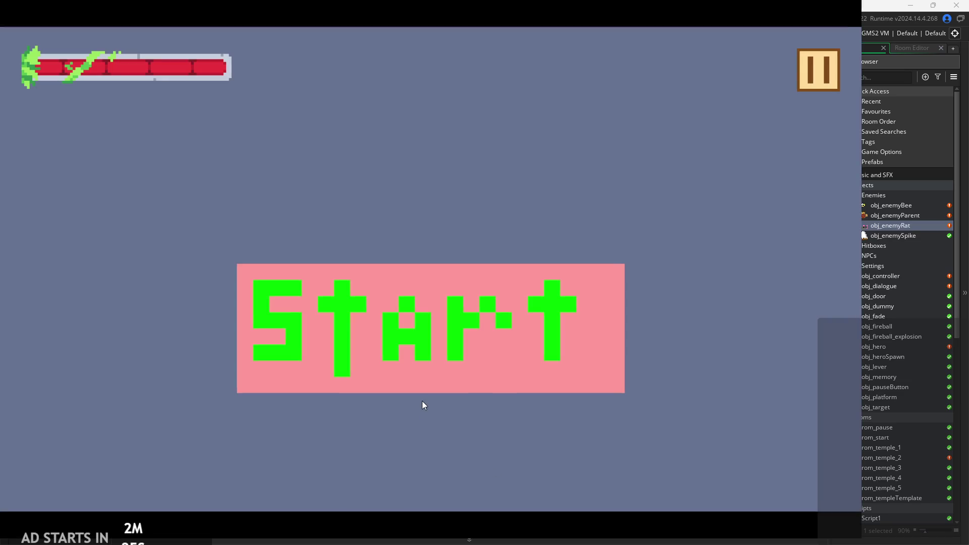
# Step: Start the game, walk the hero right and left into a rat, then quit to the editor
pyautogui.click(402, 362)
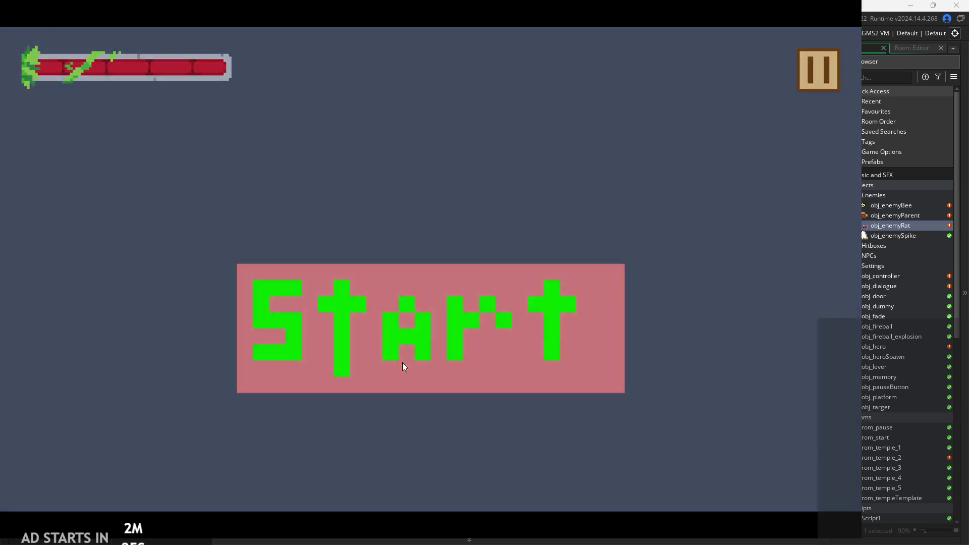
pyautogui.press('Right')
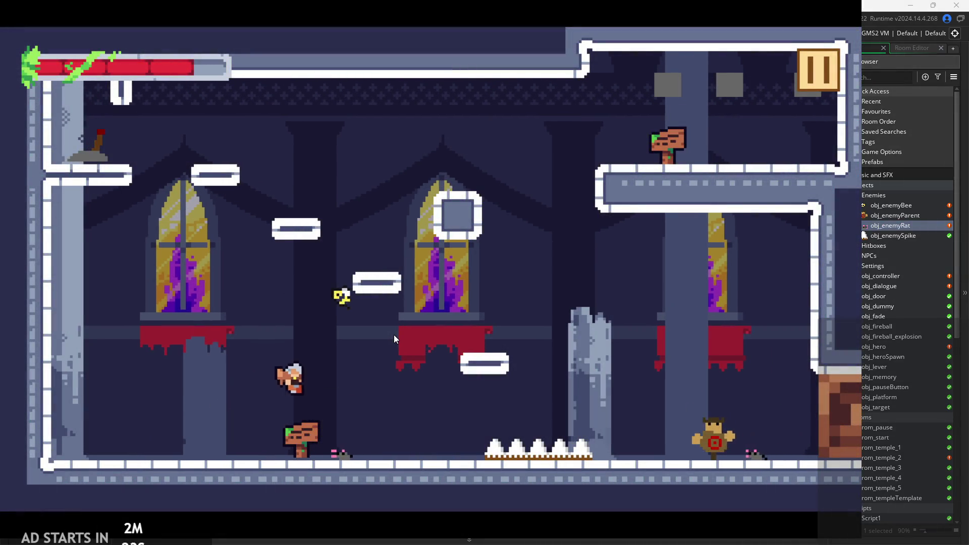
pyautogui.press('Left')
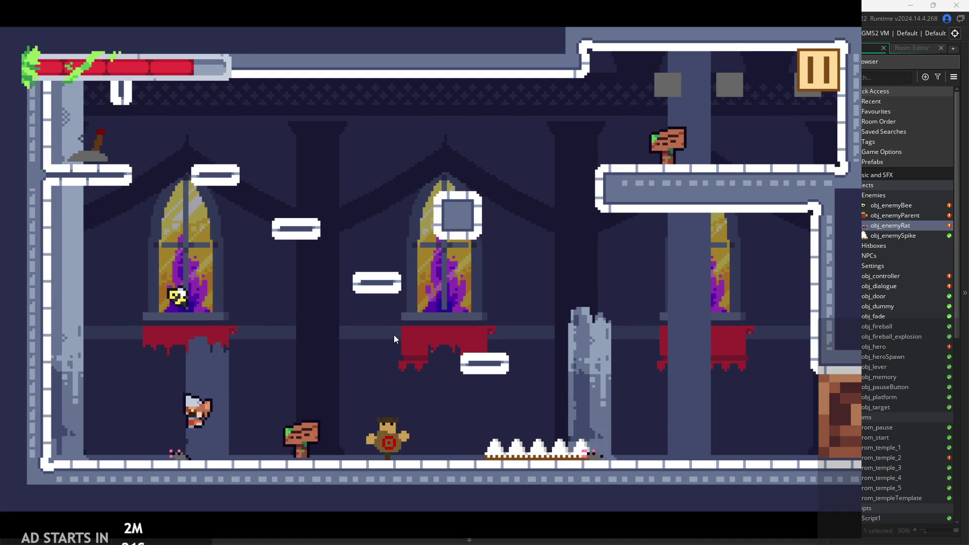
pyautogui.press('Right')
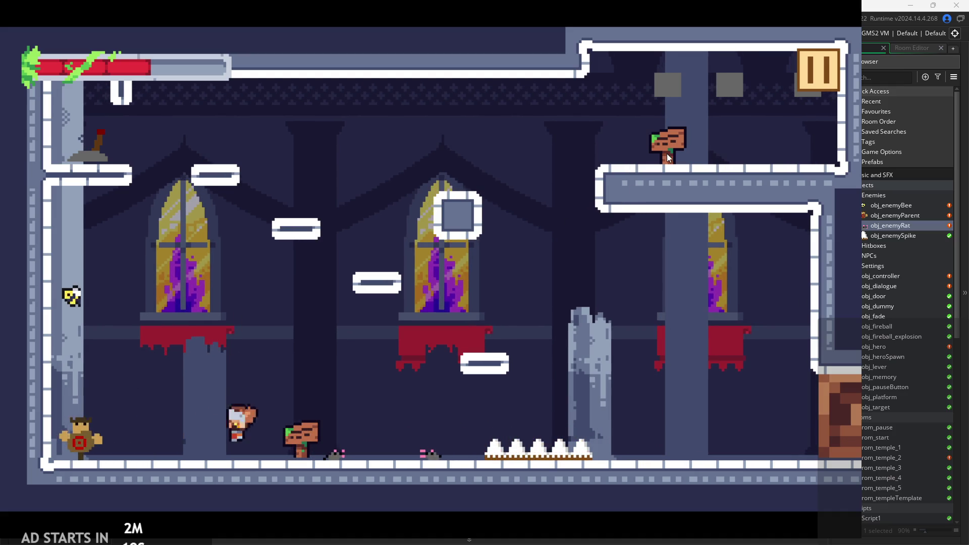
pyautogui.click(829, 62)
pyautogui.click(658, 452)
pyautogui.scroll(-5, 401, 286)
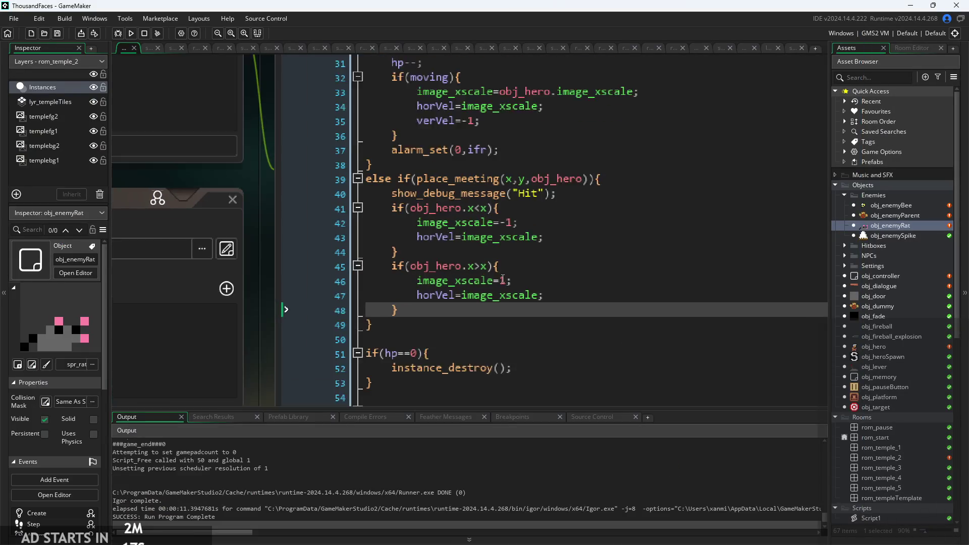
# Step: In obj_enemyRat's Step event, change line 42 to image_xscale=1
pyautogui.click(502, 281)
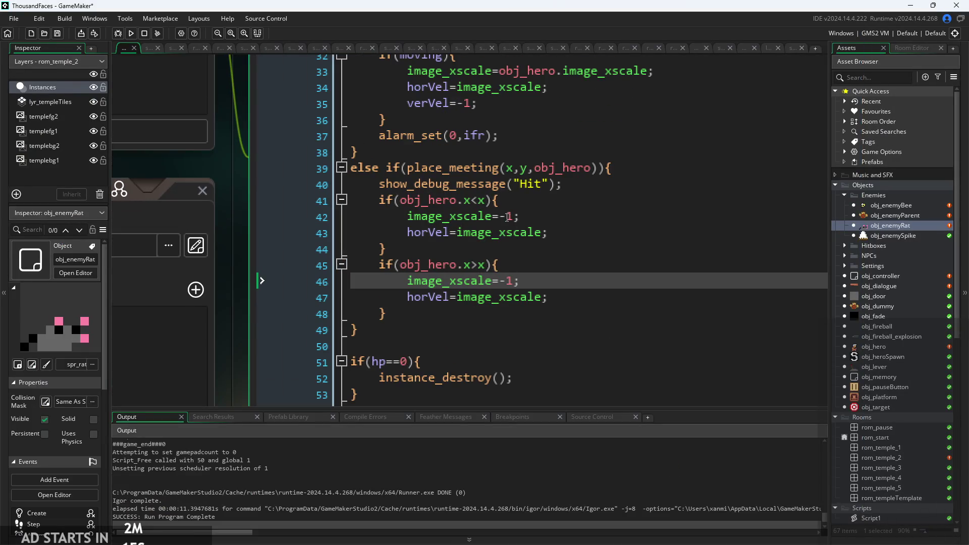
pyautogui.click(506, 216)
pyautogui.press('BackSpace')
pyautogui.keyDown('ctrl'); pyautogui.scroll(-1, 549, 323); pyautogui.keyUp('ctrl')
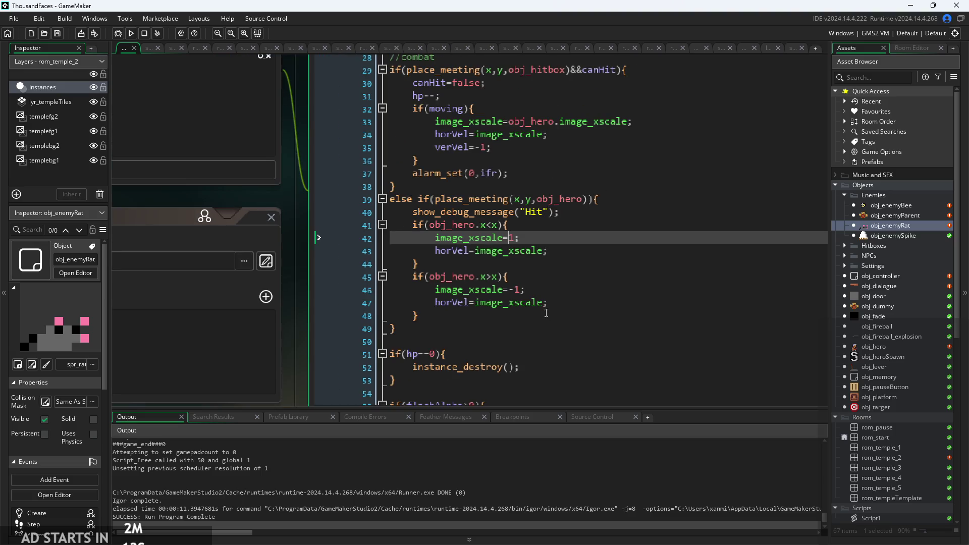
# Step: Compare obj_enemyParent against the rat's Create and Step code
pyautogui.click(897, 217)
pyautogui.click(894, 225)
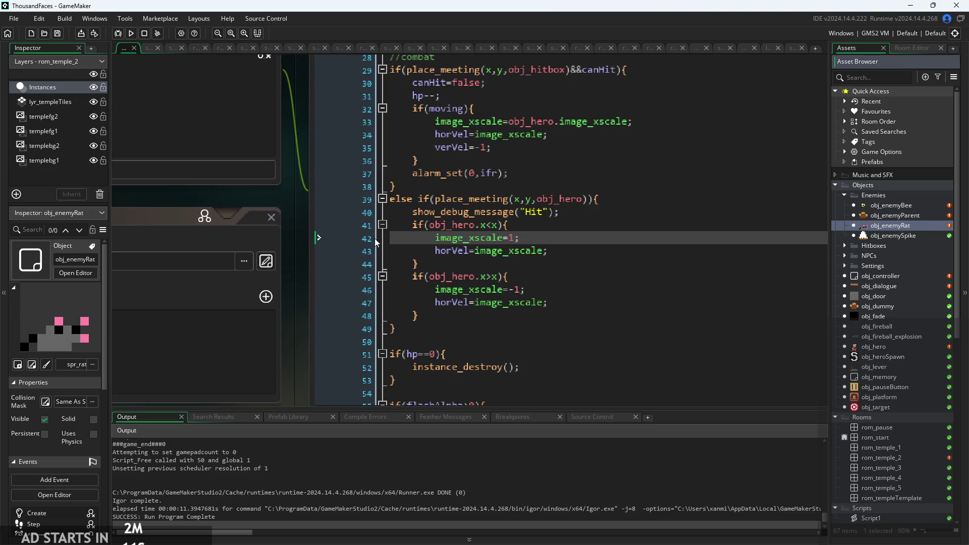
pyautogui.keyDown('ctrl'); pyautogui.scroll(-1, 303, 252); pyautogui.keyUp('ctrl')
pyautogui.click(361, 84)
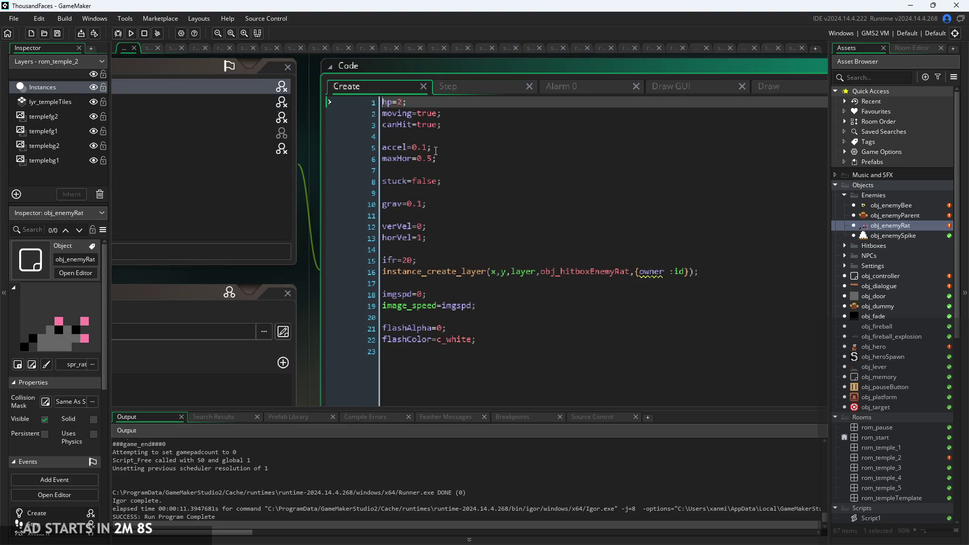
pyautogui.click(460, 86)
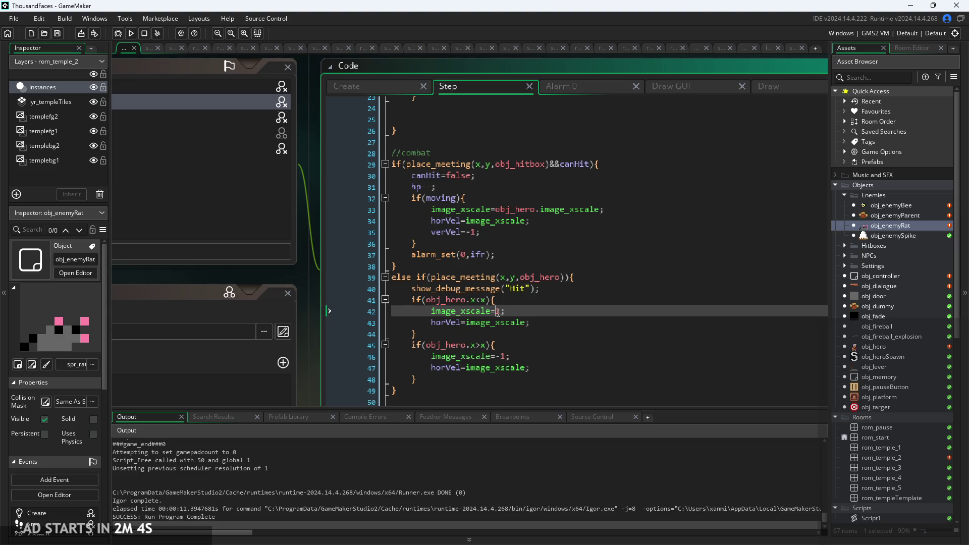
pyautogui.keyDown('ctrl'); pyautogui.scroll(2, 498, 313); pyautogui.keyUp('ctrl')
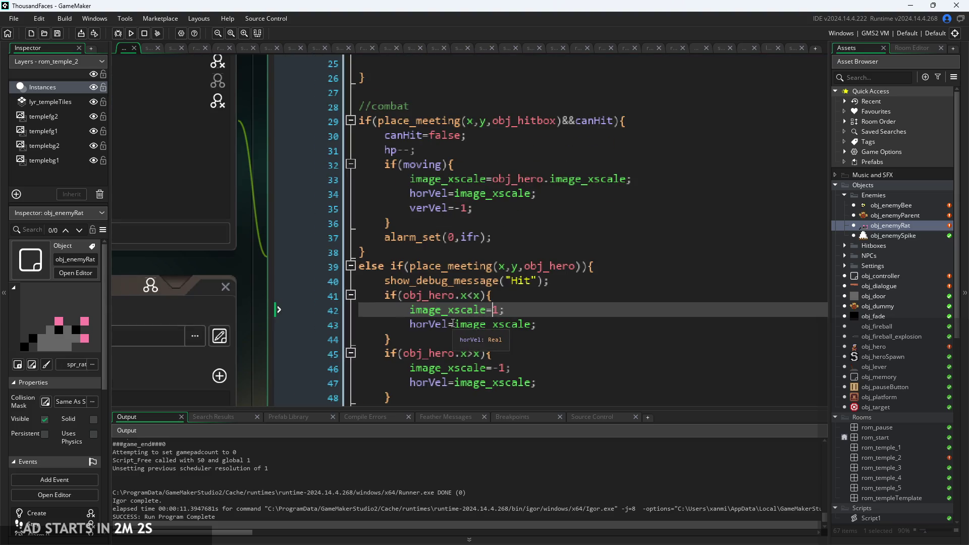
pyautogui.scroll(-2, 536, 330)
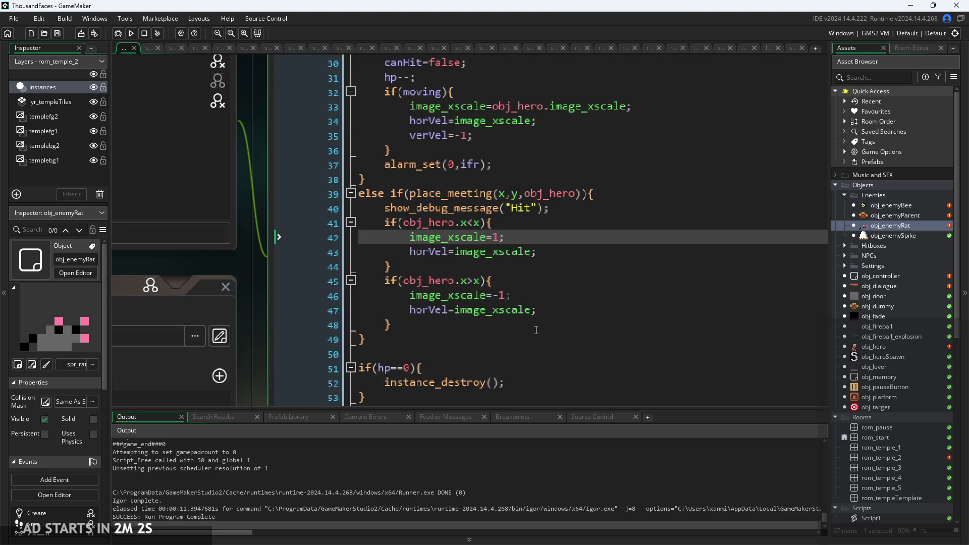
# Step: Open the obj_enemyParent object editor from the asset list
pyautogui.click(900, 217)
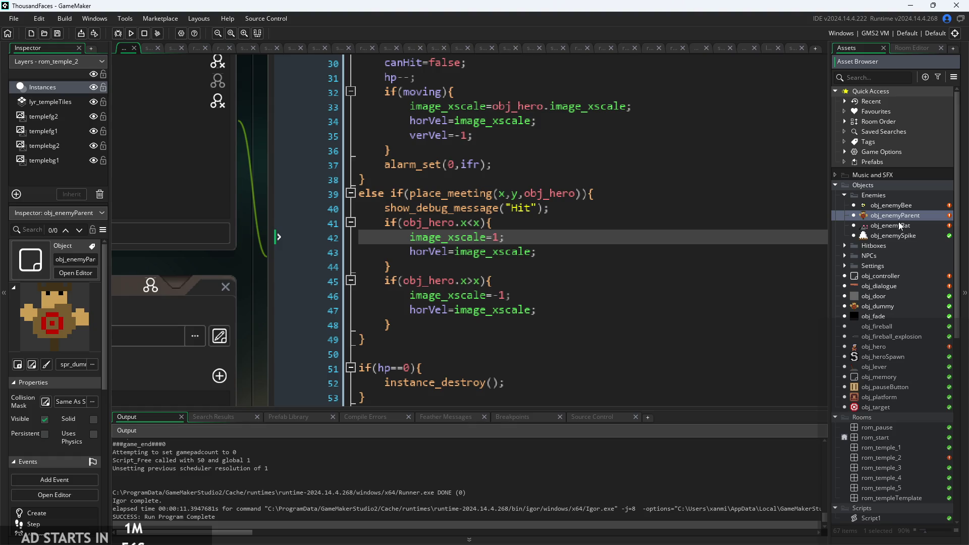
pyautogui.click(895, 229)
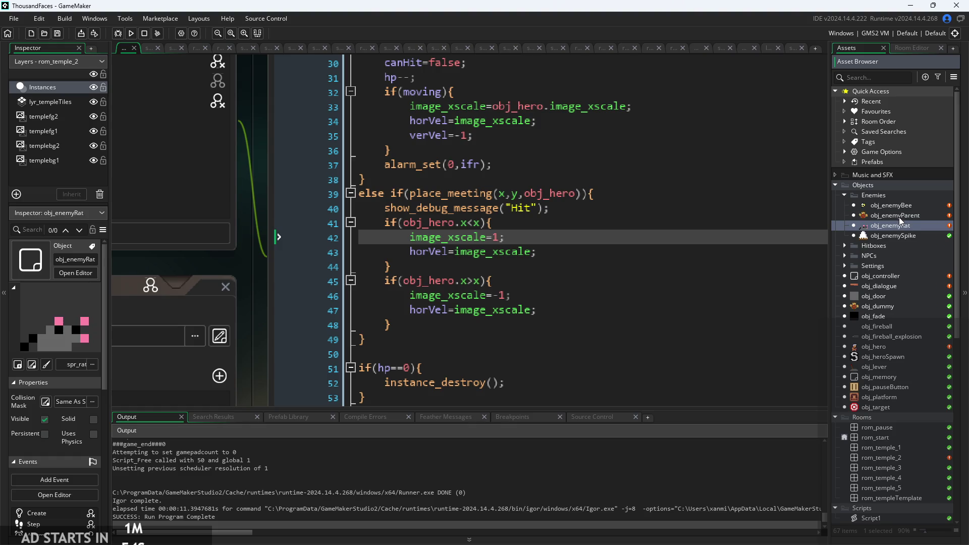
pyautogui.click(898, 217)
pyautogui.click(925, 225)
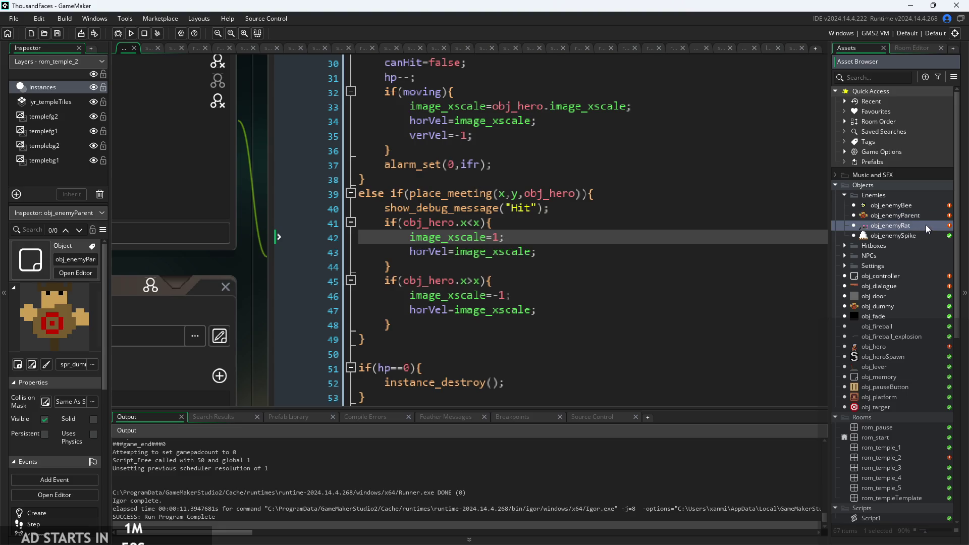
pyautogui.click(925, 215)
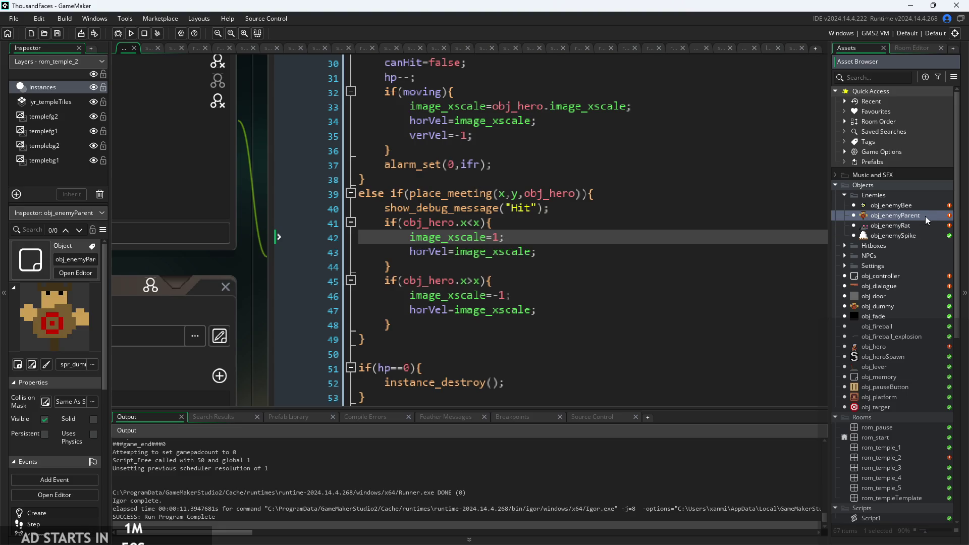
pyautogui.doubleClick(925, 216)
# Step: Set obj_enemyParent's lines 42 and 46 to image_xscale 1 and -1, then reopen obj_enemyRat
pyautogui.click(568, 299)
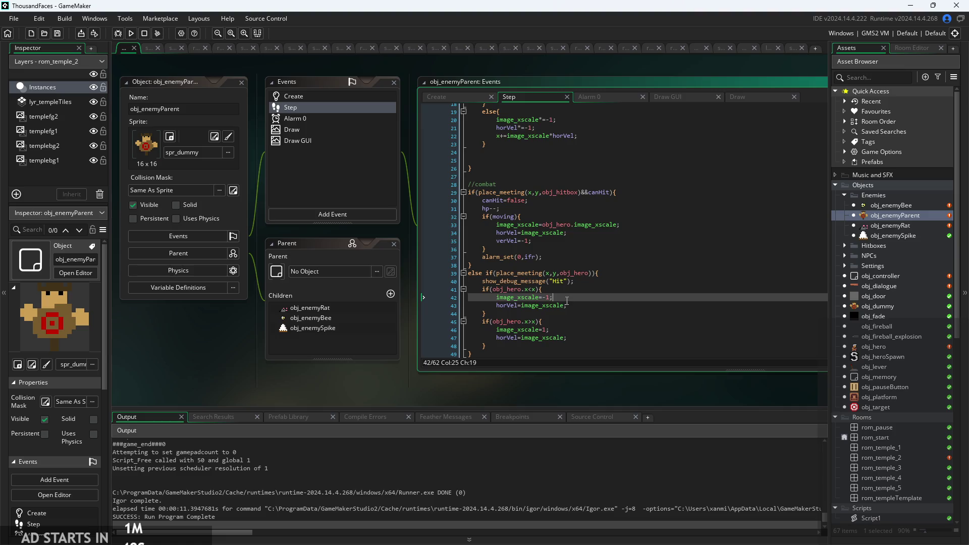
pyautogui.scroll(3, 568, 299)
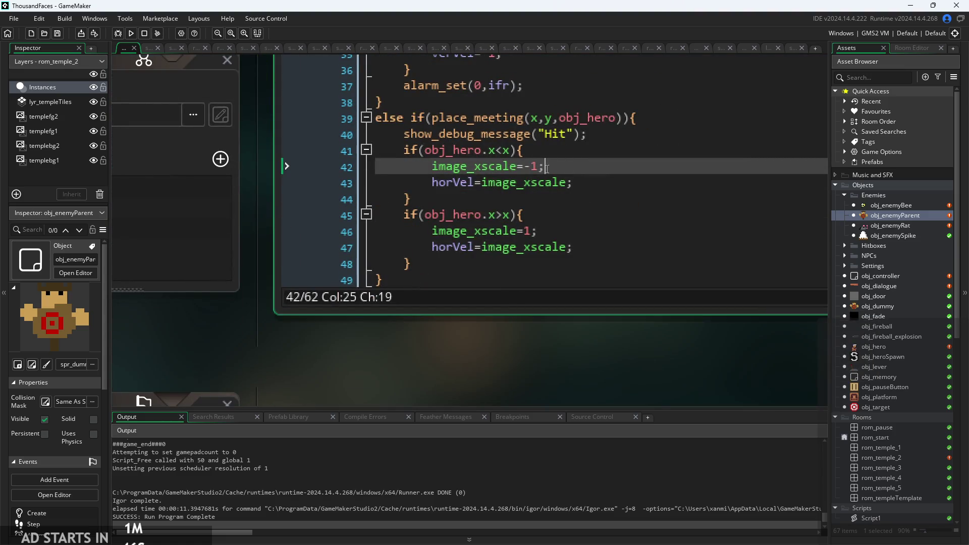
pyautogui.click(528, 232)
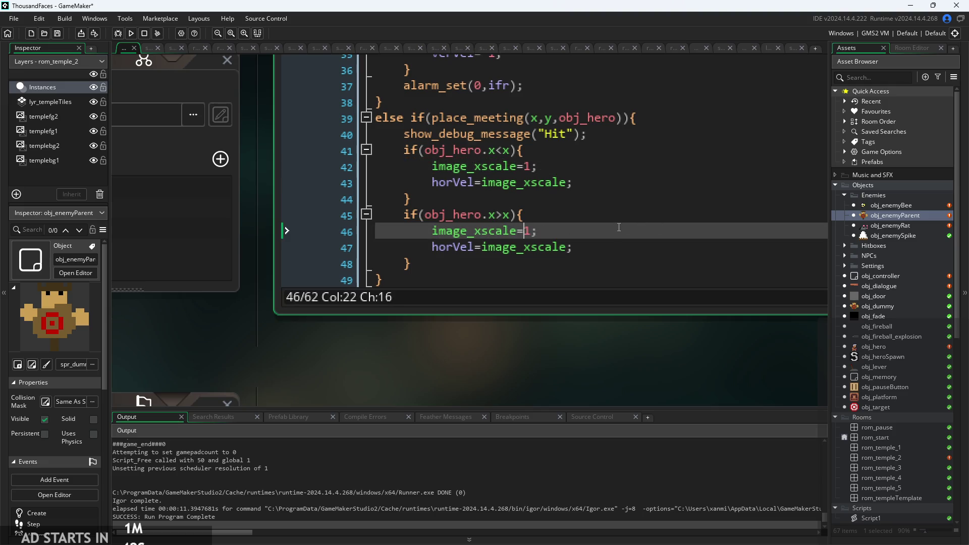
pyautogui.doubleClick(893, 226)
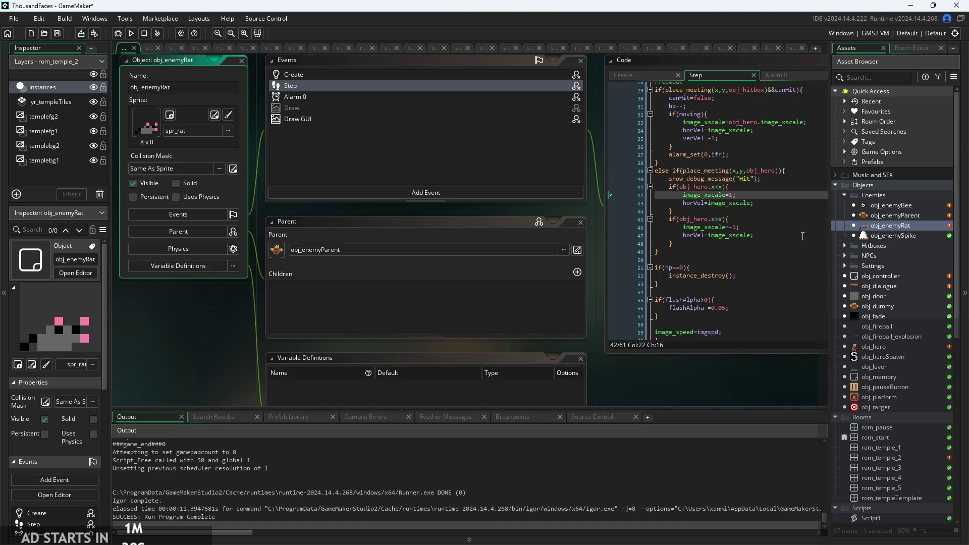
# Step: Rebuild and start the game, running and jumping the hero around the starting area
pyautogui.click(129, 33)
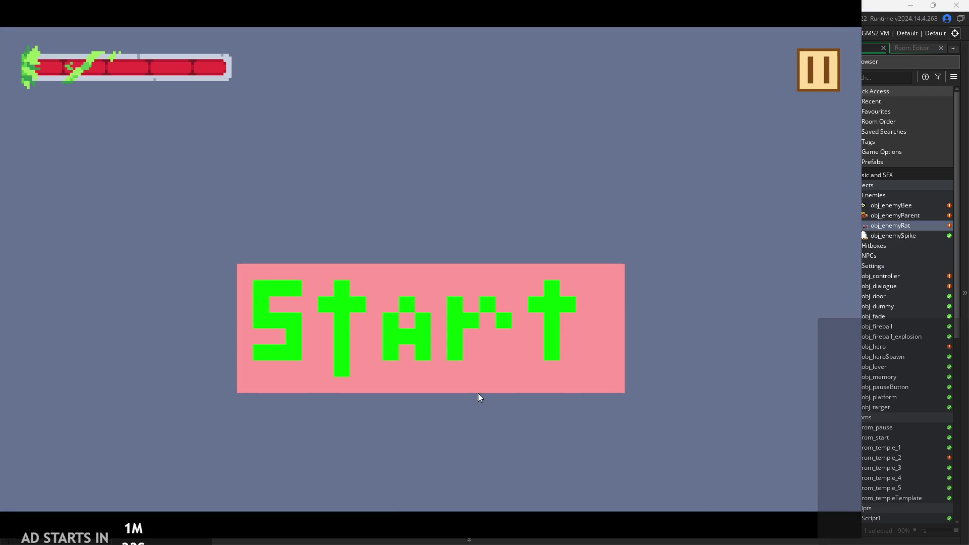
pyautogui.click(472, 389)
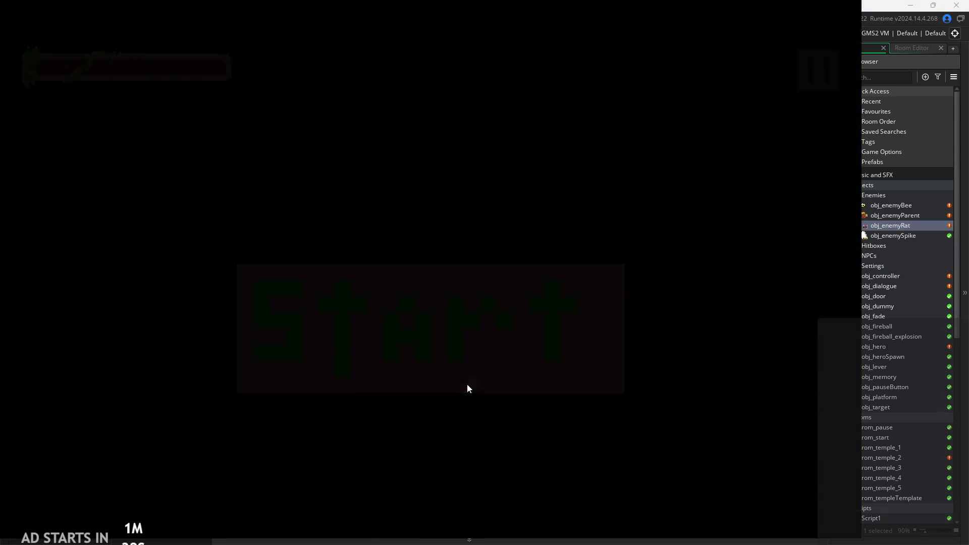
pyautogui.press('Right')
pyautogui.press('Up')
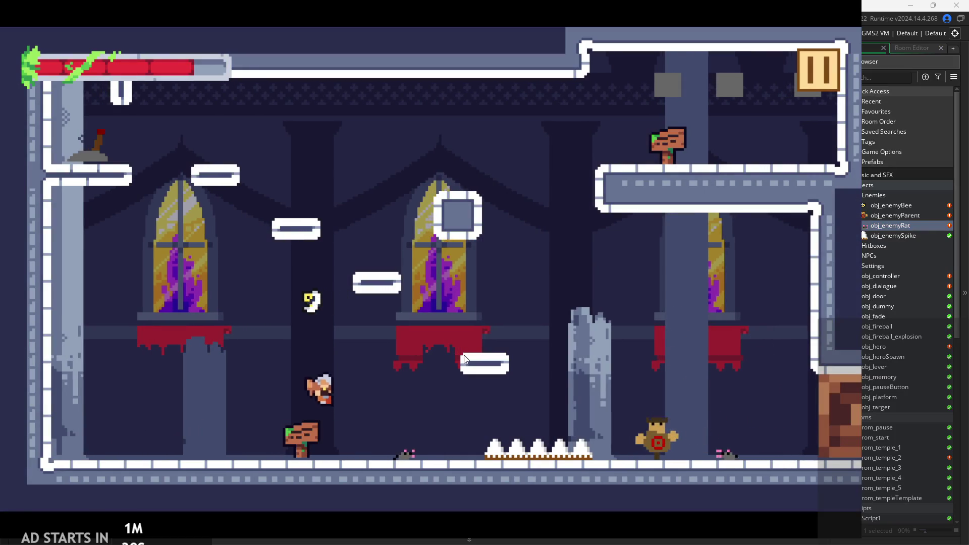
pyautogui.press('Up')
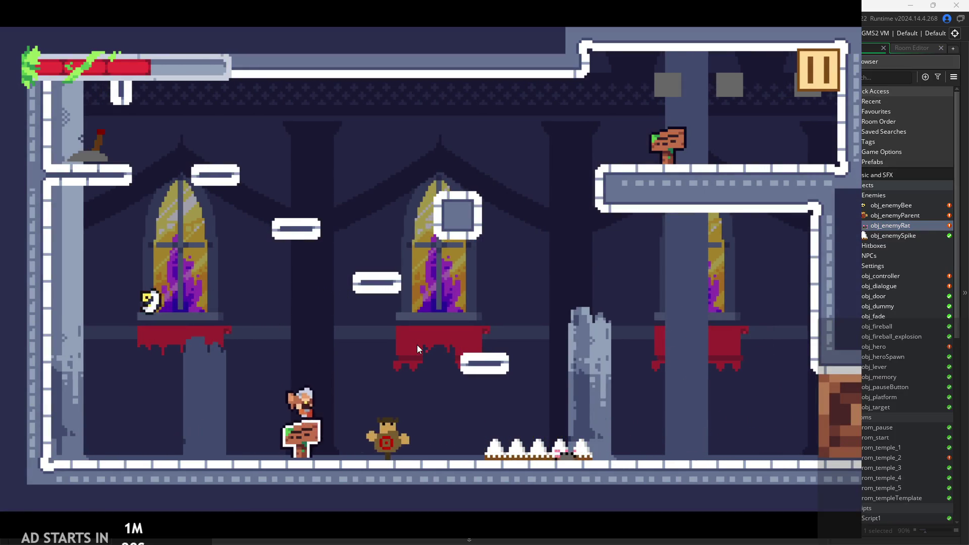
pyautogui.press('Left')
pyautogui.press('Up')
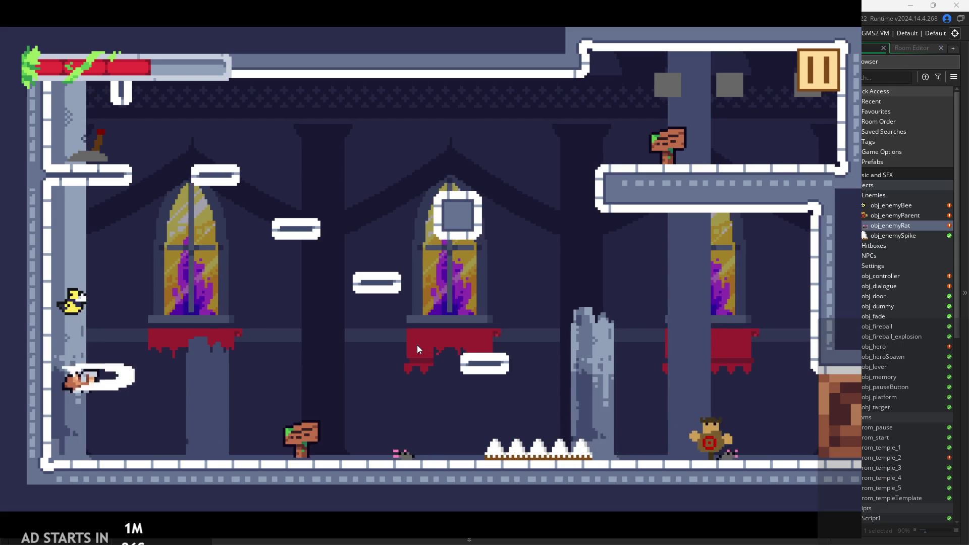
pyautogui.press('Right')
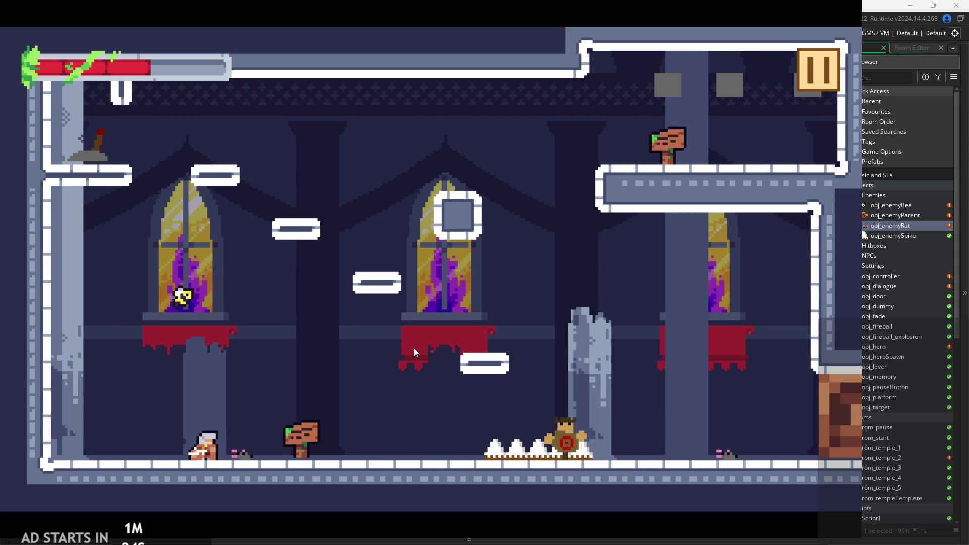
pyautogui.press('Right')
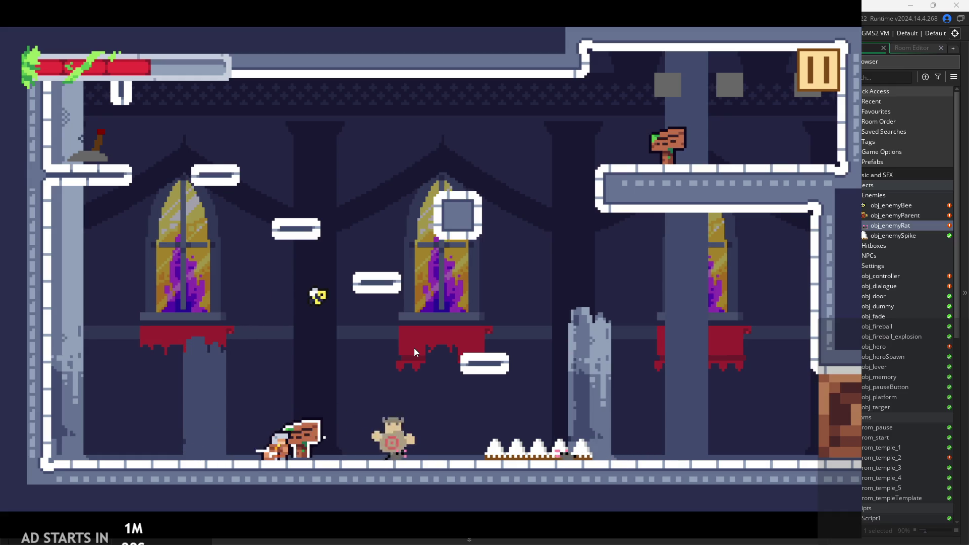
# Step: Climb the left wall, wall-jump to the window, then run right into the dummy enemy
pyautogui.press('Left')
pyautogui.press('Up')
pyautogui.press('Up')
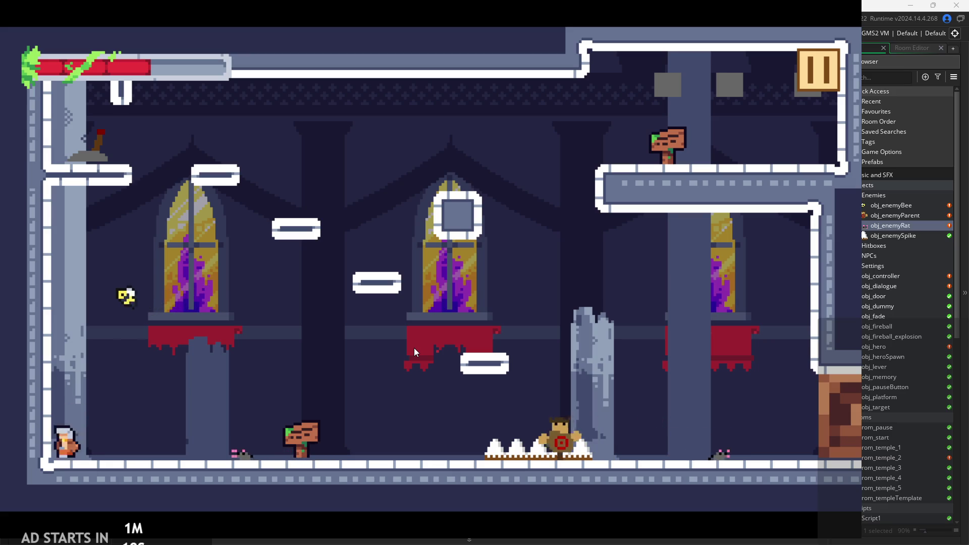
pyautogui.press('Up')
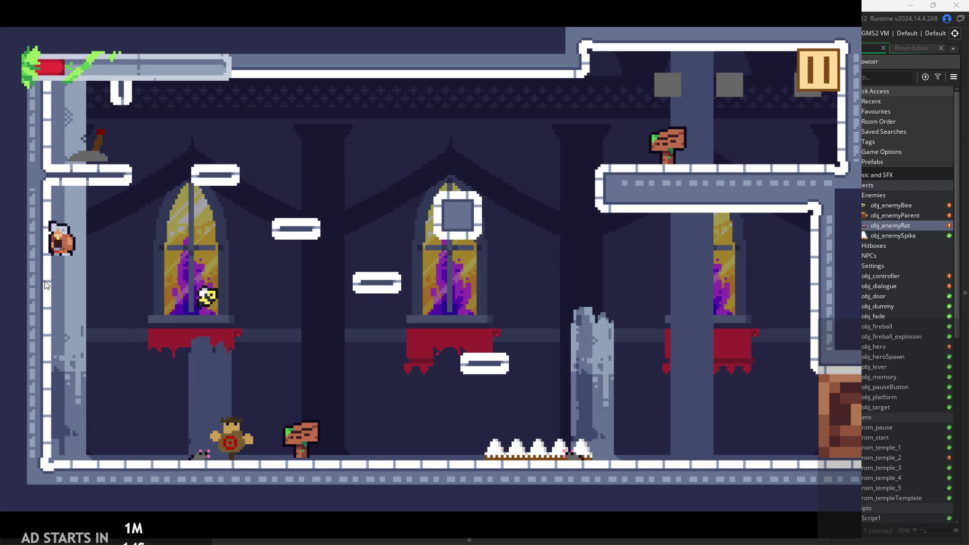
pyautogui.press('Up')
pyautogui.press('Right')
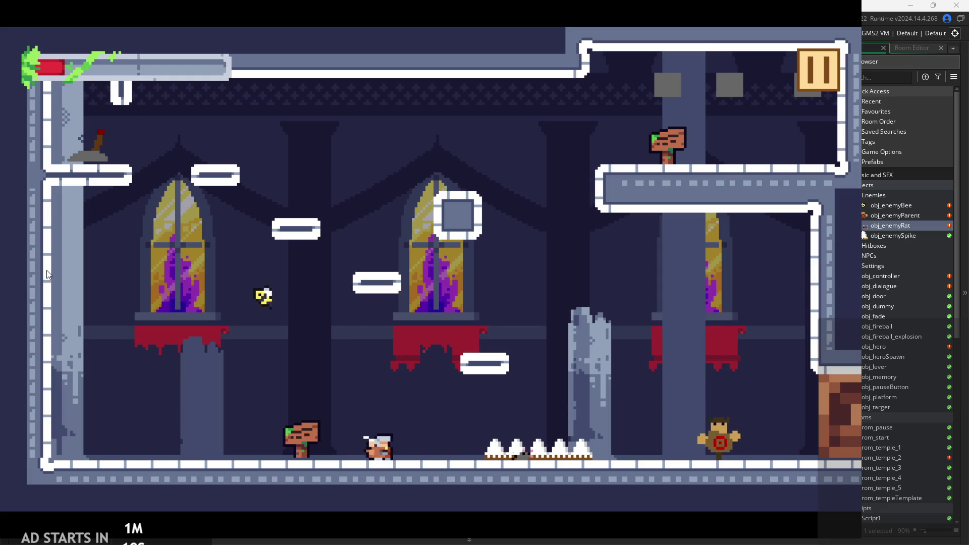
pyautogui.press('Right')
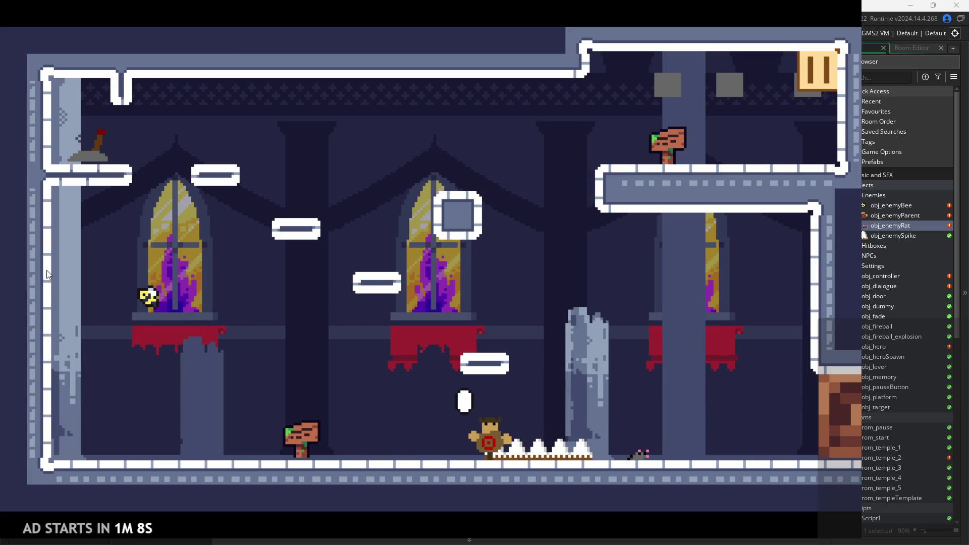
# Step: Attack enemies near the spikes and fire an orb and beam at the dummy
pyautogui.press('Right')
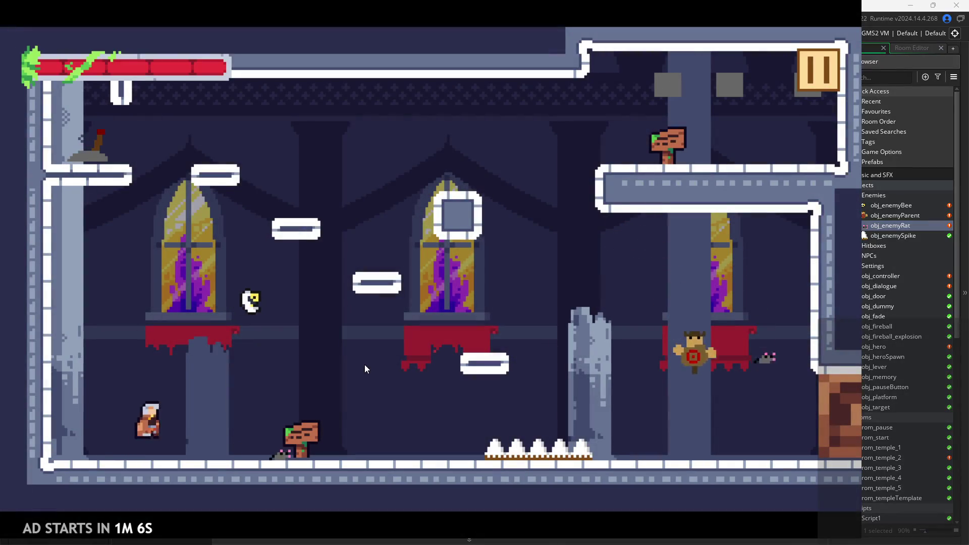
pyautogui.press('Right')
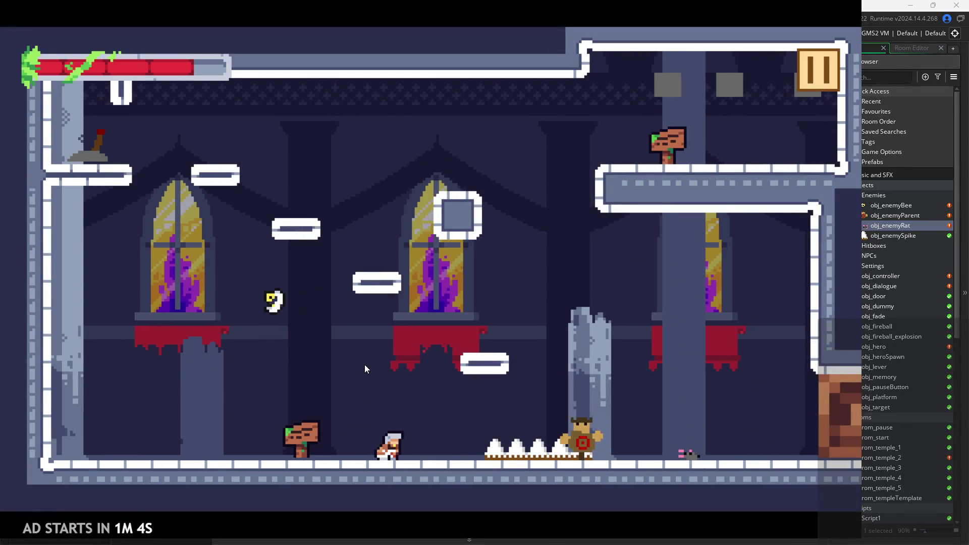
pyautogui.press('Left')
pyautogui.press('Left')
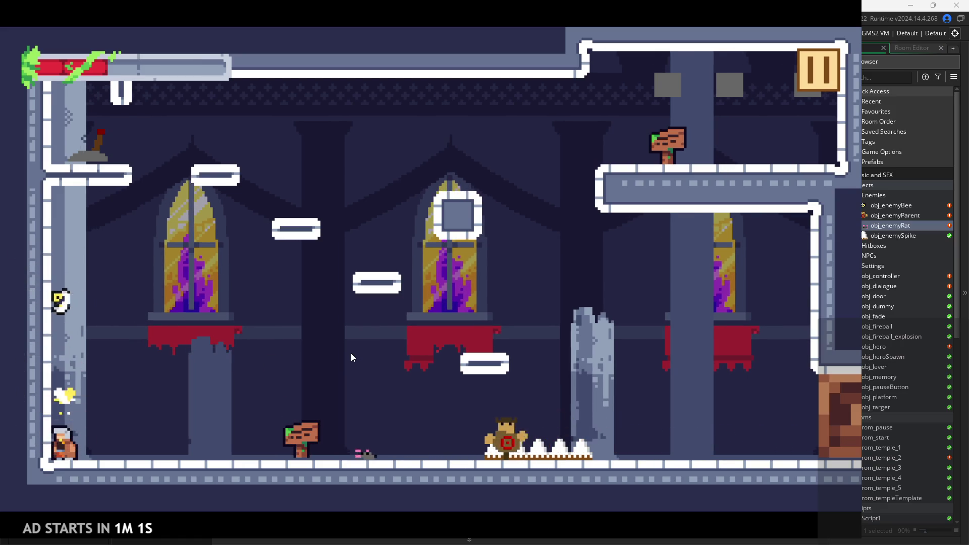
pyautogui.press('Up')
pyautogui.press('Right')
pyautogui.press('Right')
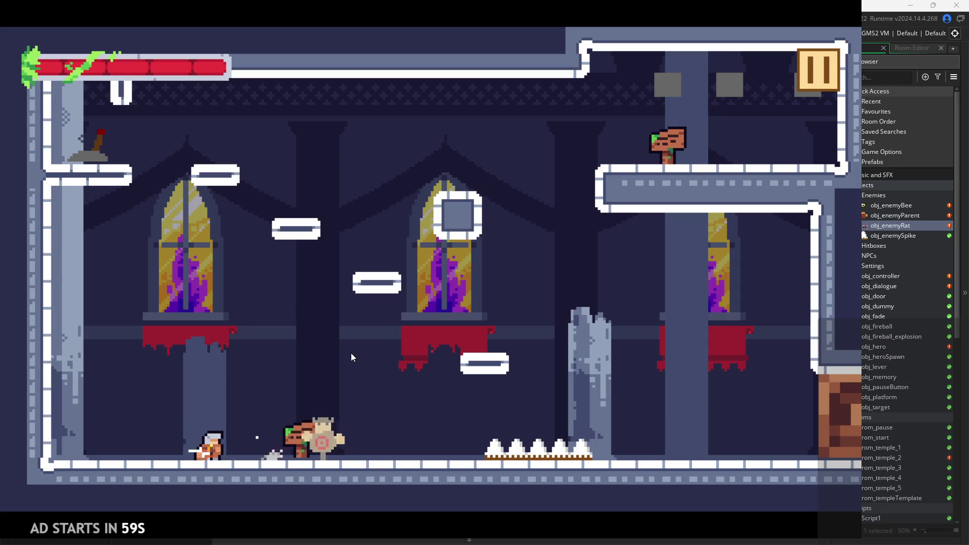
pyautogui.press('x')
pyautogui.press('Up')
# Step: Jump high across the room onto the red banner ledge and leap off it
pyautogui.press('Right')
pyautogui.press('Up')
pyautogui.press('Right')
pyautogui.press('Up')
pyautogui.press('Left')
pyautogui.press('Right')
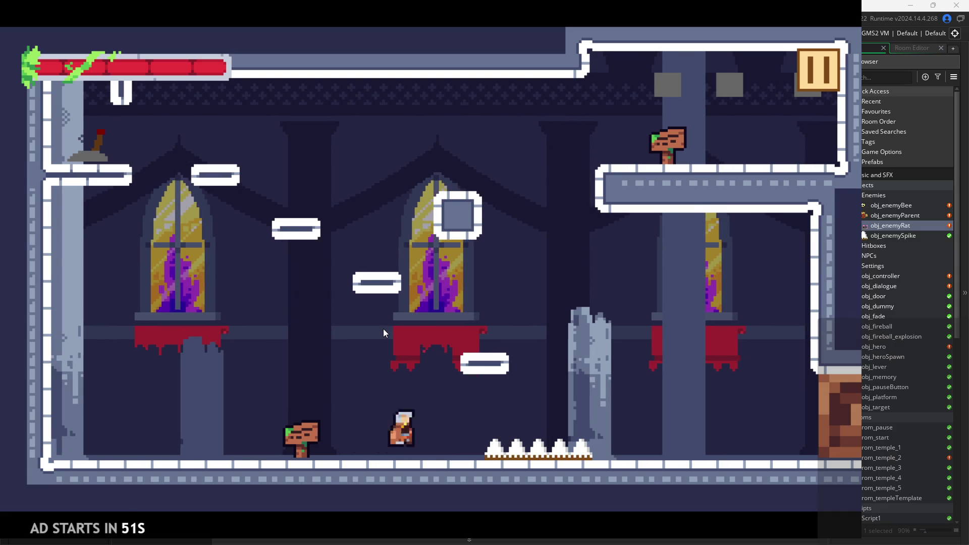
pyautogui.press('Up')
pyautogui.press('Up')
pyautogui.press('Left')
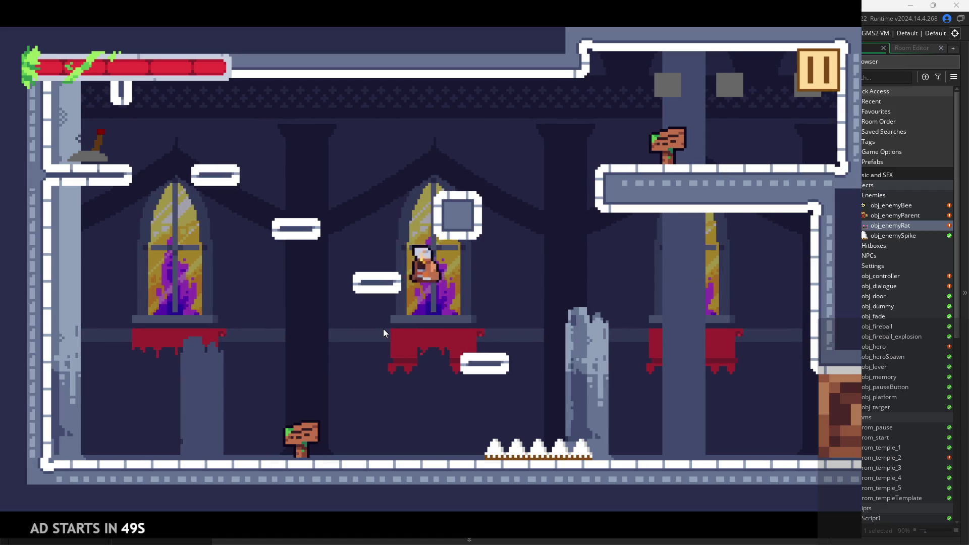
# Step: Reach the upper-left ledge, flip the lever, and drop to the floor
pyautogui.press('Up')
pyautogui.press('Right')
pyautogui.press('Left')
pyautogui.press('Up')
pyautogui.press('Right')
pyautogui.press('Left')
pyautogui.press('Left')
pyautogui.press('Up')
pyautogui.press('Left')
pyautogui.press('Right')
pyautogui.press('Up')
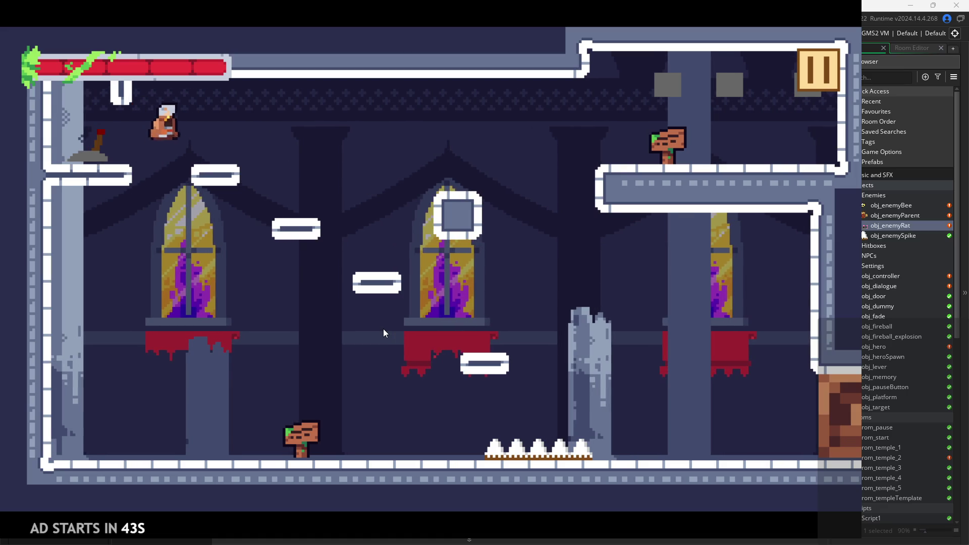
# Step: Jump by the signpost and wall-jump off the left wall with slash attacks
pyautogui.press('Up')
pyautogui.press('Left')
pyautogui.press('Up')
pyautogui.press('Left')
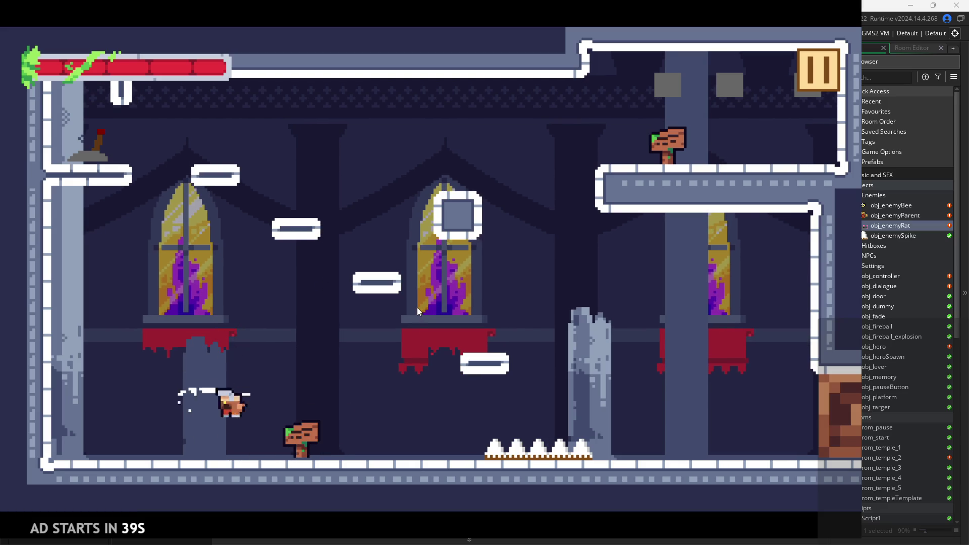
pyautogui.press('Up')
pyautogui.press('Right')
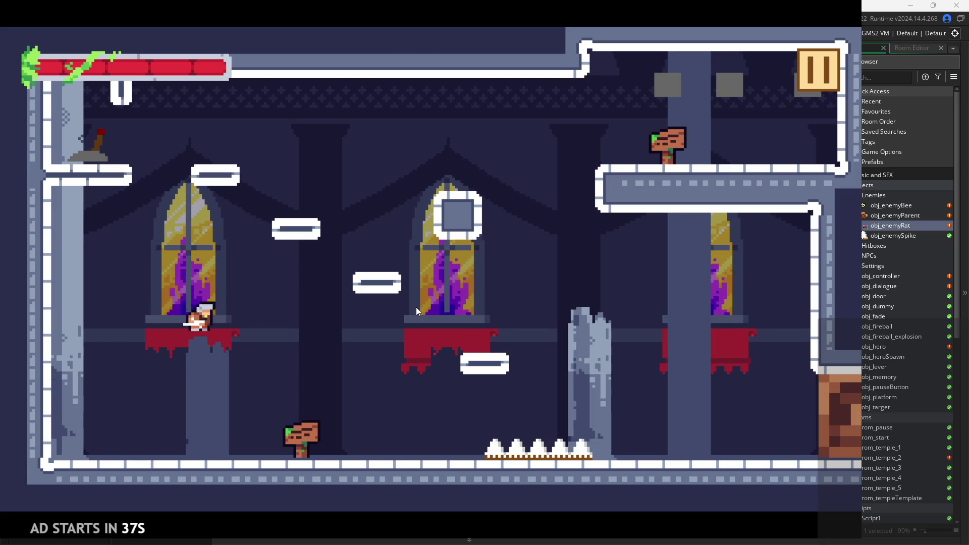
pyautogui.press('Left')
pyautogui.press('Left')
pyautogui.press('Up')
pyautogui.press('Right')
pyautogui.press('Left')
pyautogui.press('Up')
pyautogui.press('Up')
pyautogui.press('Right')
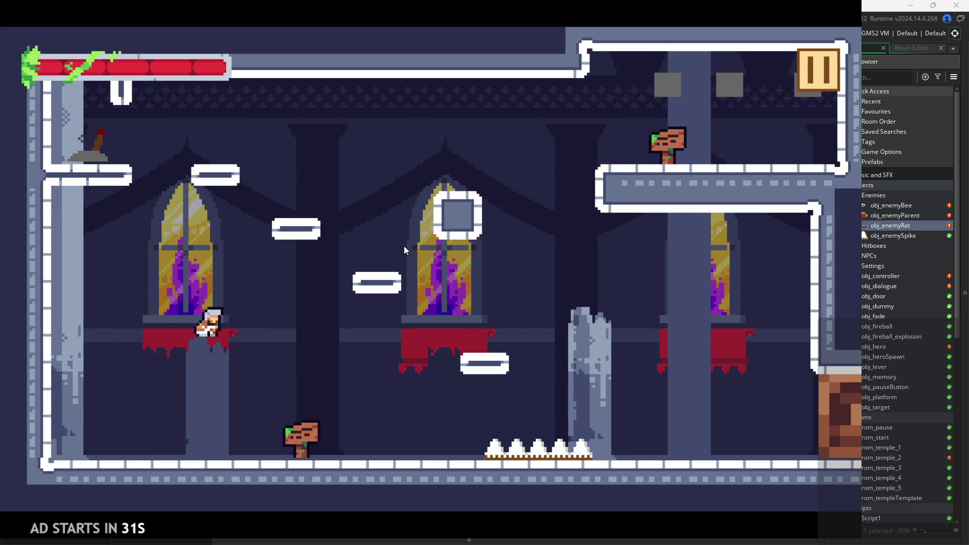
# Step: Slash near the floor, move over the pillar top, and pause the game
pyautogui.press('Up')
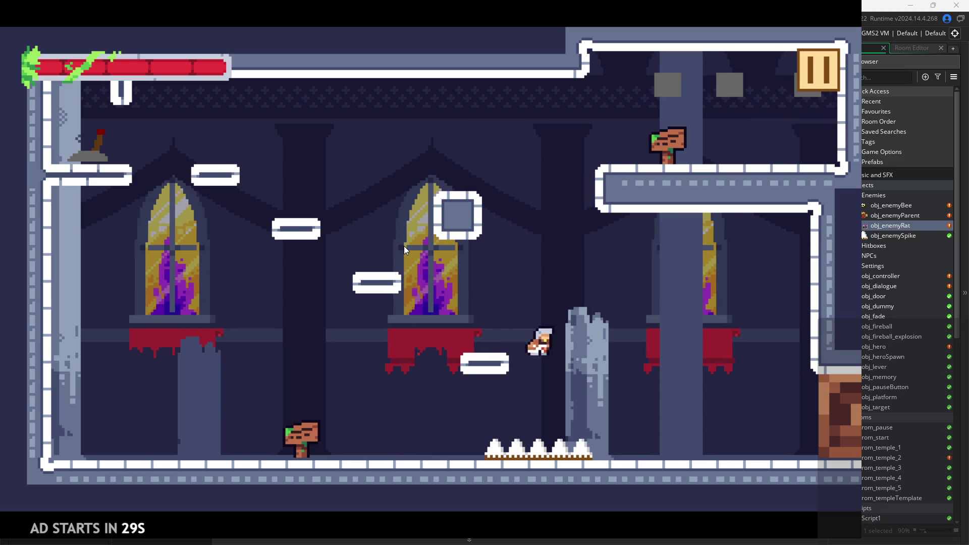
pyautogui.press('x')
pyautogui.press('Left')
pyautogui.press('Up')
pyautogui.press('Left')
pyautogui.press('Right')
pyautogui.press('Up')
pyautogui.press('Left')
pyautogui.press('Left')
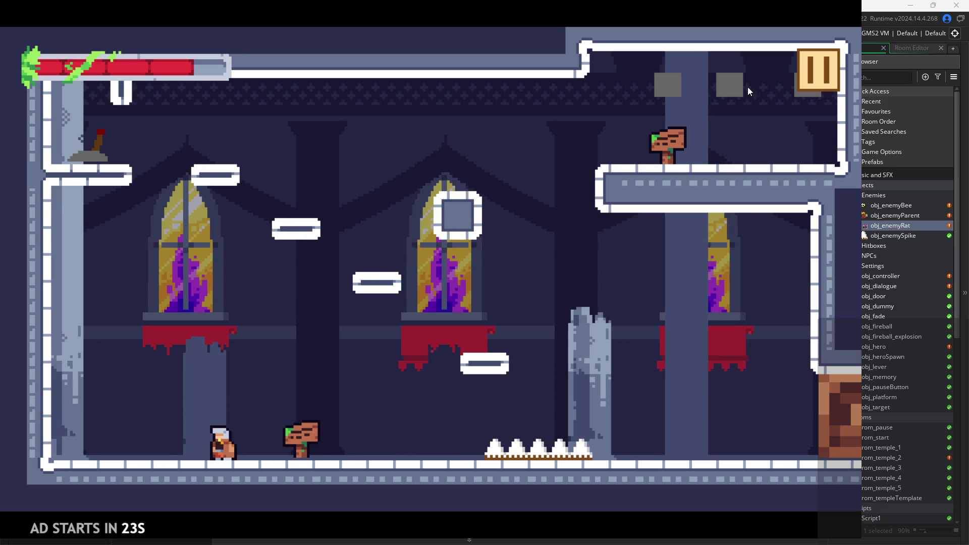
pyautogui.click(807, 80)
# Step: Exit the game and bring obj_enemyRat's Step code back into view
pyautogui.click(752, 424)
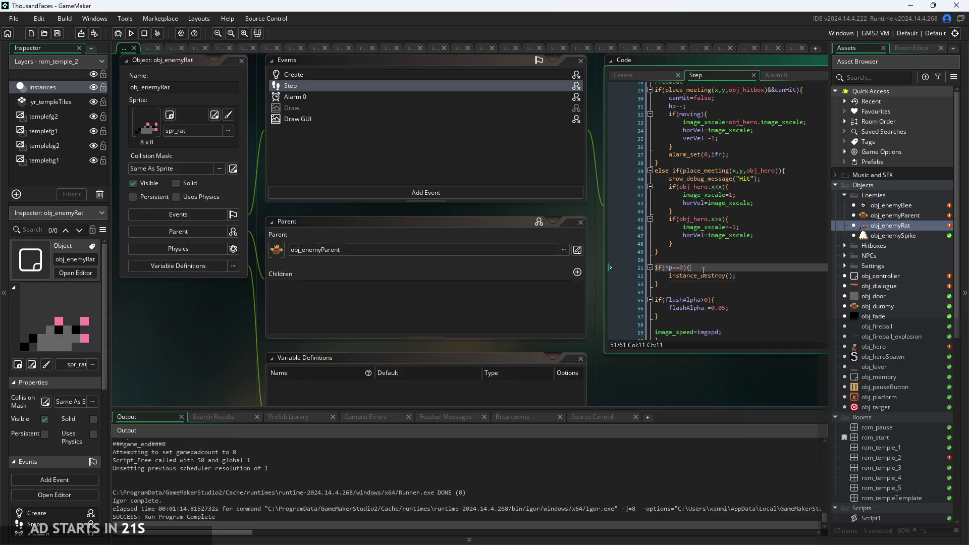
pyautogui.moveTo(569, 392); pyautogui.dragTo(504, 409)
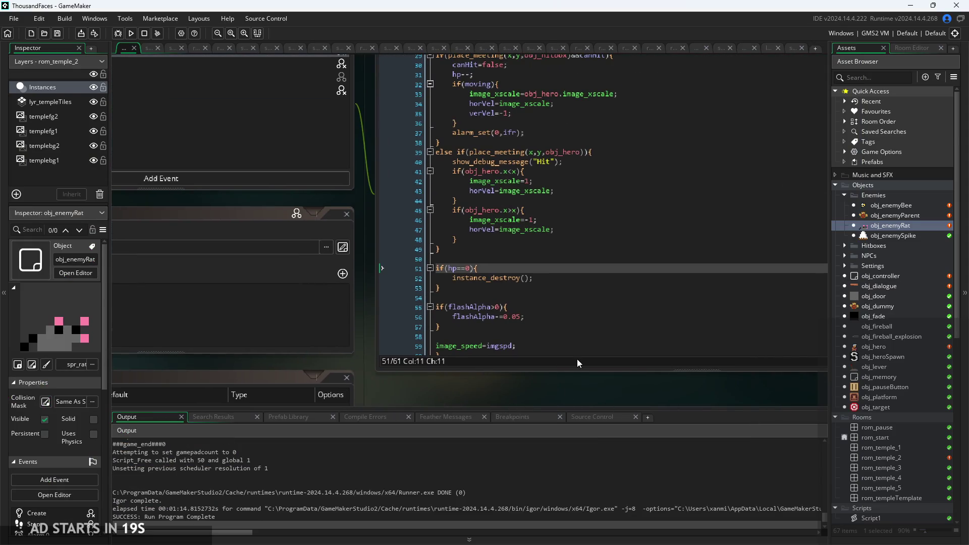
pyautogui.click(454, 259)
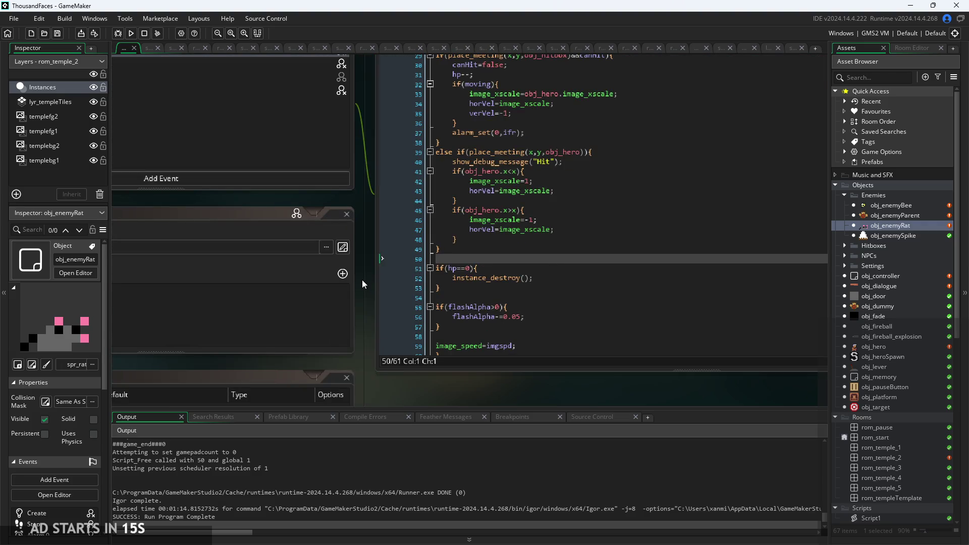
# Step: Review lines 42–47: image_xscale 1 and -1 and the horVel assignment
pyautogui.scroll(3, 363, 279)
pyautogui.scroll(1, 485, 297)
pyautogui.click(496, 294)
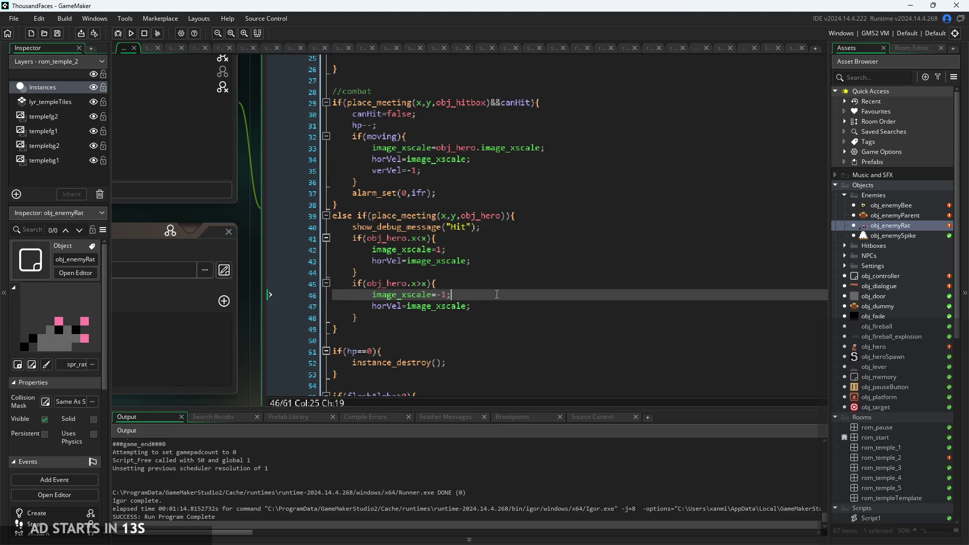
pyautogui.click(499, 308)
pyautogui.click(487, 296)
pyautogui.click(520, 283)
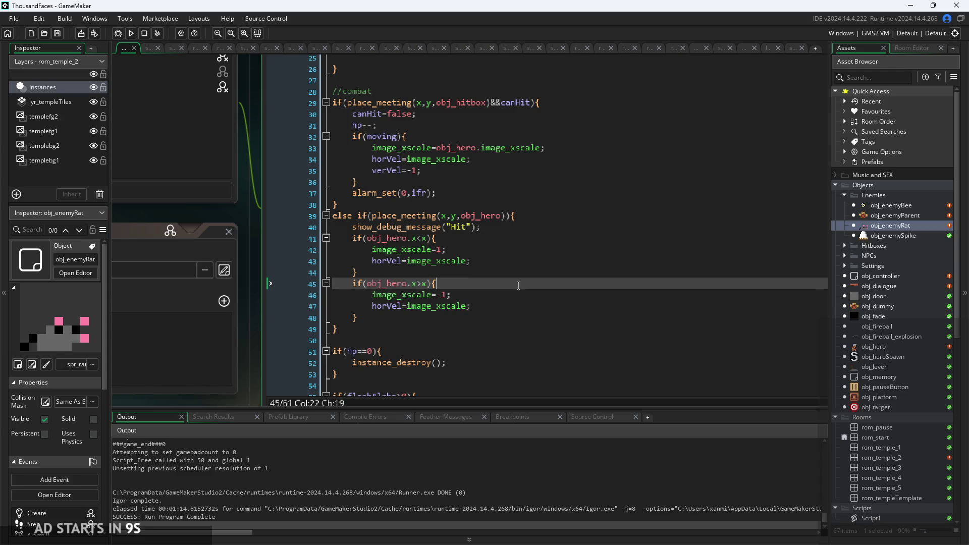
pyautogui.click(523, 250)
pyautogui.click(525, 266)
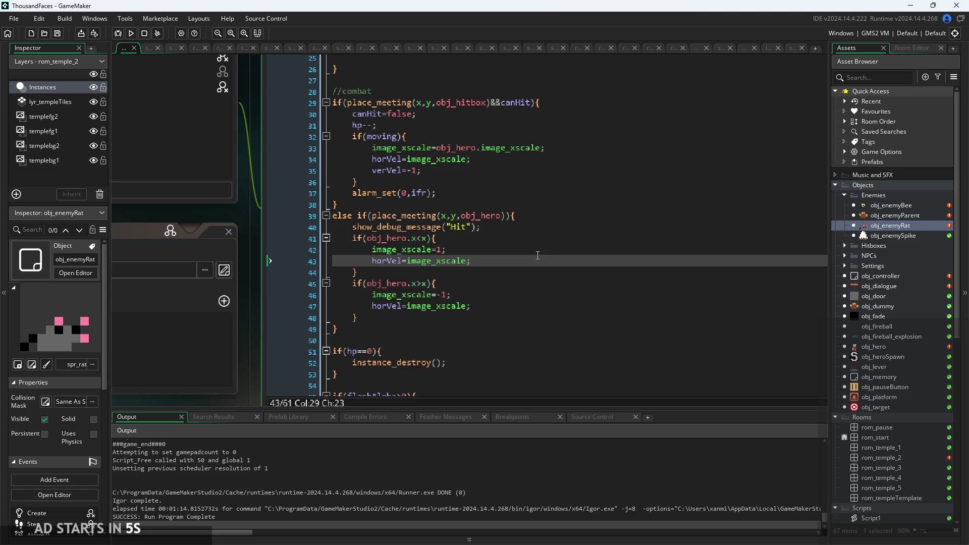
# Step: Open obj_enemyParent's object editor and review its Step code
pyautogui.doubleClick(903, 215)
pyautogui.scroll(-5, 506, 335)
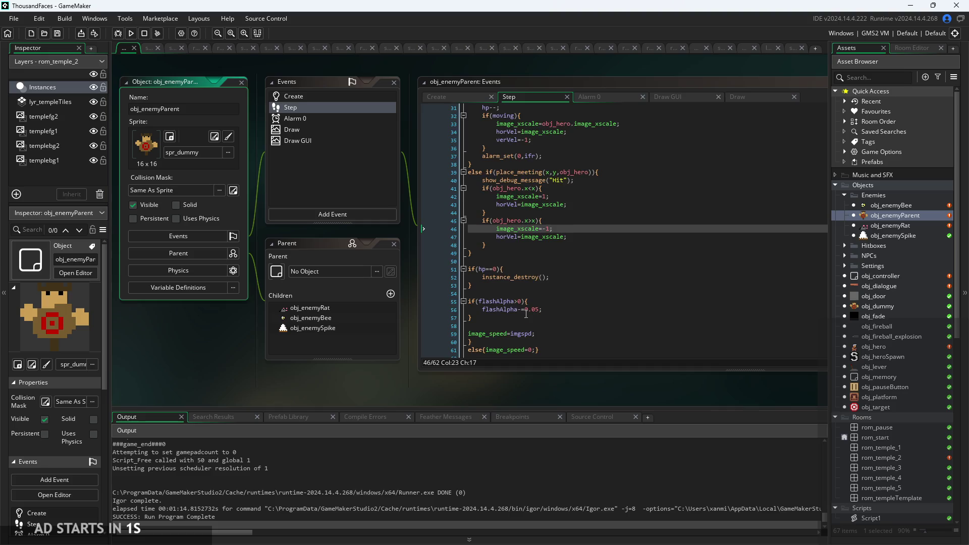
pyautogui.click(573, 338)
pyautogui.keyDown('ctrl'); pyautogui.scroll(2, 564, 384); pyautogui.keyUp('ctrl')
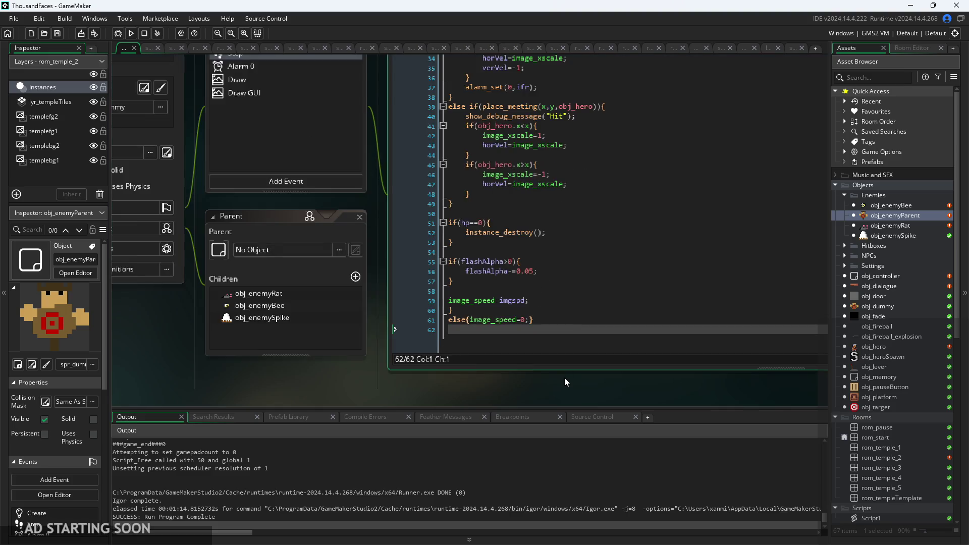
# Step: Open obj_enemyBee's object editor and show its Create event code
pyautogui.click(884, 207)
pyautogui.doubleClick(883, 207)
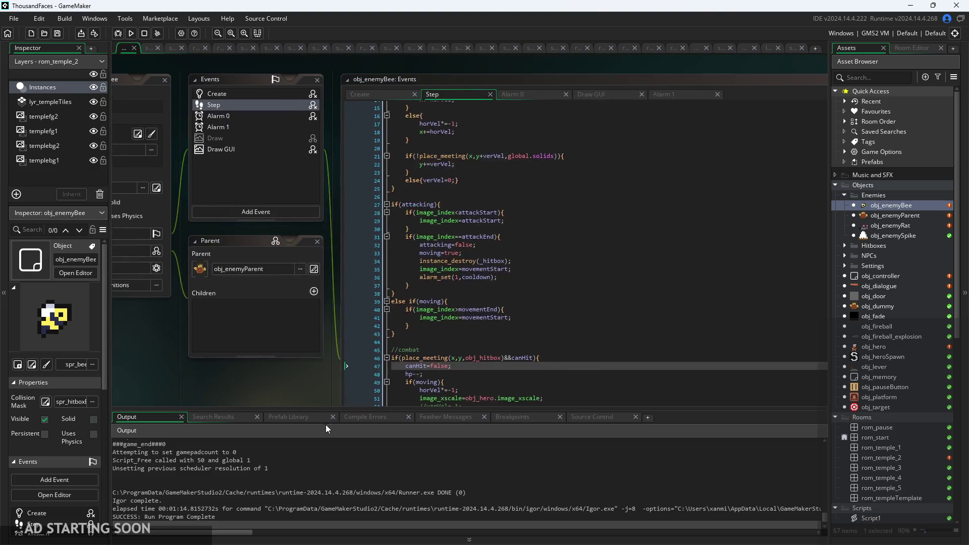
pyautogui.click(371, 94)
pyautogui.click(894, 216)
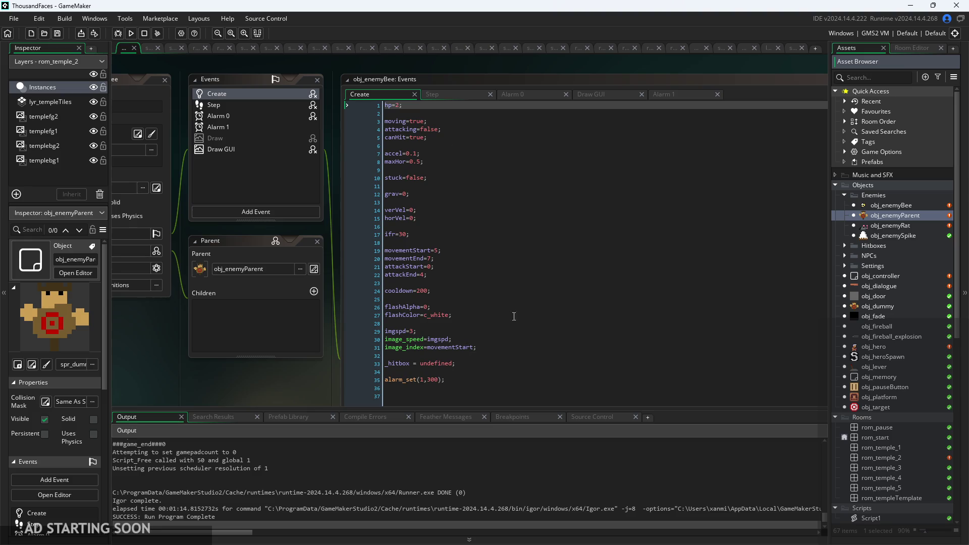
pyautogui.scroll(-5, 552, 249)
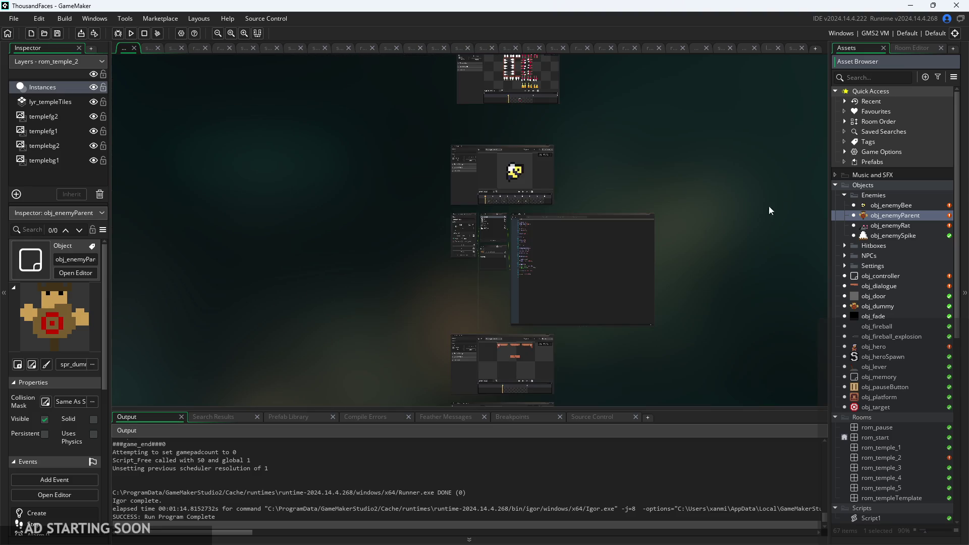
# Step: Reopen obj_enemyParent's editor and drag it beside the obj_enemyBee editors
pyautogui.doubleClick(874, 205)
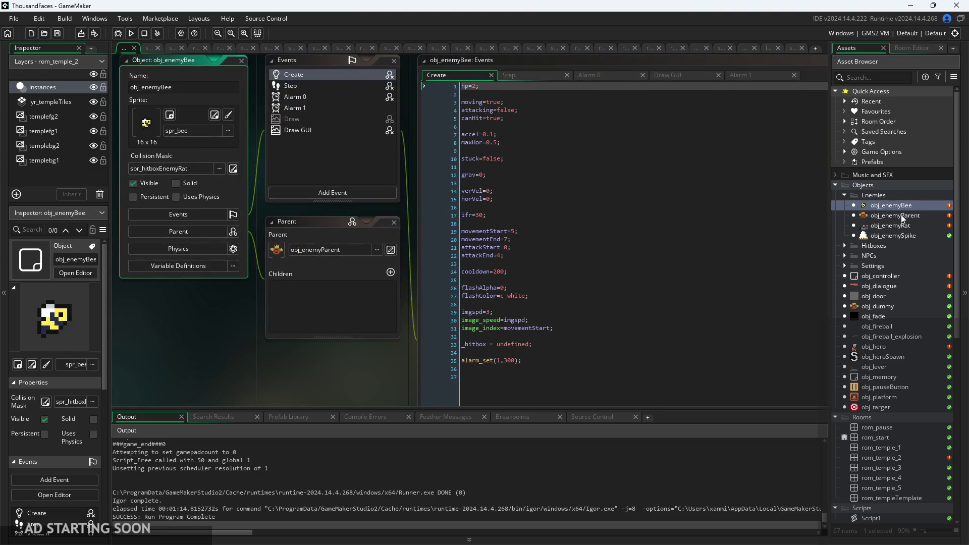
pyautogui.doubleClick(877, 215)
pyautogui.scroll(-5, 451, 298)
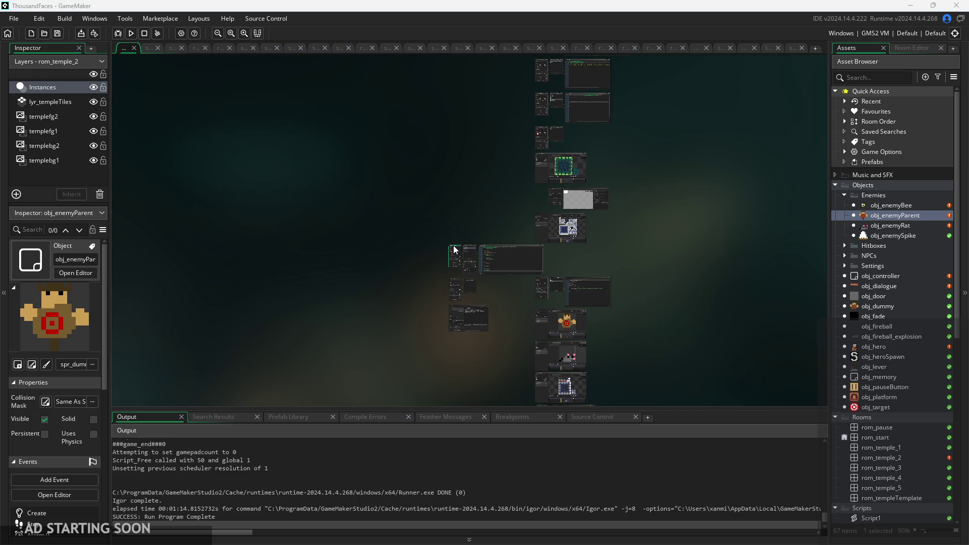
pyautogui.moveTo(453, 251)
pyautogui.mouseDown()
pyautogui.moveTo(405, 266)
pyautogui.moveTo(637, 301)
pyautogui.moveTo(665, 266)
pyautogui.mouseUp()
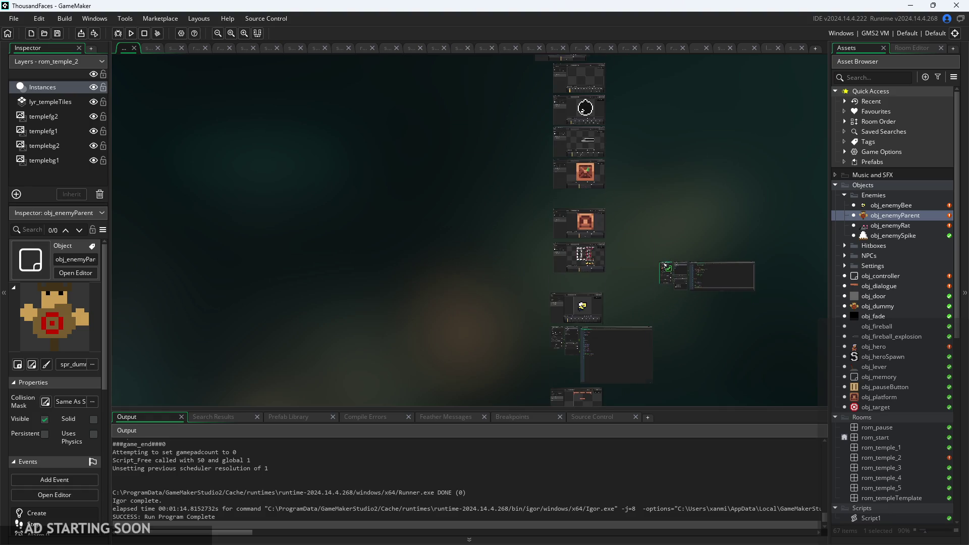
pyautogui.scroll(5, 689, 222)
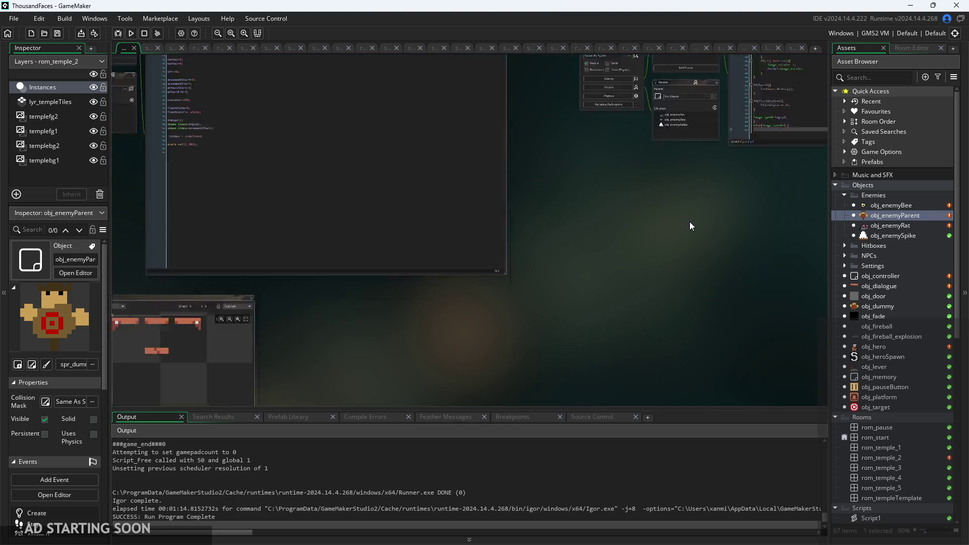
pyautogui.scroll(-5, 690, 225)
pyautogui.click(641, 90)
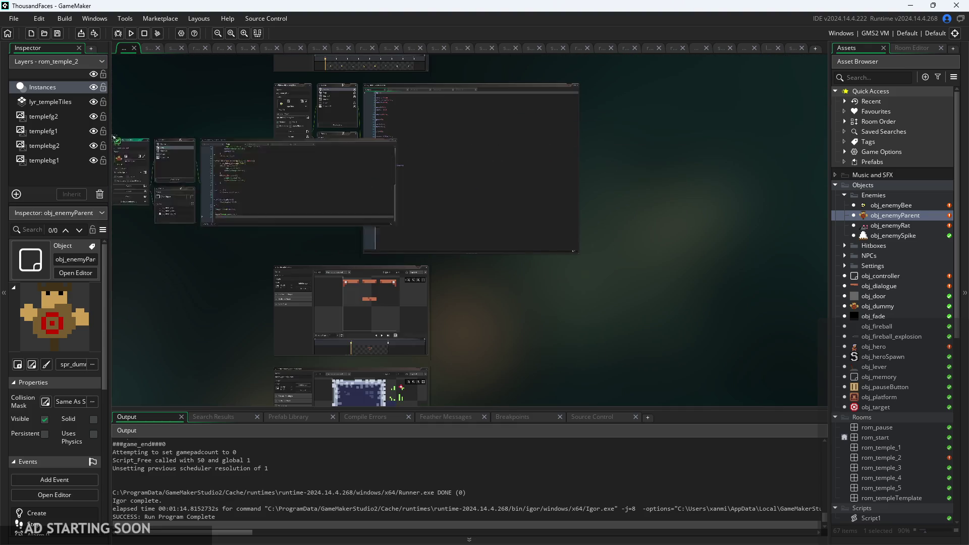
pyautogui.scroll(-5, 277, 218)
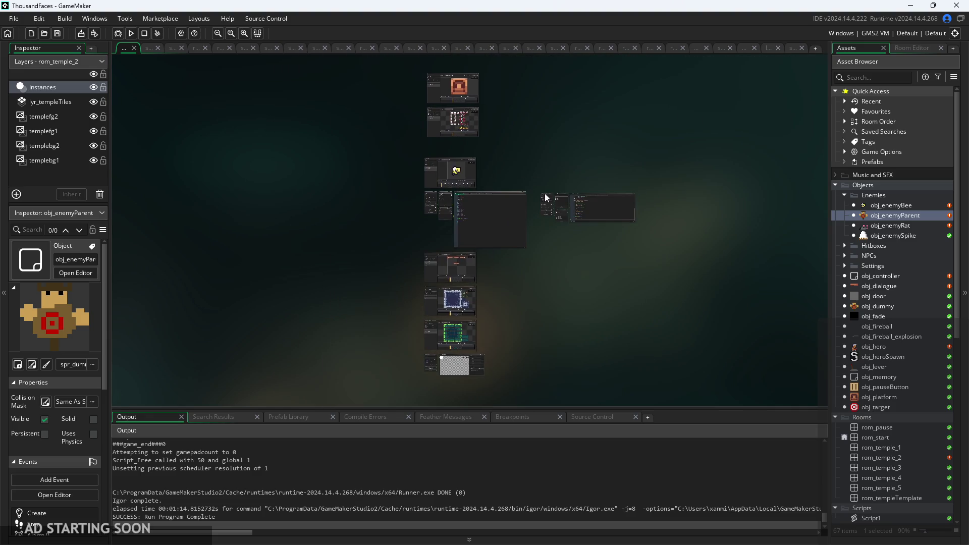
pyautogui.scroll(5, 545, 198)
# Step: Pan and zoom the workspace to bring the Bee editors into view
pyautogui.moveTo(301, 101)
pyautogui.mouseDown()
pyautogui.moveTo(398, 117)
pyautogui.moveTo(133, 187)
pyautogui.moveTo(160, 254)
pyautogui.moveTo(72, 185)
pyautogui.mouseUp()
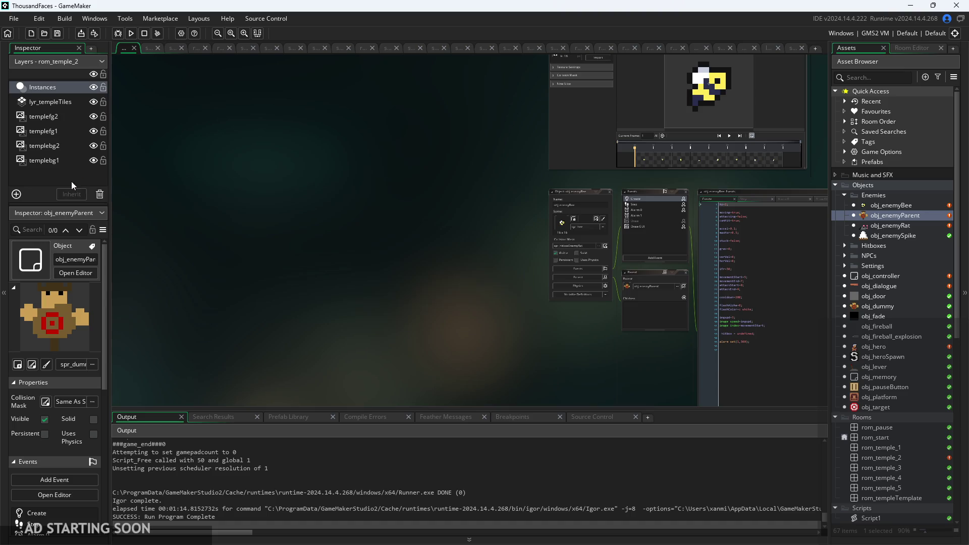
pyautogui.scroll(-3, 368, 255)
pyautogui.scroll(3, 432, 216)
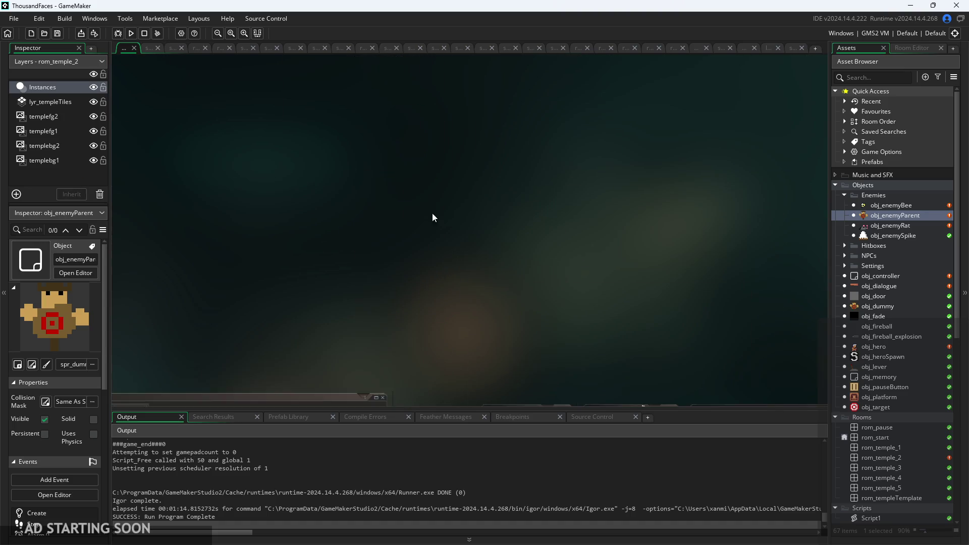
pyautogui.scroll(-2, 470, 225)
pyautogui.moveTo(469, 232)
pyautogui.mouseDown()
pyautogui.moveTo(495, 136)
pyautogui.moveTo(734, 155)
pyautogui.mouseUp()
pyautogui.scroll(2, 734, 155)
pyautogui.scroll(-2, 659, 162)
pyautogui.scroll(-3, 511, 130)
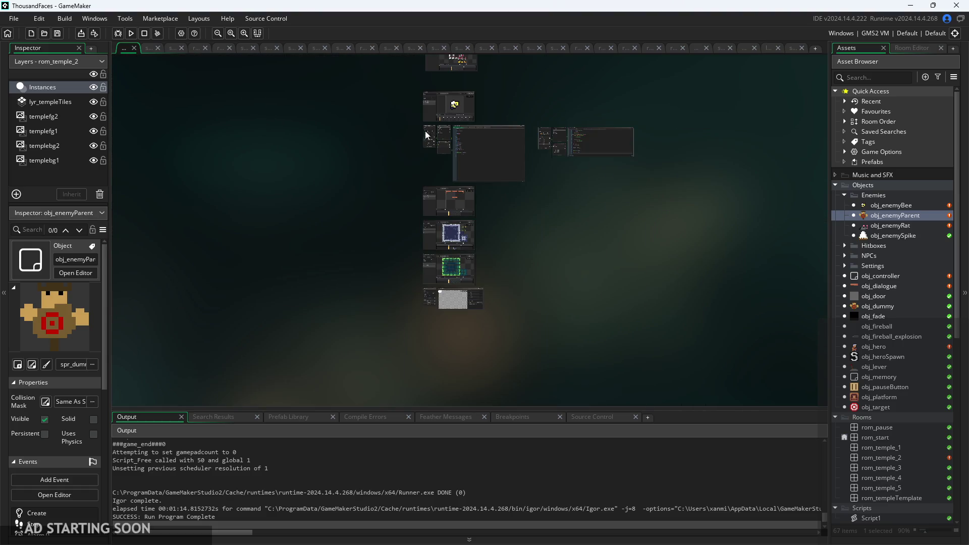
pyautogui.scroll(3, 425, 135)
pyautogui.moveTo(423, 116)
pyautogui.mouseDown()
pyautogui.moveTo(444, 133)
pyautogui.moveTo(687, 218)
pyautogui.moveTo(288, 249)
pyautogui.mouseUp()
pyautogui.scroll(5, 532, 275)
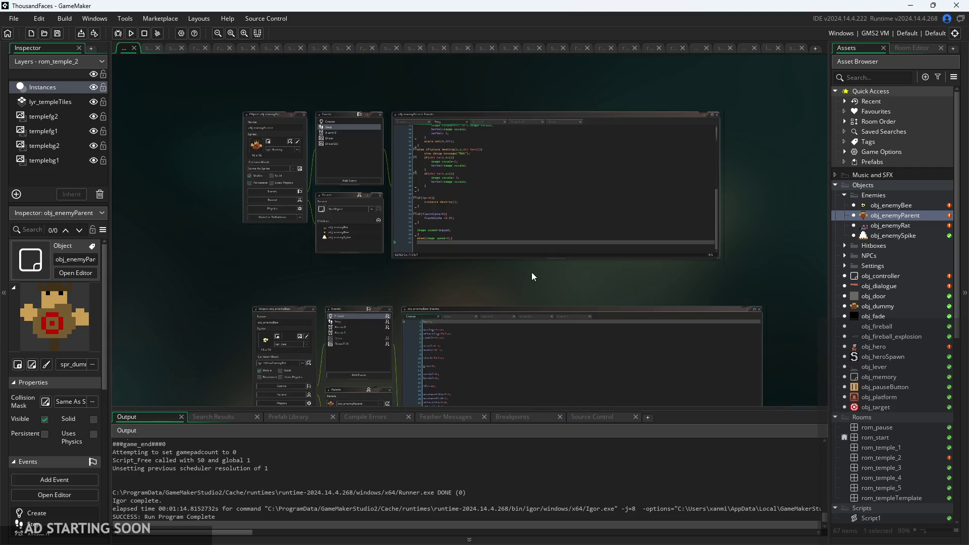
pyautogui.scroll(2, 565, 251)
# Step: Place the Bee's code window below the parent editor and frame both objects
pyautogui.moveTo(510, 265); pyautogui.dragTo(506, 196)
pyautogui.moveTo(401, 204); pyautogui.dragTo(308, 208)
pyautogui.scroll(2, 308, 208)
pyautogui.moveTo(267, 244); pyautogui.dragTo(206, 350)
pyautogui.scroll(-3, 206, 349)
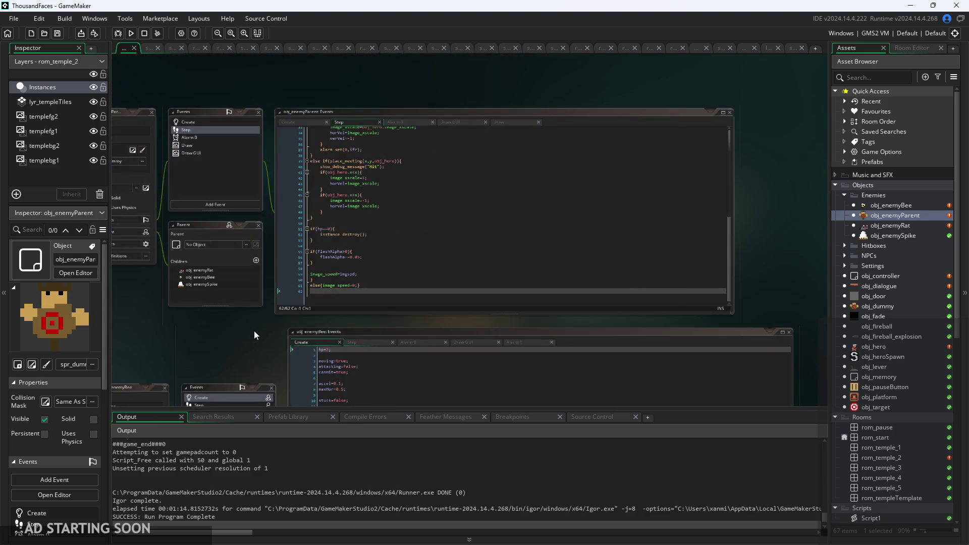
# Step: Paste the Bee's attacking=false; line after moving=true; in the parent's Create code
pyautogui.click(286, 123)
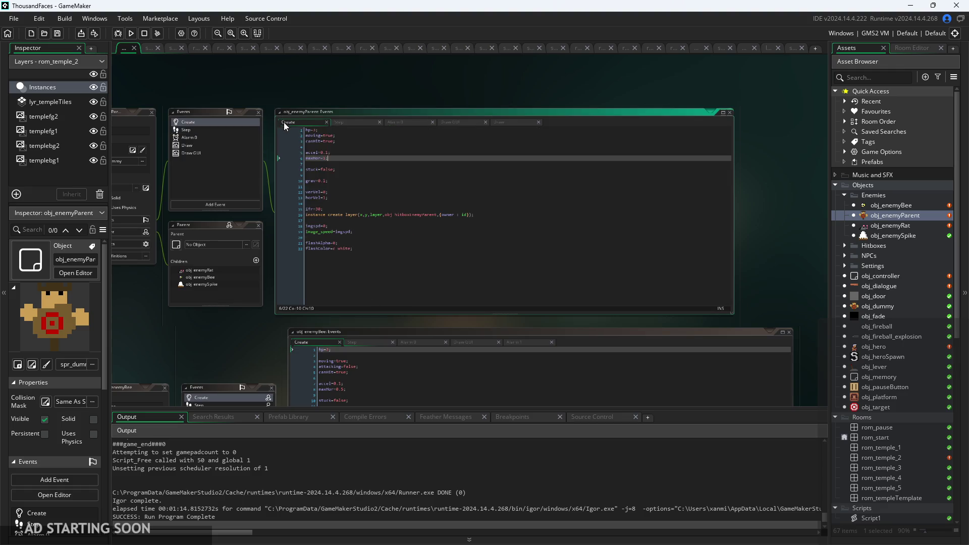
pyautogui.scroll(3, 261, 343)
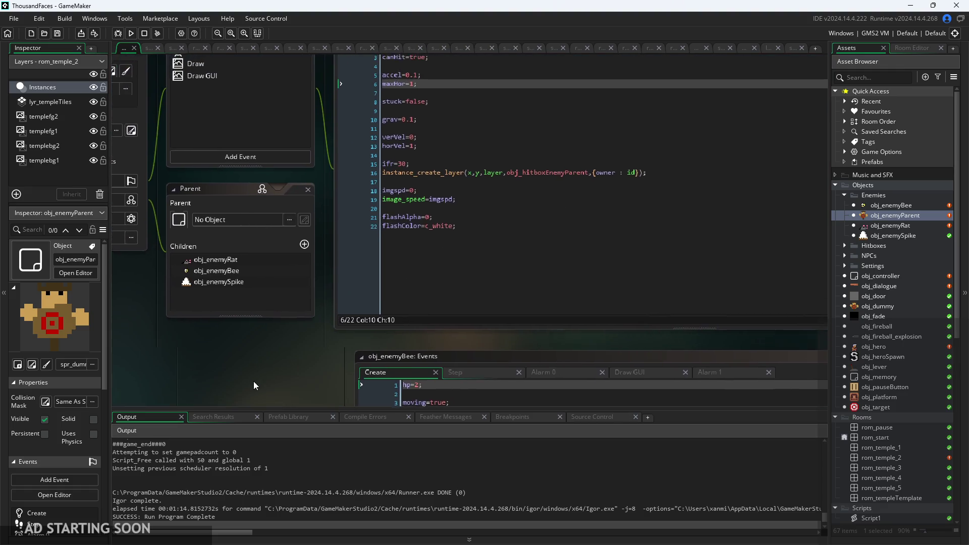
pyautogui.scroll(-2, 272, 369)
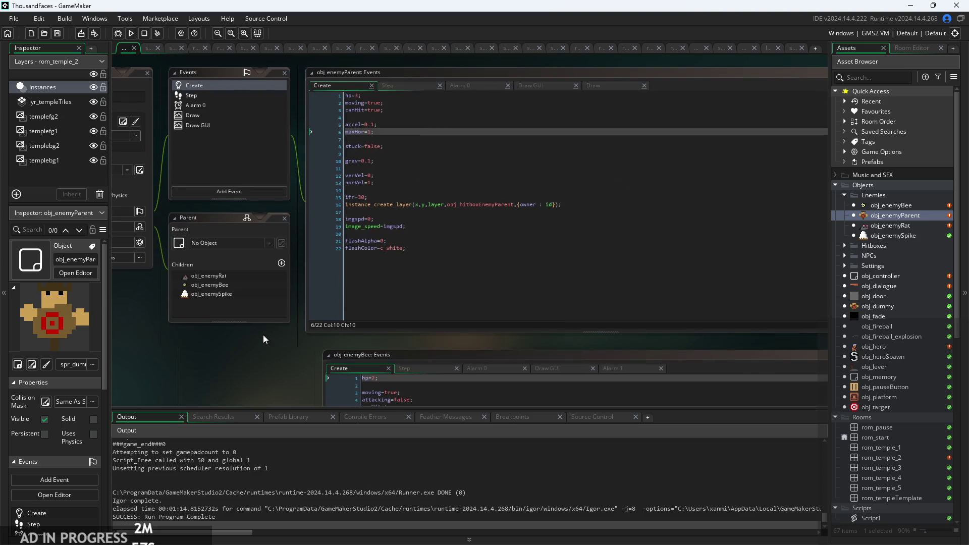
pyautogui.click(387, 96)
pyautogui.press('Return')
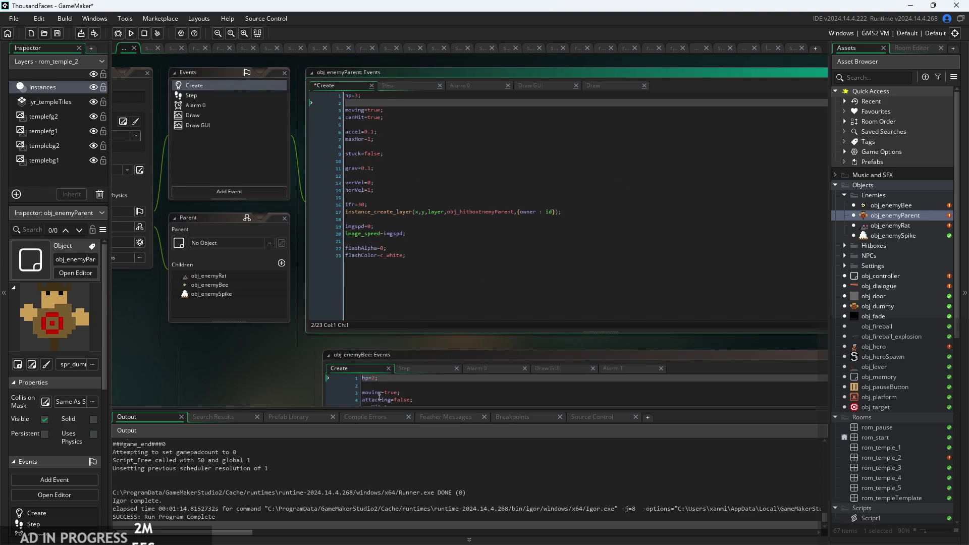
pyautogui.moveTo(422, 403); pyautogui.dragTo(336, 407)
pyautogui.hotkey('ctrl', 'c')
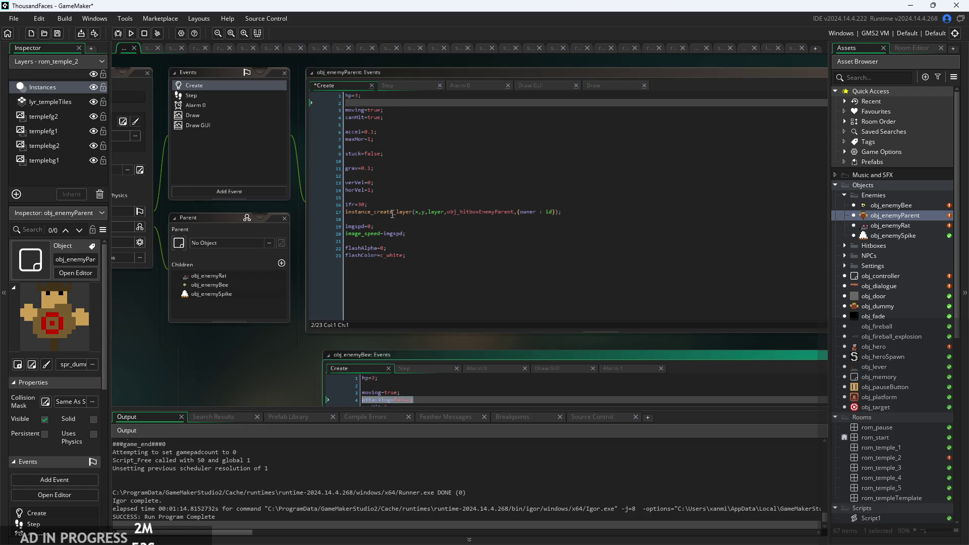
pyautogui.click(407, 110)
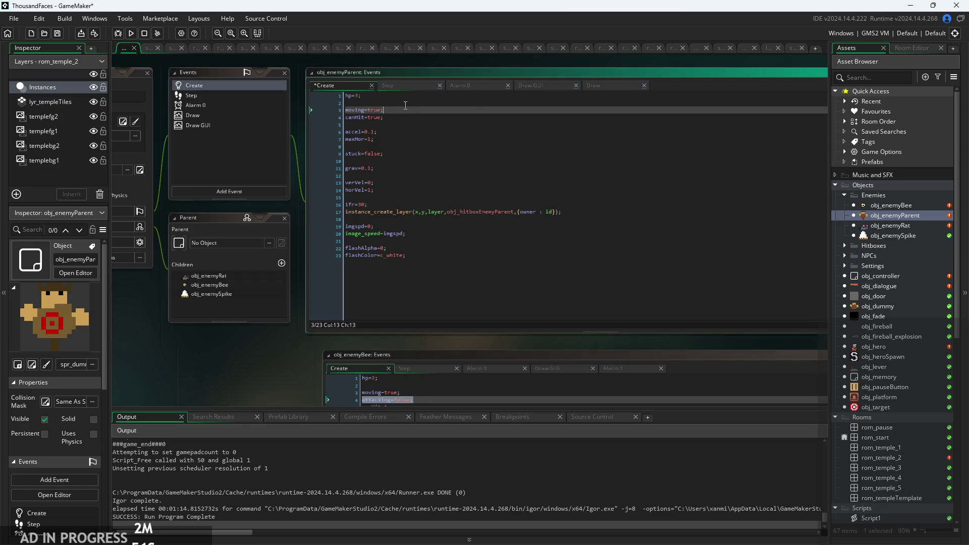
pyautogui.press('Return')
pyautogui.hotkey('ctrl', 'v')
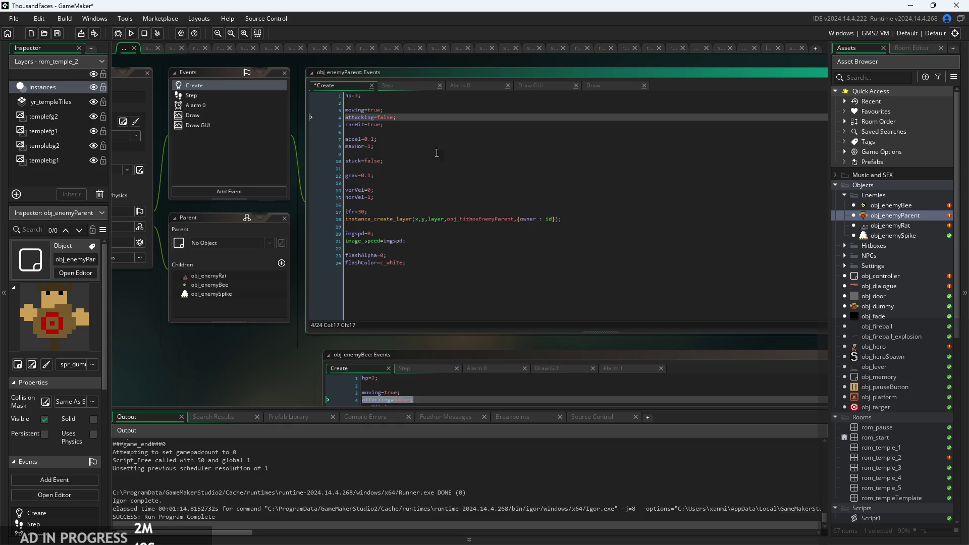
pyautogui.scroll(-3, 486, 275)
# Step: Select the Bee's movementStart through attackEnd lines in its Create code
pyautogui.click(418, 318)
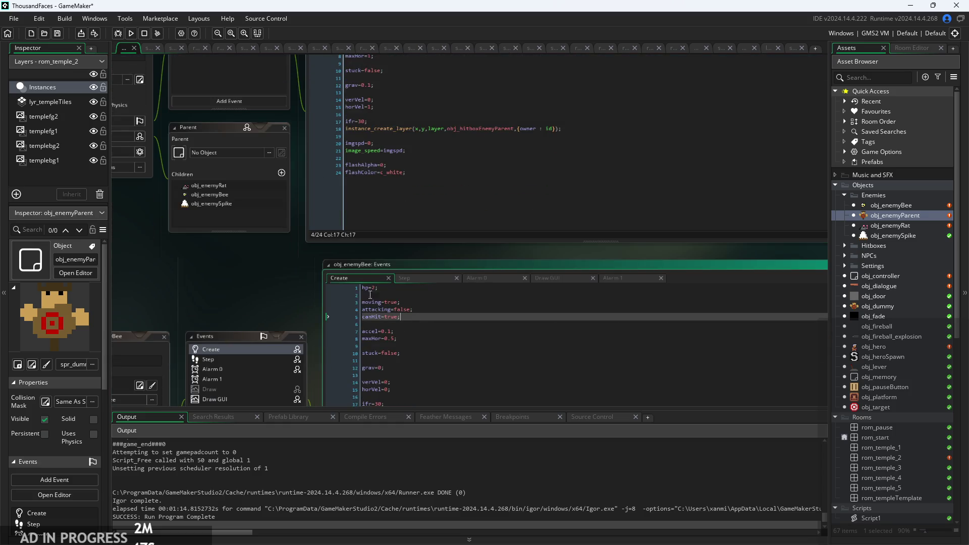
pyautogui.moveTo(284, 302)
pyautogui.mouseDown()
pyautogui.moveTo(301, 349)
pyautogui.moveTo(284, 293)
pyautogui.moveTo(289, 326)
pyautogui.moveTo(302, 258)
pyautogui.mouseUp()
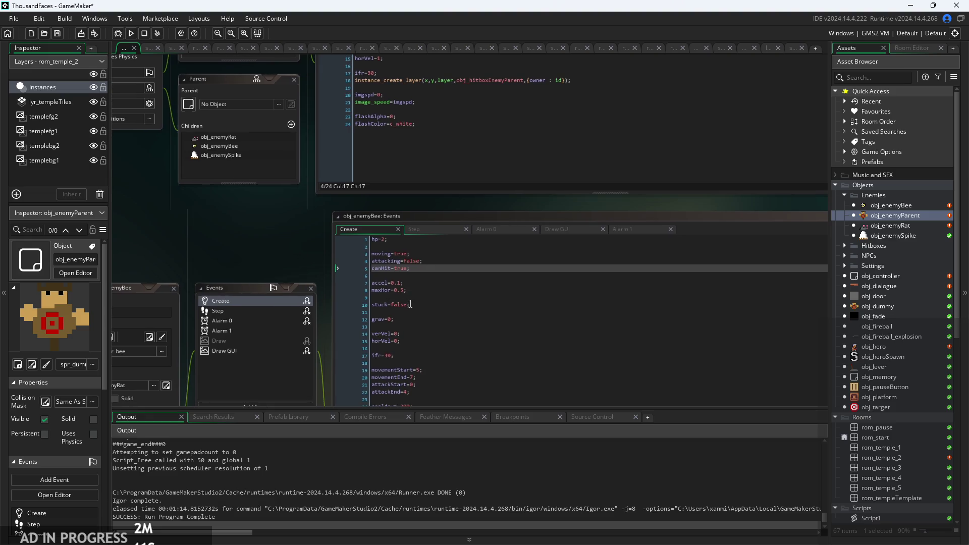
pyautogui.moveTo(257, 196); pyautogui.dragTo(286, 265)
pyautogui.click(453, 351)
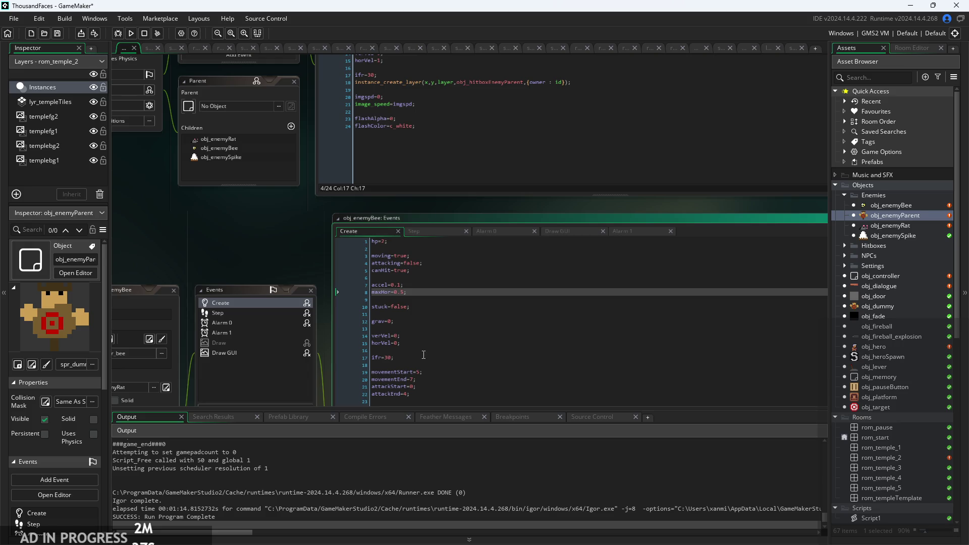
pyautogui.click(452, 372)
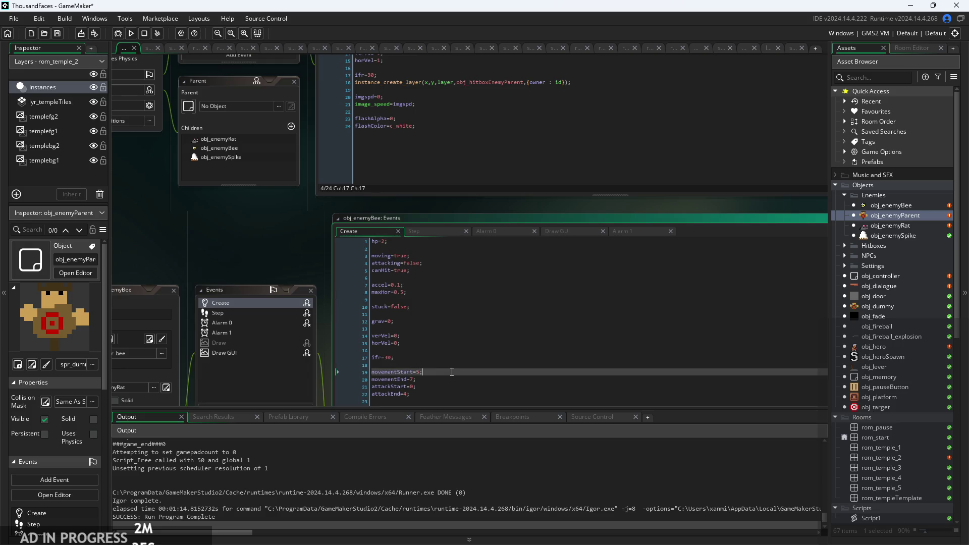
pyautogui.scroll(-1, 444, 372)
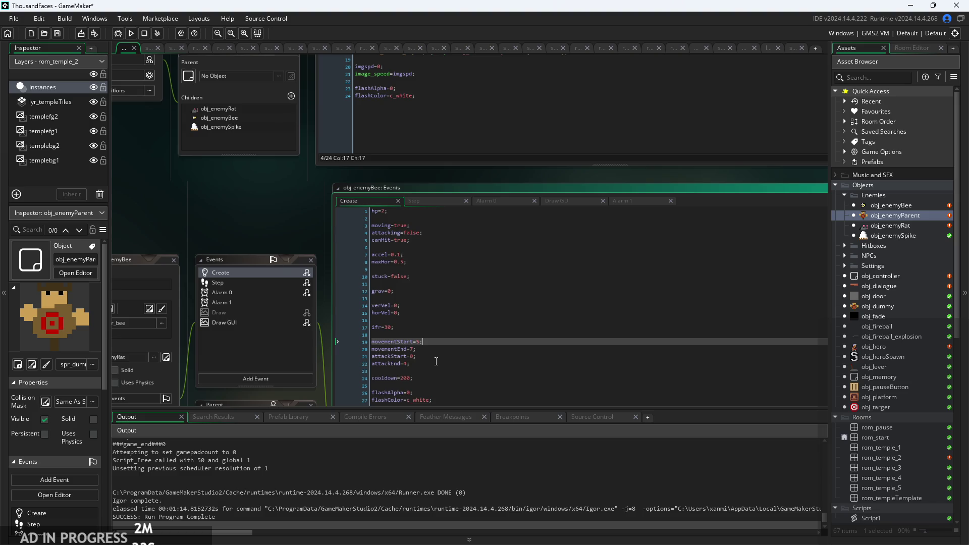
pyautogui.scroll(4, 436, 361)
pyautogui.scroll(-5, 436, 361)
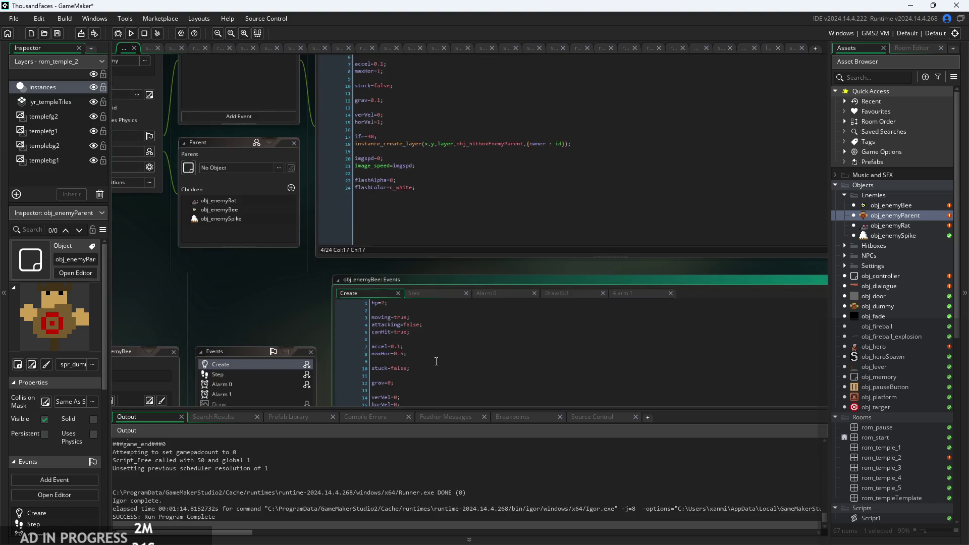
pyautogui.moveTo(429, 335)
pyautogui.mouseDown()
pyautogui.moveTo(354, 318)
pyautogui.moveTo(222, 318)
pyautogui.mouseUp()
pyautogui.hotkey('ctrl', 'c')
# Step: Paste movementStart=5, movementEnd=7, attackStart=0 and attackEnd=4 below instance_create_layer in the parent
pyautogui.click(484, 327)
pyautogui.scroll(7, 227, 308)
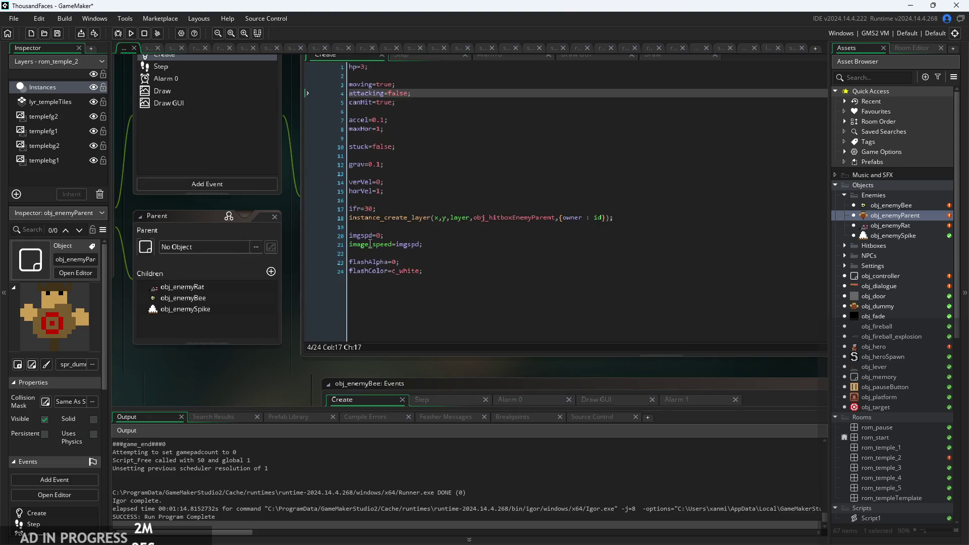
pyautogui.scroll(1, 363, 191)
pyautogui.click(425, 193)
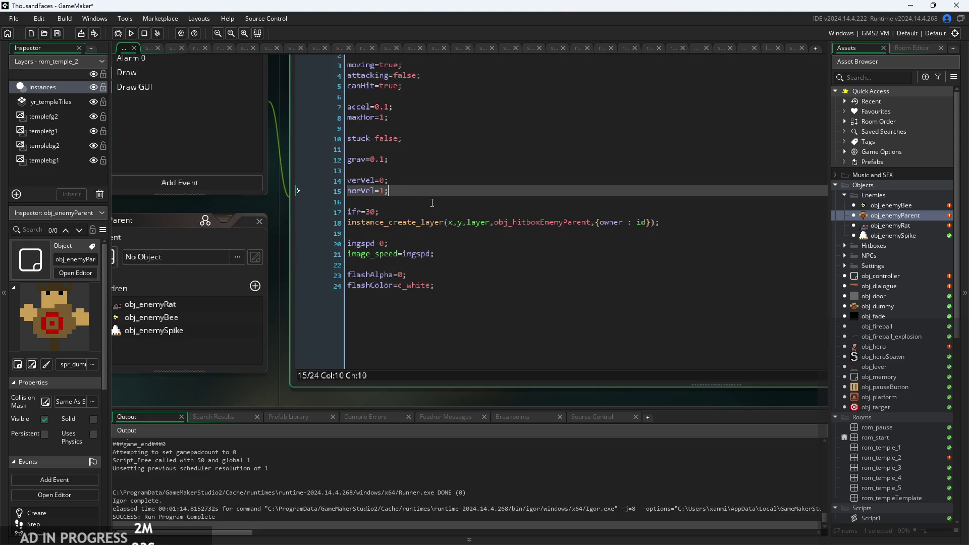
pyautogui.press('Down')
pyautogui.press('Down')
pyautogui.press('Return')
pyautogui.press('Return')
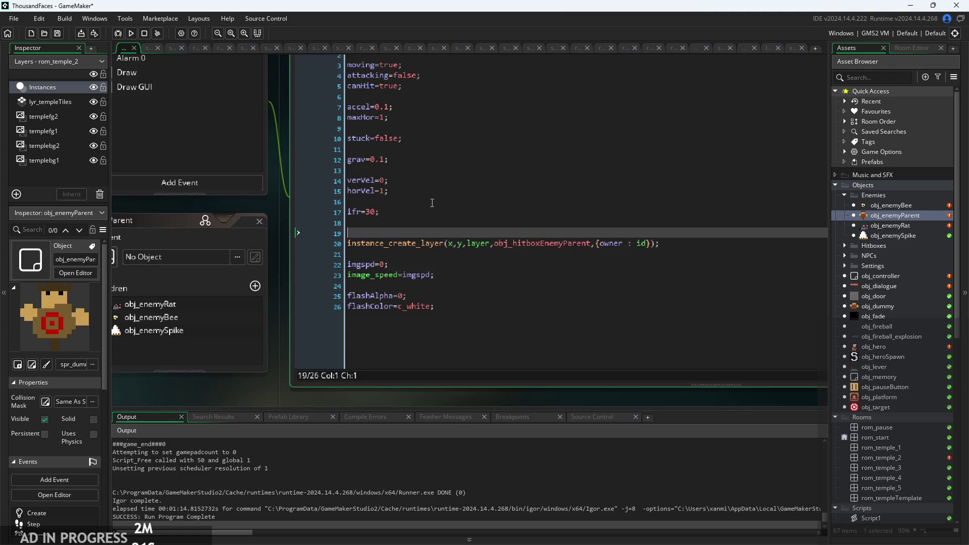
pyautogui.press('BackSpace')
pyautogui.press('BackSpace')
pyautogui.press('BackSpace')
pyautogui.press('Down')
pyautogui.press('End')
pyautogui.press('Return')
pyautogui.press('Return')
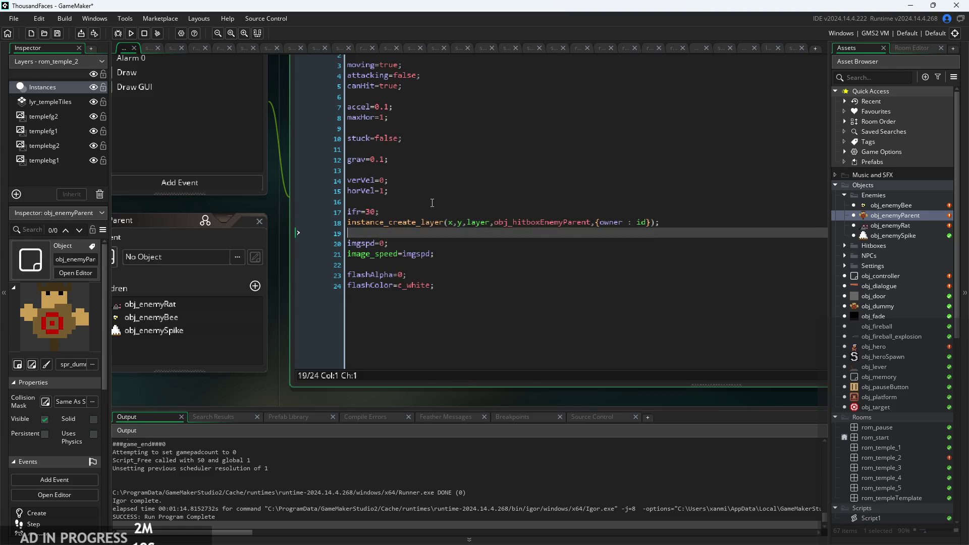
pyautogui.press('Down')
pyautogui.press('Up')
pyautogui.hotkey('ctrl', 'v')
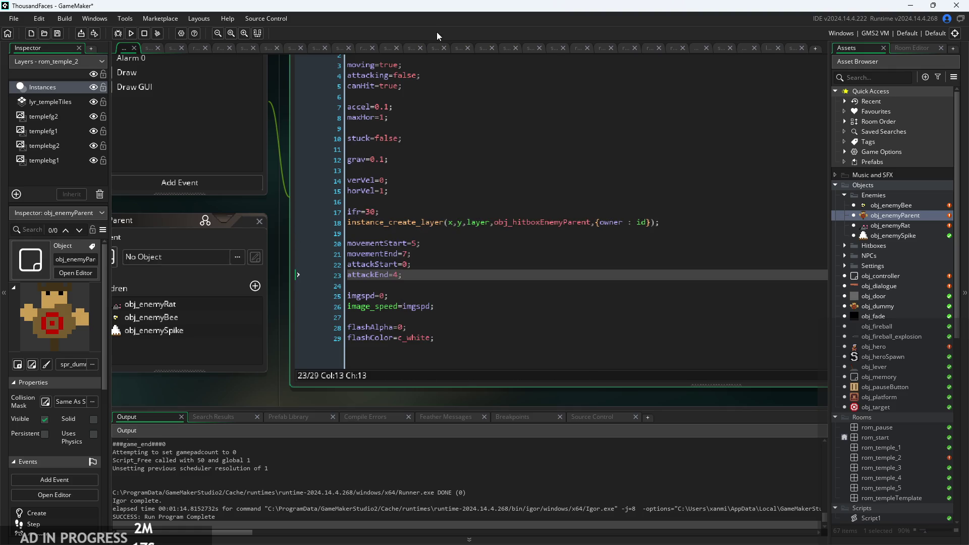
pyautogui.scroll(-3, 239, 353)
pyautogui.scroll(-3, 260, 320)
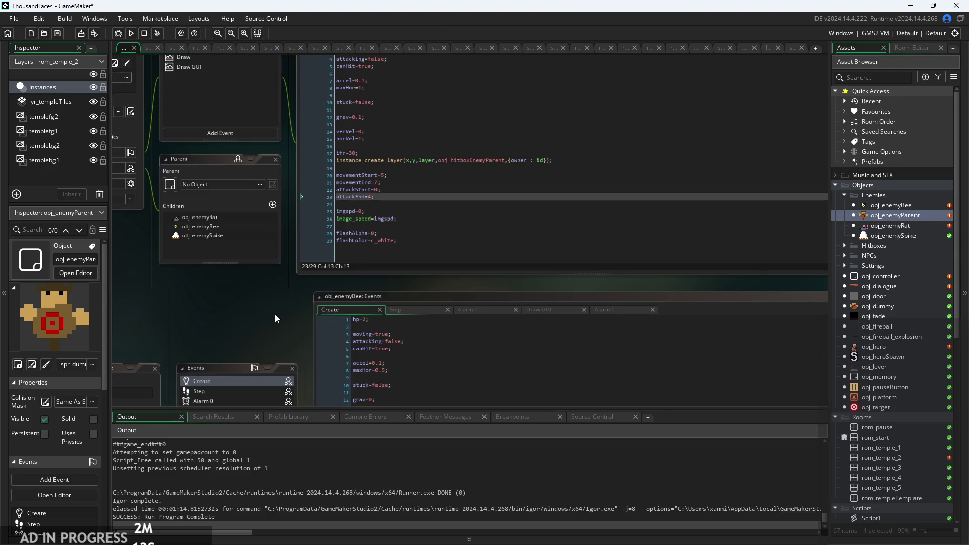
# Step: Select the Bee's cooldown=200 line and open a blank line after attackEnd=4
pyautogui.moveTo(288, 326); pyautogui.dragTo(272, 179)
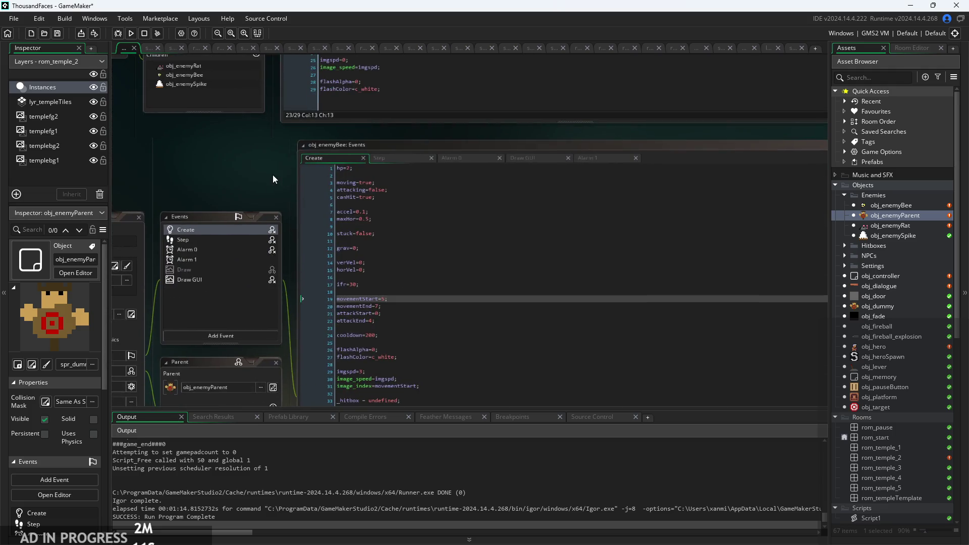
pyautogui.tripleClick(392, 337)
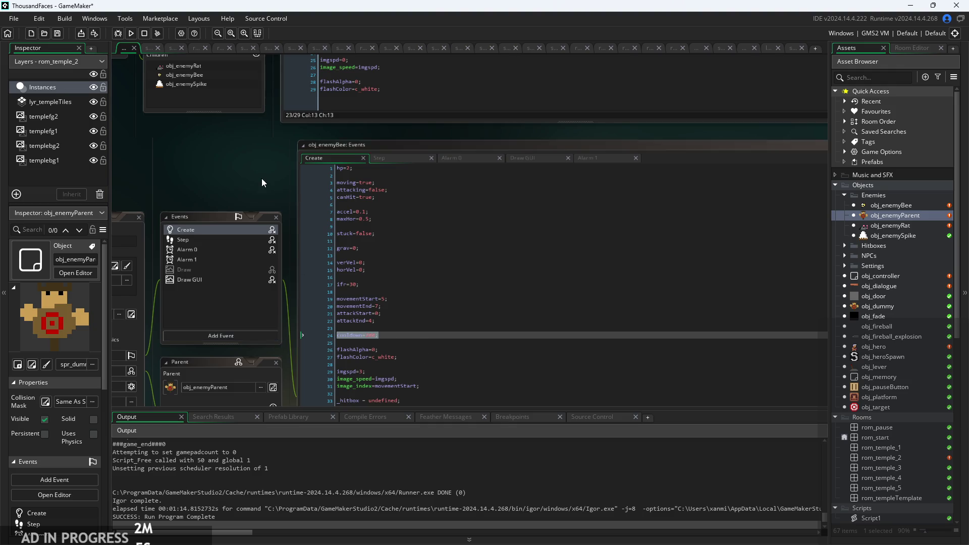
pyautogui.scroll(5, 265, 185)
pyautogui.press('Return')
pyautogui.press('Return')
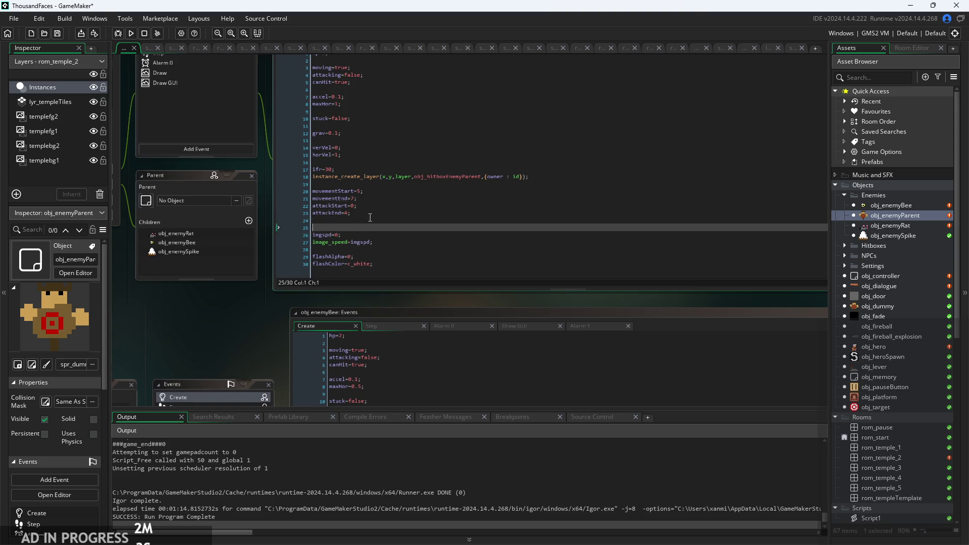
pyautogui.write('cooldown=300;')
# Step: Select the Bee's imgspd through _hitbox setup lines in its Create code
pyautogui.scroll(-8, 349, 295)
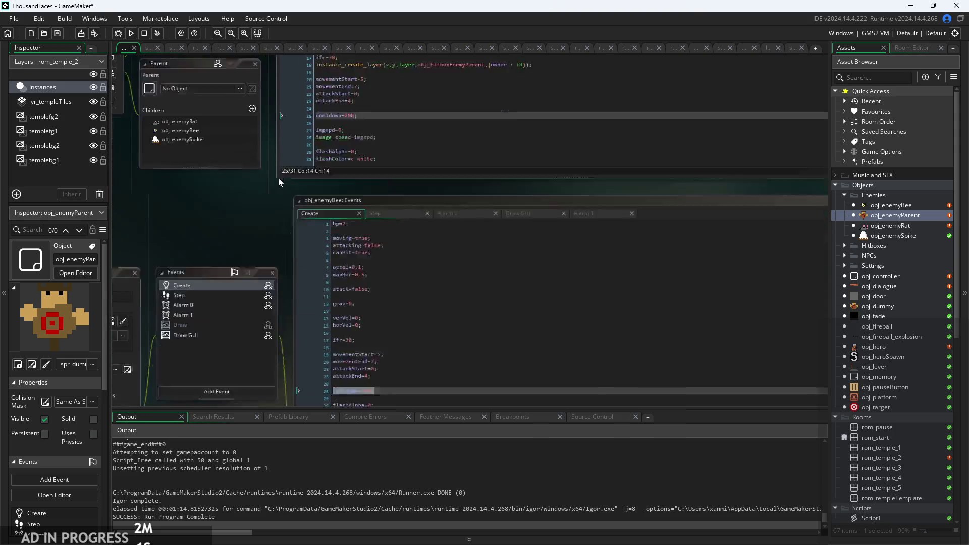
pyautogui.click(413, 315)
pyautogui.click(444, 301)
pyautogui.moveTo(462, 314); pyautogui.dragTo(303, 300)
pyautogui.click(443, 329)
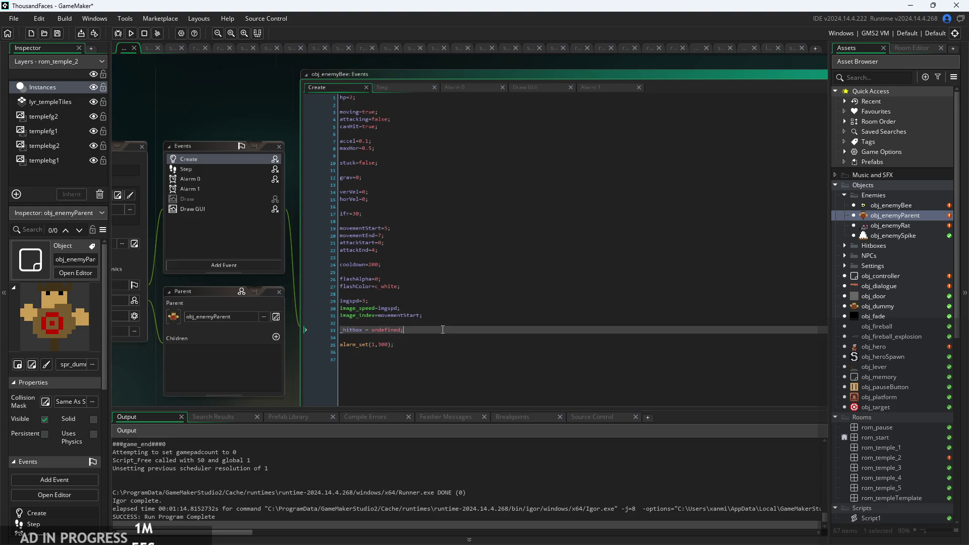
pyautogui.click(414, 334)
pyautogui.click(276, 317)
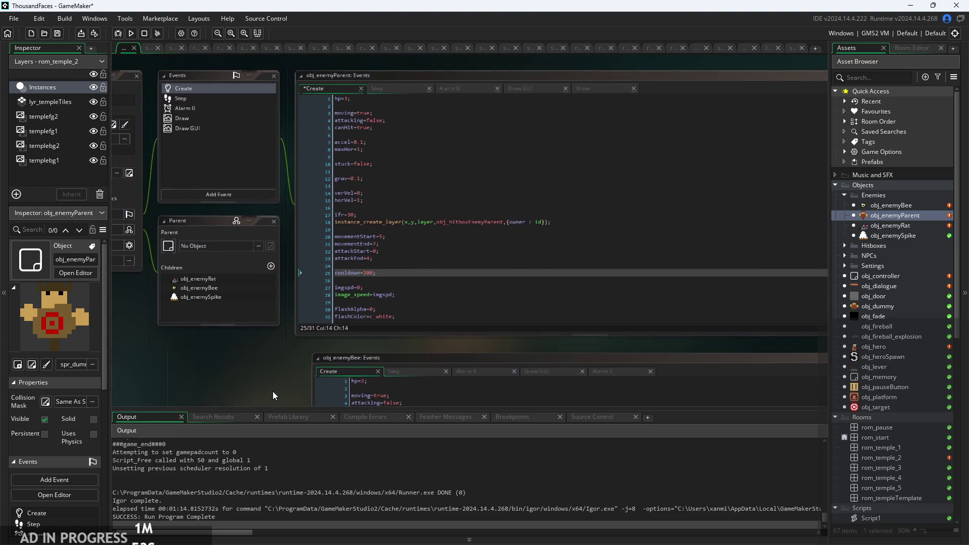
pyautogui.click(312, 378)
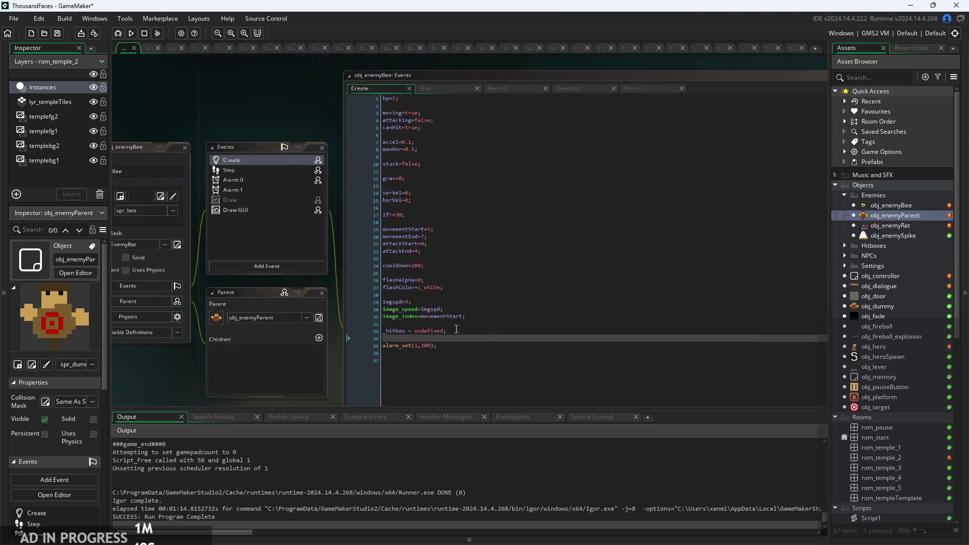
# Step: Paste the Bee's imgspd=3 through alarm_set(1,300) lines at the end of the parent's Create code
pyautogui.moveTo(456, 329); pyautogui.dragTo(267, 317)
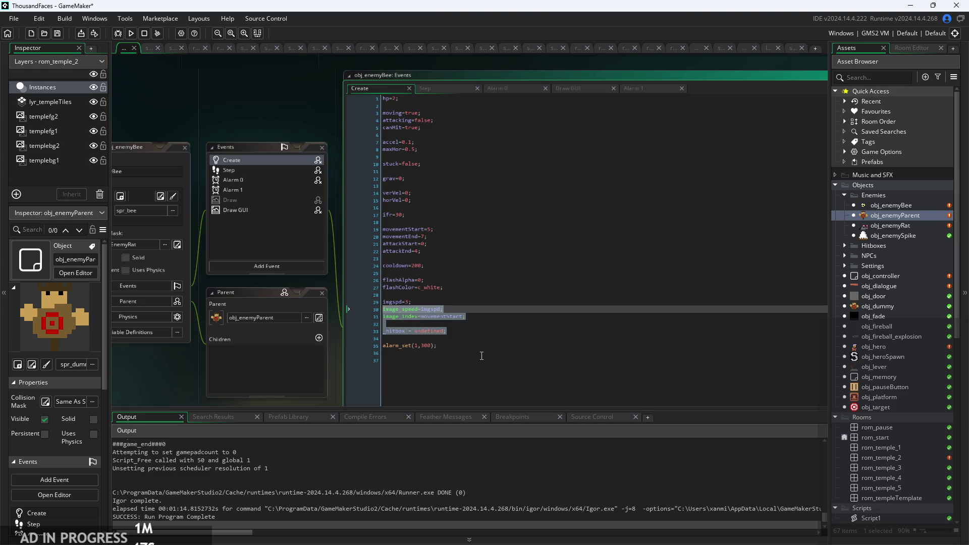
pyautogui.press('Down')
pyautogui.press('Down')
pyautogui.hotkey('shift', 'Up')
pyautogui.hotkey('shift', 'Up')
pyautogui.hotkey('shift', 'Up')
pyautogui.hotkey('shift', 'Down')
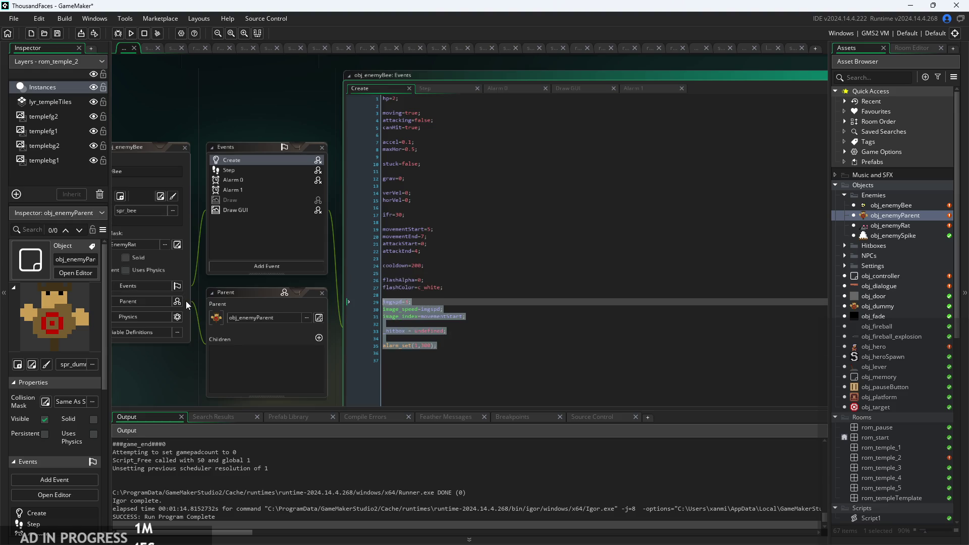
pyautogui.click(528, 293)
pyautogui.click(319, 317)
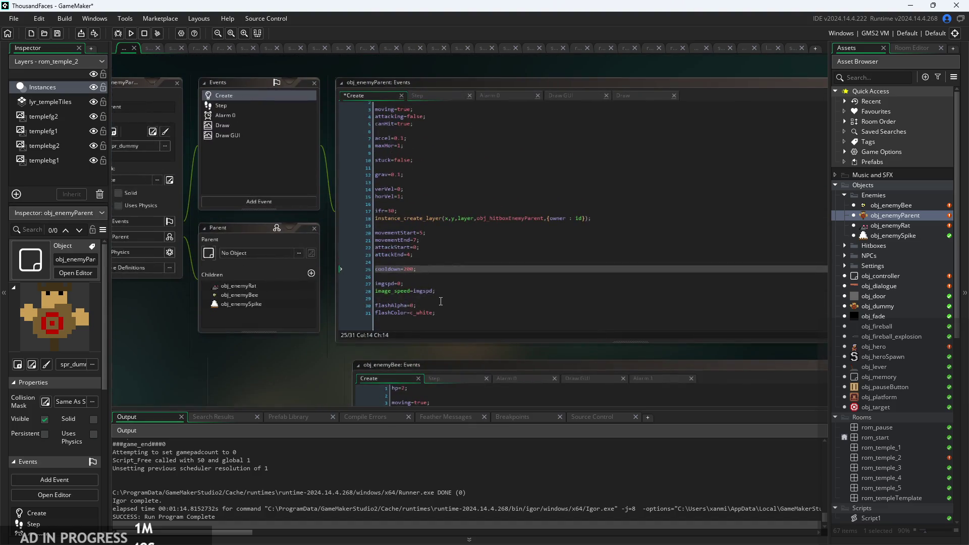
pyautogui.click(468, 318)
pyautogui.write('imgspd=3; image_speed=imgspd; image_index=movementStart;  _hitbox = undefined;  alarm_set(1,300);')
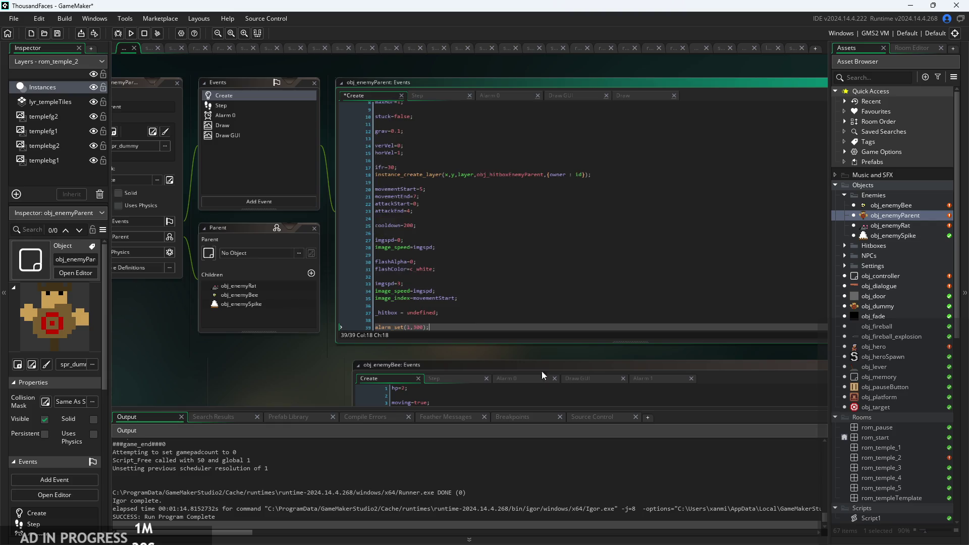
pyautogui.scroll(3, 274, 369)
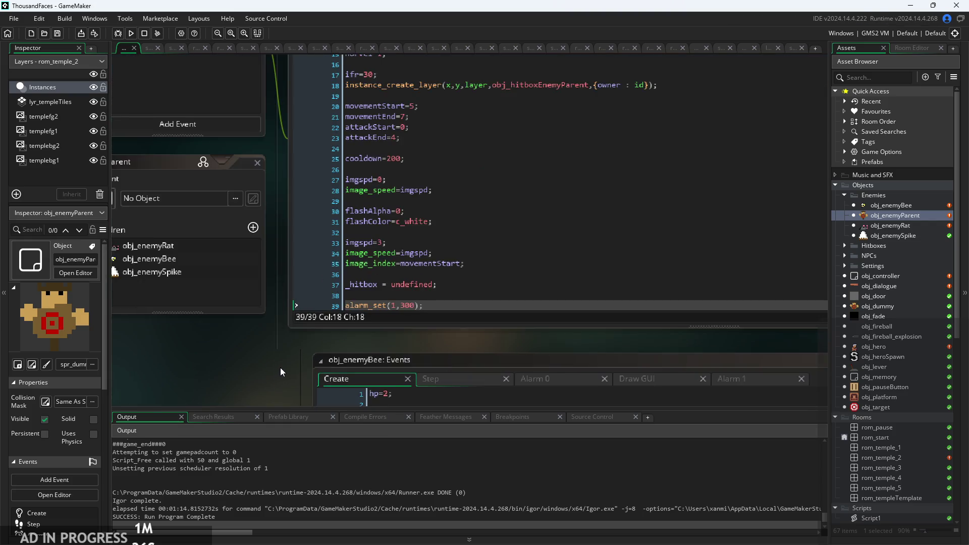
pyautogui.scroll(-1, 432, 243)
pyautogui.scroll(-5, 270, 377)
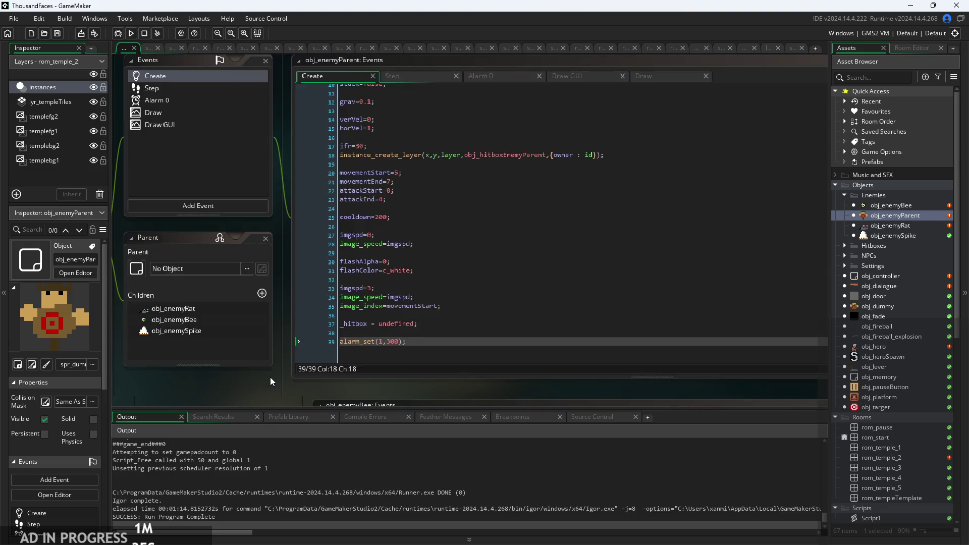
pyautogui.scroll(4, 332, 265)
pyautogui.scroll(3, 348, 275)
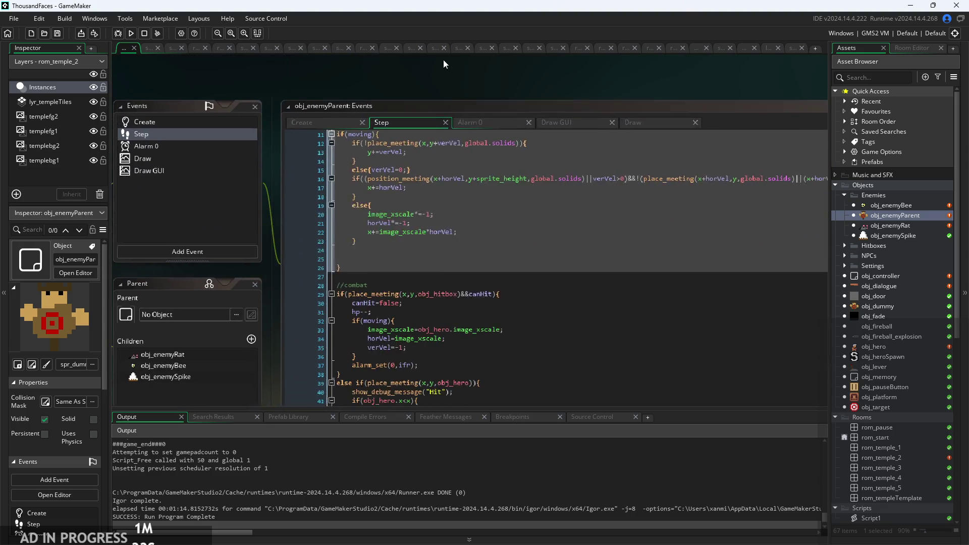
# Step: Select the attacking and moving animation block in obj_enemyBee's Step code
pyautogui.scroll(-3, 307, 382)
pyautogui.moveTo(310, 249); pyautogui.dragTo(282, 113)
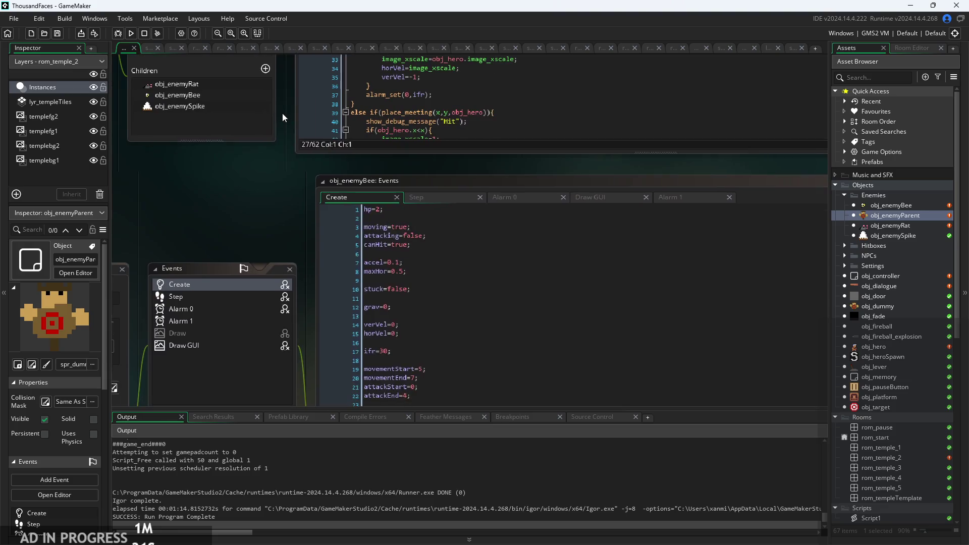
pyautogui.click(411, 200)
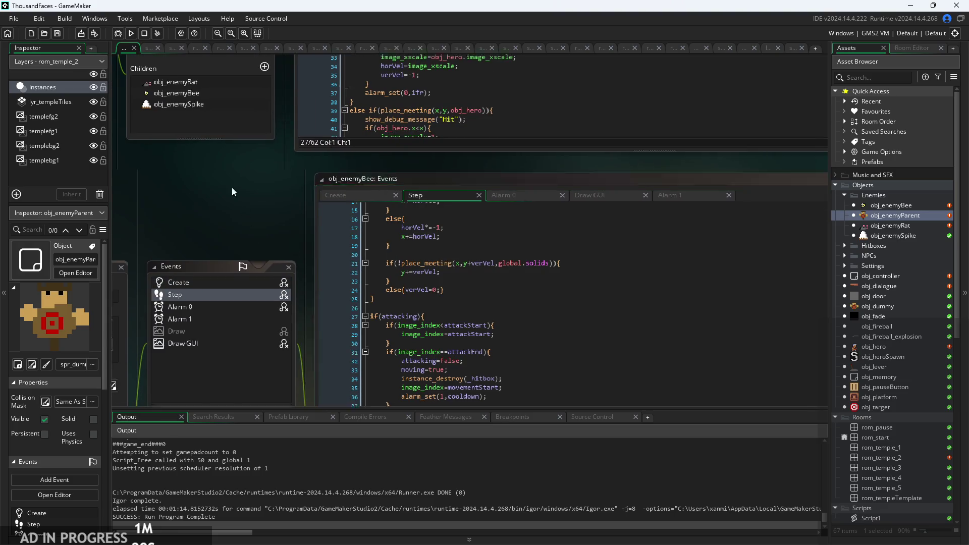
pyautogui.moveTo(231, 187); pyautogui.dragTo(188, 99)
pyautogui.scroll(5, 347, 143)
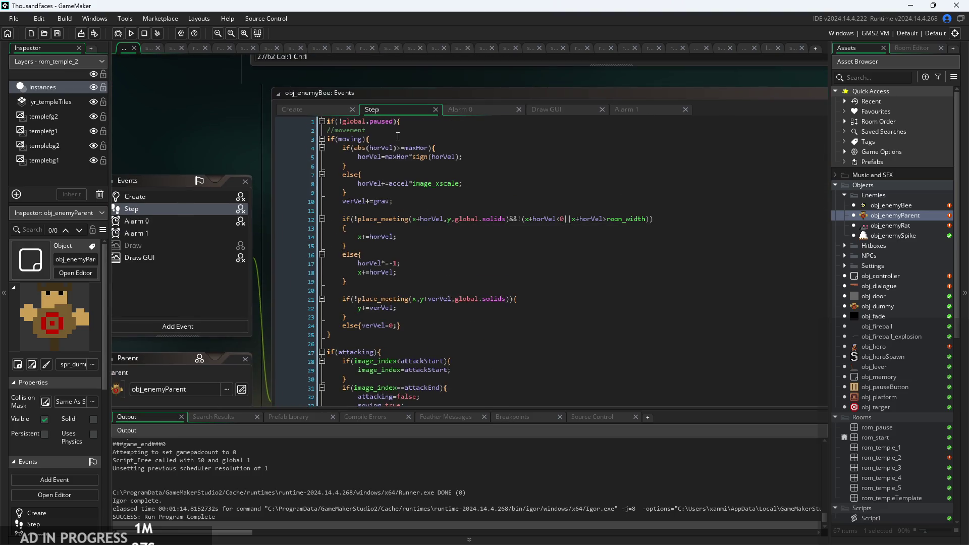
pyautogui.scroll(-5, 398, 202)
pyautogui.scroll(3, 230, 109)
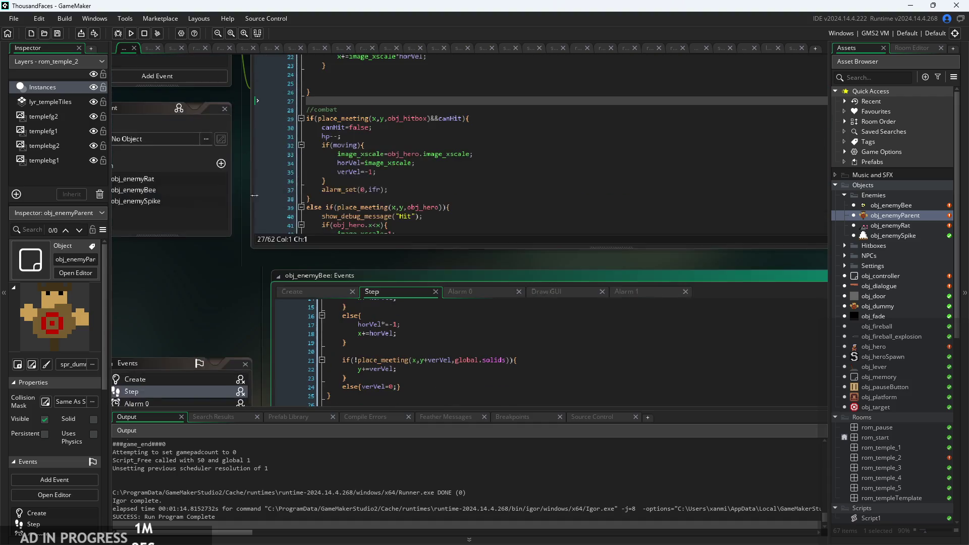
pyautogui.scroll(-3, 247, 283)
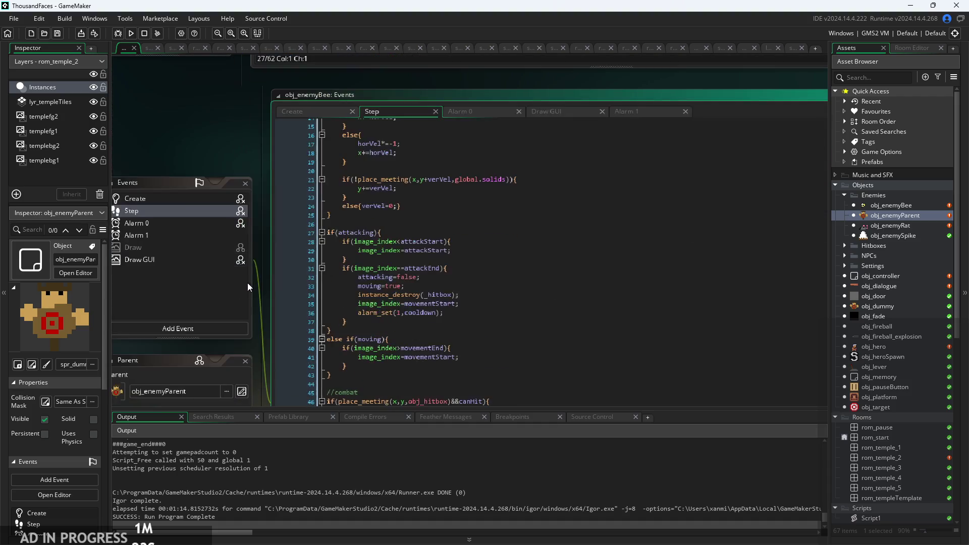
pyautogui.moveTo(369, 374)
pyautogui.mouseDown()
pyautogui.moveTo(331, 225)
pyautogui.moveTo(328, 232)
pyautogui.mouseUp()
pyautogui.hotkey('ctrl', 'c')
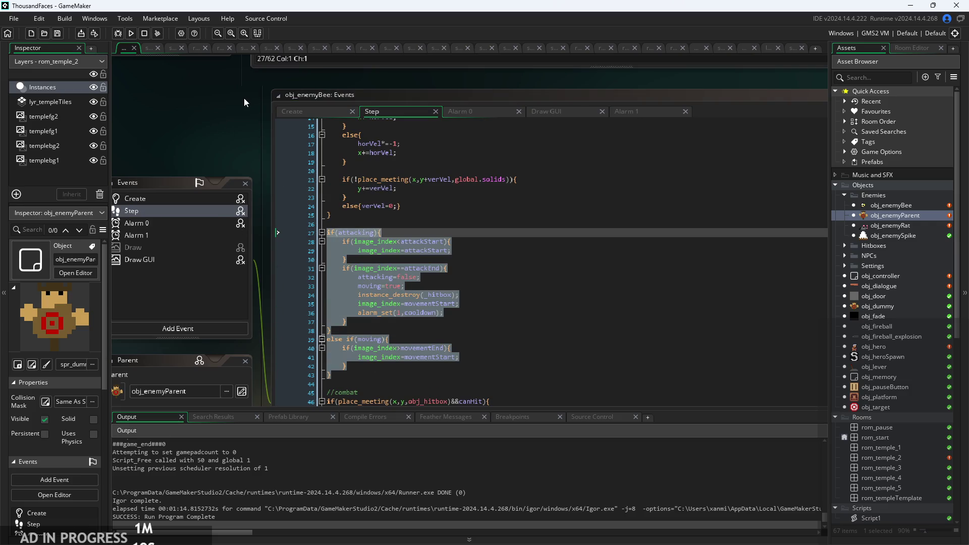
# Step: Paste the animation block into obj_enemyParent's Step code before the hp check
pyautogui.scroll(5, 244, 98)
pyautogui.click(427, 199)
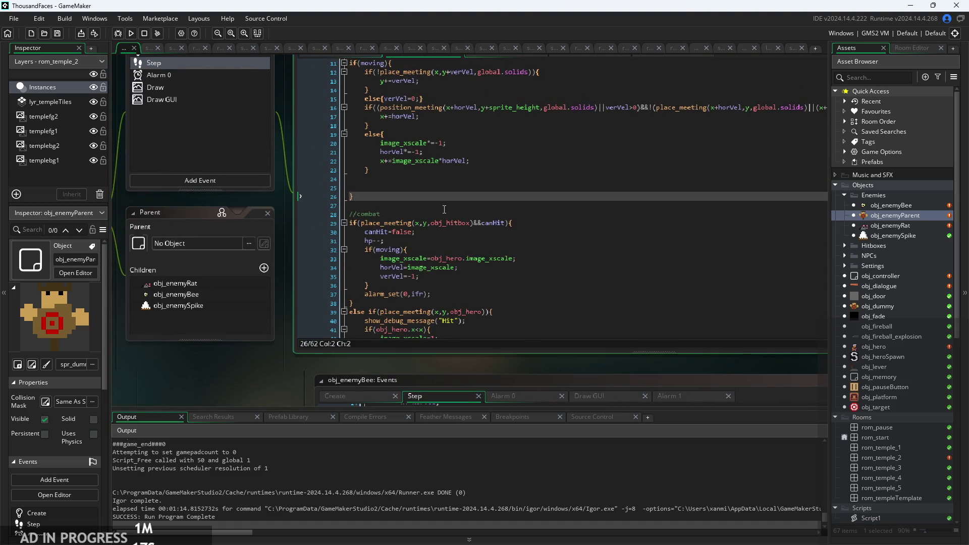
pyautogui.click(470, 202)
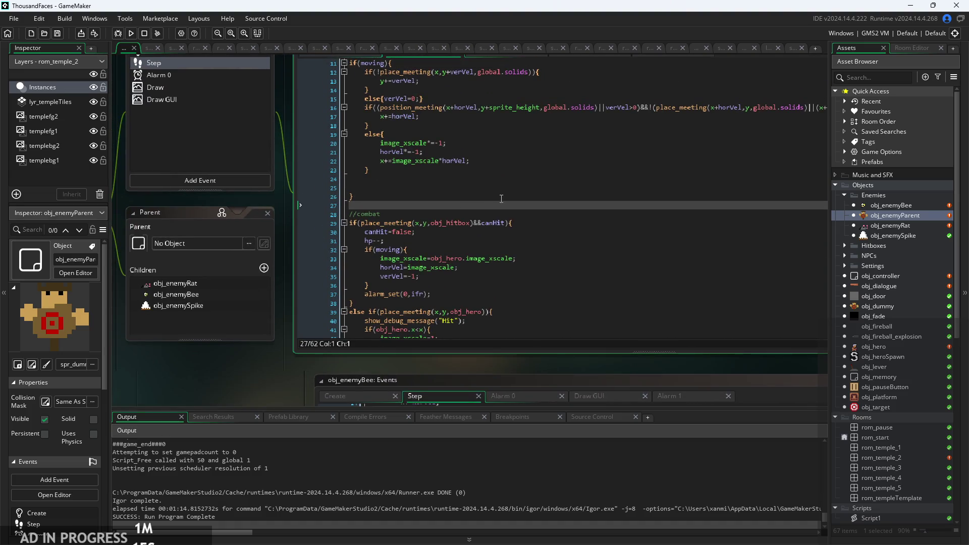
pyautogui.scroll(-5, 501, 198)
pyautogui.click(452, 273)
pyautogui.press('Return')
pyautogui.press('Return')
pyautogui.press('Up')
pyautogui.hotkey('ctrl', 'v')
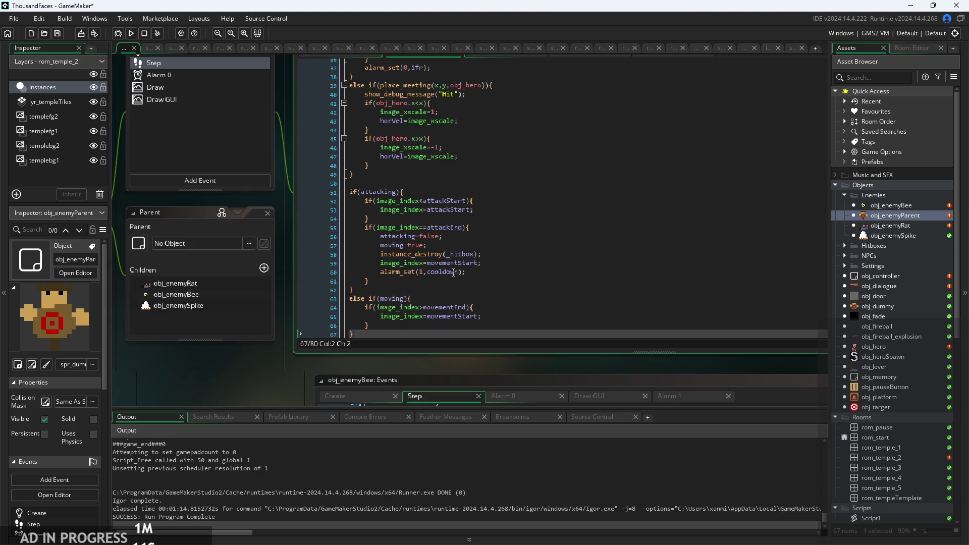
# Step: Add an //attacking comment above the pasted block in the parent's Step code
pyautogui.scroll(-3, 484, 306)
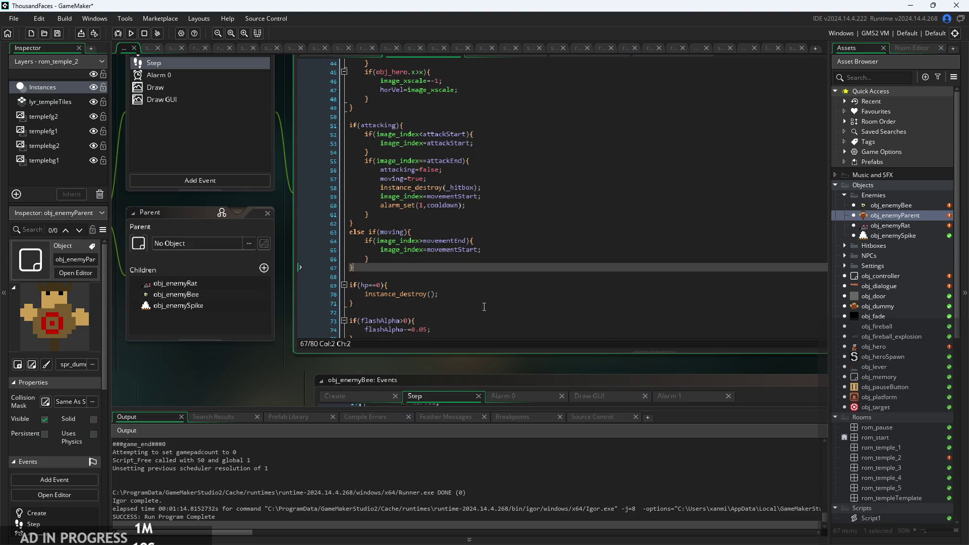
pyautogui.click(370, 118)
pyautogui.press('Return')
pyautogui.write('//attacking')
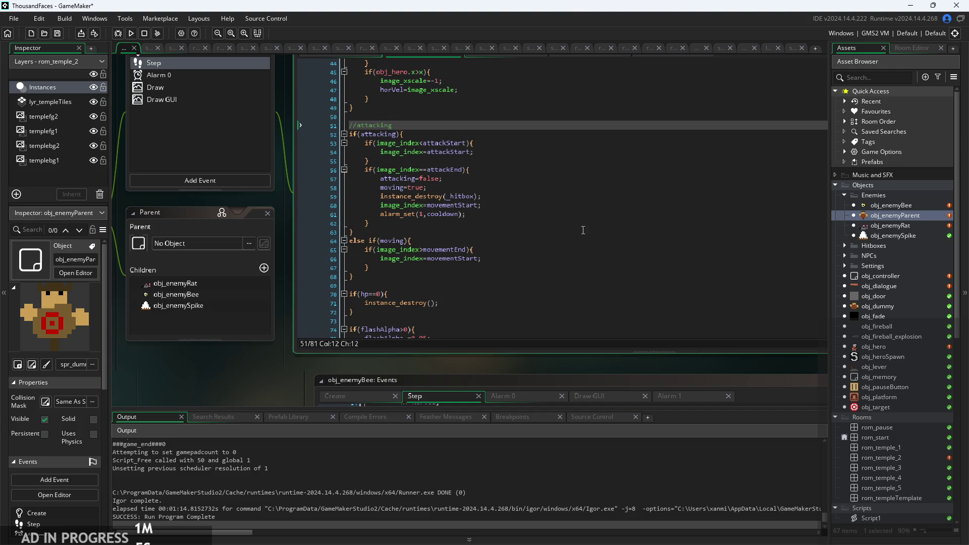
pyautogui.scroll(-3, 531, 302)
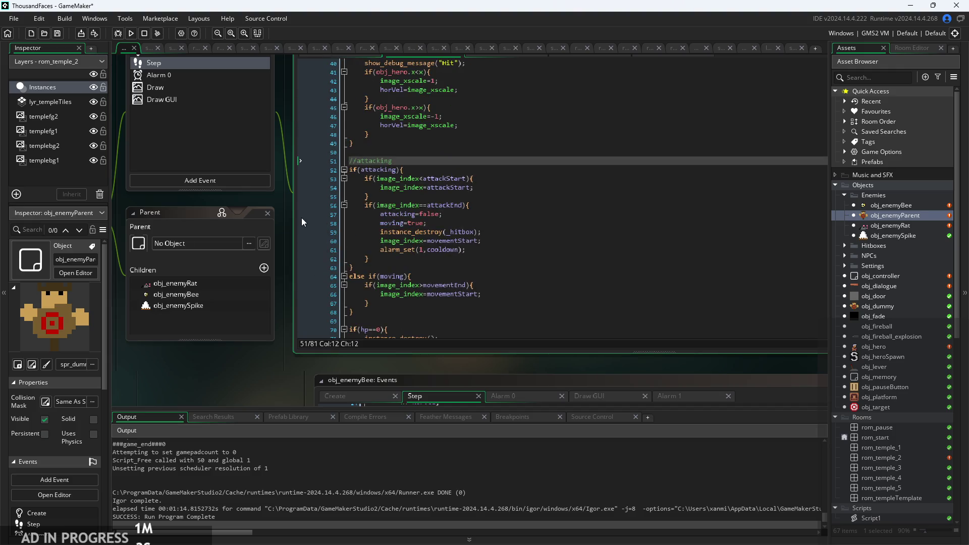
pyautogui.scroll(-5, 283, 222)
pyautogui.click(511, 267)
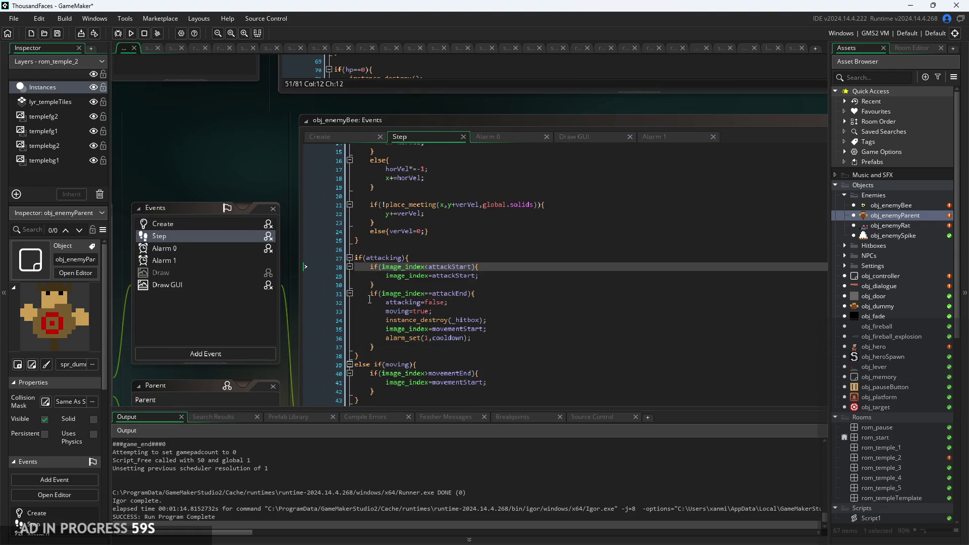
# Step: Review the parent's Step code through the combat, hero-facing and else if(moving) sections
pyautogui.scroll(-2, 250, 144)
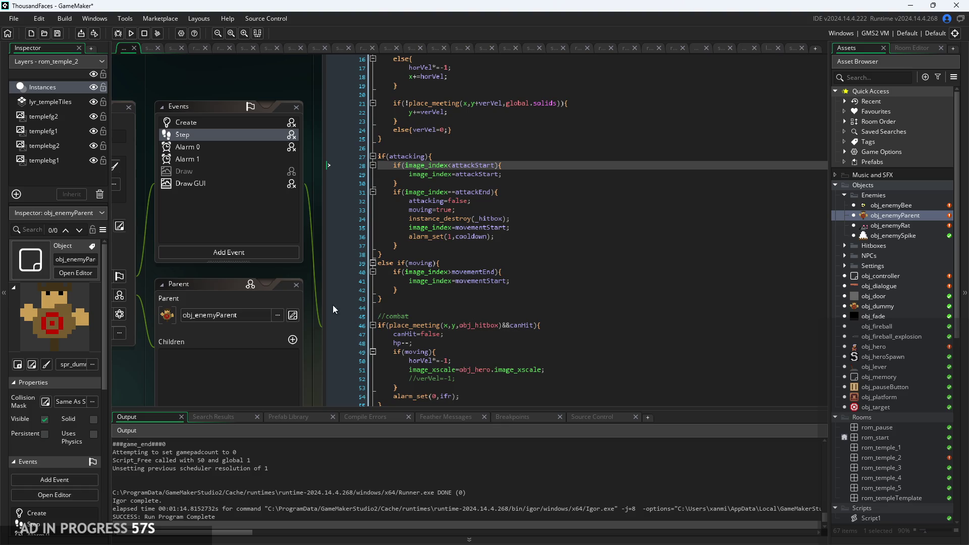
pyautogui.scroll(-2, 313, 283)
pyautogui.click(363, 220)
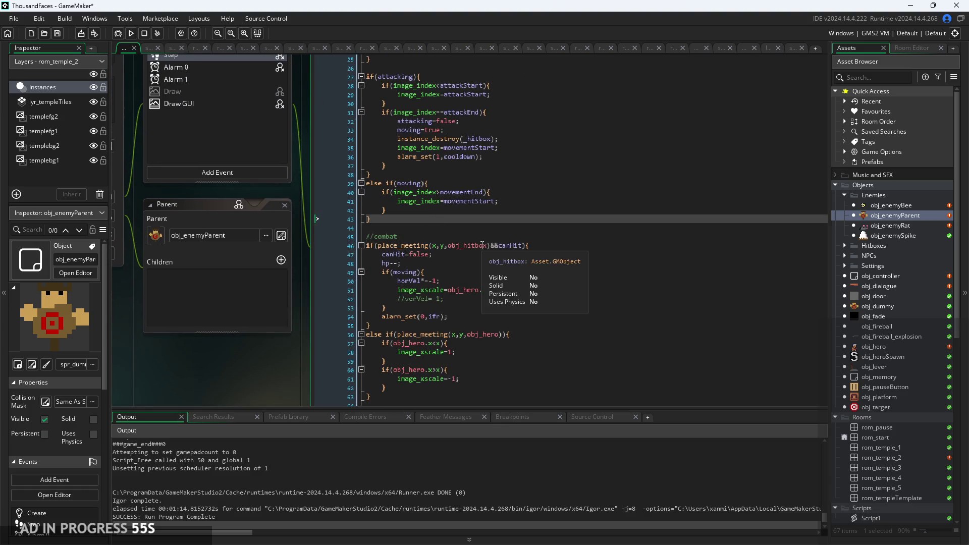
pyautogui.click(475, 378)
pyautogui.scroll(4, 269, 361)
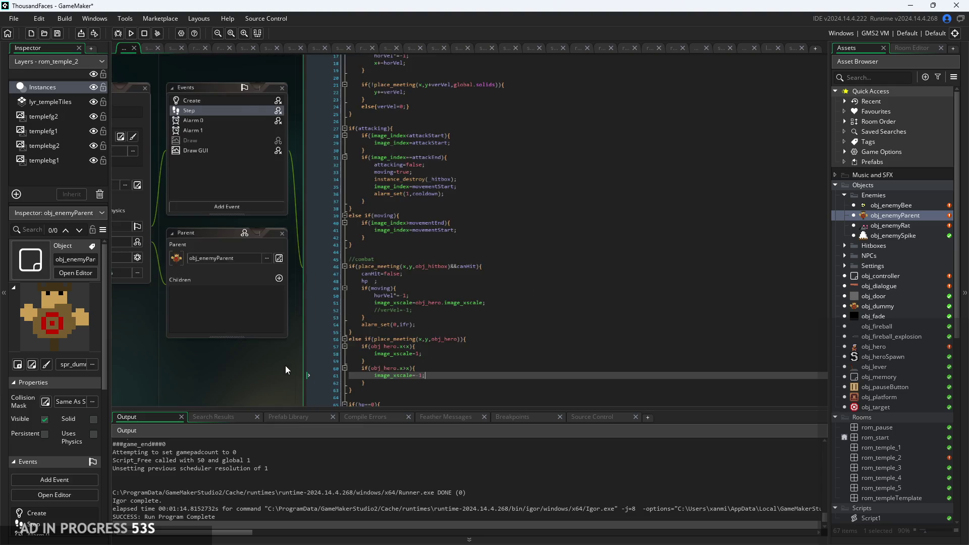
pyautogui.scroll(2, 278, 241)
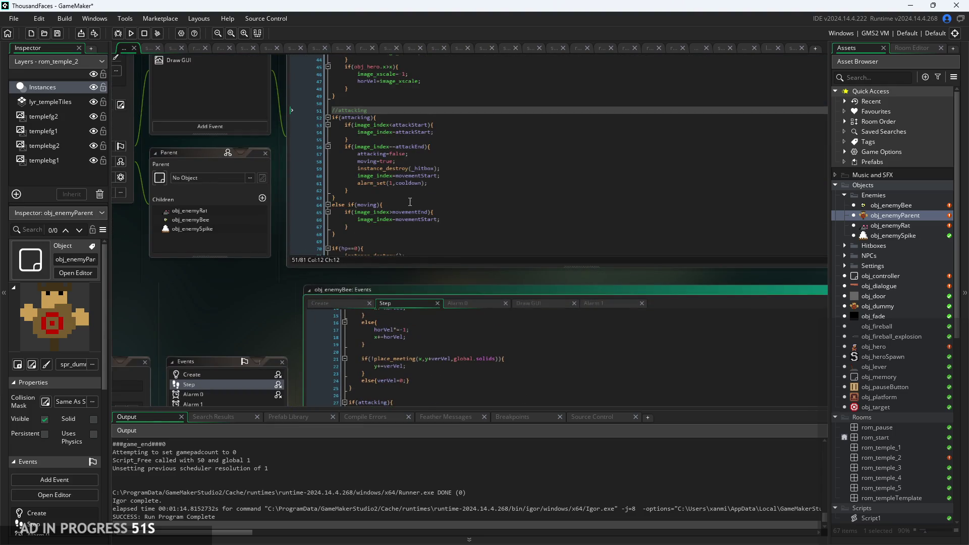
pyautogui.scroll(-1, 409, 201)
pyautogui.click(468, 187)
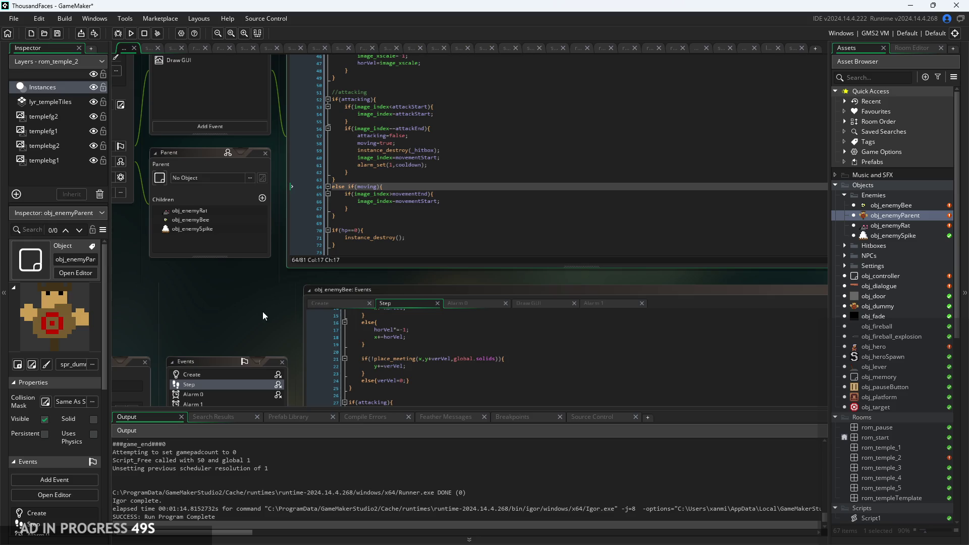
pyautogui.scroll(2, 262, 316)
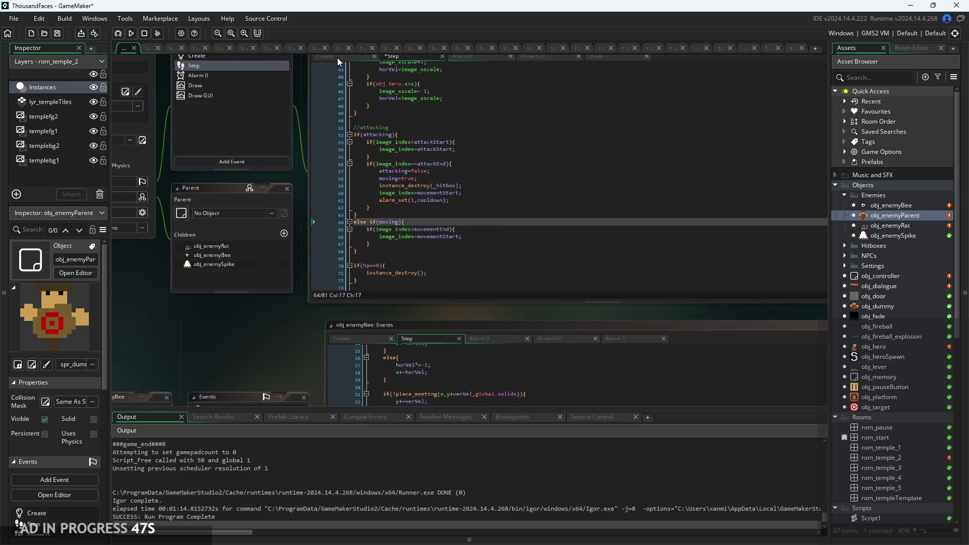
# Step: Compare both objects' Create and Step code, then show obj_enemyBee's Alarm 0 code
pyautogui.click(337, 57)
pyautogui.scroll(3, 393, 72)
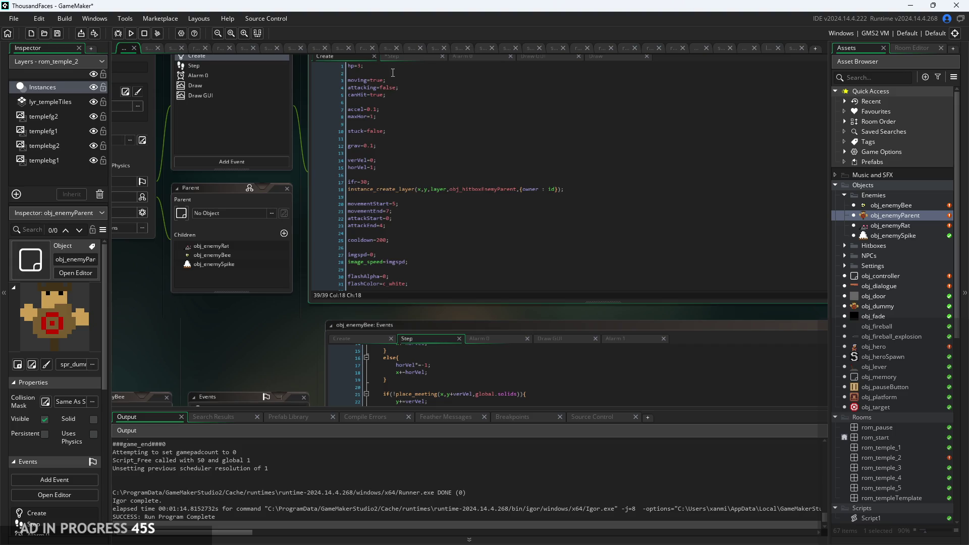
pyautogui.click(401, 58)
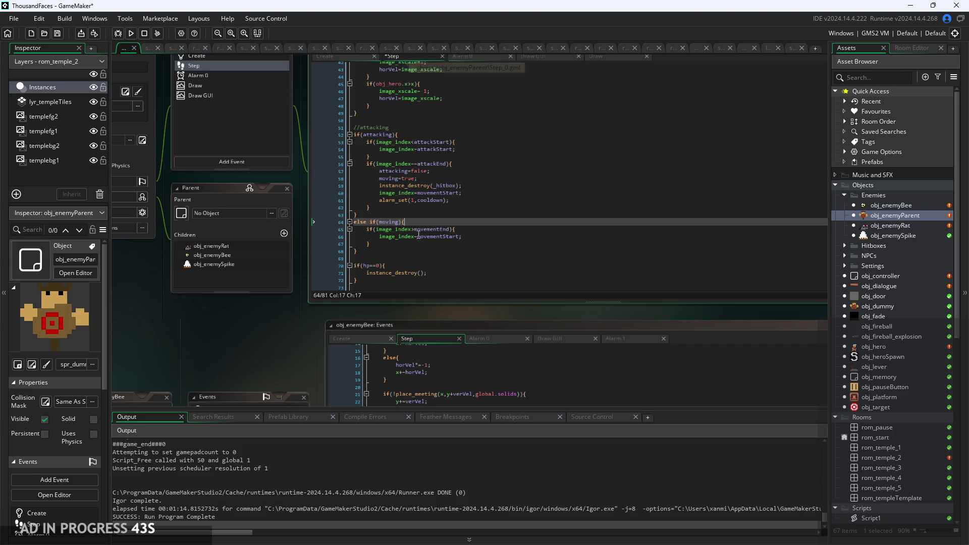
pyautogui.click(346, 340)
pyautogui.click(423, 343)
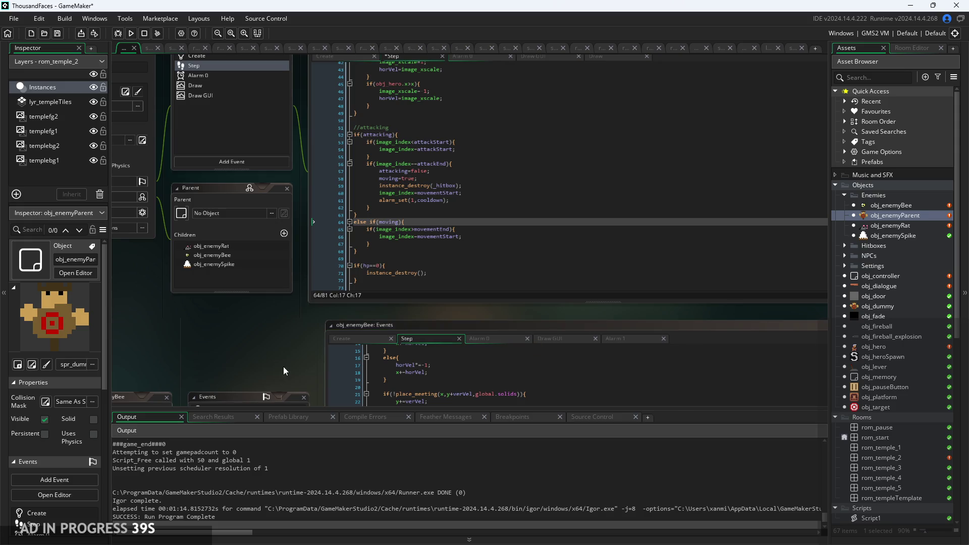
pyautogui.moveTo(284, 367); pyautogui.dragTo(228, 378)
pyautogui.click(436, 348)
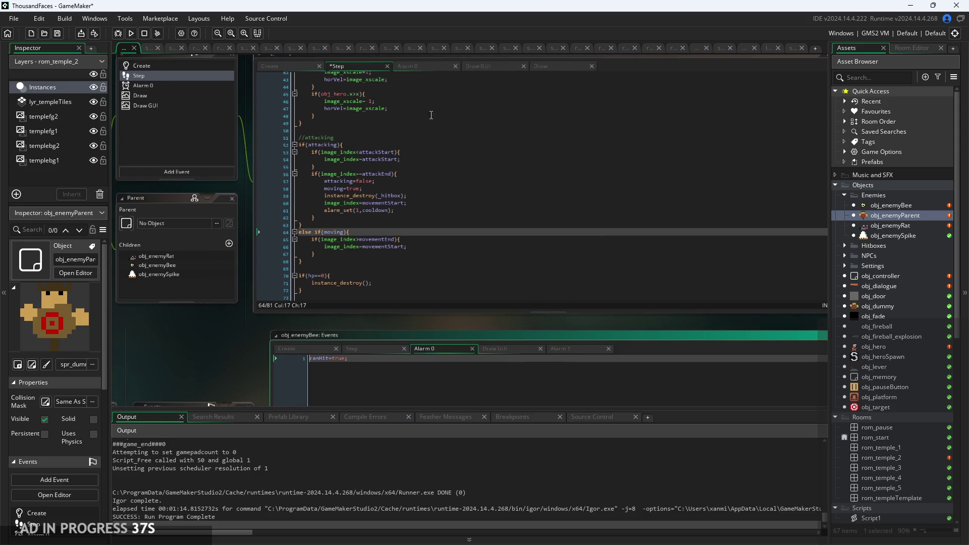
# Step: Copy obj_enemyBee's Attacking and Moving debug lines into obj_enemyParent's Draw GUI code
pyautogui.click(424, 68)
pyautogui.click(493, 69)
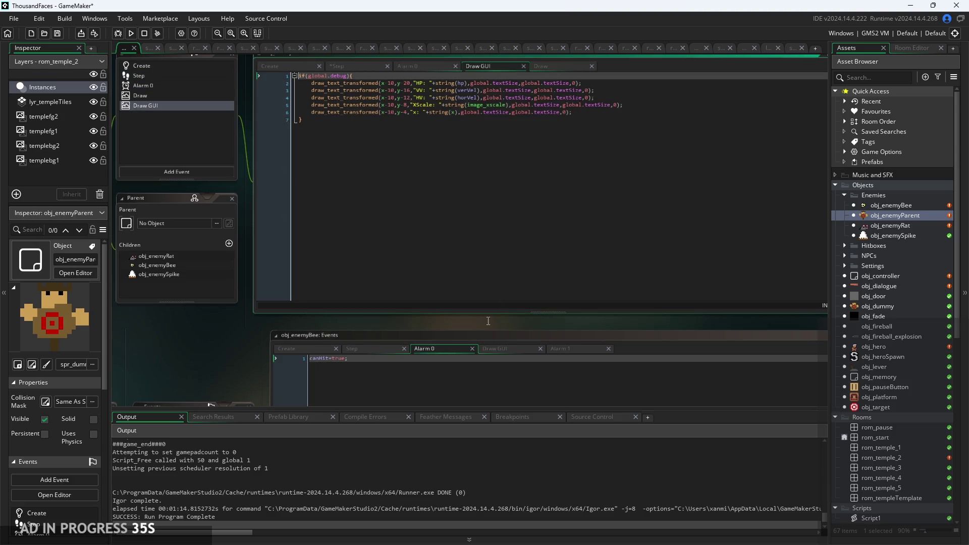
pyautogui.click(504, 350)
pyautogui.moveTo(201, 347)
pyautogui.mouseDown()
pyautogui.moveTo(198, 323)
pyautogui.moveTo(223, 338)
pyautogui.mouseUp()
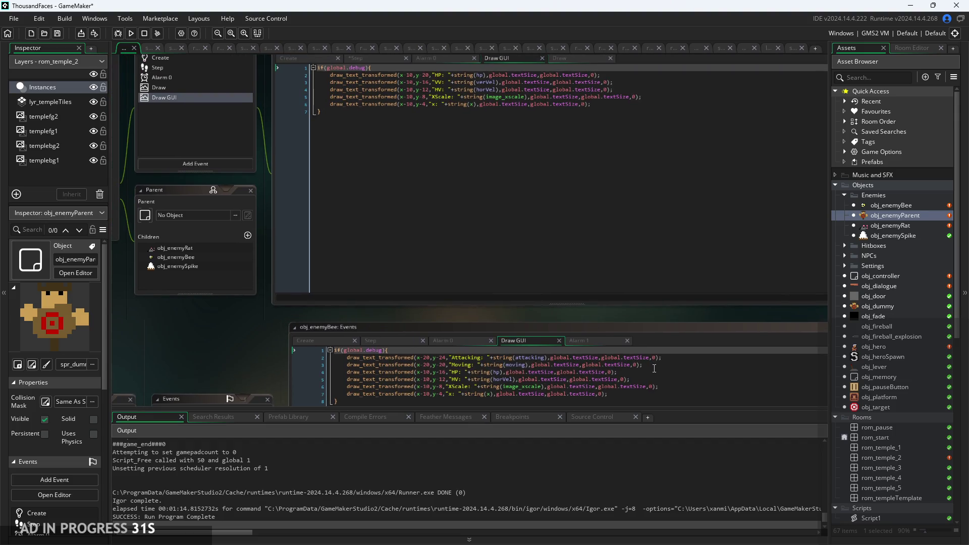
pyautogui.moveTo(654, 365)
pyautogui.mouseDown()
pyautogui.moveTo(298, 359)
pyautogui.moveTo(349, 359)
pyautogui.mouseUp()
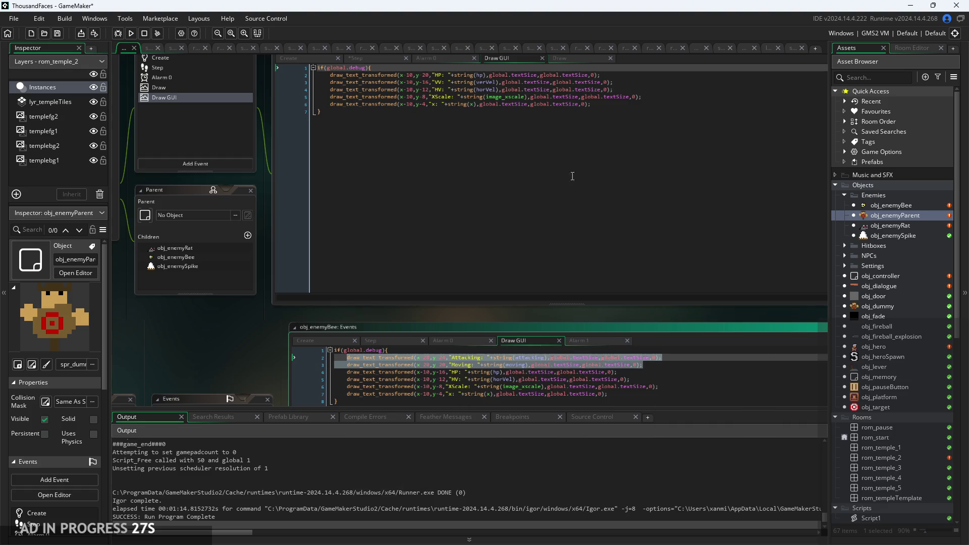
pyautogui.click(409, 68)
pyautogui.press('Return')
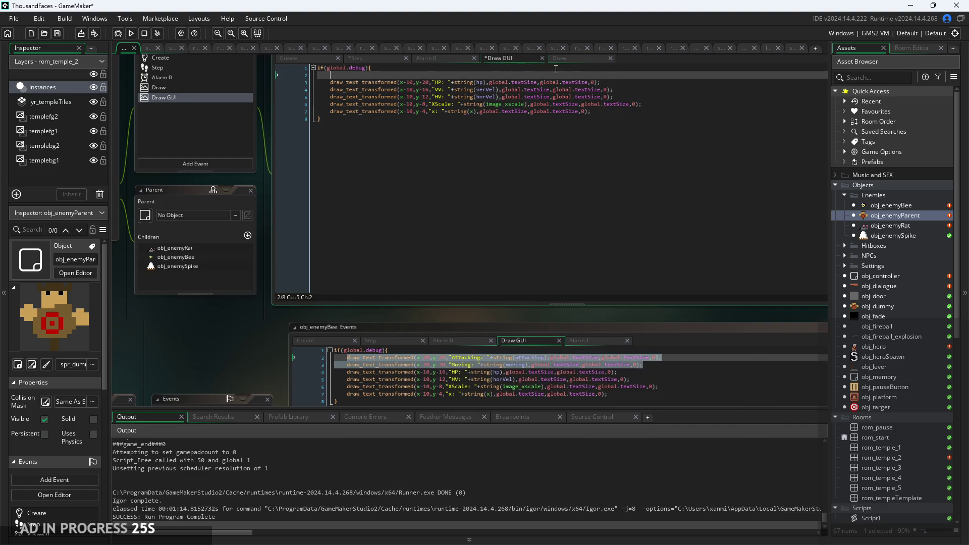
pyautogui.write('draw_text_transformed(x-20,y-24,"Attacking: "+string(attacking),global.textSize,global.textSize,0); \tdraw_text_transformed(x-20,y-20,"Moving: "+string(moving),global.textSize,global.textSize,0);')
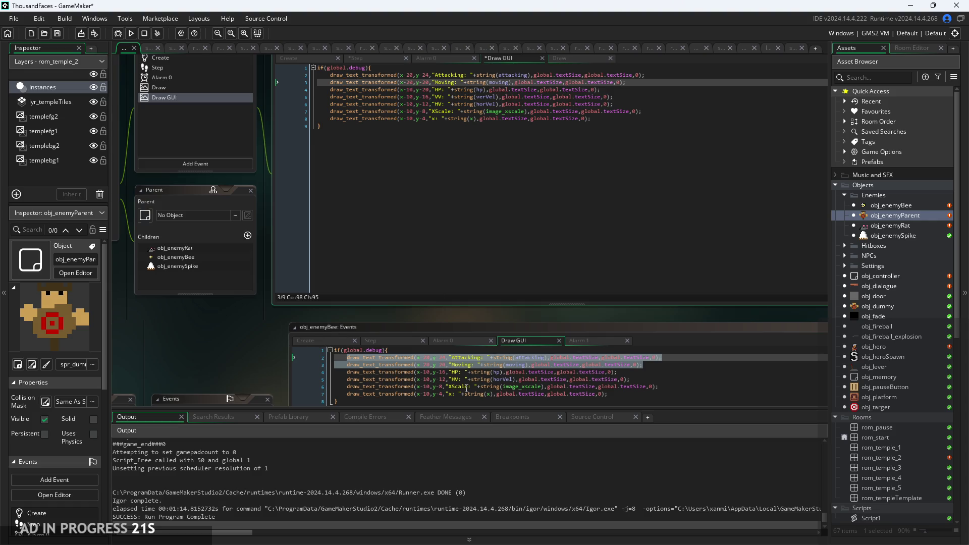
# Step: Paste the parent's VV debug line below the HP line in obj_enemyBee's Draw GUI, fixing its indentation
pyautogui.click(490, 380)
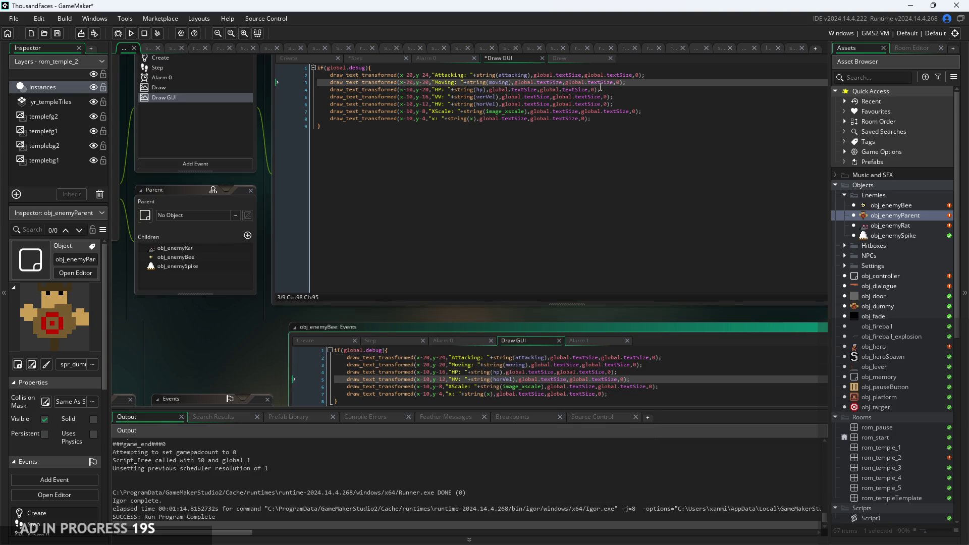
pyautogui.moveTo(634, 98)
pyautogui.mouseDown()
pyautogui.moveTo(216, 110)
pyautogui.moveTo(187, 97)
pyautogui.mouseUp()
pyautogui.hotkey('ctrl', 'c')
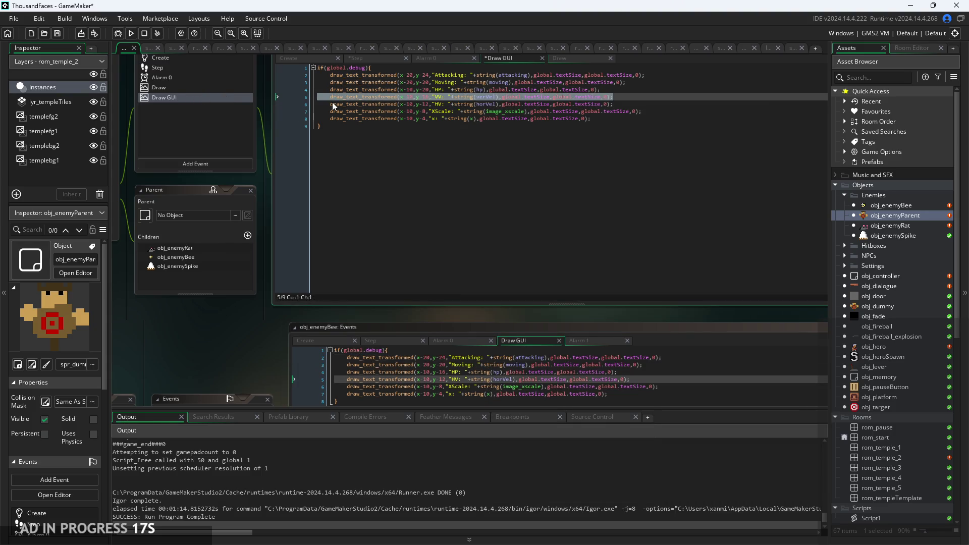
pyautogui.click(703, 380)
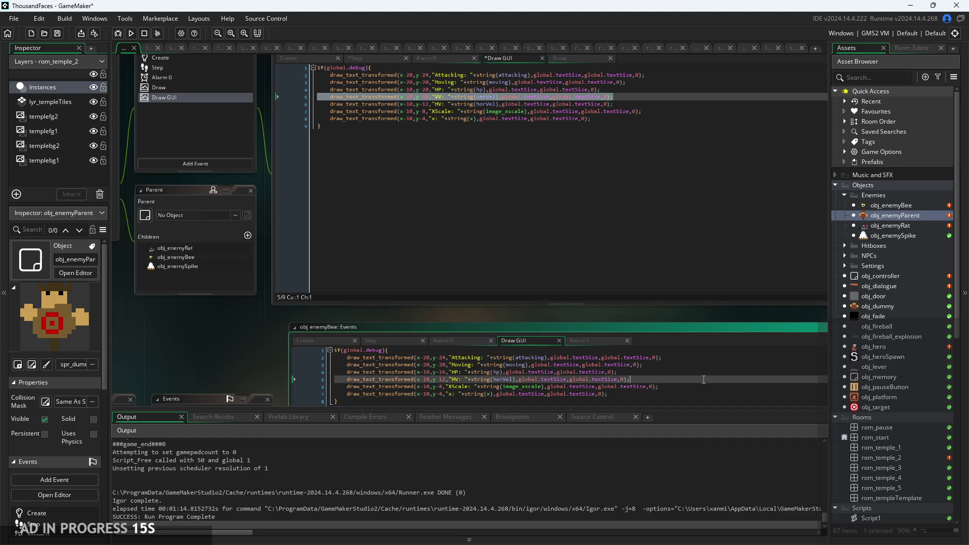
pyautogui.click(708, 371)
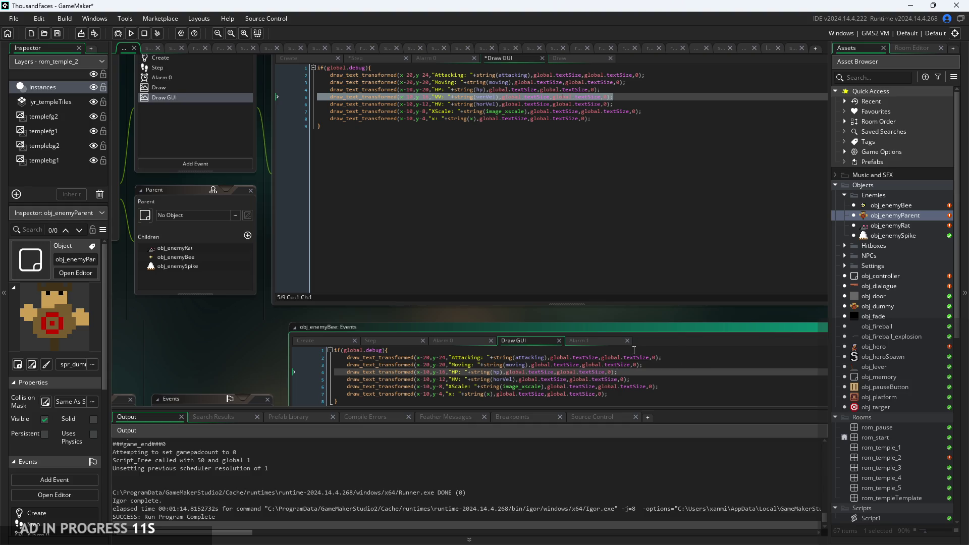
pyautogui.press('Return')
pyautogui.hotkey('ctrl', 'v')
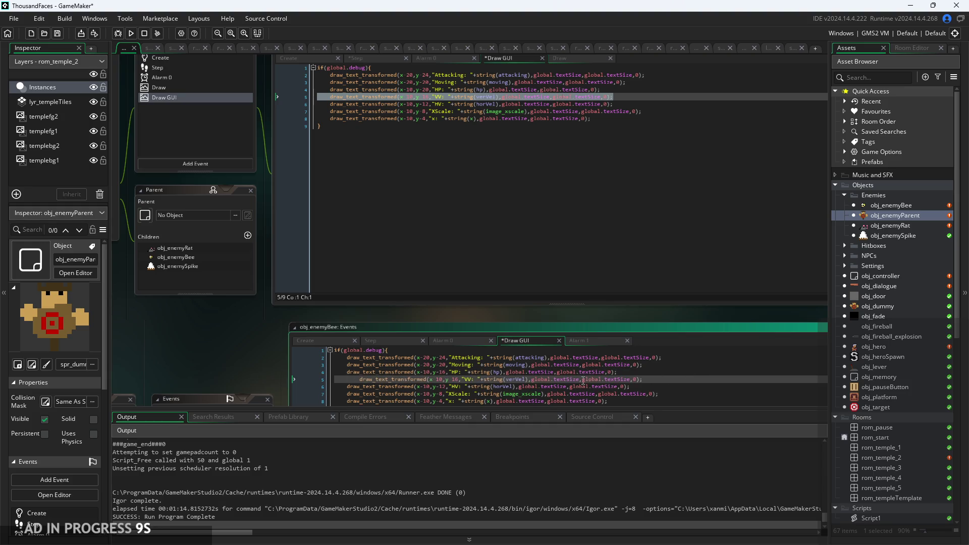
pyautogui.press('Home')
pyautogui.press('BackSpace')
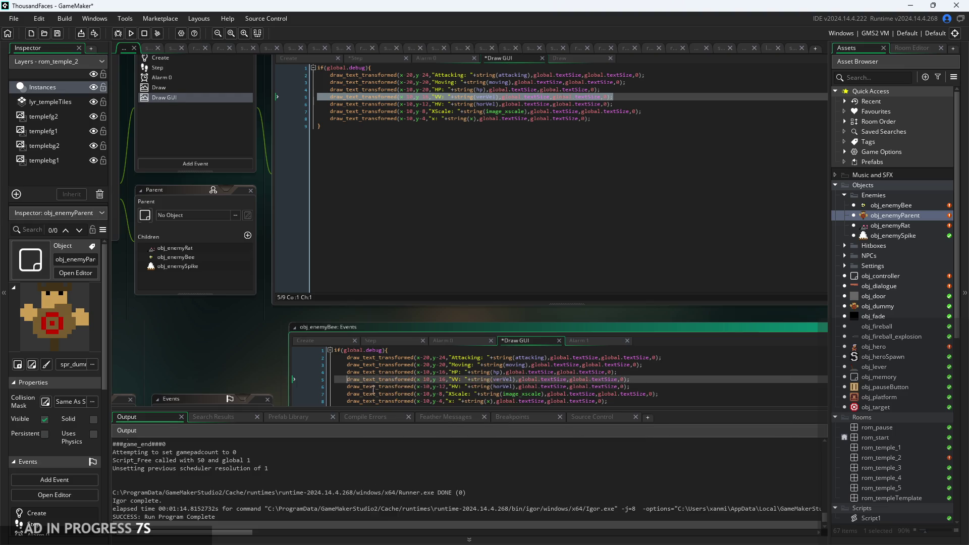
pyautogui.keyDown('ctrl'); pyautogui.scroll(5, 294, 376); pyautogui.keyUp('ctrl')
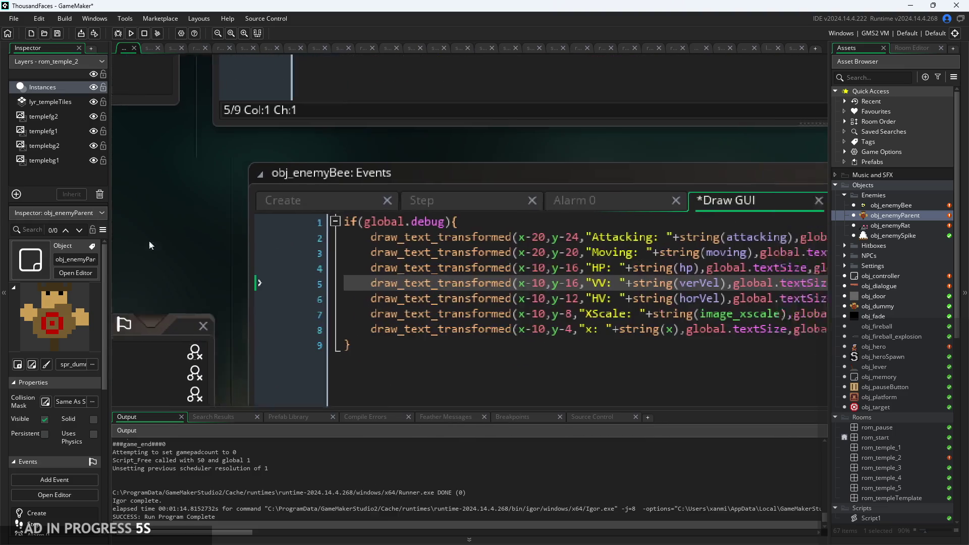
# Step: Retype the HP, Moving and Attacking y offsets (ending in 20, 4, 8) and save
pyautogui.click(541, 274)
pyautogui.press('BackSpace')
pyautogui.press('BackSpace')
pyautogui.write('20')
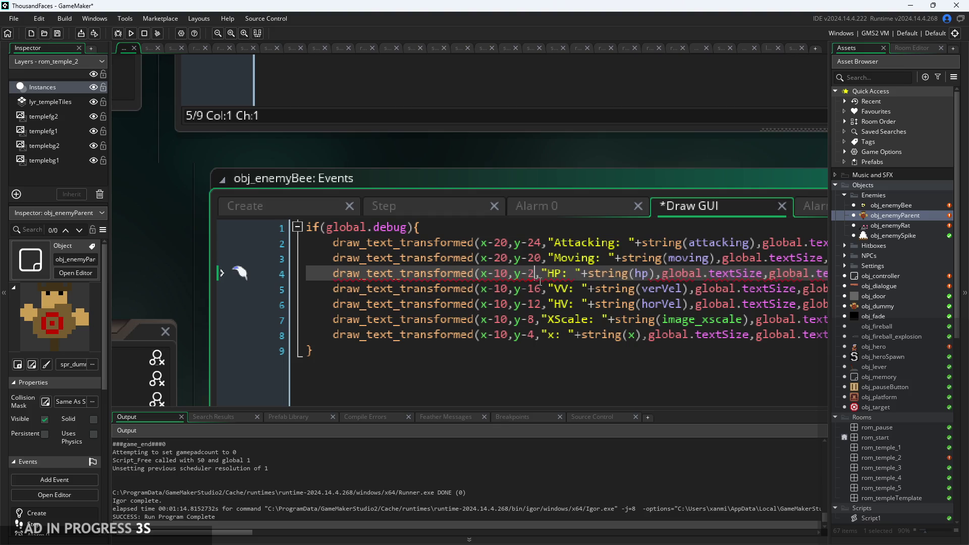
pyautogui.press('Up')
pyautogui.press('BackSpace')
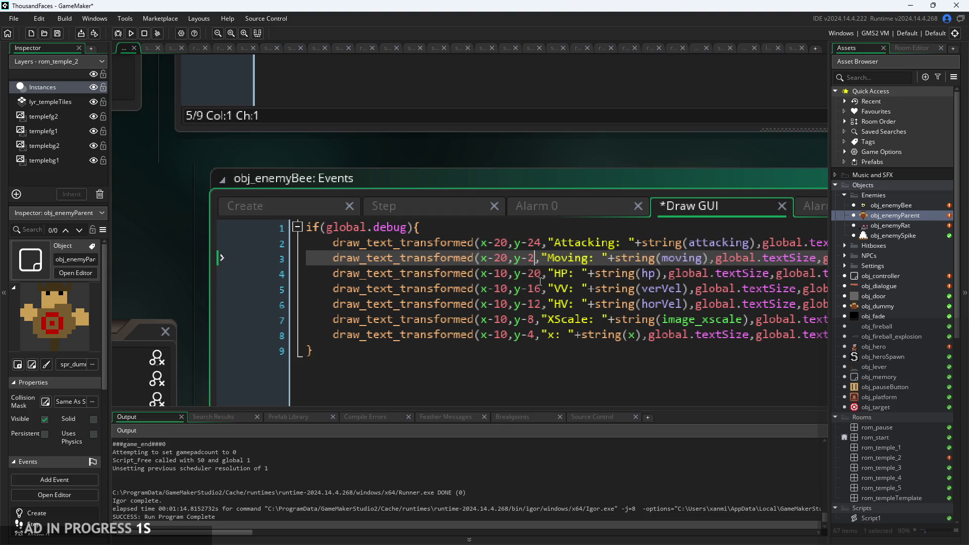
pyautogui.write('4')
pyautogui.press('Up')
pyautogui.press('BackSpace')
pyautogui.write('8')
pyautogui.hotkey('ctrl', 's')
# Step: Set the parent's Moving label to y-24 and Attacking to y-28 in Draw GUI, and save
pyautogui.click(537, 341)
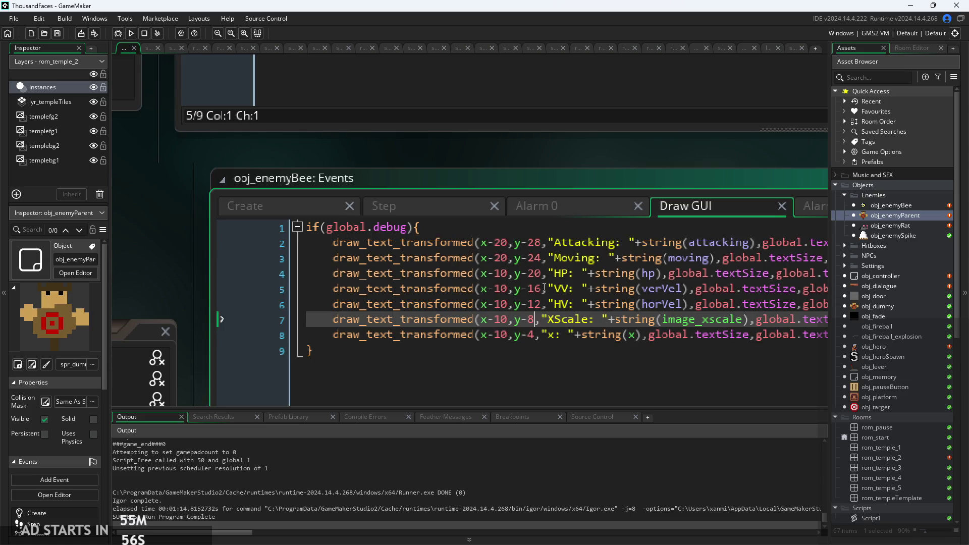
pyautogui.click(543, 289)
pyautogui.scroll(-2, 550, 281)
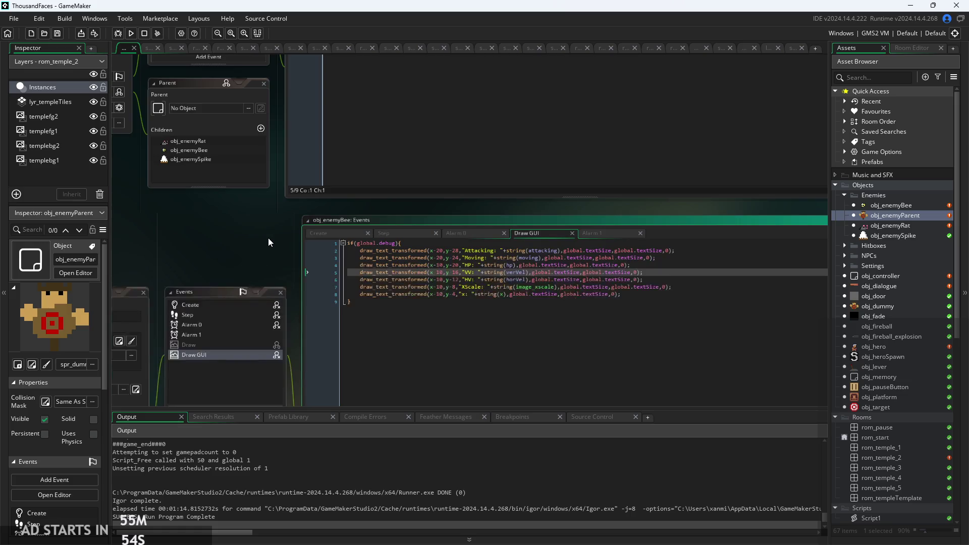
pyautogui.scroll(3, 249, 365)
pyautogui.scroll(3, 413, 106)
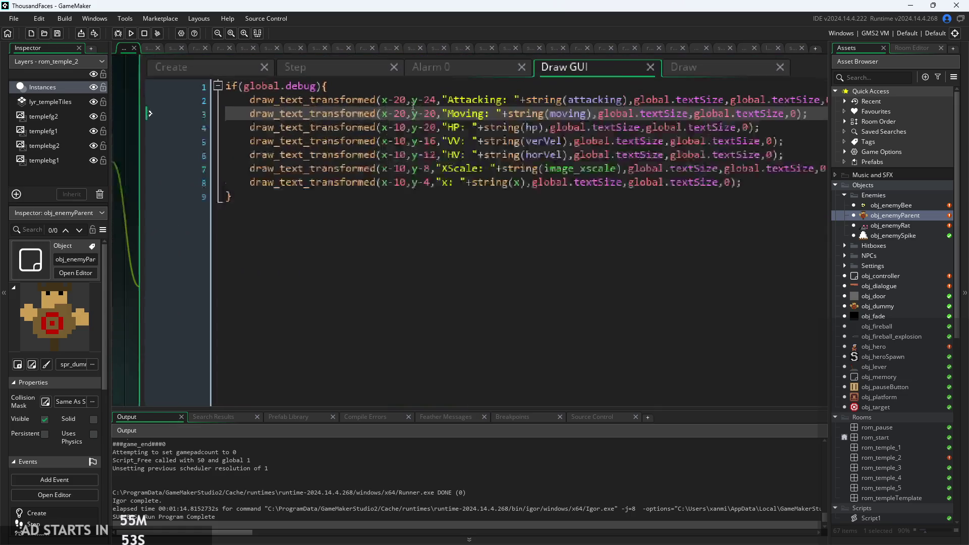
pyautogui.click(436, 127)
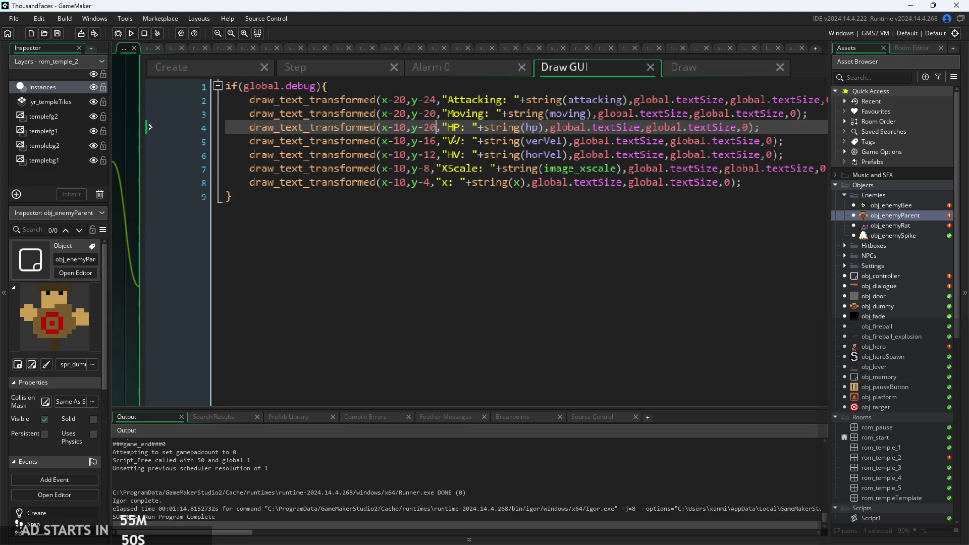
pyautogui.press('Up')
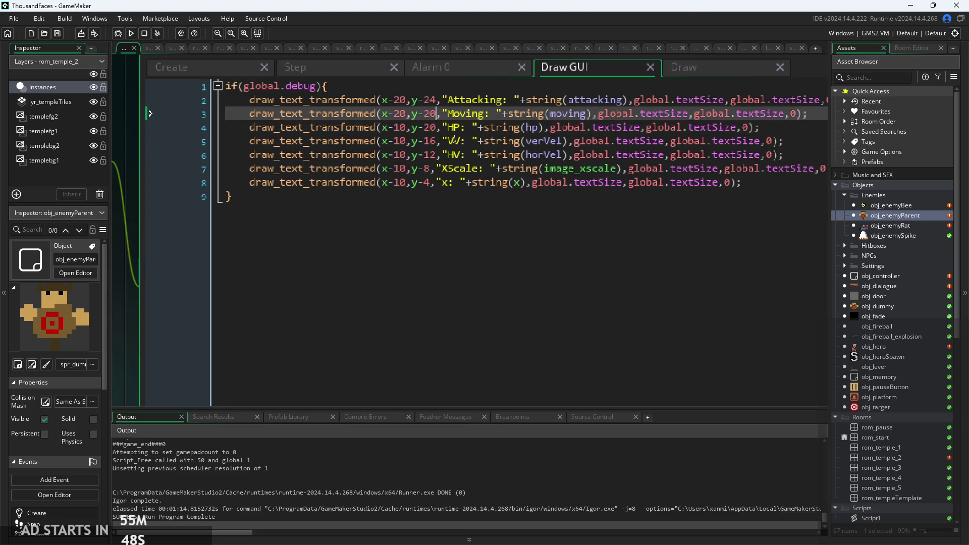
pyautogui.press('BackSpace')
pyautogui.write('4')
pyautogui.press('Up')
pyautogui.press('BackSpace')
pyautogui.write('8')
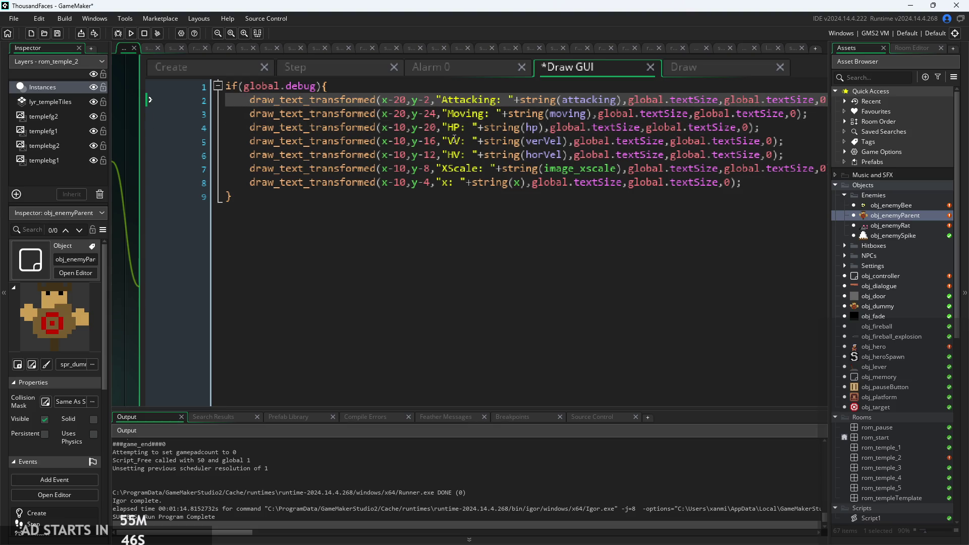
pyautogui.hotkey('ctrl', 's')
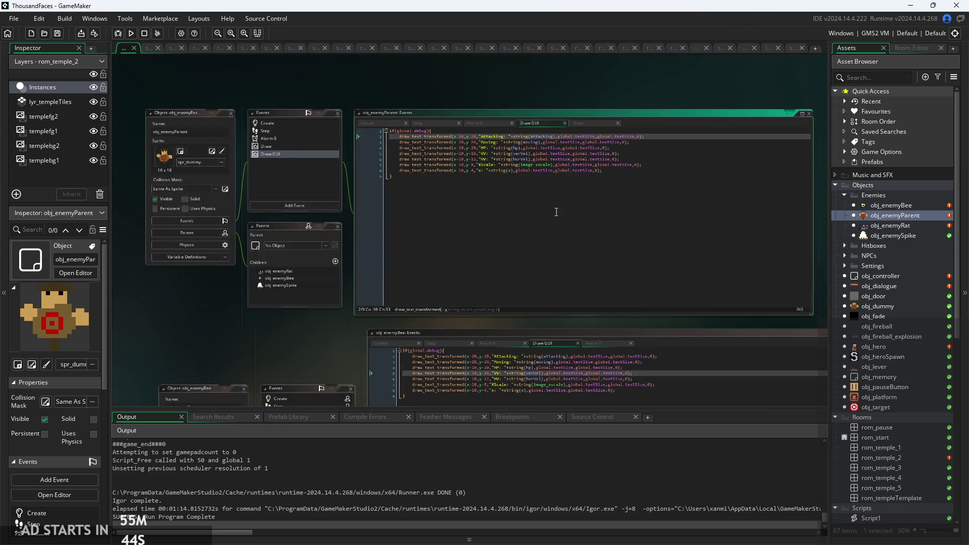
pyautogui.click(584, 125)
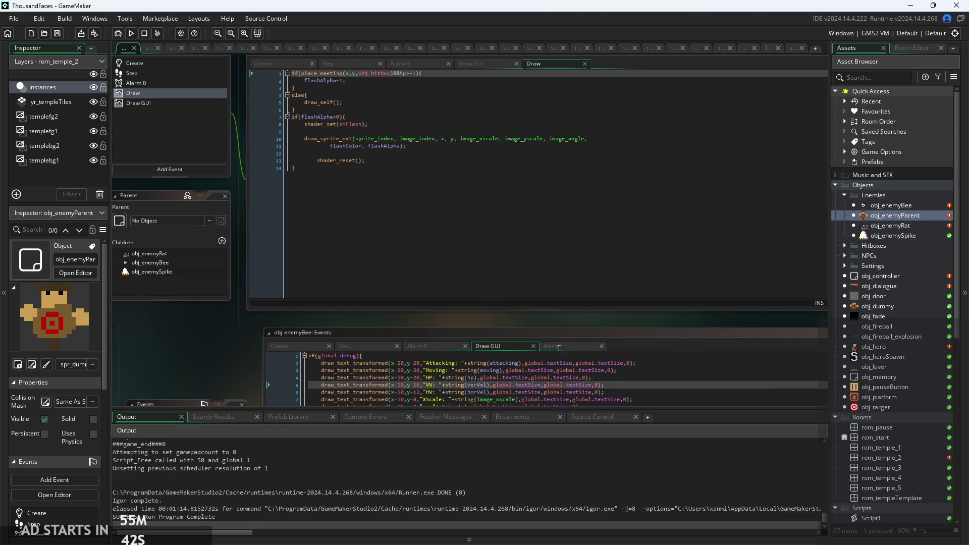
# Step: Select all of obj_enemyParent's Draw code for copying
pyautogui.scroll(-3, 535, 320)
pyautogui.scroll(1, 439, 316)
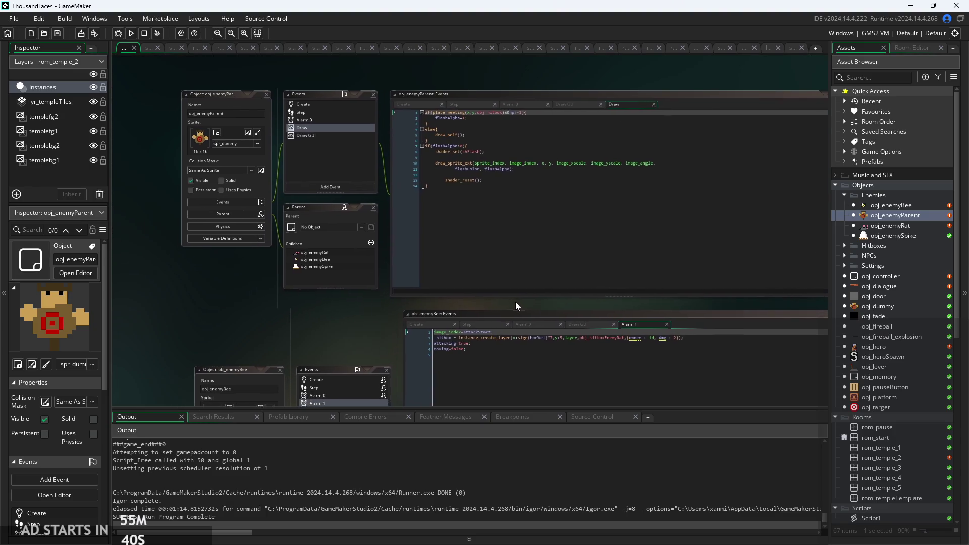
pyautogui.click(508, 185)
pyautogui.scroll(2, 507, 185)
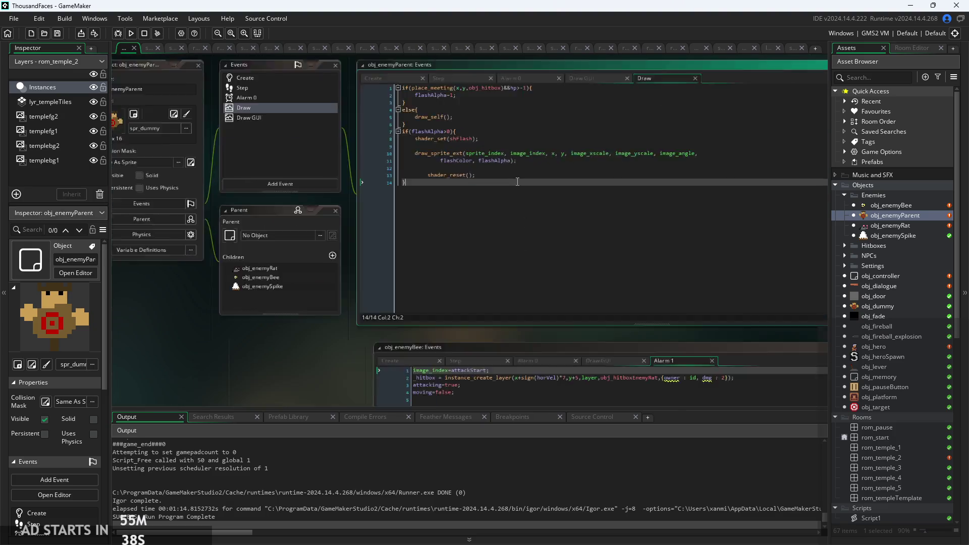
pyautogui.click(530, 177)
pyautogui.scroll(-2, 530, 178)
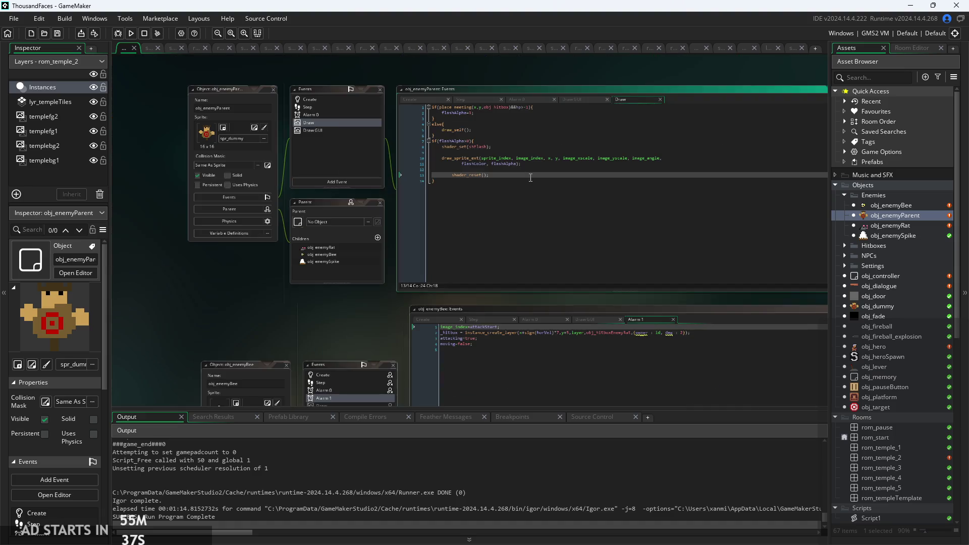
pyautogui.click(489, 344)
pyautogui.scroll(1, 491, 302)
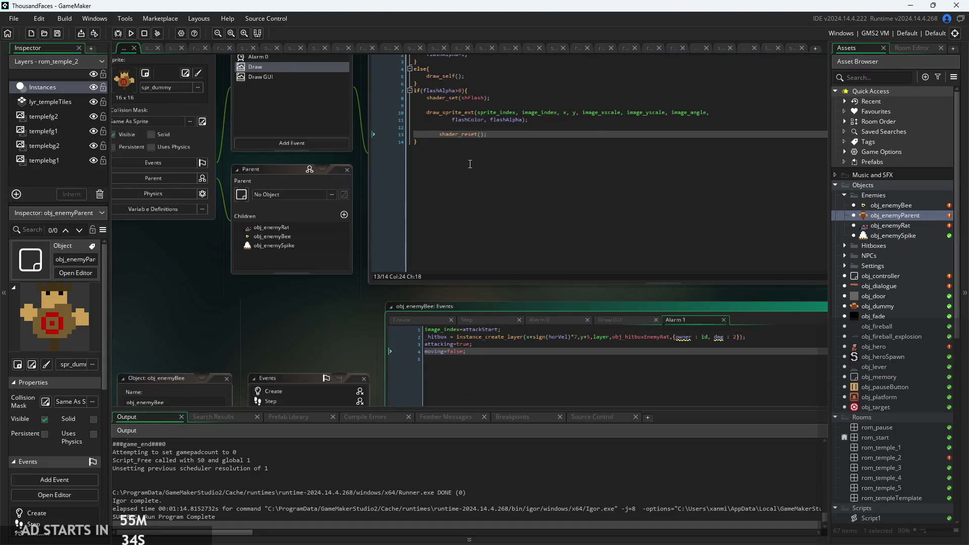
pyautogui.scroll(-1, 470, 166)
pyautogui.click(482, 147)
pyautogui.hotkey('ctrl', 'a')
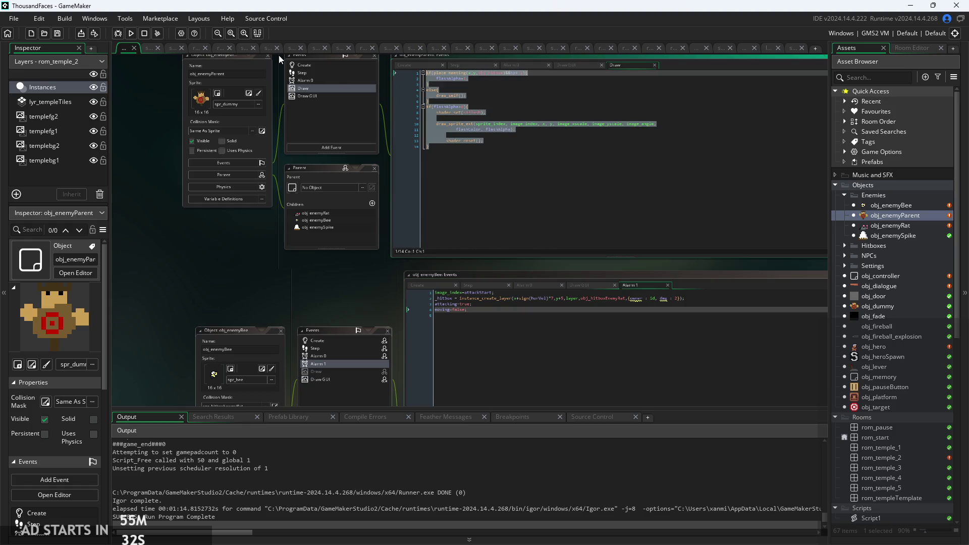
# Step: Paste the Draw code into obj_enemyBee's Alarm 1 on a new line after moving=false
pyautogui.click(544, 309)
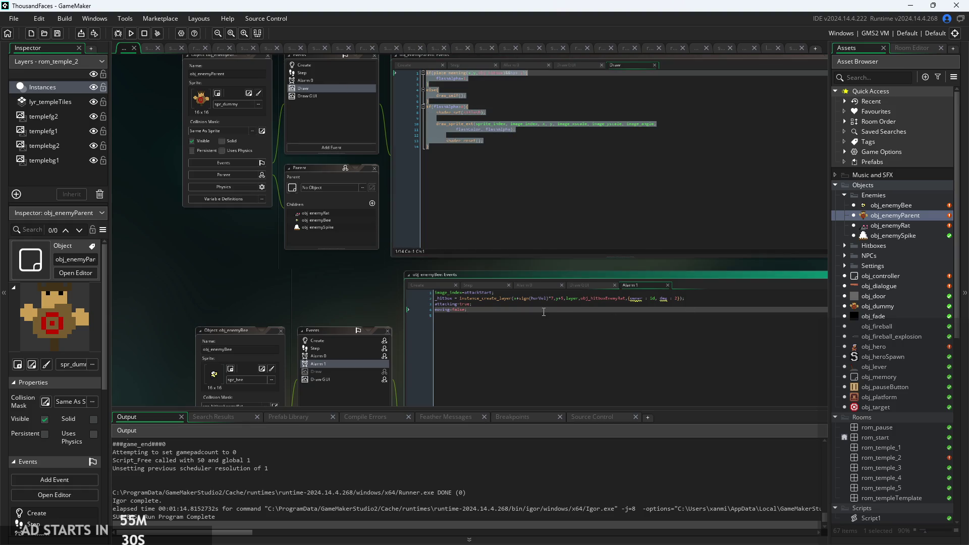
pyautogui.press('Return')
pyautogui.hotkey('ctrl', 'v')
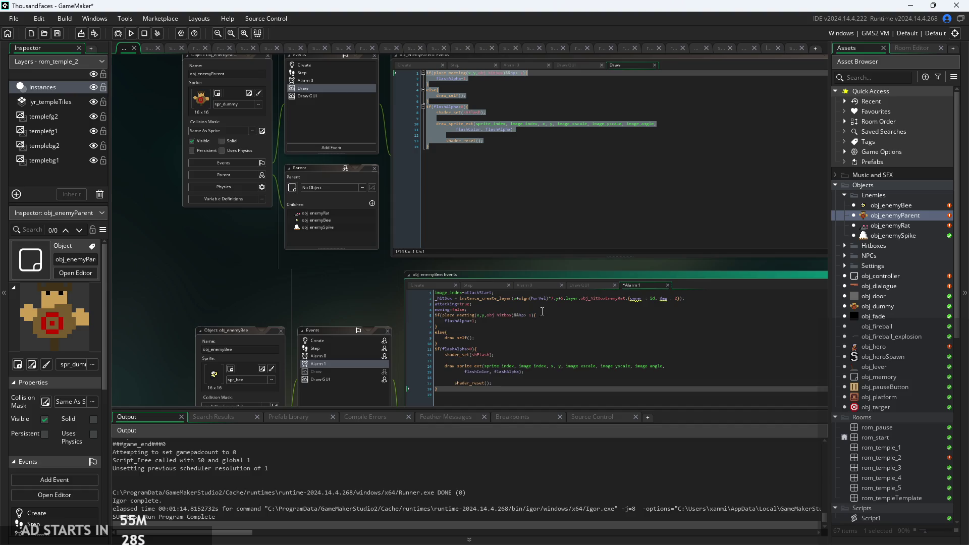
pyautogui.scroll(2, 300, 255)
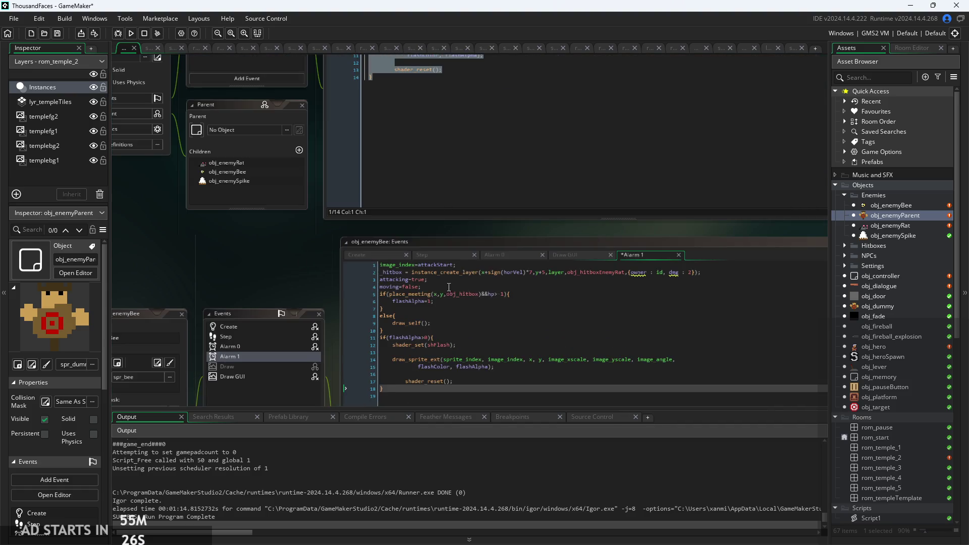
pyautogui.click(448, 287)
pyautogui.scroll(3, 259, 251)
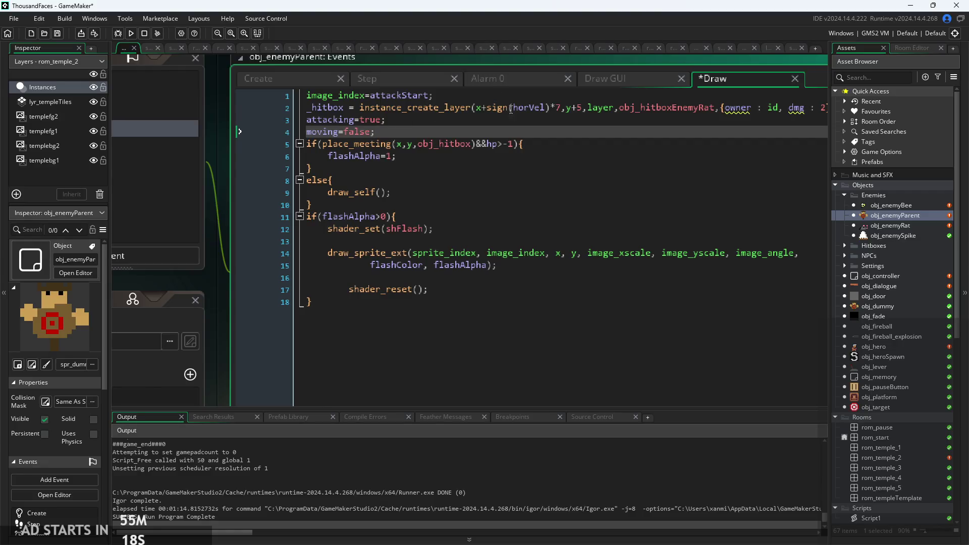
# Step: Save the parent's Draw code and move up through it to the hitbox creation line
pyautogui.moveTo(688, 108); pyautogui.dragTo(655, 116)
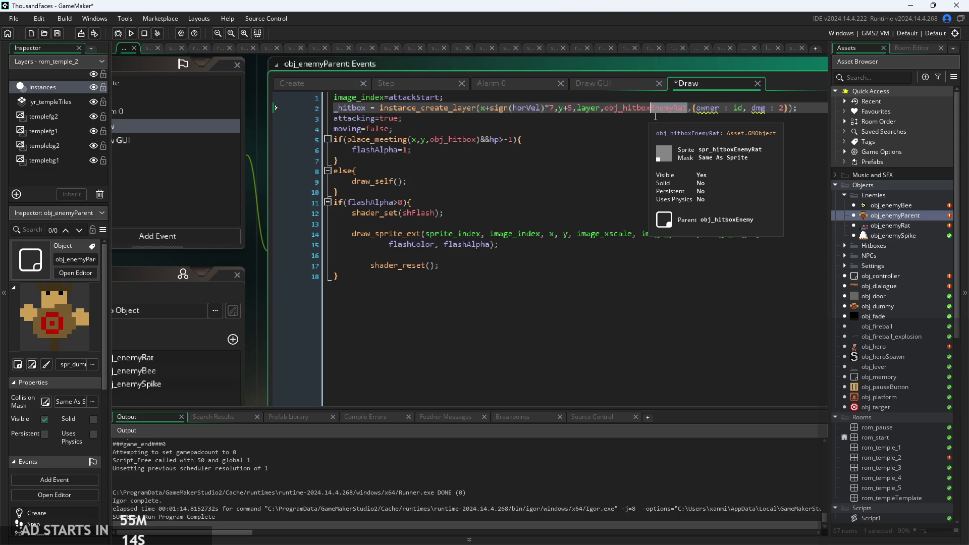
pyautogui.hotkey('ctrl', 's')
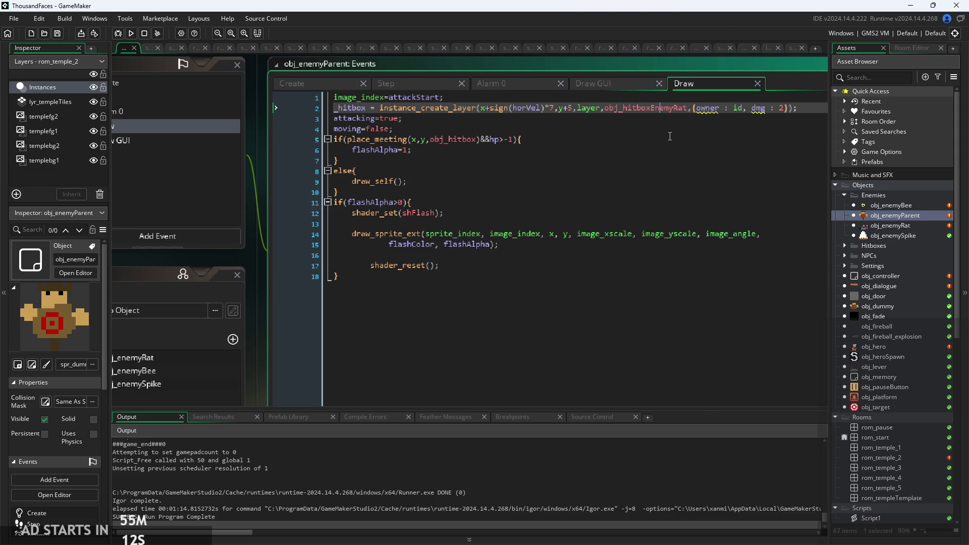
pyautogui.scroll(-1, 660, 114)
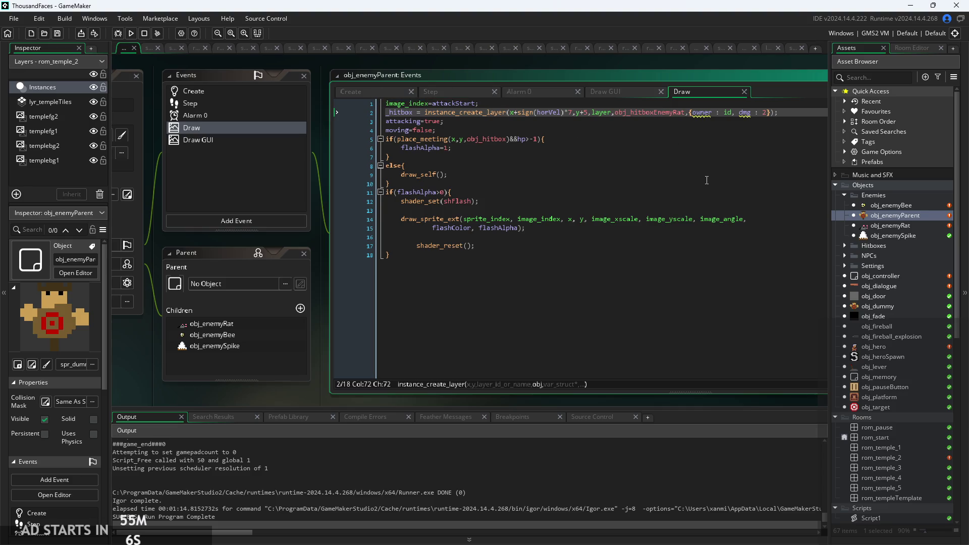
pyautogui.moveTo(701, 215)
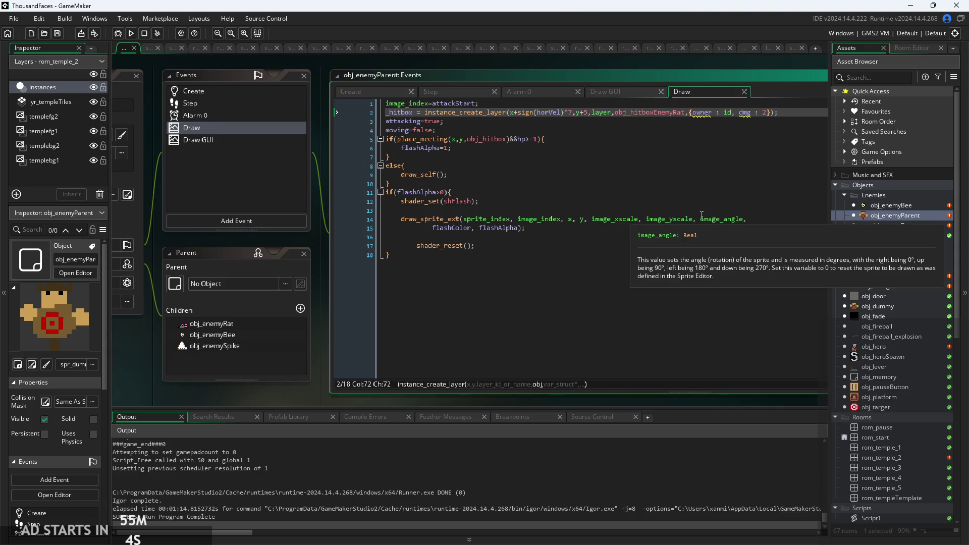
pyautogui.click(757, 220)
pyautogui.click(760, 226)
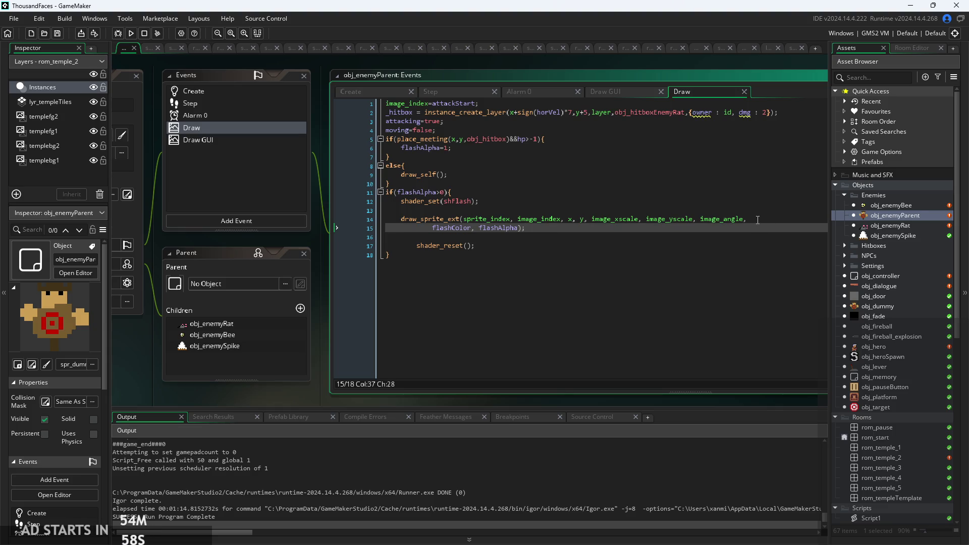
pyautogui.press('Up')
pyautogui.press('Up')
pyautogui.press('Up')
pyautogui.click(740, 179)
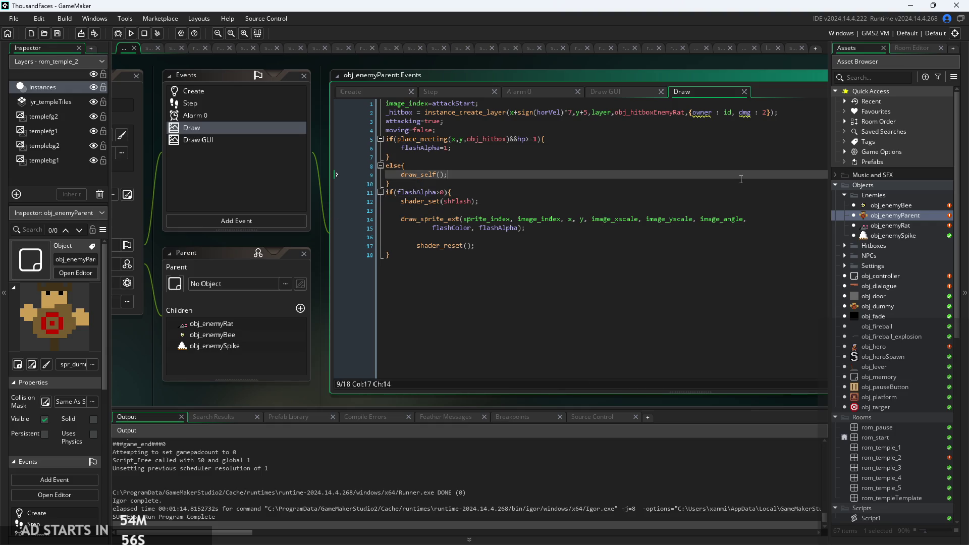
pyautogui.press('Up')
pyautogui.press('Up')
pyautogui.press('Up')
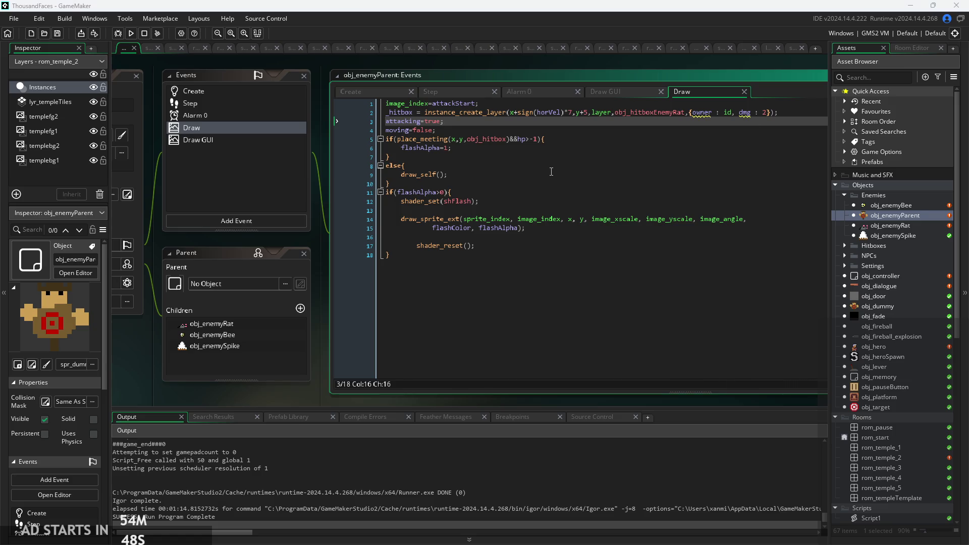
pyautogui.click(565, 112)
# Step: Change the obj_hitboxEnemyRat hitbox damage from dmg : 2 to dmg : 1
pyautogui.scroll(2, 565, 112)
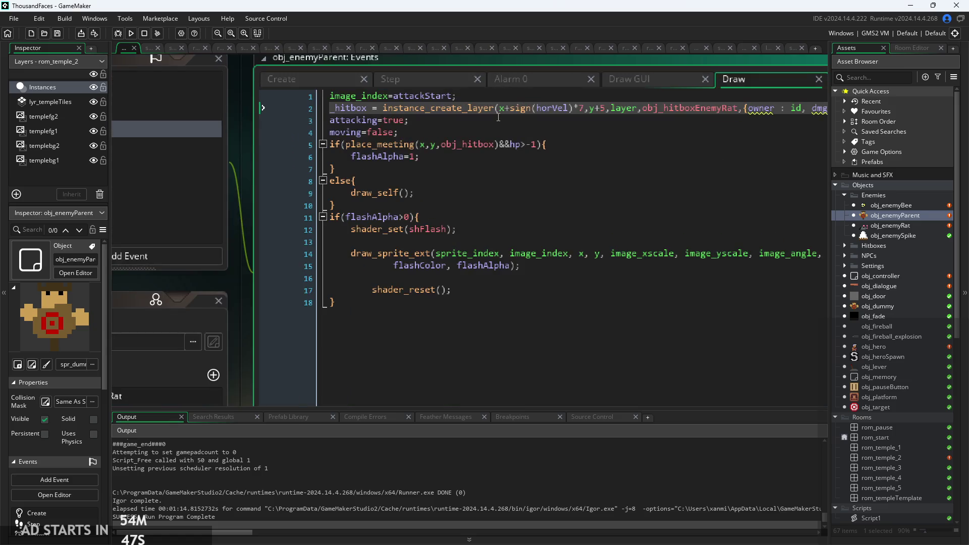
pyautogui.scroll(-2, 550, 110)
pyautogui.scroll(2, 536, 109)
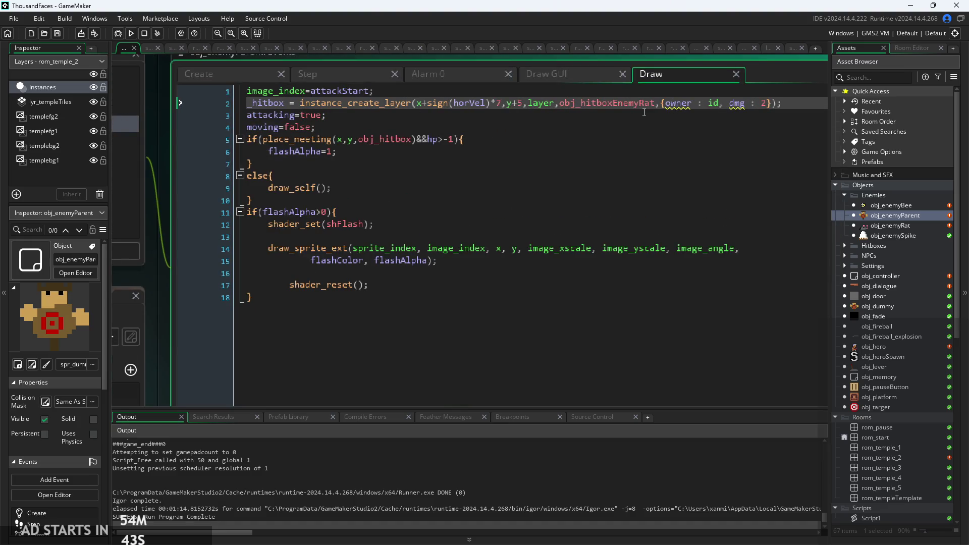
pyautogui.click(767, 104)
pyautogui.press('BackSpace')
pyautogui.write('1')
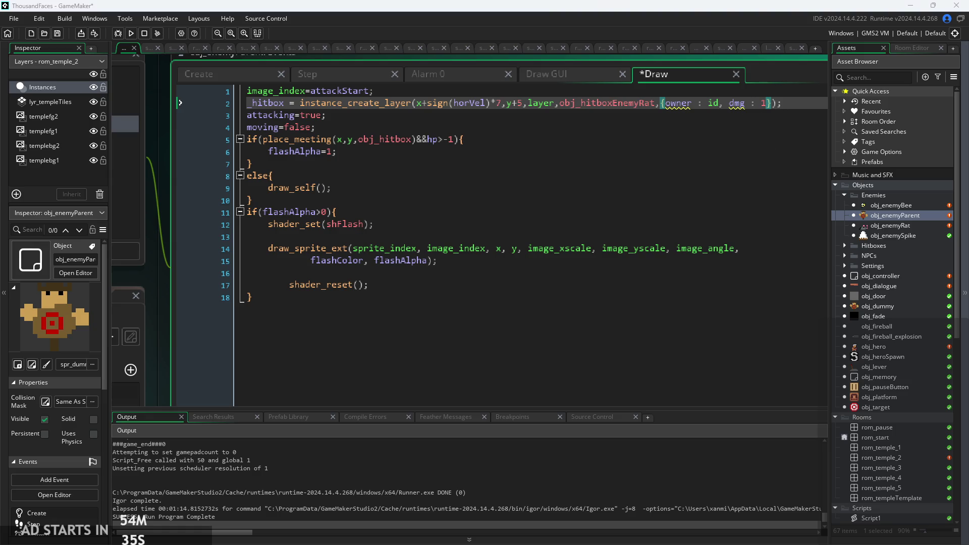
pyautogui.click(214, 70)
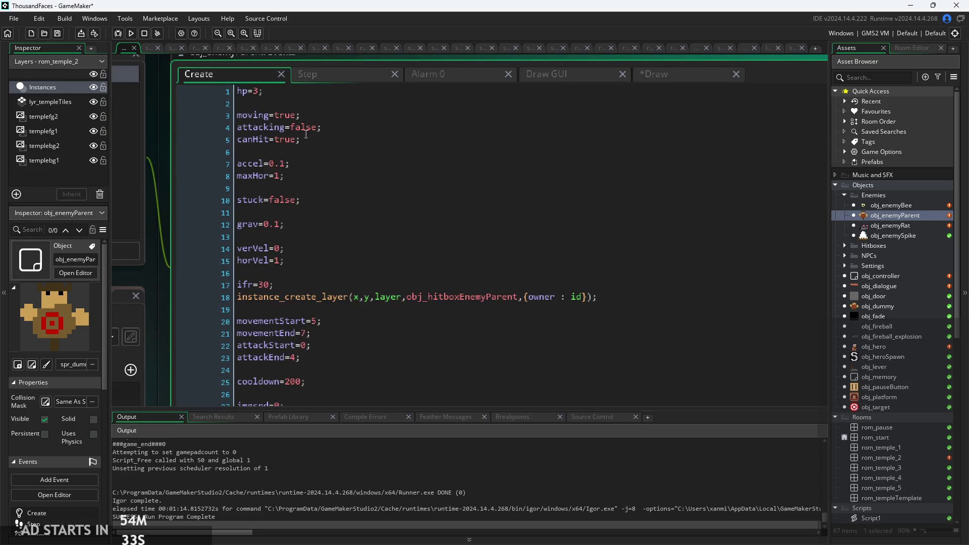
# Step: Add damage=1; after hp=3 in obj_enemyParent's Create code, then go to obj_enemyBee's hp=2 line
pyautogui.scroll(-3, 327, 128)
pyautogui.scroll(4, 227, 202)
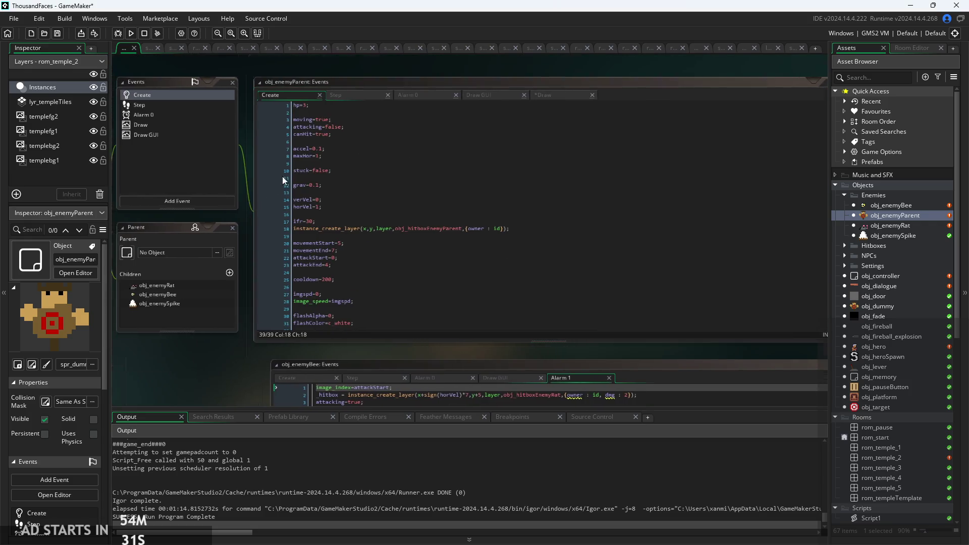
pyautogui.click(325, 63)
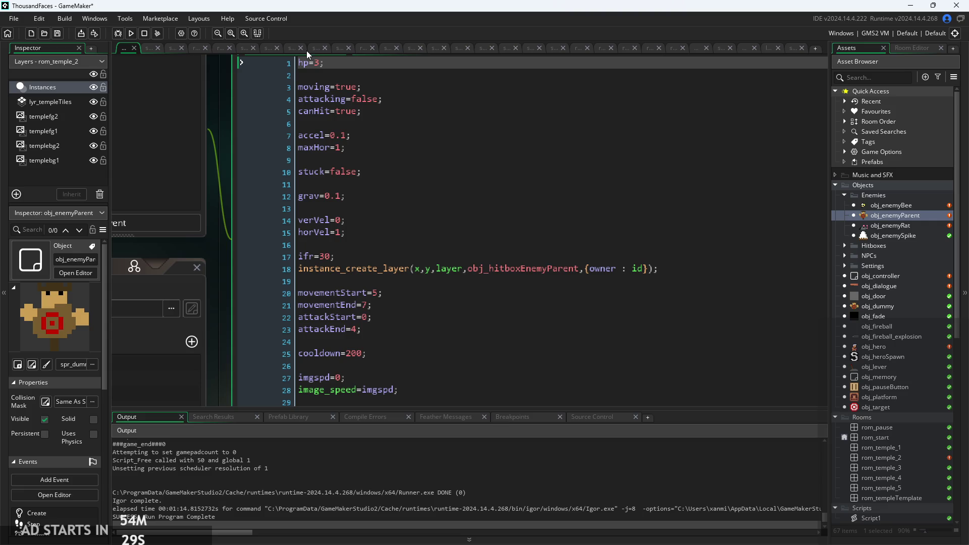
pyautogui.press('Return')
pyautogui.write('damage=1;')
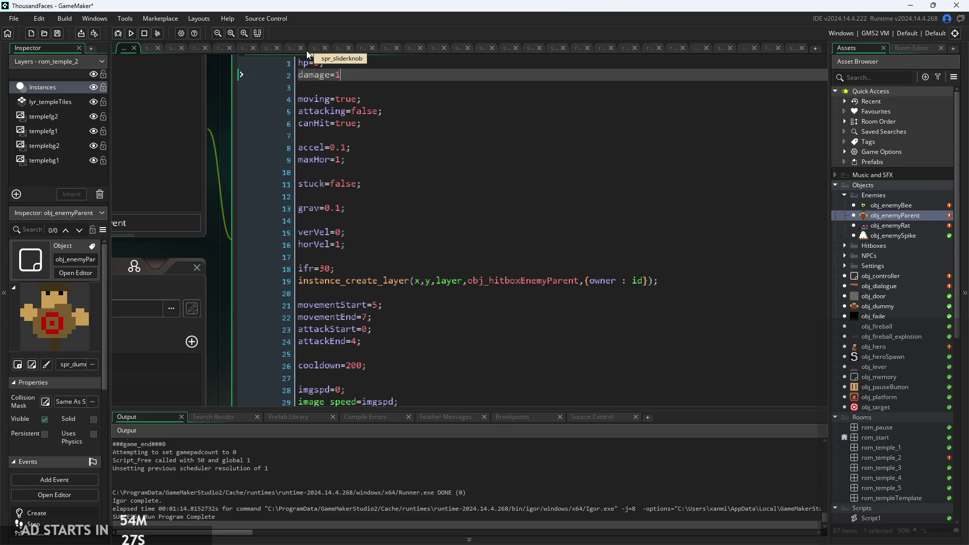
pyautogui.scroll(-4, 230, 243)
pyautogui.scroll(4, 230, 243)
pyautogui.scroll(-6, 230, 232)
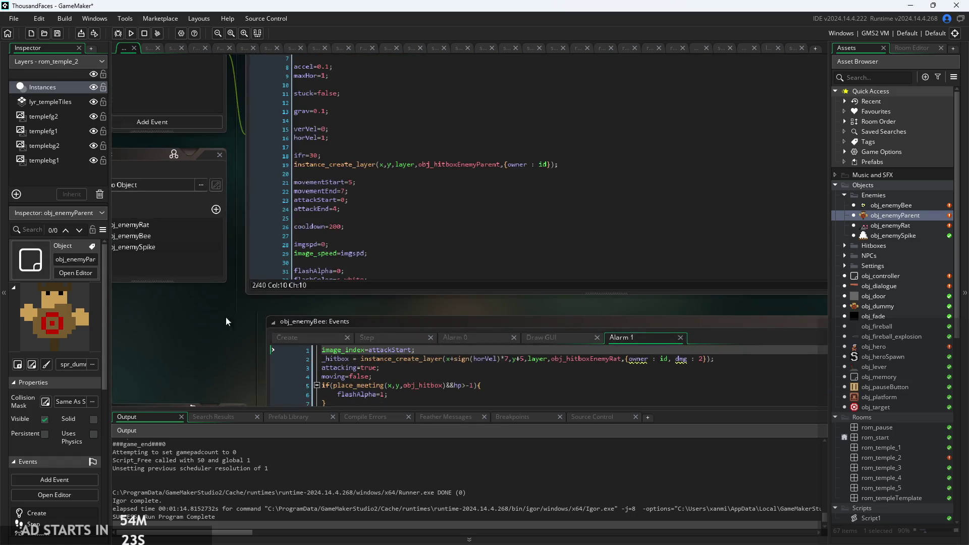
pyautogui.click(370, 173)
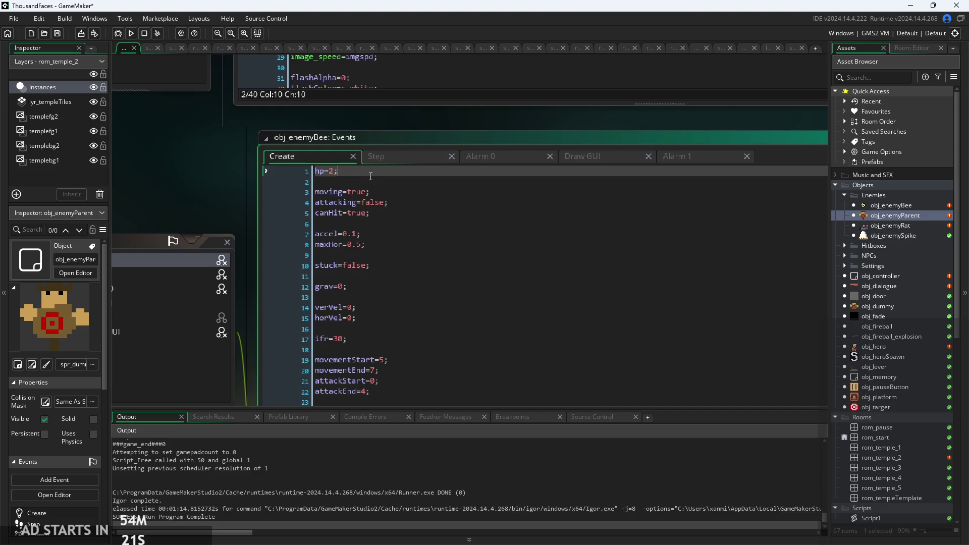
# Step: Add damage=1; to obj_enemyBee's Create and make its Alarm 1 hitbox use dmg : damage
pyautogui.press('Return')
pyautogui.write('damag')
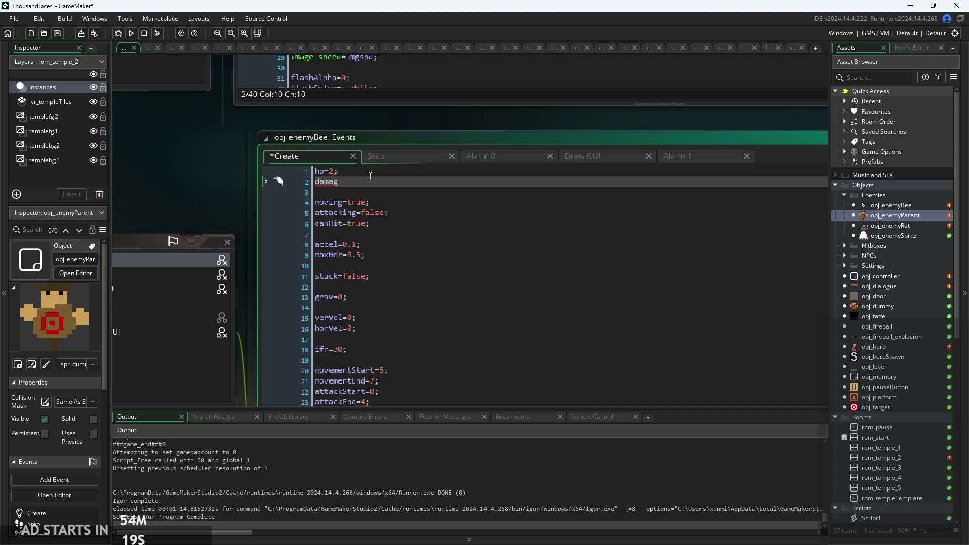
pyautogui.write('e=1;')
pyautogui.click(700, 157)
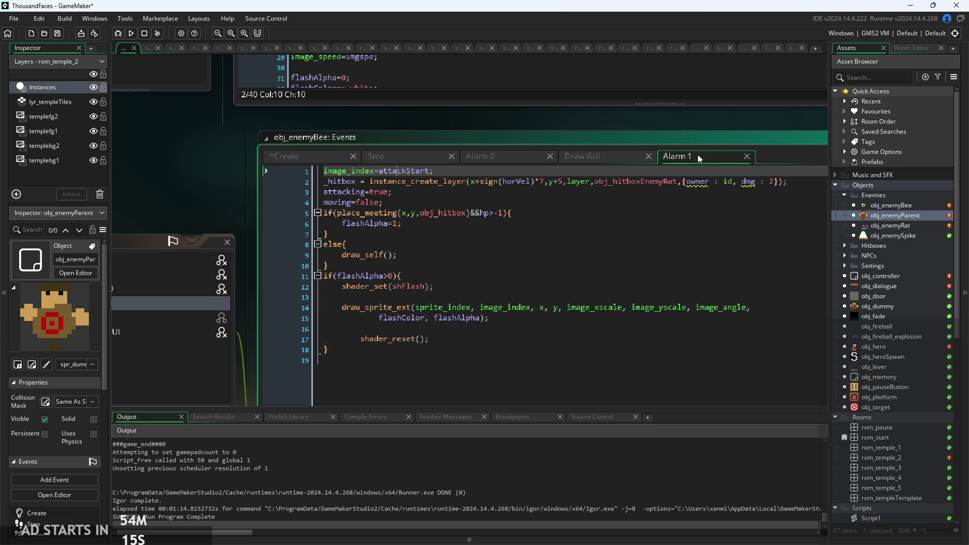
pyautogui.click(774, 183)
pyautogui.write('damage')
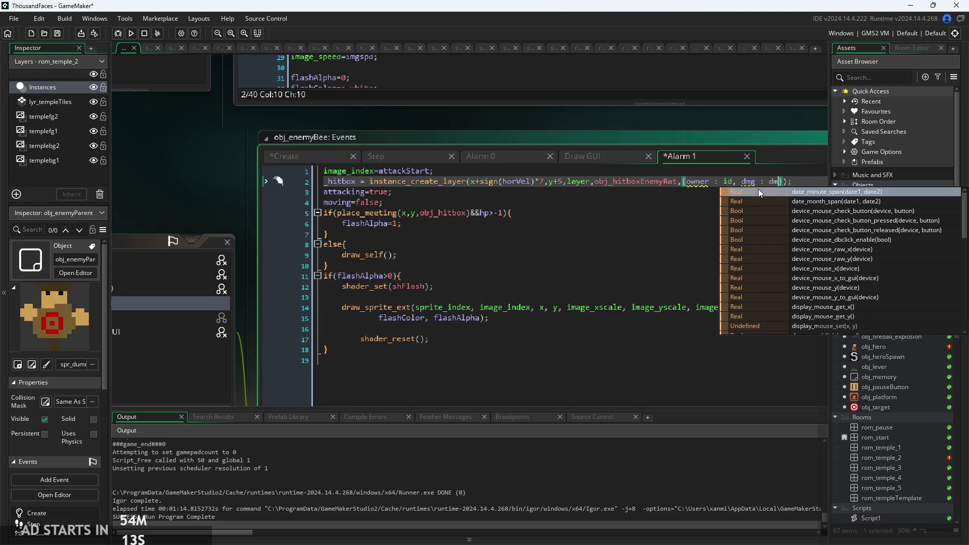
# Step: Replace the fixed 1 with damage in obj_enemyParent's Draw hitbox code
pyautogui.doubleClick(906, 202)
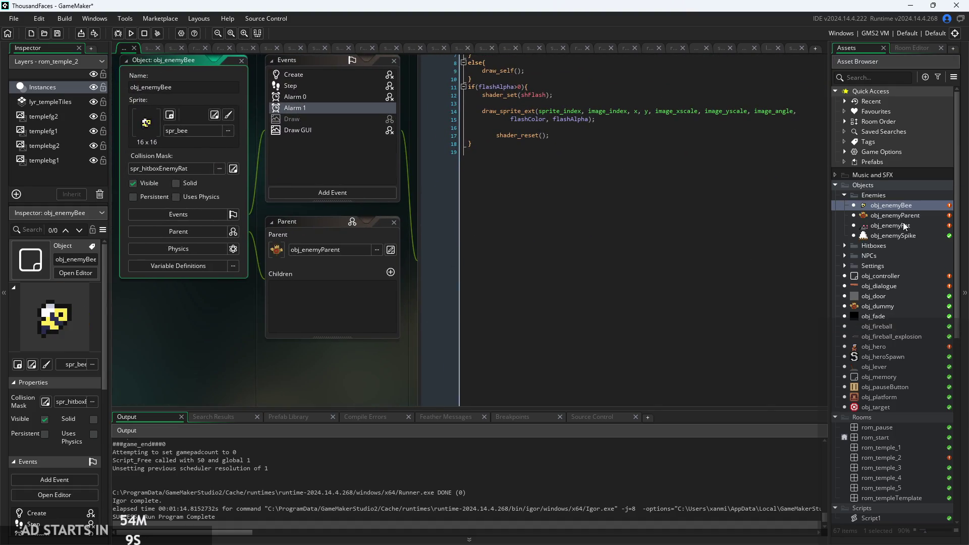
pyautogui.doubleClick(908, 216)
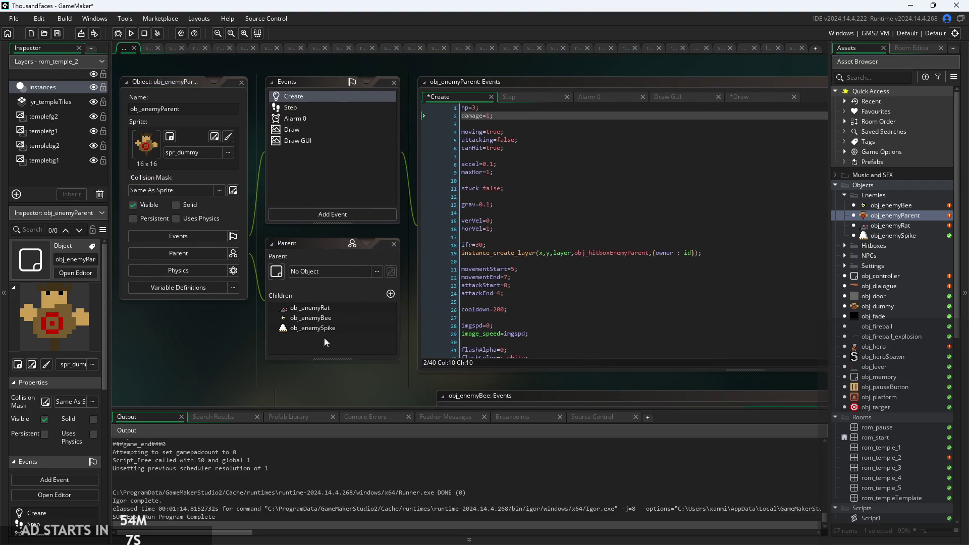
pyautogui.click(770, 99)
pyautogui.press('BackSpace')
pyautogui.write('damage')
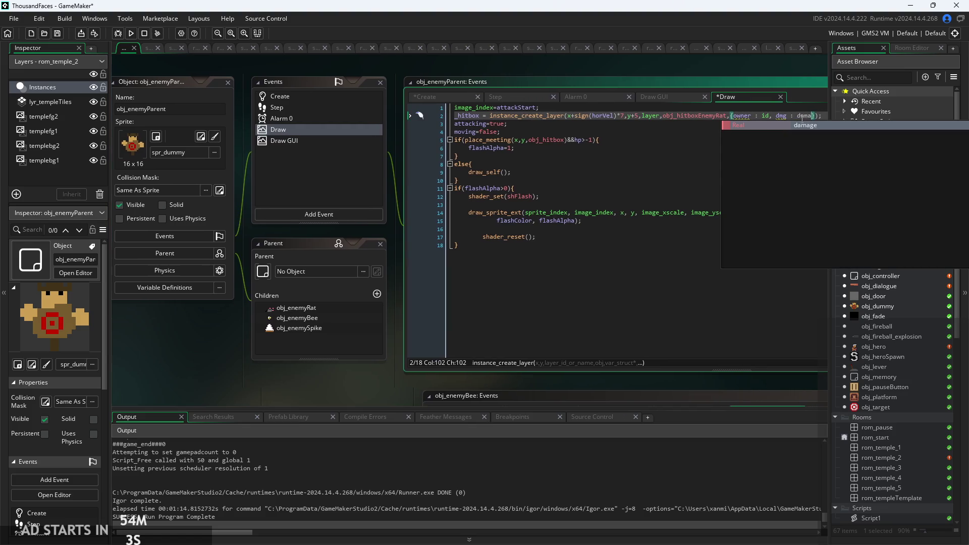
# Step: Set obj_enemyBee's Create damage to 2 and save
pyautogui.doubleClick(908, 204)
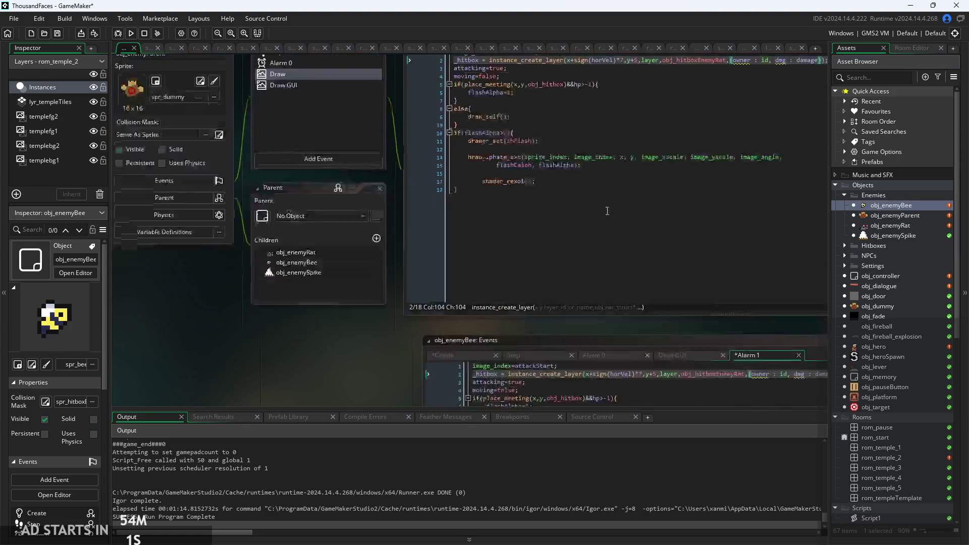
pyautogui.moveTo(415, 218); pyautogui.dragTo(385, 373)
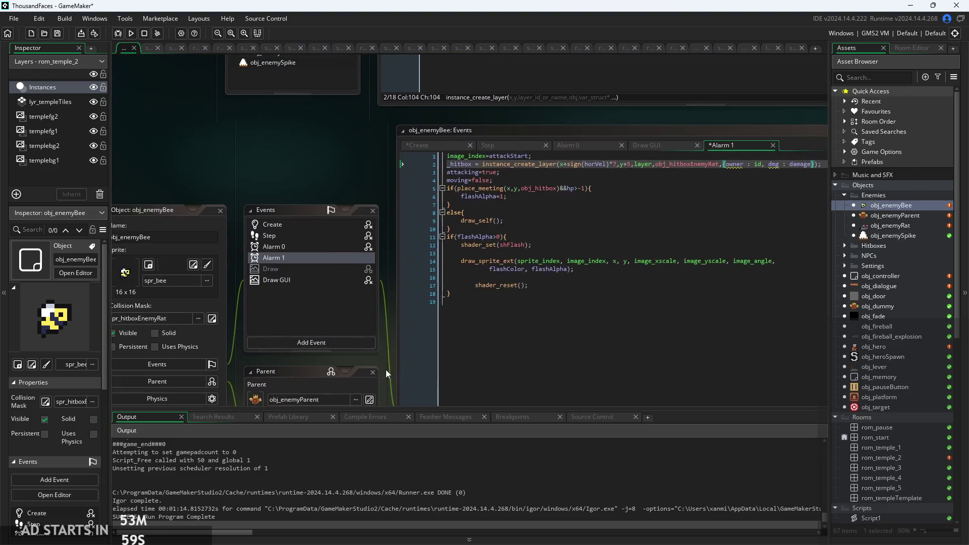
pyautogui.click(437, 146)
pyautogui.press('BackSpace')
pyautogui.write('2')
pyautogui.hotkey('ctrl', 's')
pyautogui.scroll(2, 320, 177)
pyautogui.scroll(-3, 247, 156)
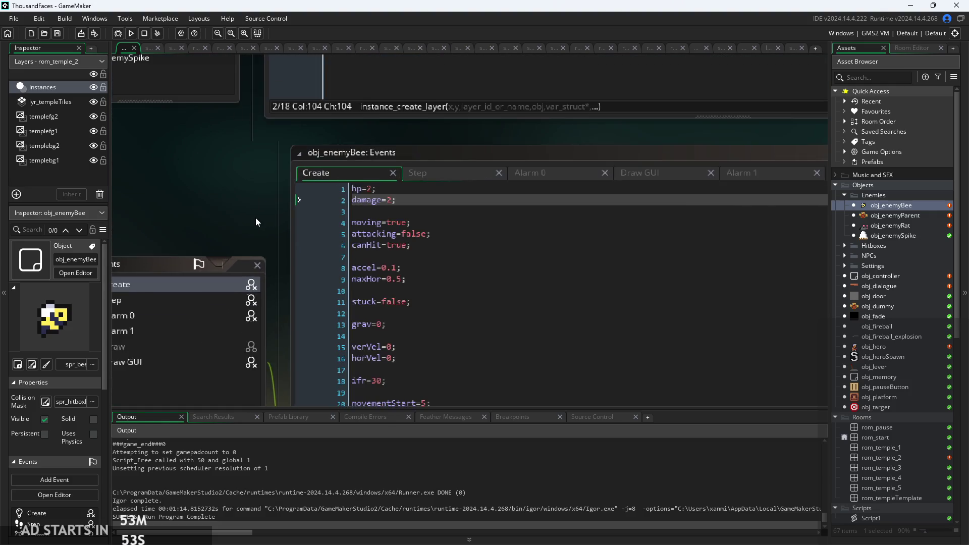
pyautogui.scroll(-2, 255, 217)
pyautogui.scroll(3, 264, 216)
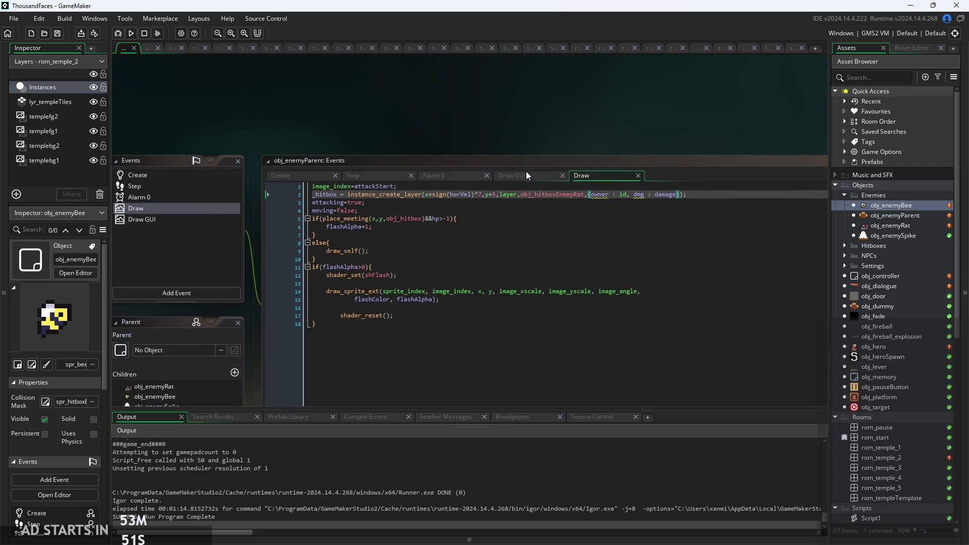
# Step: Review obj_enemyParent's Draw GUI, Alarm 0, Step and Create event code
pyautogui.click(526, 175)
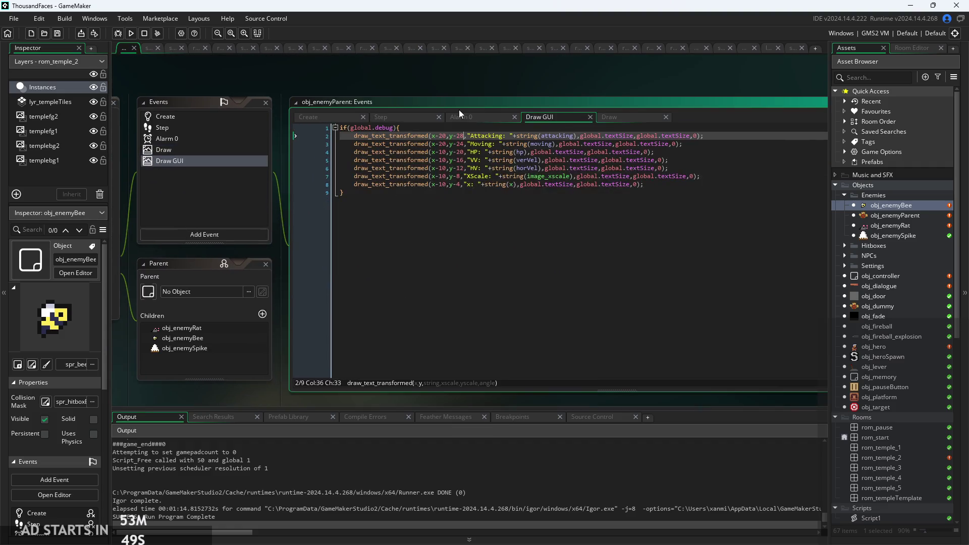
pyautogui.scroll(1, 486, 152)
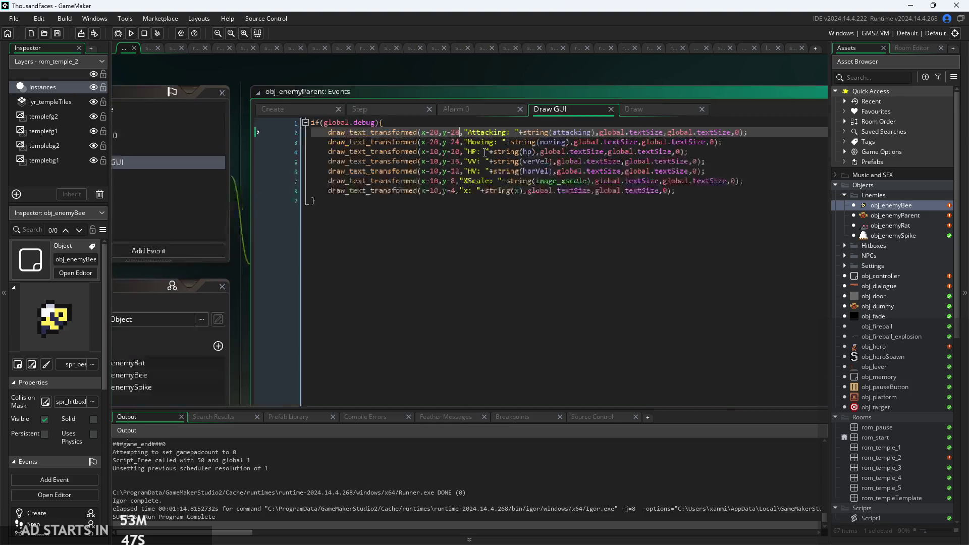
pyautogui.scroll(1, 485, 151)
pyautogui.click(446, 102)
pyautogui.click(362, 98)
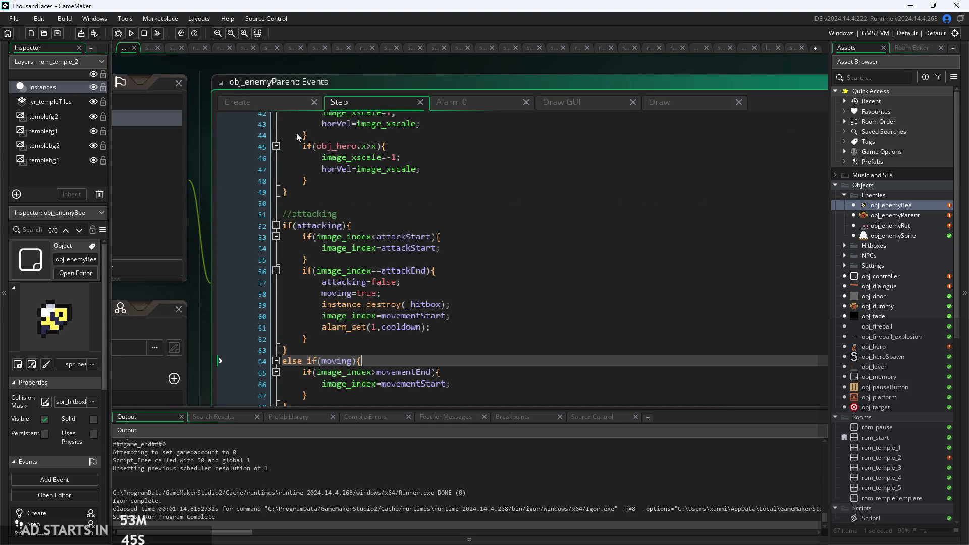
pyautogui.scroll(-1, 487, 322)
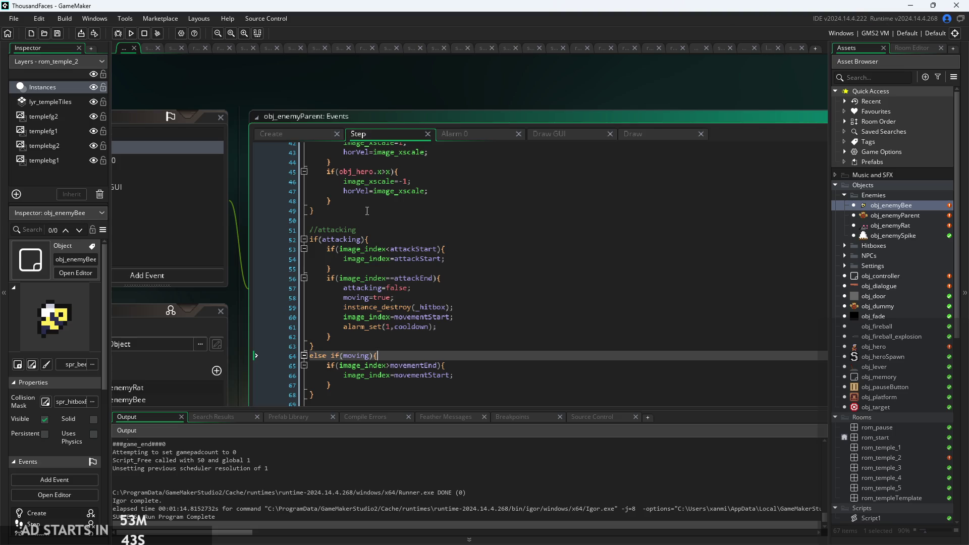
pyautogui.click(288, 134)
pyautogui.scroll(-4, 366, 275)
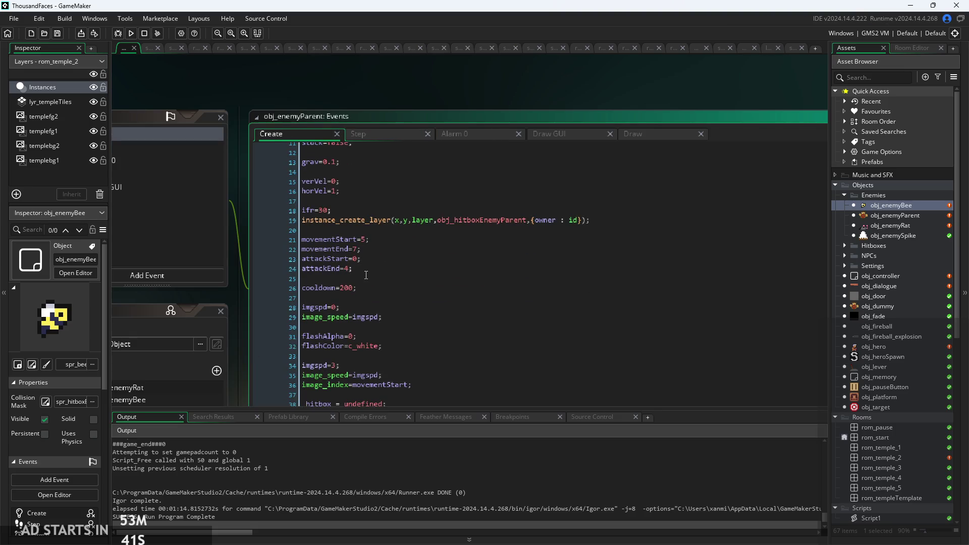
pyautogui.scroll(1, 366, 275)
# Step: In the parent's Create code, change movementStart from 5 to 0 and movementEnd from 7 to 0
pyautogui.click(369, 241)
pyautogui.write('0')
pyautogui.press('BackSpace')
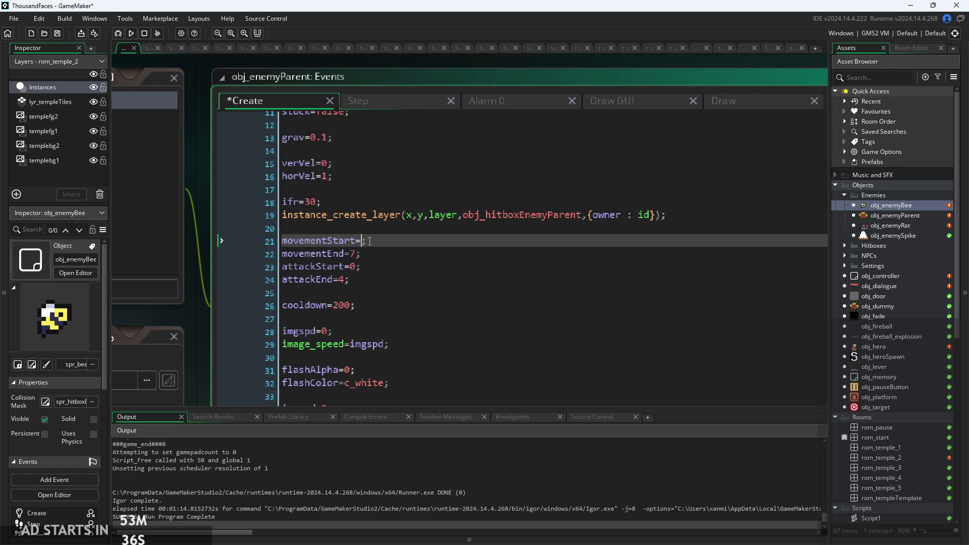
pyautogui.press('Down')
pyautogui.press('BackSpace')
pyautogui.write('0')
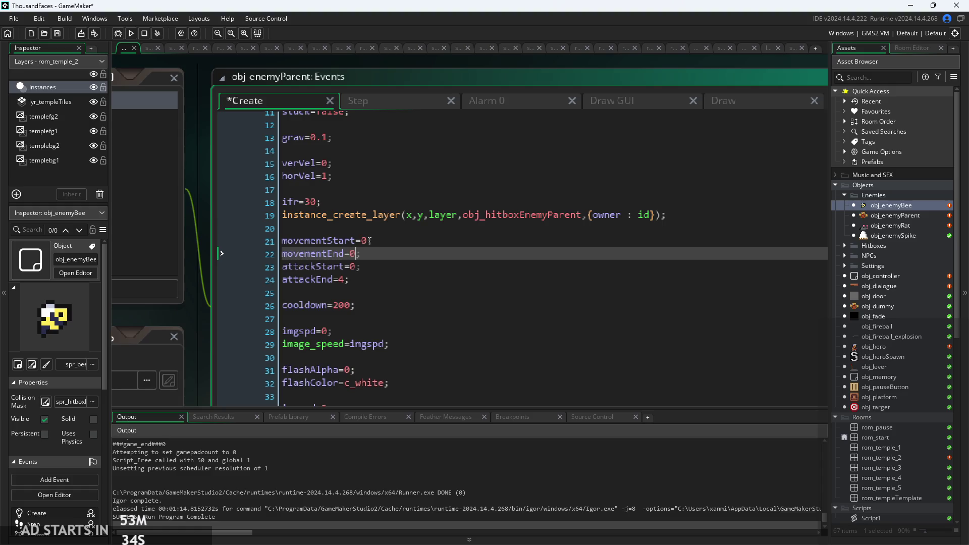
pyautogui.press('Down')
pyautogui.press('Down')
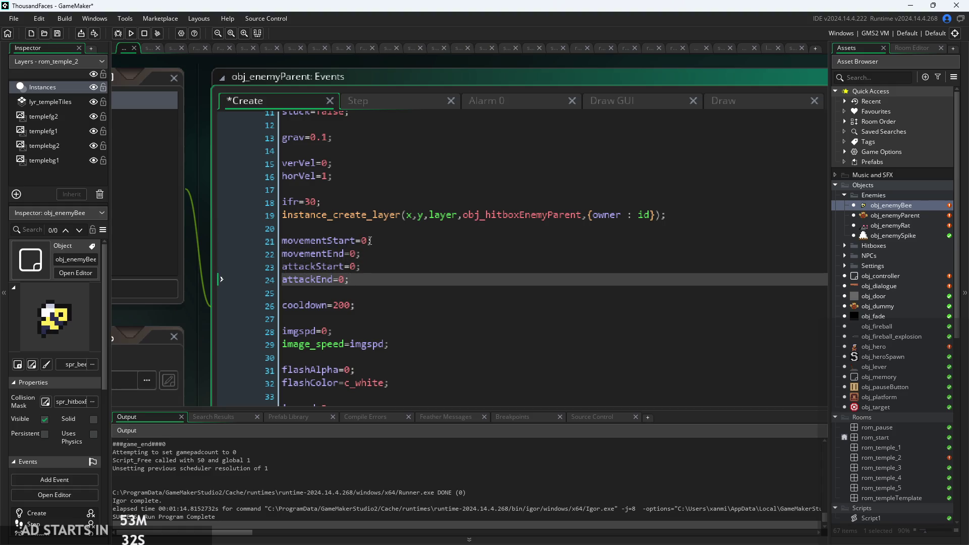
pyautogui.press('Up')
pyautogui.press('Up')
pyautogui.press('Up')
pyautogui.scroll(-1, 381, 258)
pyautogui.scroll(5, 282, 262)
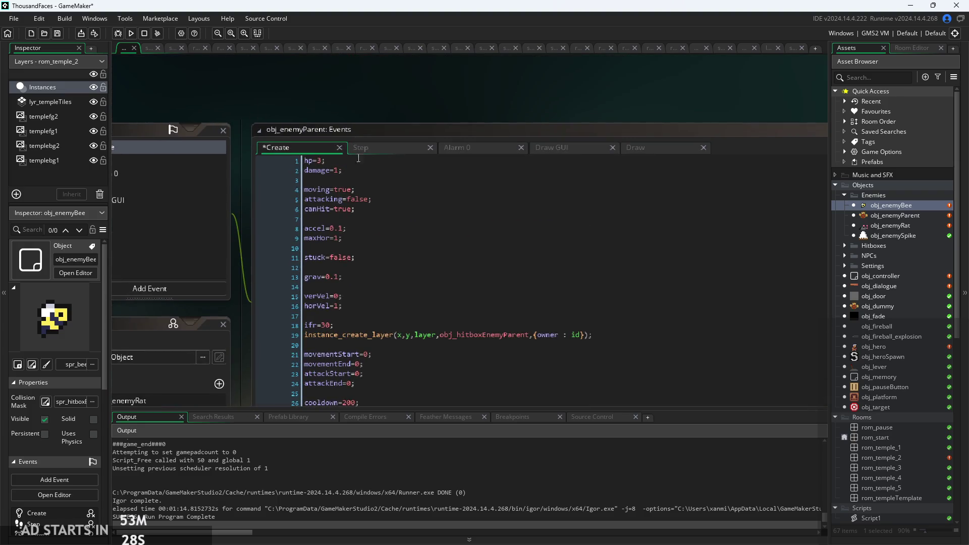
# Step: Look through the parent's Step, Alarm 0, Draw GUI and Draw code, including the attacking=true line
pyautogui.moveTo(410, 119); pyautogui.dragTo(374, 108)
pyautogui.click(363, 135)
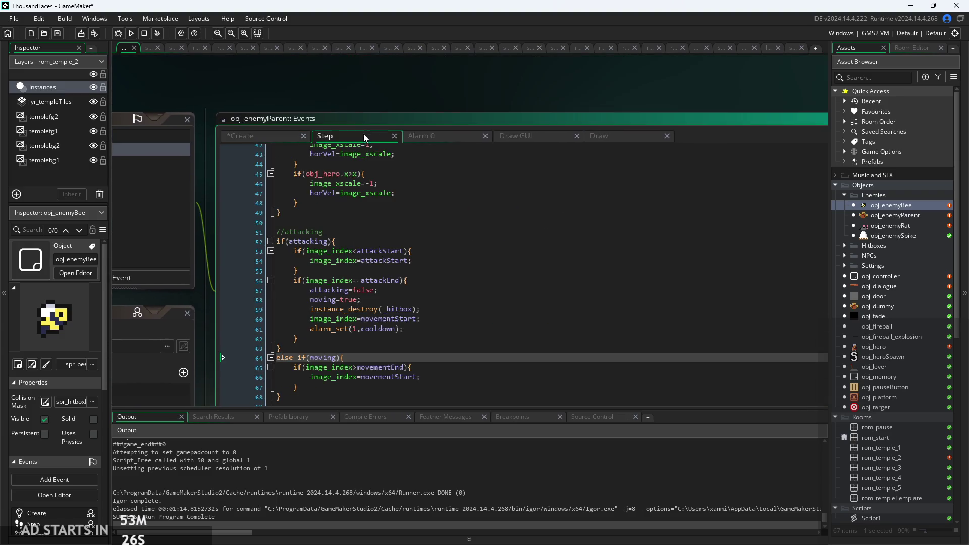
pyautogui.scroll(-3, 403, 292)
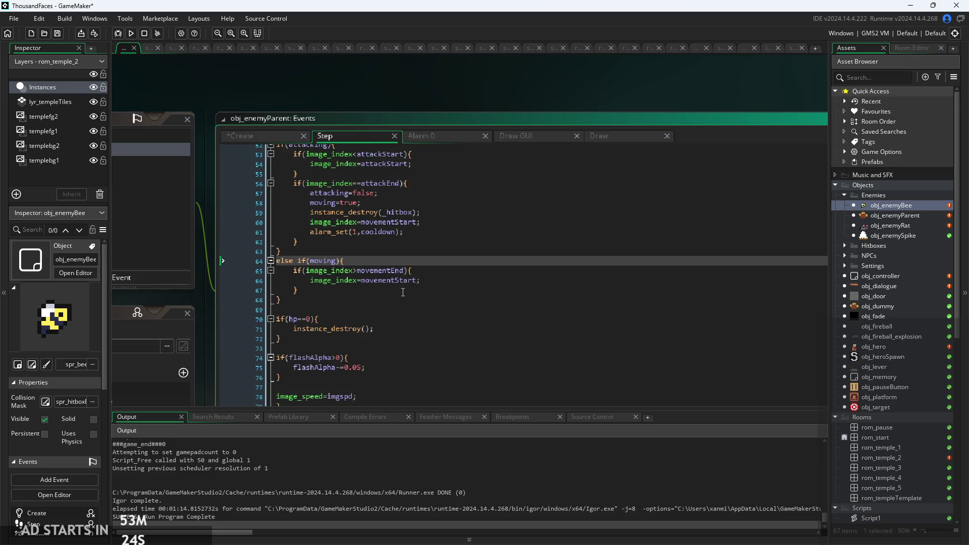
pyautogui.moveTo(207, 307); pyautogui.dragTo(173, 254)
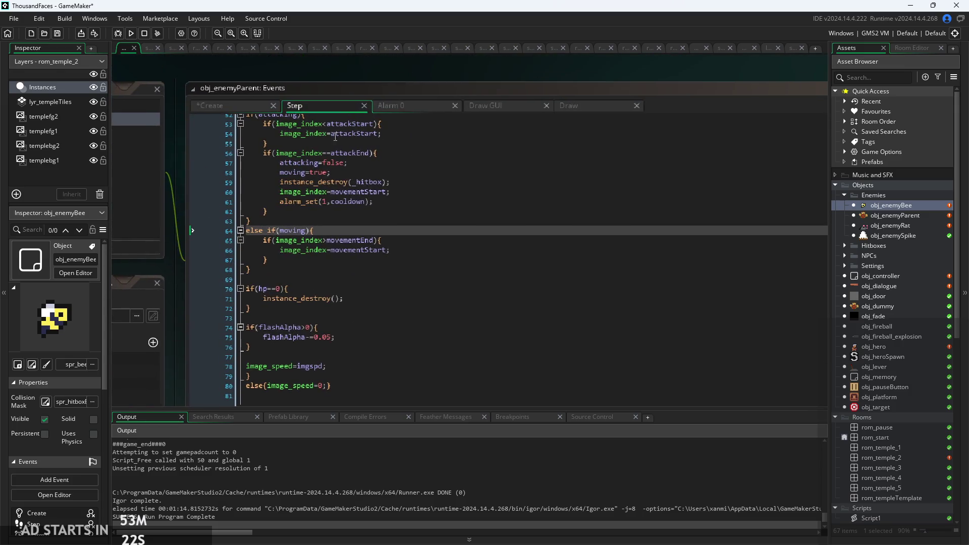
pyautogui.click(395, 110)
pyautogui.click(489, 105)
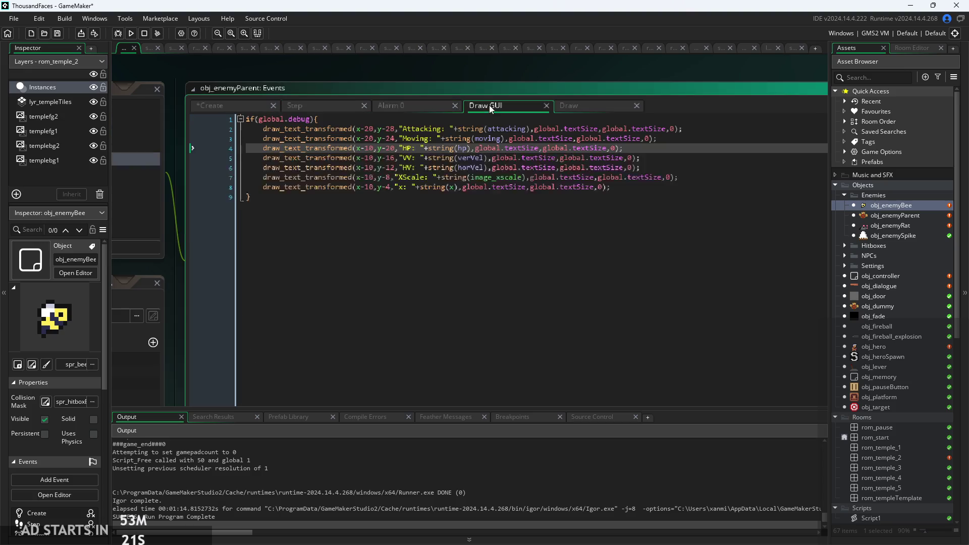
pyautogui.click(580, 104)
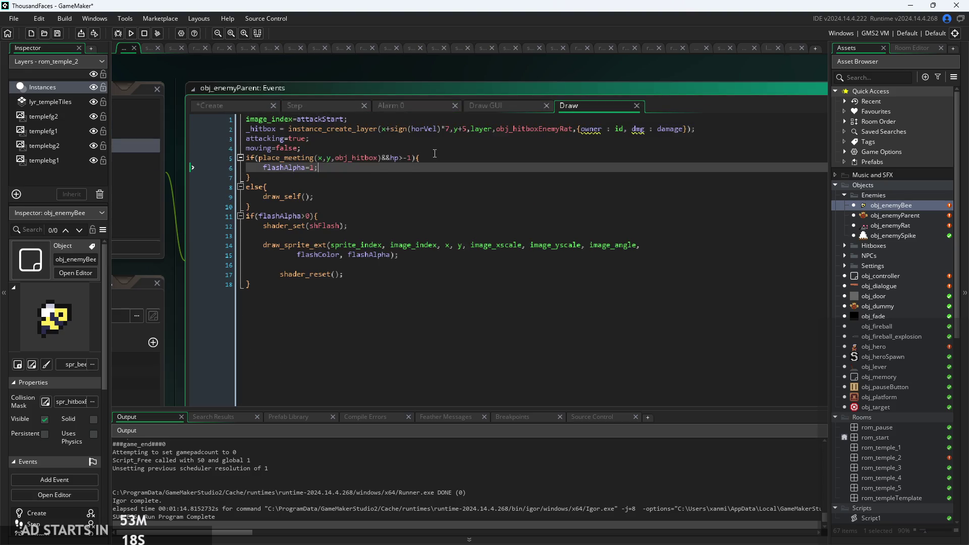
pyautogui.click(456, 142)
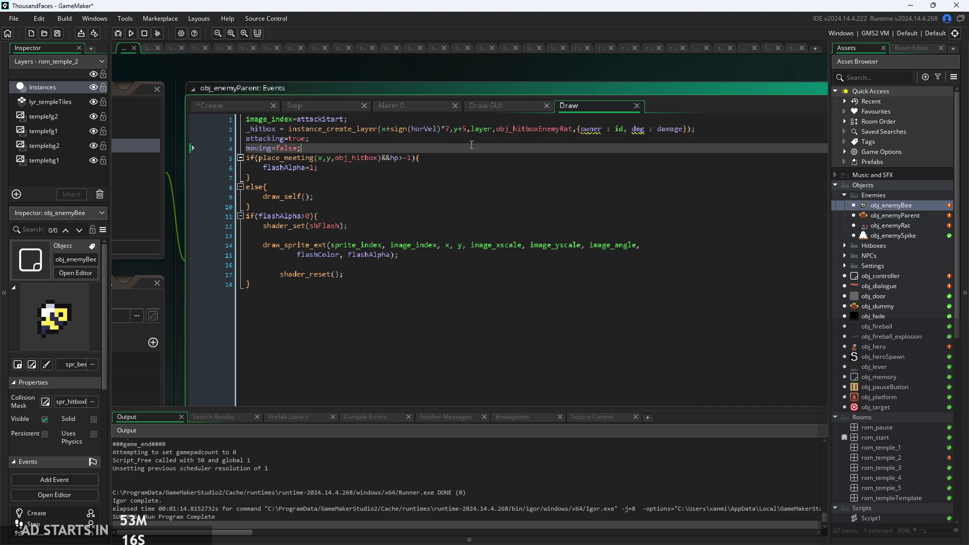
pyautogui.click(432, 107)
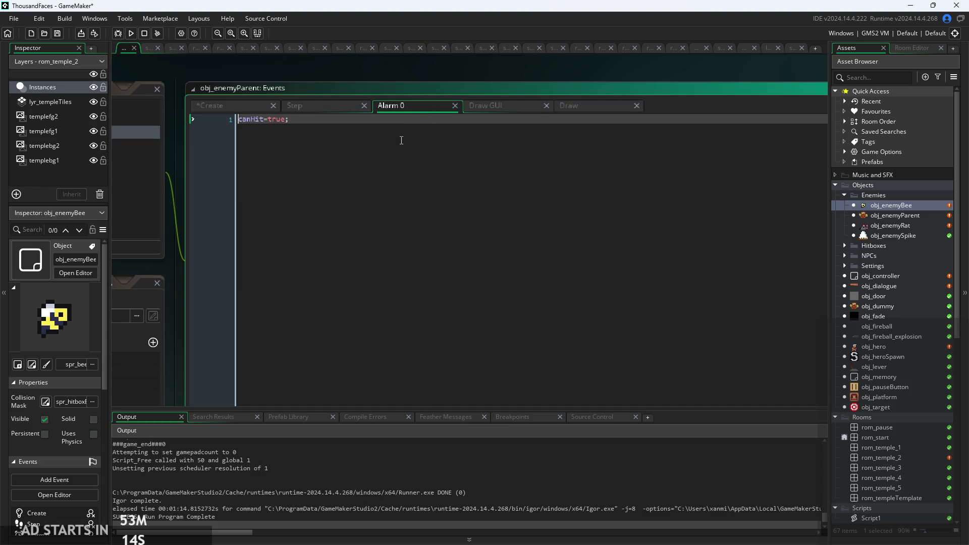
pyautogui.click(316, 108)
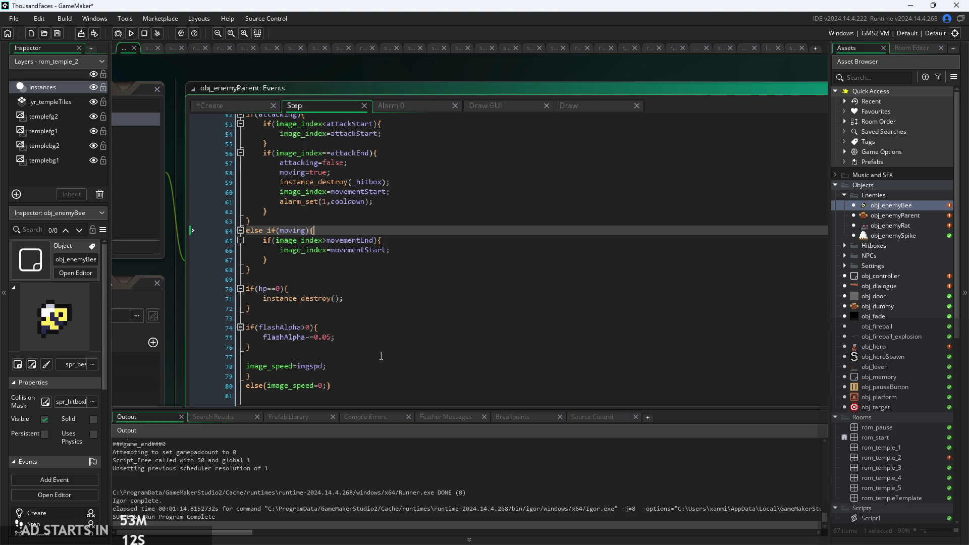
pyautogui.scroll(9, 381, 356)
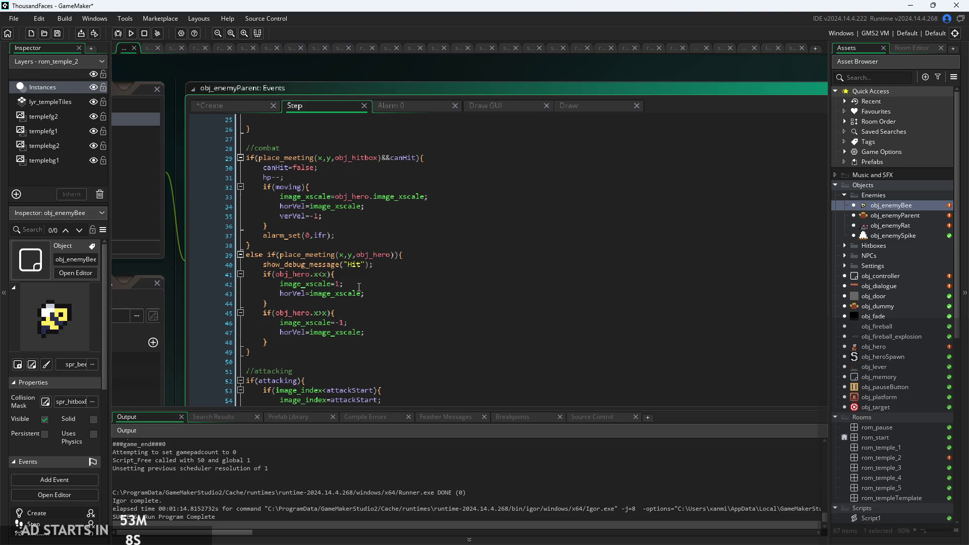
# Step: Inspect the horVel and verVel knockback lines in the parent's Step code
pyautogui.click(333, 219)
pyautogui.scroll(1, 334, 219)
pyautogui.click(396, 204)
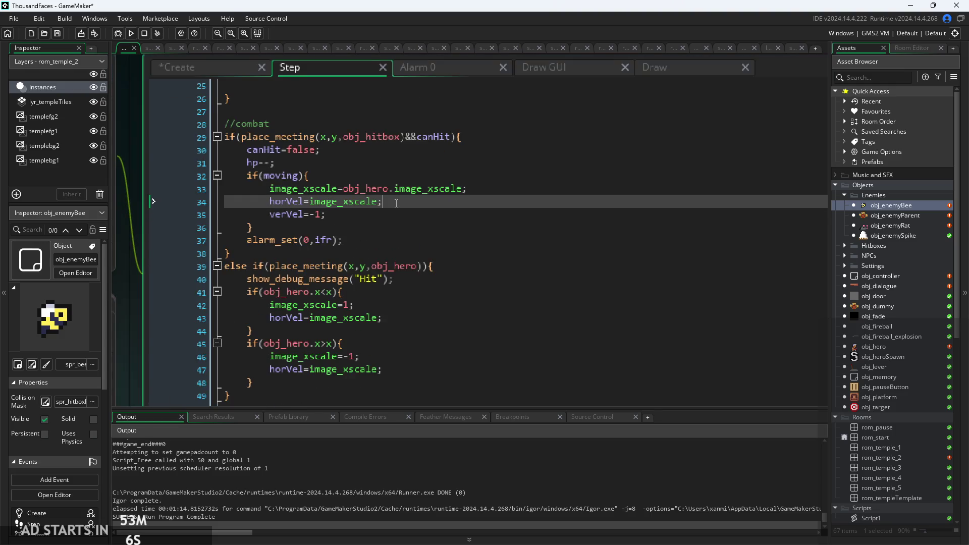
pyautogui.scroll(1, 396, 203)
pyautogui.scroll(-1, 396, 203)
pyautogui.click(363, 213)
pyautogui.scroll(-1, 363, 214)
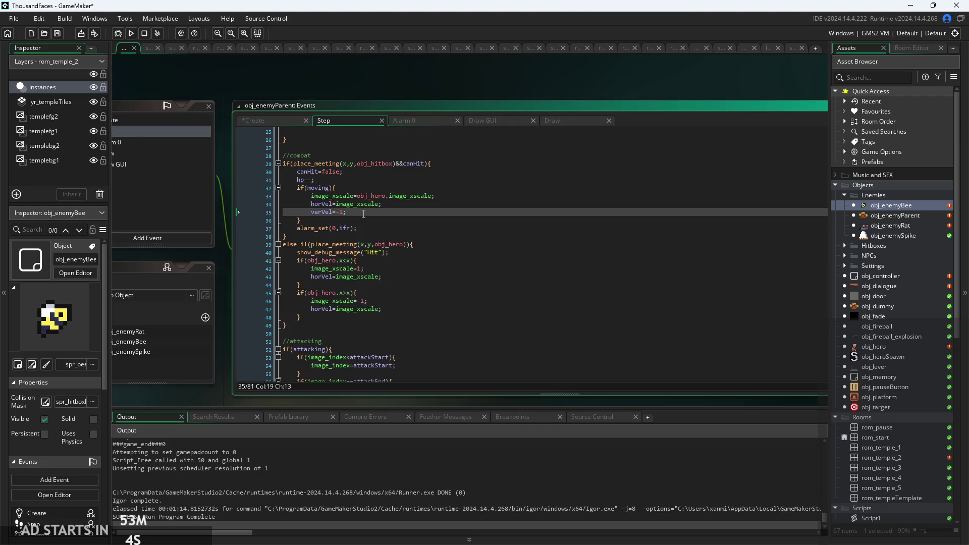
pyautogui.moveTo(391, 96); pyautogui.dragTo(579, 90)
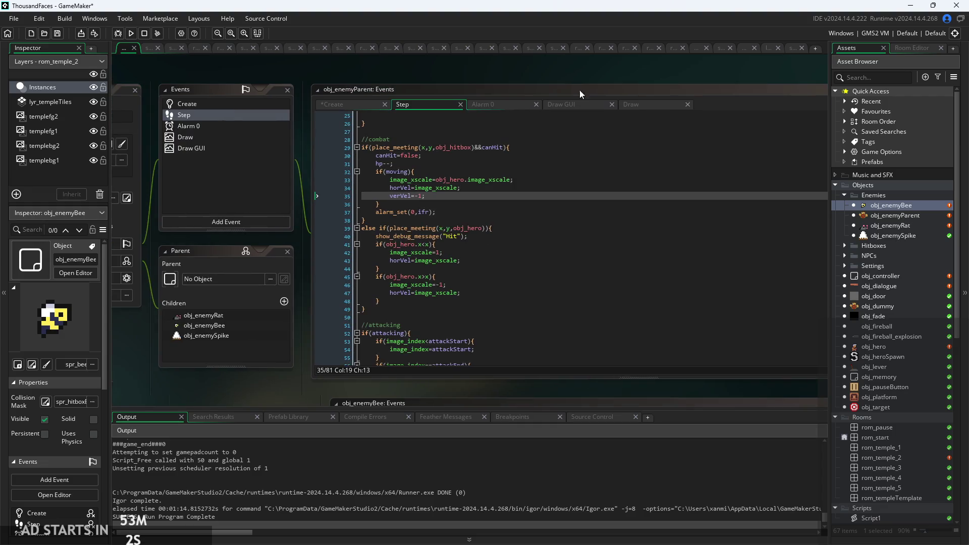
# Step: Select obj_enemyParent, go to the attacking=false line near line 57, and launch a test run
pyautogui.click(890, 216)
pyautogui.scroll(1, 505, 186)
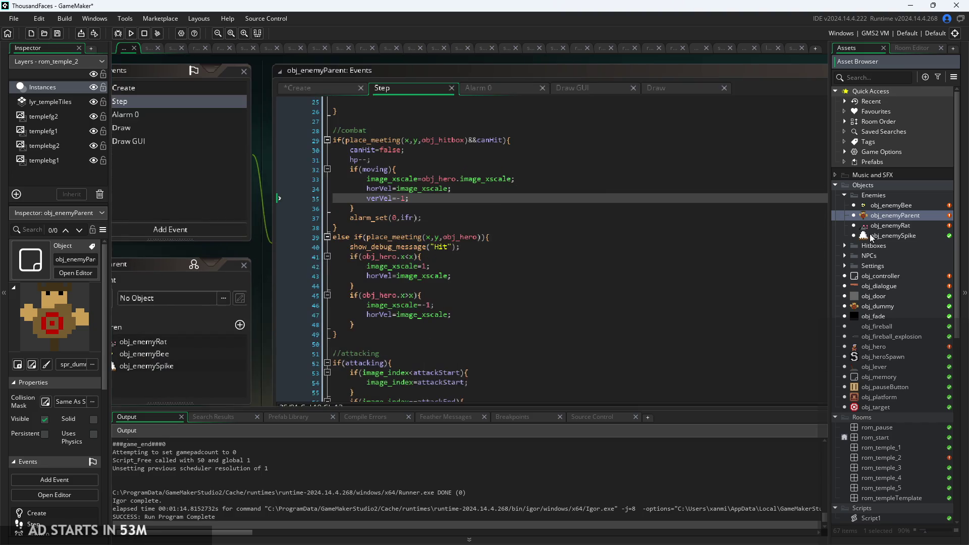
pyautogui.scroll(-6, 505, 177)
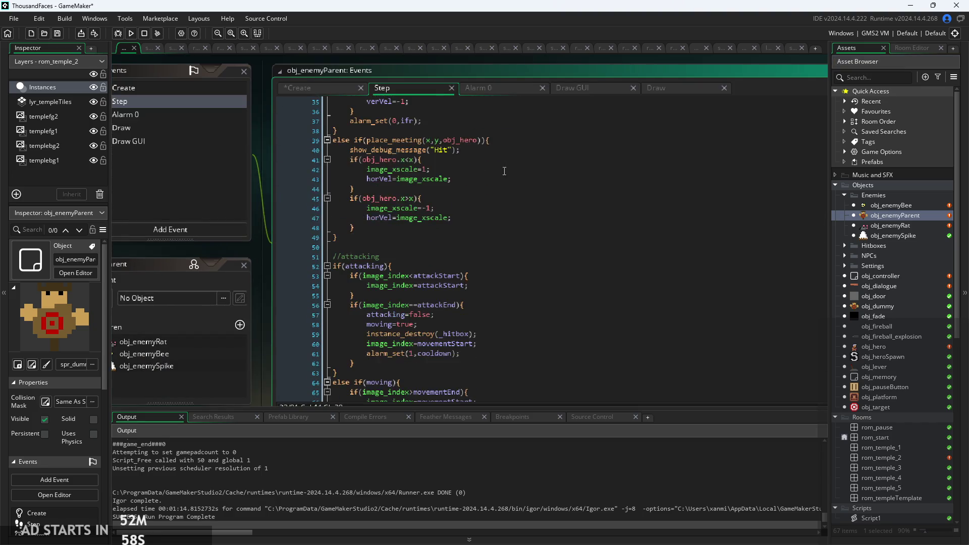
pyautogui.click(506, 224)
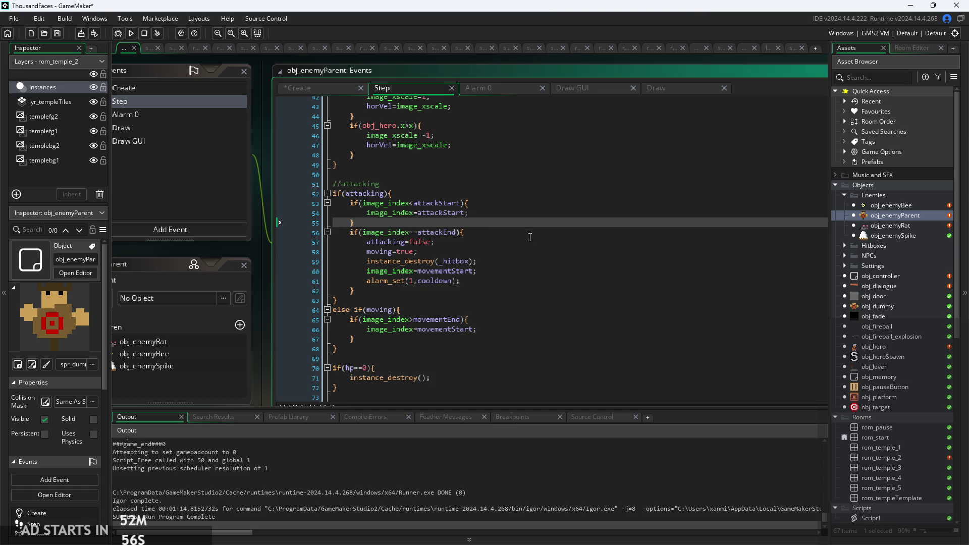
pyautogui.click(507, 243)
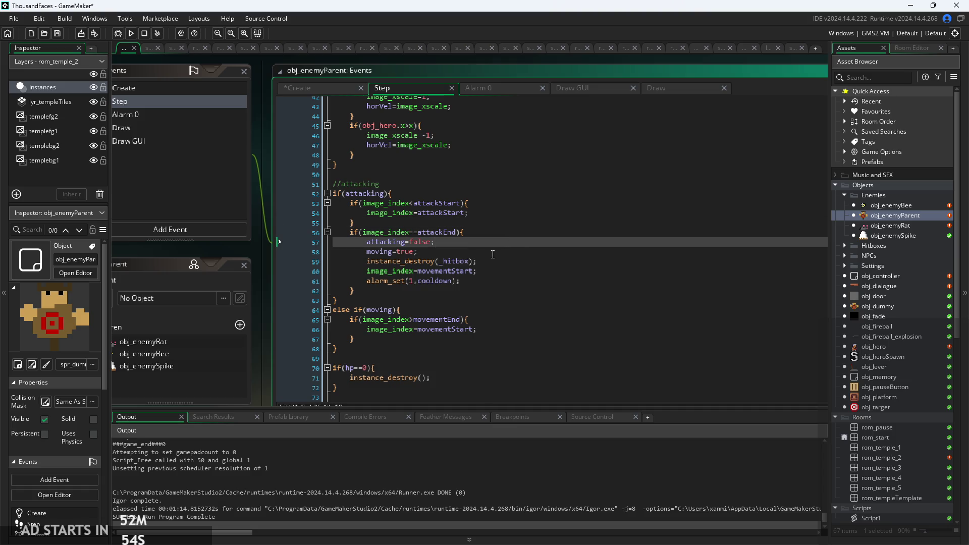
pyautogui.scroll(1, 494, 253)
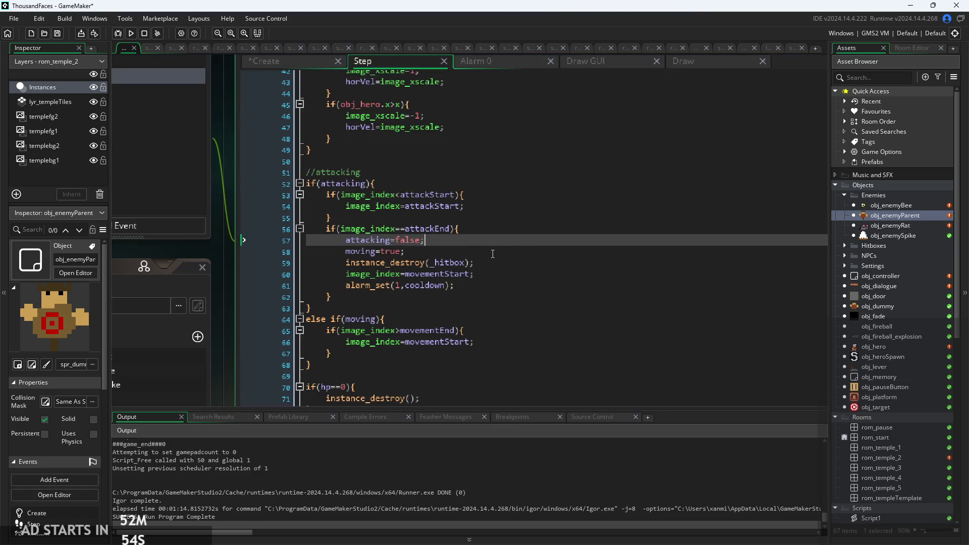
pyautogui.click(132, 33)
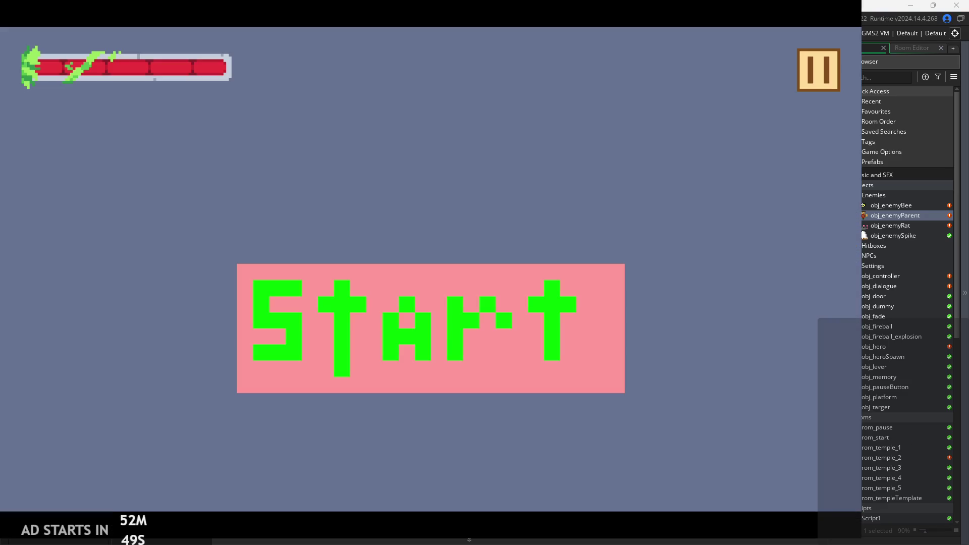
# Step: Start the game, then abort it after the obj_enemySpike attackStart code error
pyautogui.click(458, 277)
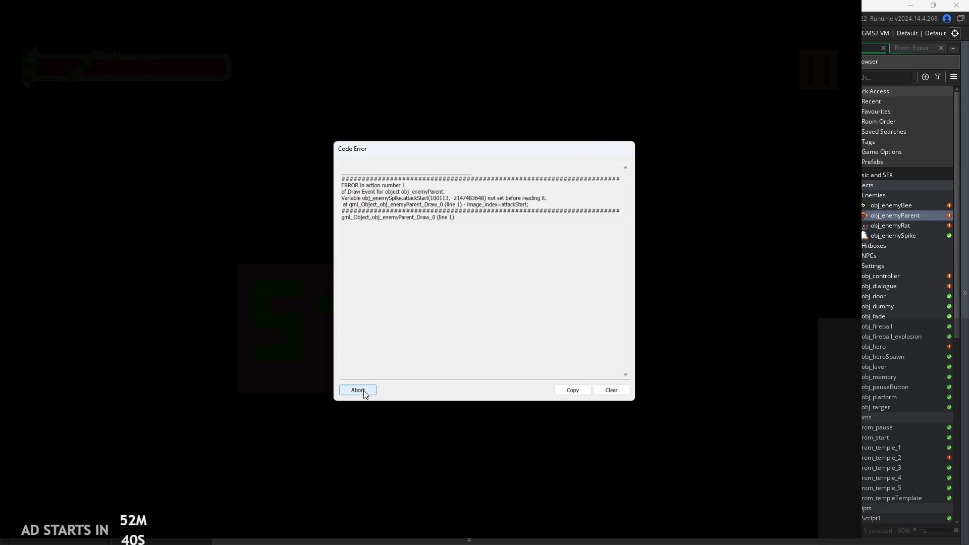
pyautogui.click(363, 390)
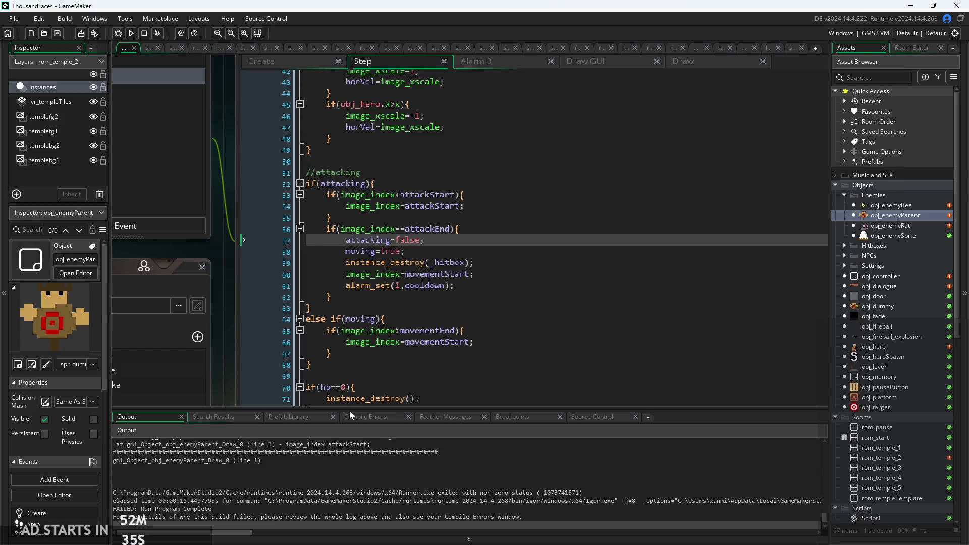
pyautogui.click(618, 272)
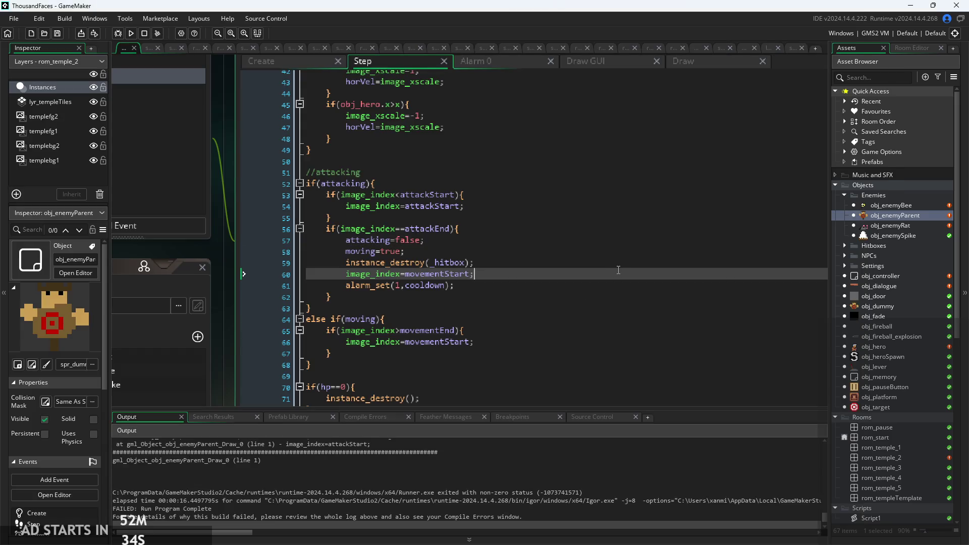
# Step: View the parent's Create code, then open obj_enemySpike and read its Draw event
pyautogui.scroll(-2, 622, 265)
pyautogui.click(379, 121)
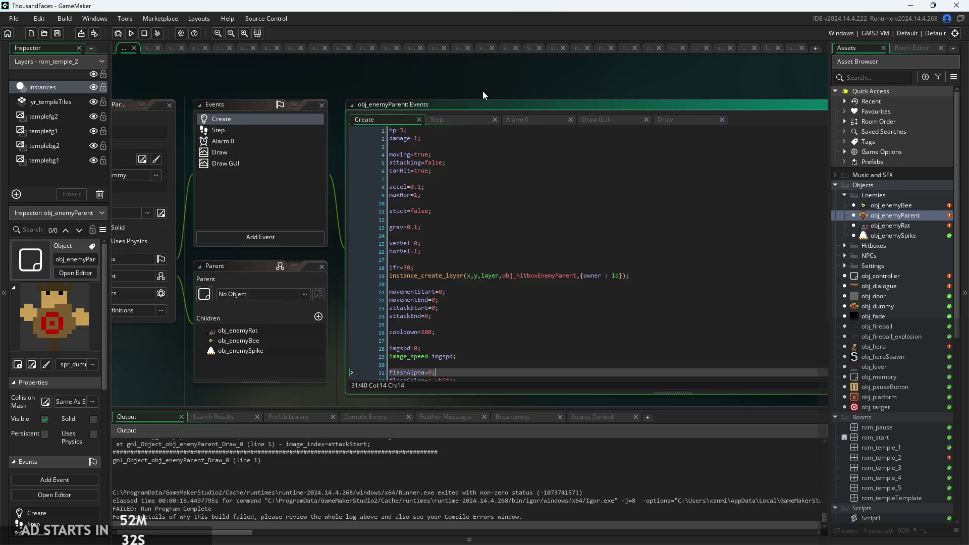
pyautogui.doubleClick(903, 235)
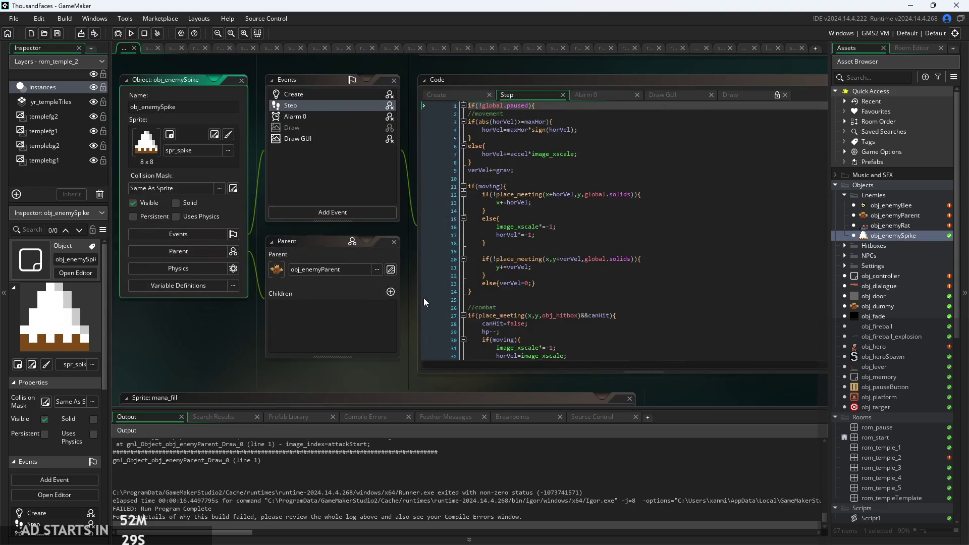
pyautogui.click(738, 96)
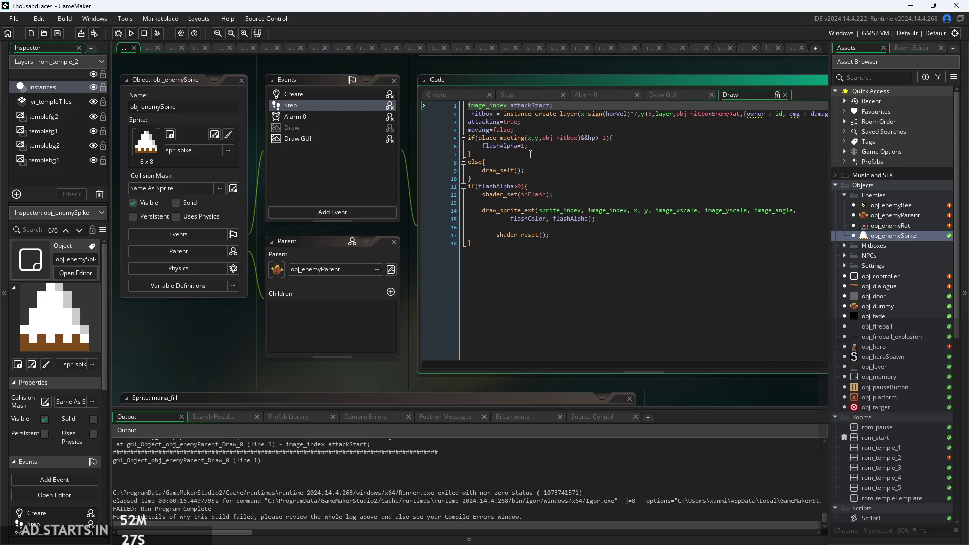
pyautogui.scroll(-2, 345, 374)
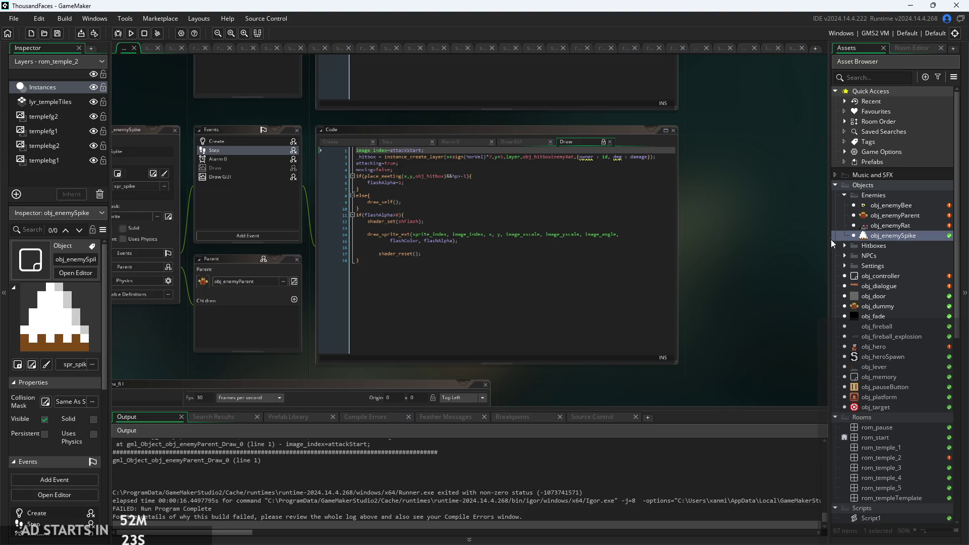
pyautogui.scroll(2, 499, 225)
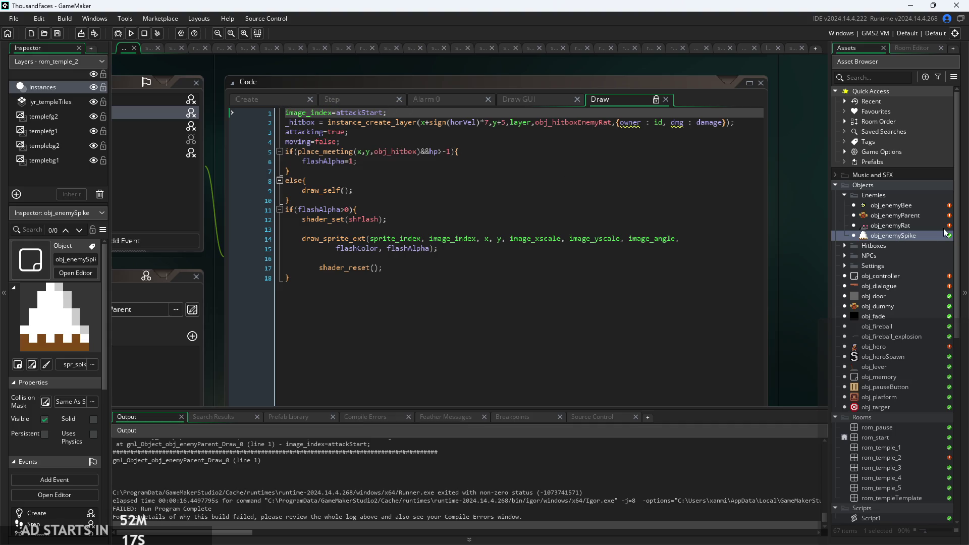
# Step: Check the spike's Alarm 0, Step and Create code, which has no attack frames, then reopen obj_enemyParent
pyautogui.click(425, 96)
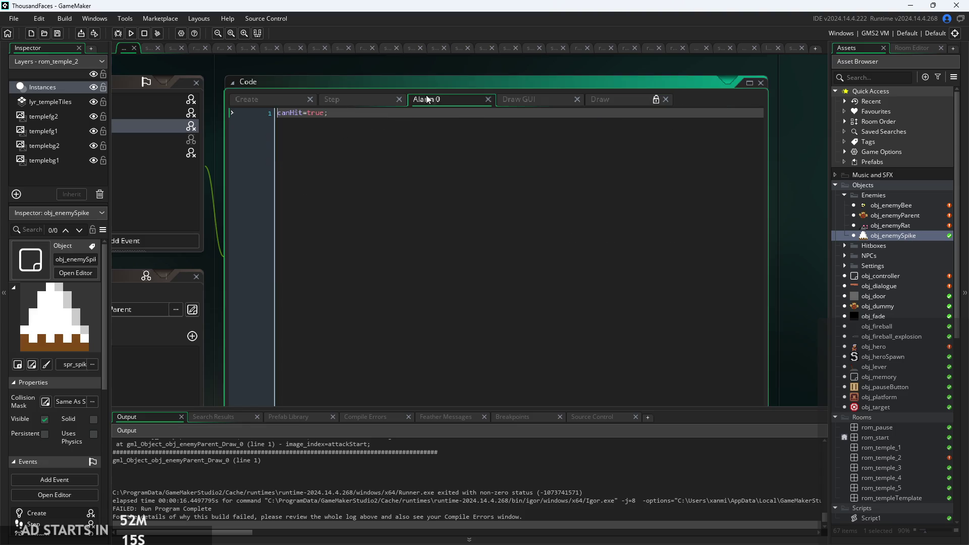
pyautogui.click(350, 100)
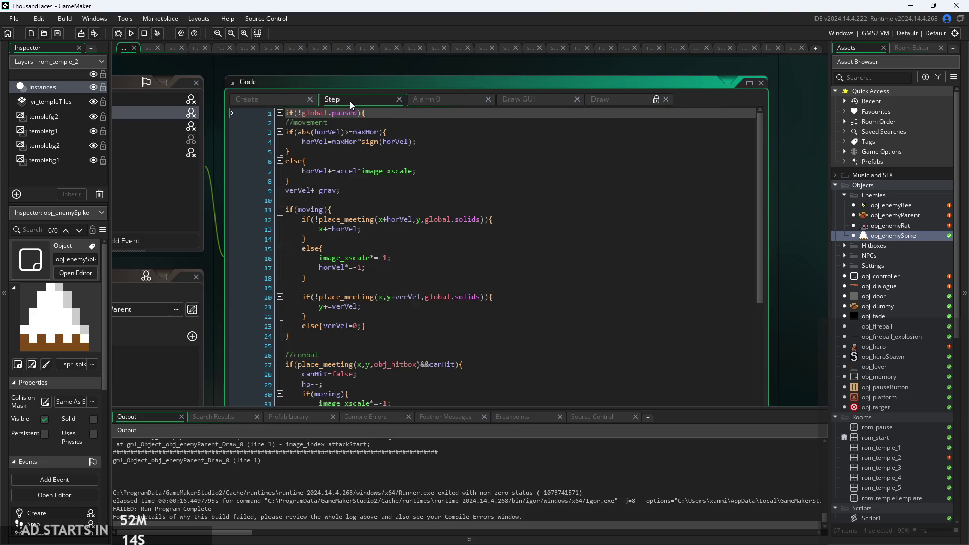
pyautogui.click(249, 96)
pyautogui.click(349, 132)
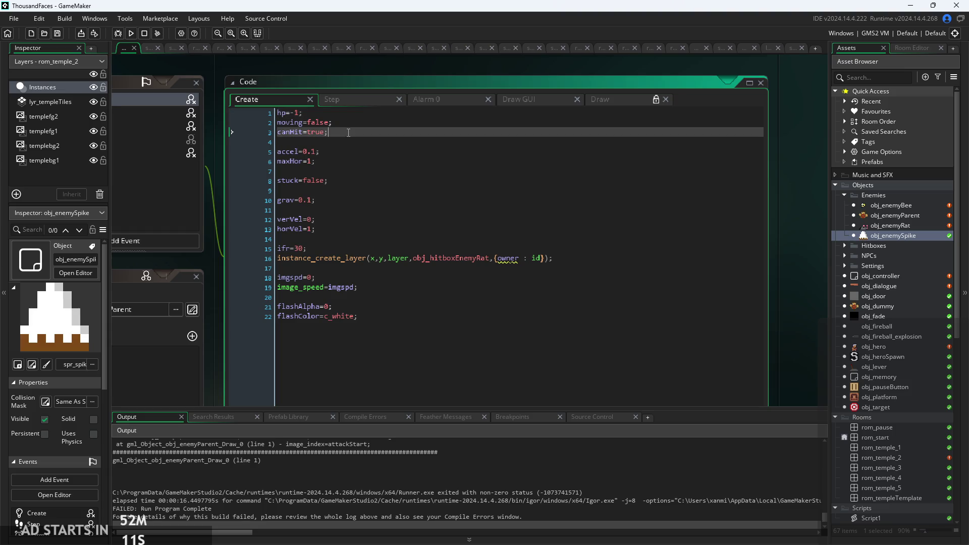
pyautogui.click(349, 151)
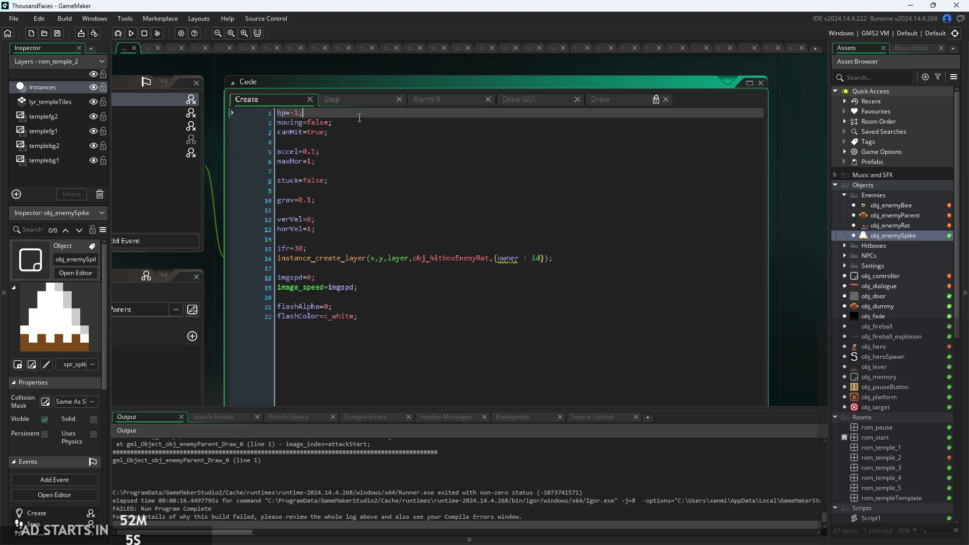
pyautogui.click(380, 126)
pyautogui.doubleClick(865, 216)
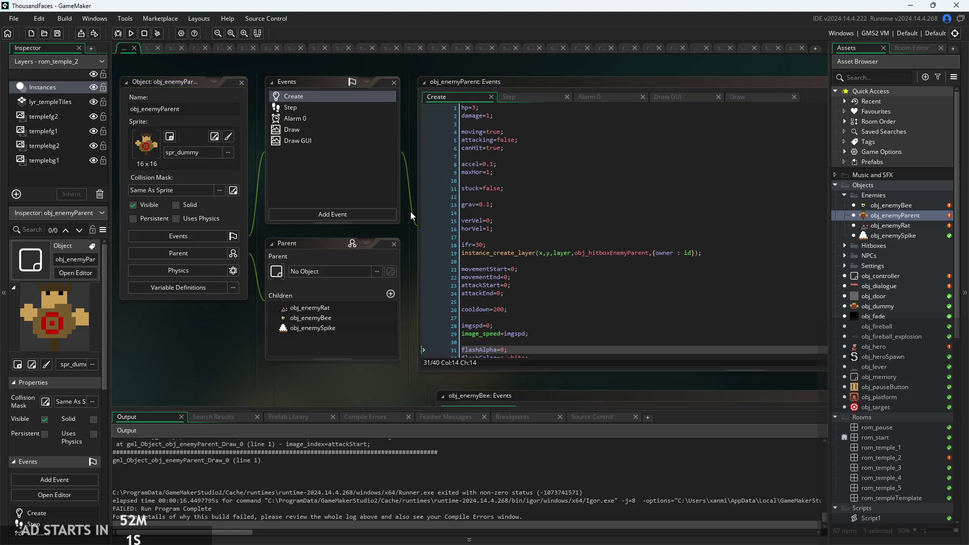
# Step: Add Moveable=true; after damage=1 and Attacker=true; after the moving line in the Create code
pyautogui.scroll(3, 410, 211)
pyautogui.click(371, 159)
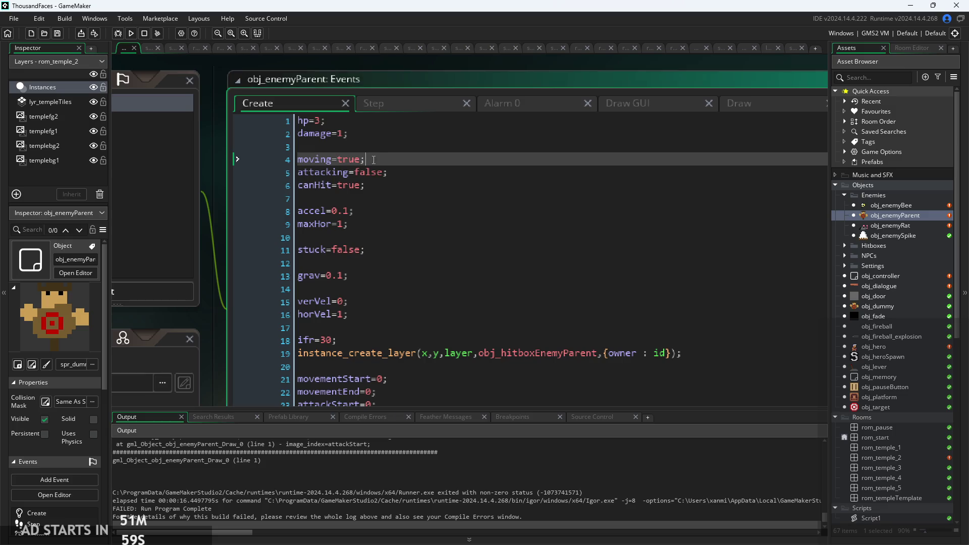
pyautogui.click(380, 147)
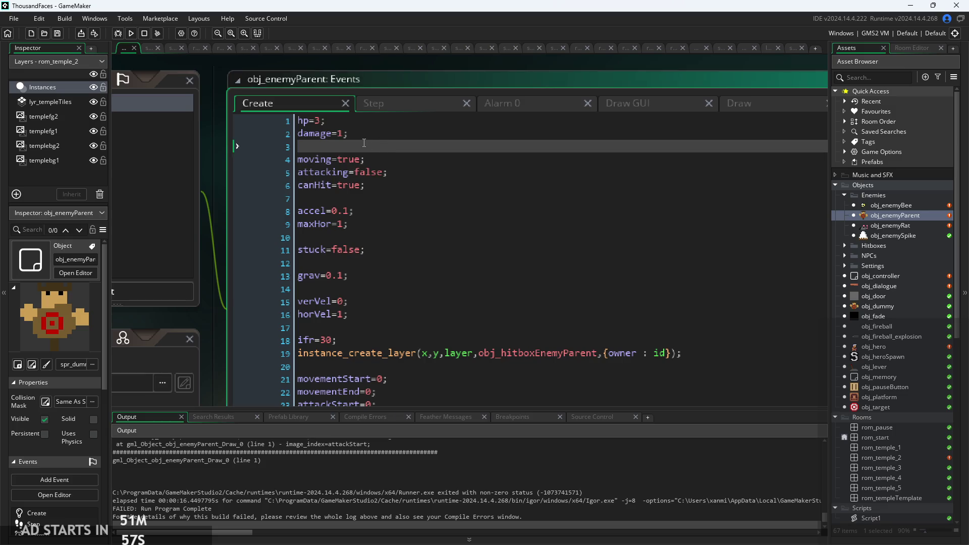
pyautogui.press('Return')
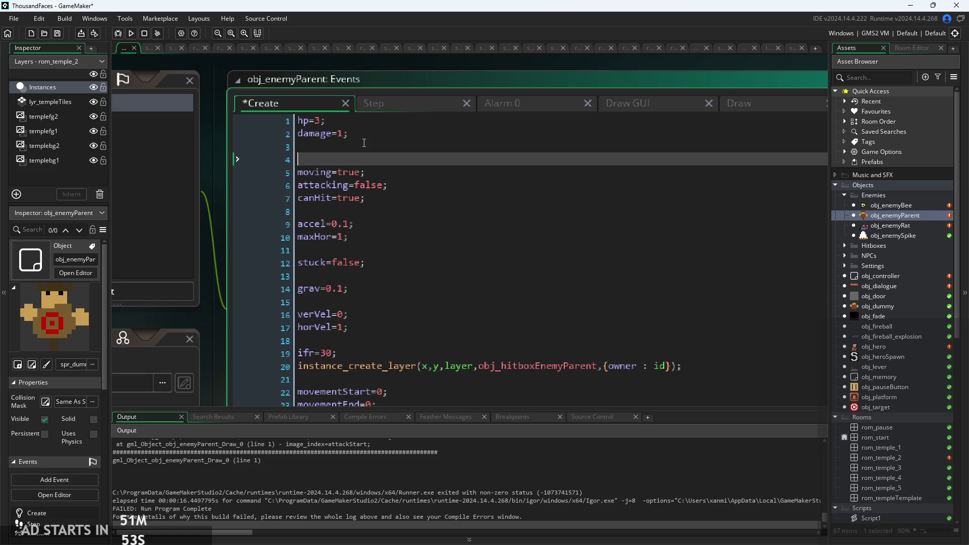
pyautogui.write('a')
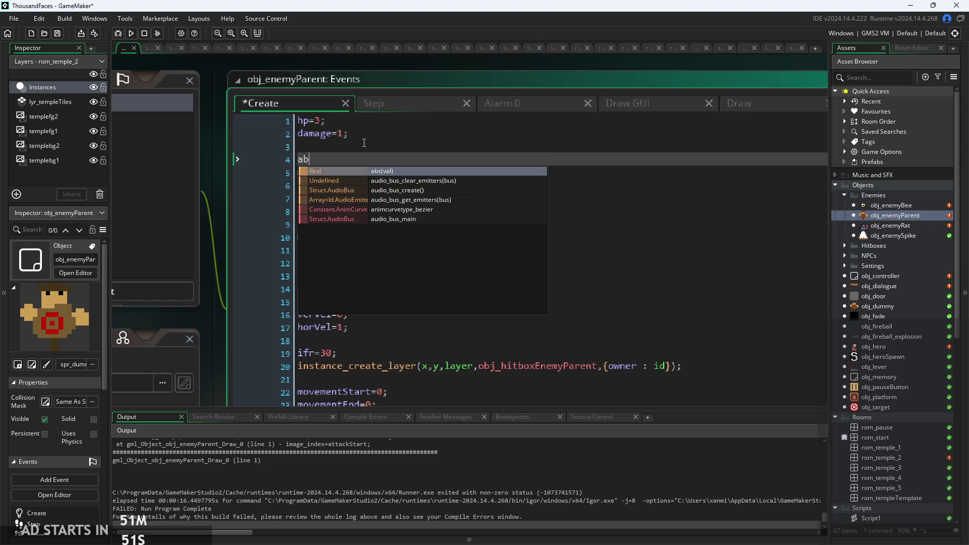
pyautogui.press('BackSpace')
pyautogui.write('Move')
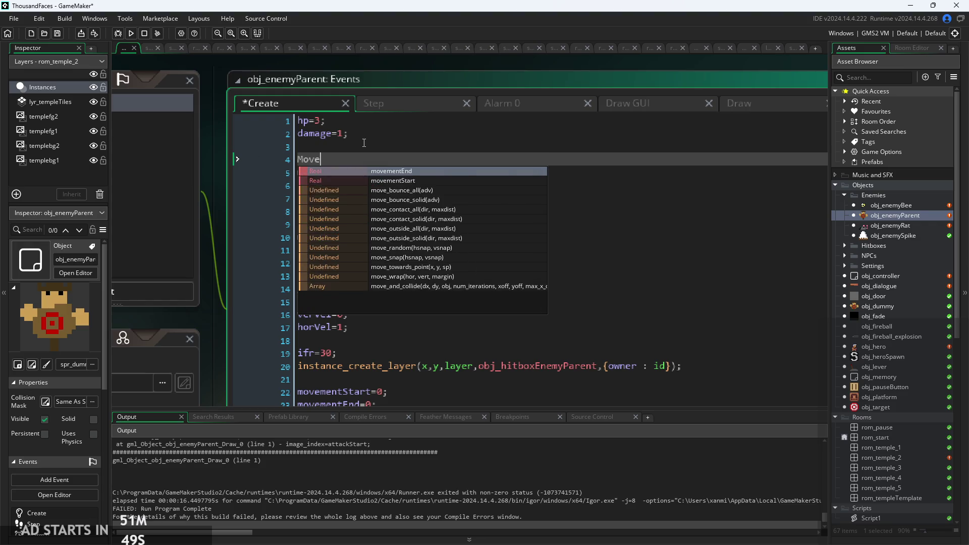
pyautogui.write('able=true;')
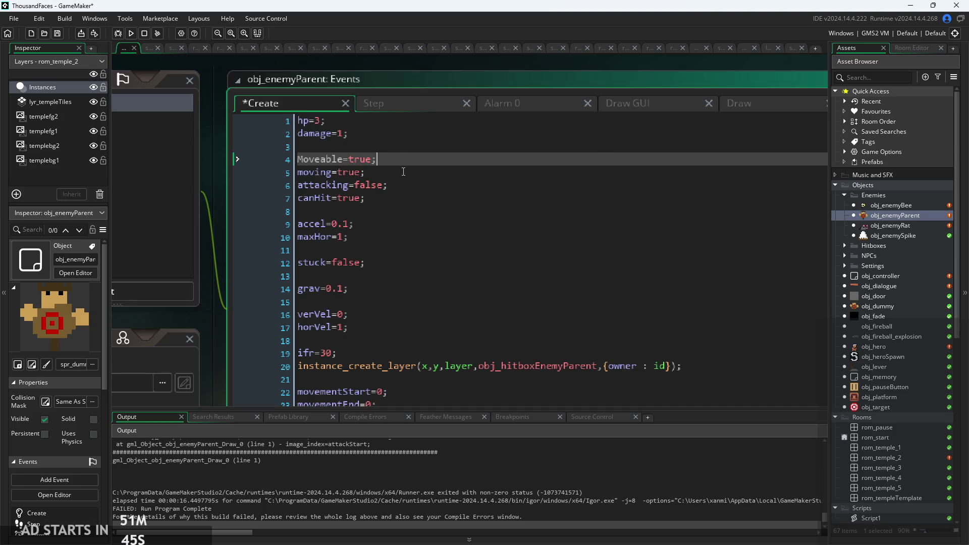
pyautogui.press('Down')
pyautogui.press('Return')
pyautogui.press('Return')
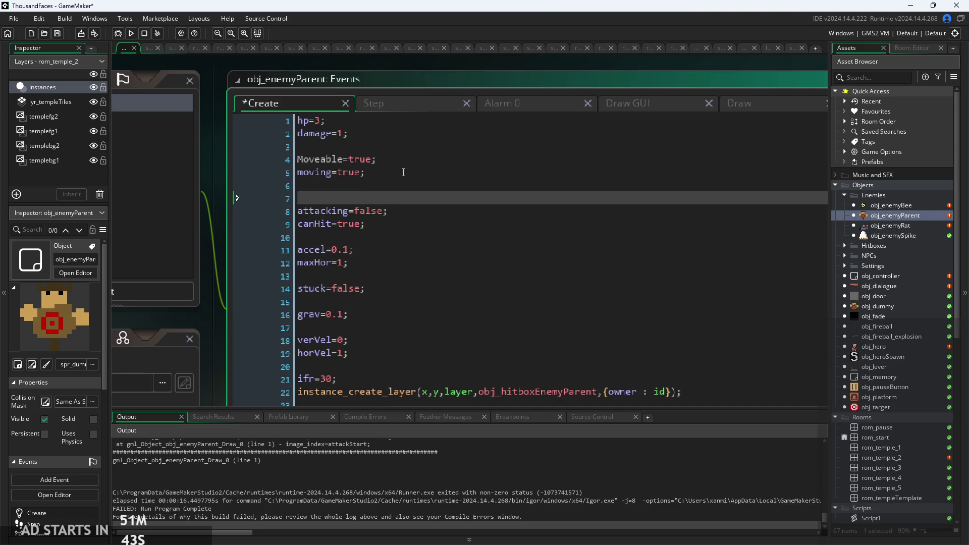
pyautogui.write('Atta')
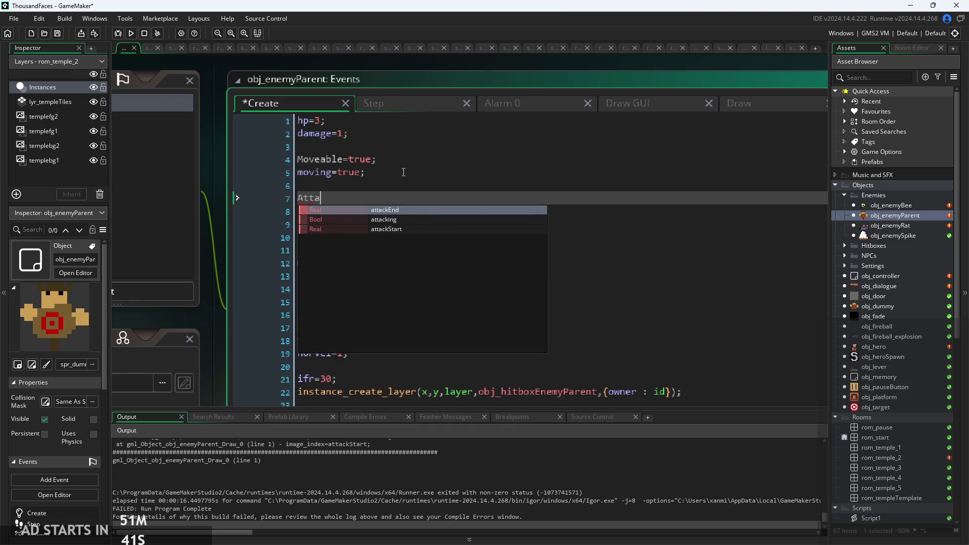
pyautogui.write('cker=')
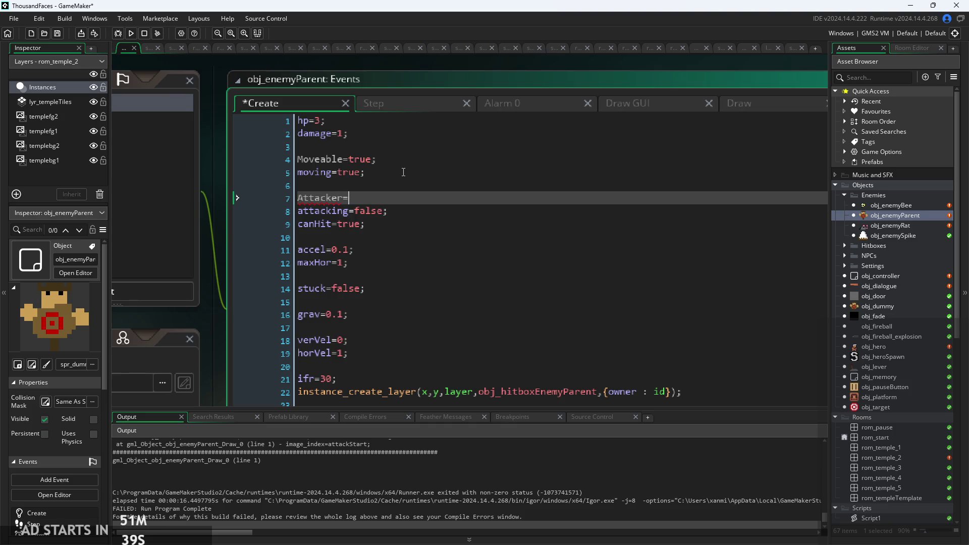
pyautogui.write('true')
pyautogui.write(';')
pyautogui.click(394, 100)
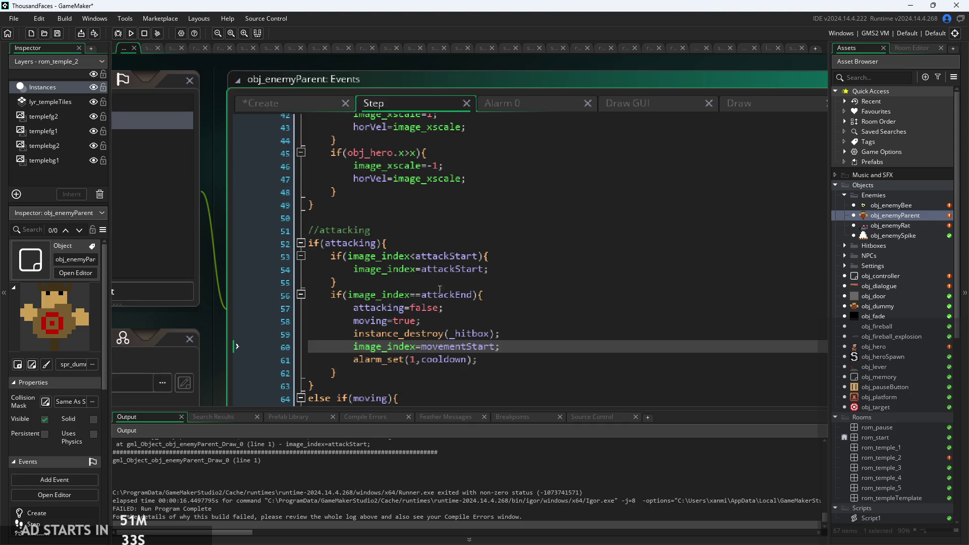
# Step: Change the Step attack check on line 52 to if(attacking&&Attacker)
pyautogui.click(394, 243)
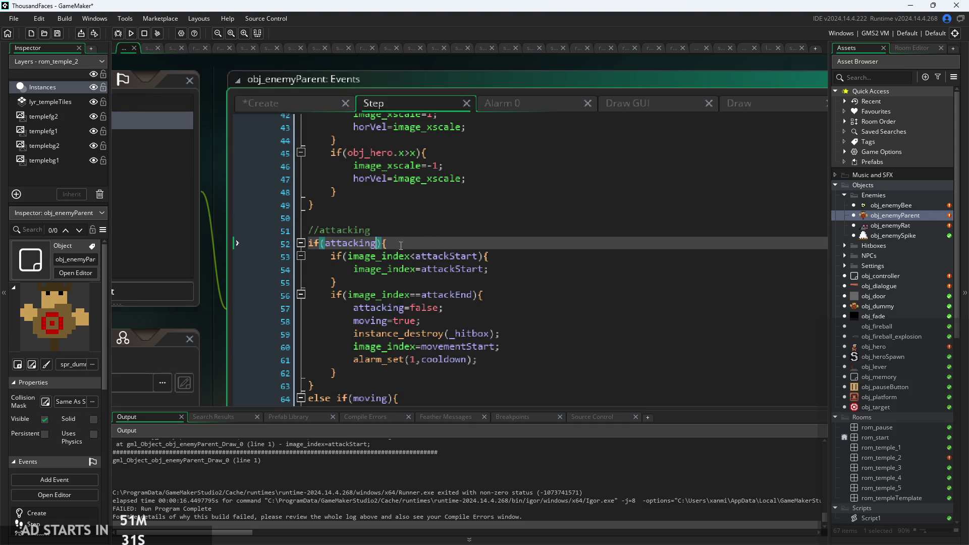
pyautogui.keyDown('ctrl'); pyautogui.scroll(1, 401, 246); pyautogui.keyUp('ctrl')
pyautogui.write('&&att')
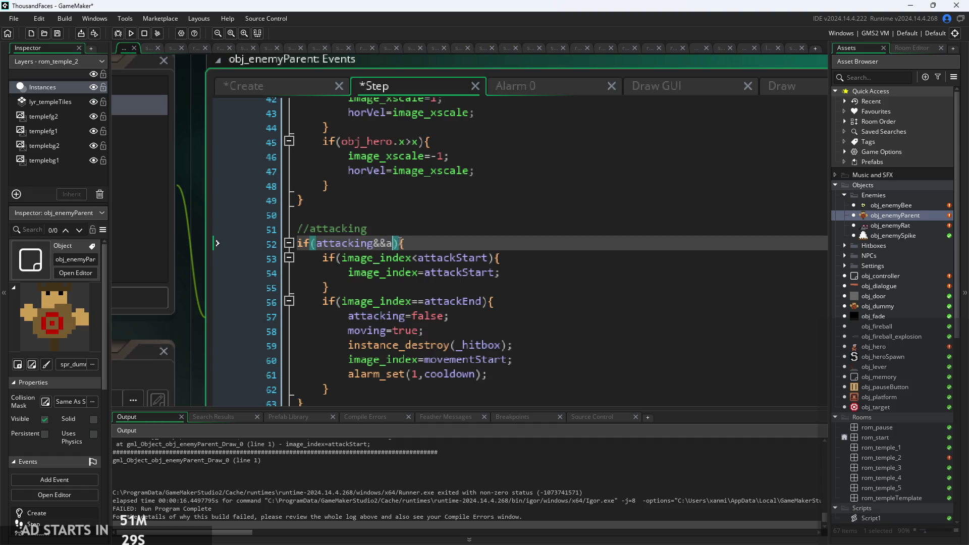
pyautogui.press('Down')
pyautogui.press('Down')
pyautogui.press('Down')
pyautogui.press('Return')
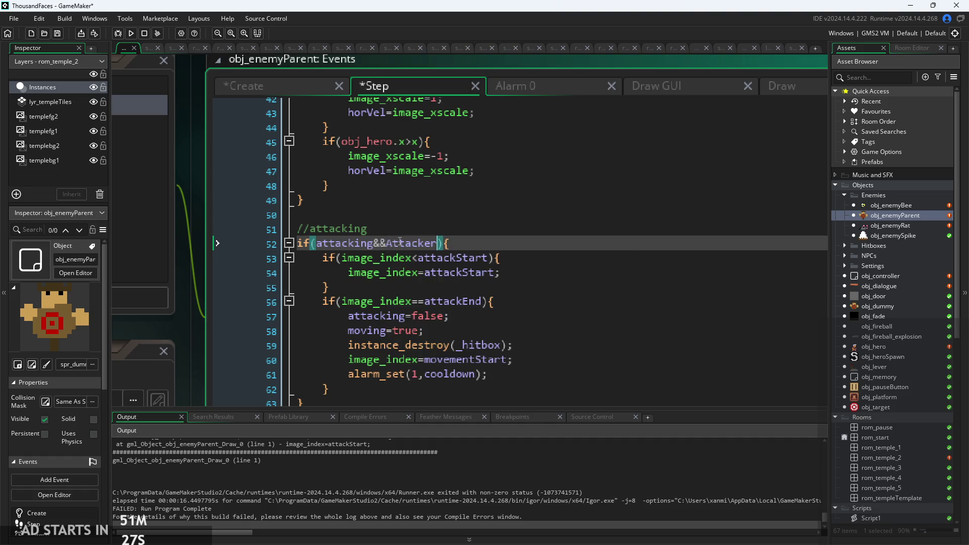
pyautogui.press('End')
# Step: Change the movement check on line 64 to else if(moving&&Moveable)
pyautogui.keyDown('ctrl'); pyautogui.scroll(-1, 477, 245); pyautogui.keyUp('ctrl')
pyautogui.scroll(-2, 425, 315)
pyautogui.click(407, 323)
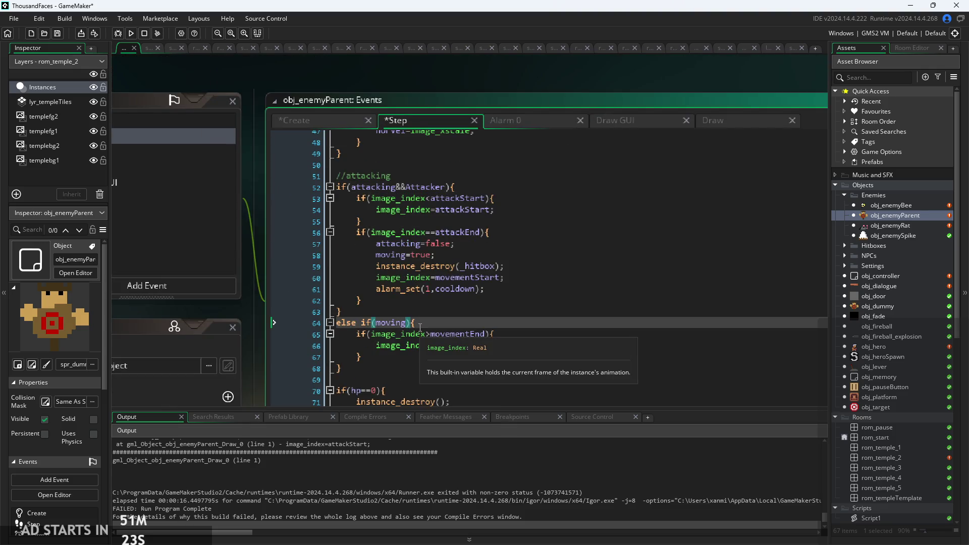
pyautogui.write('&&mo')
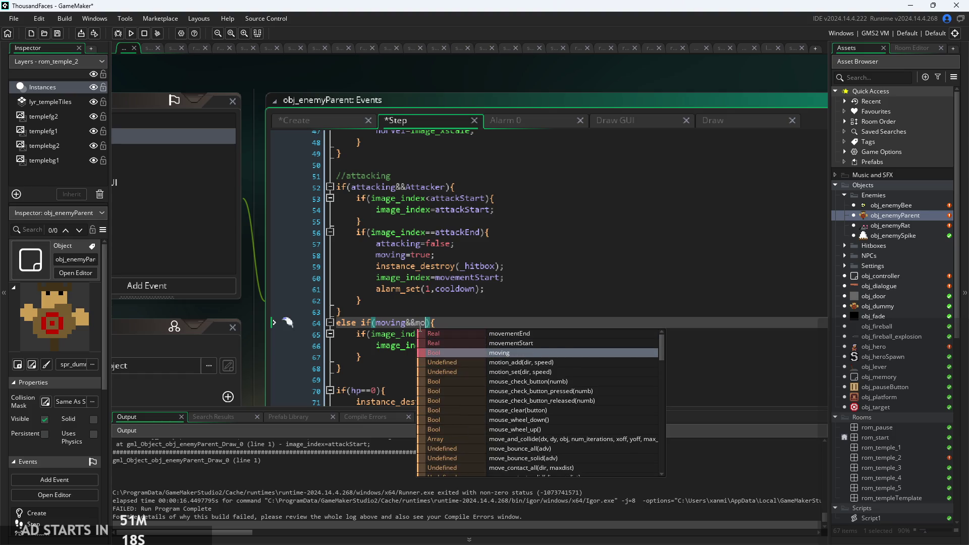
pyautogui.write('ve')
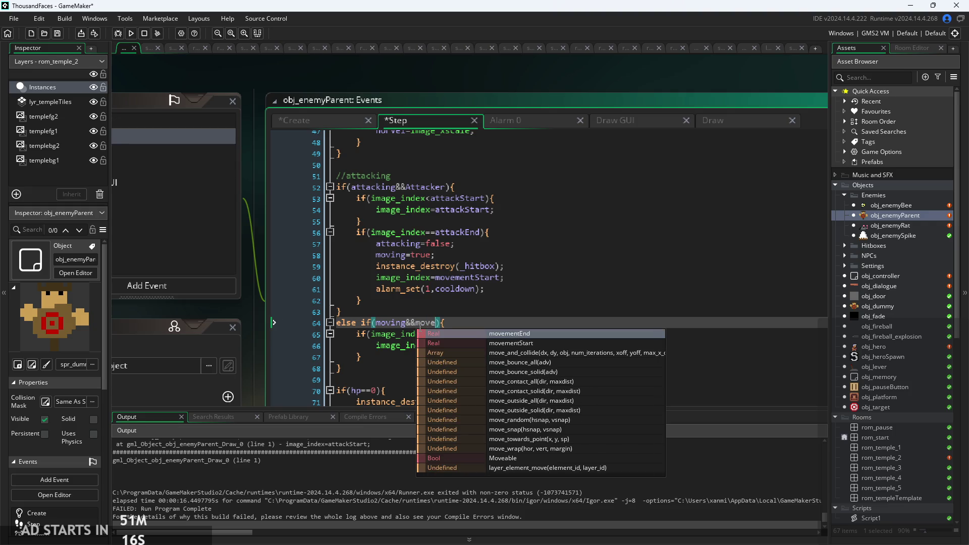
pyautogui.write('able')
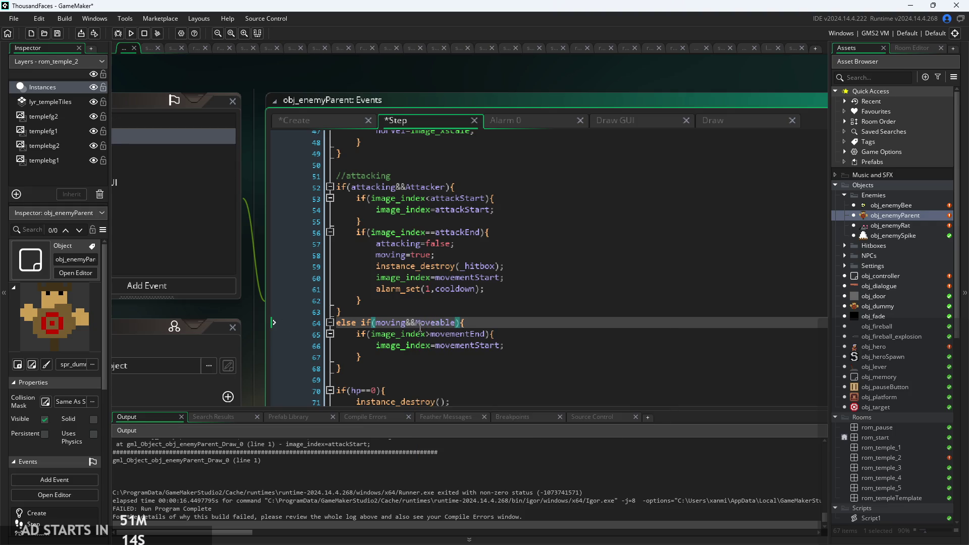
pyautogui.scroll(-1, 441, 299)
pyautogui.scroll(-1, 443, 307)
pyautogui.scroll(8, 432, 388)
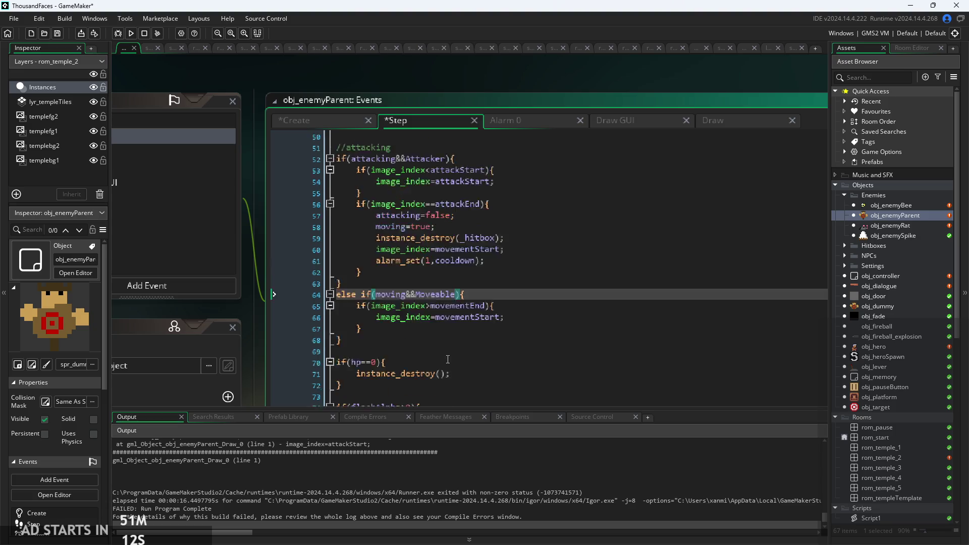
pyautogui.scroll(-5, 421, 309)
pyautogui.scroll(-3, 421, 309)
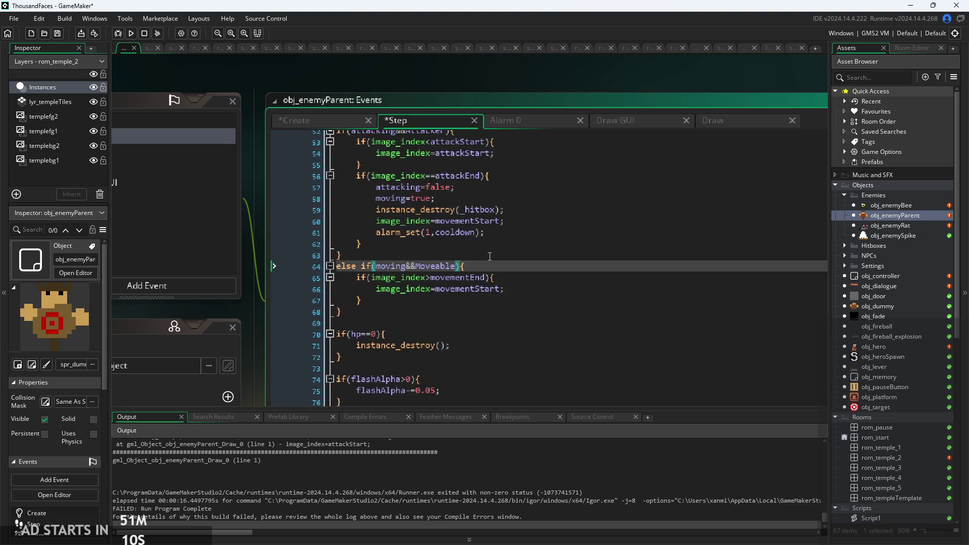
# Step: Delete the obj_enemySpike object from the Asset Browser
pyautogui.doubleClick(897, 234)
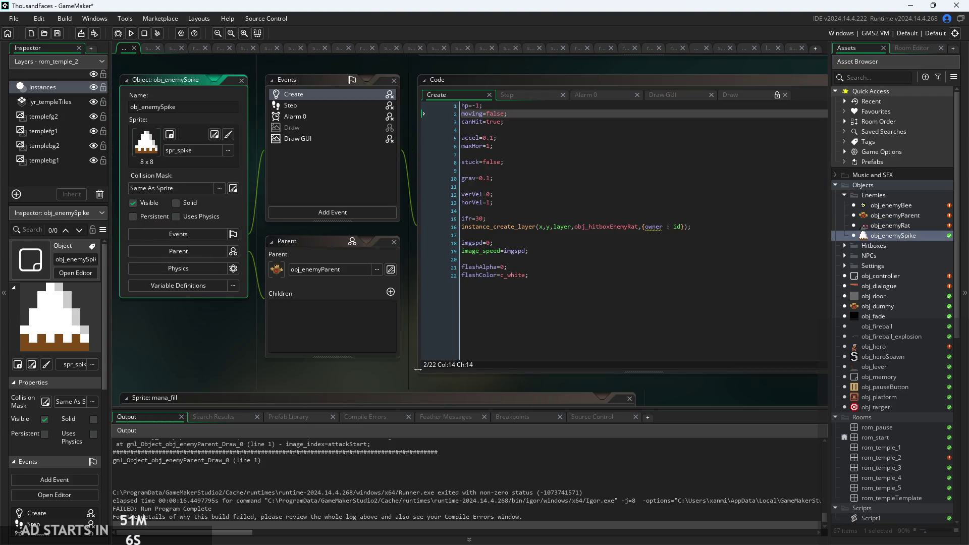
pyautogui.rightClick(903, 236)
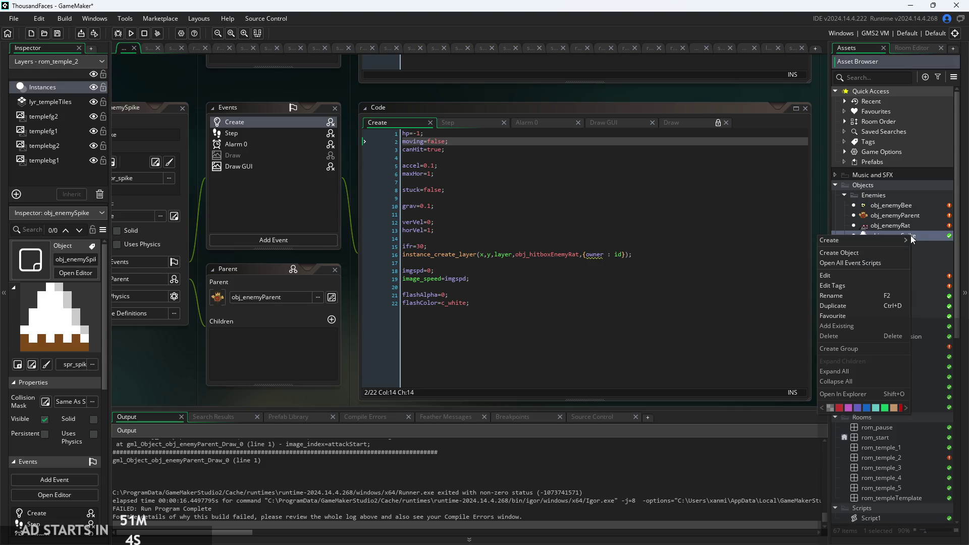
pyautogui.click(851, 336)
pyautogui.click(510, 296)
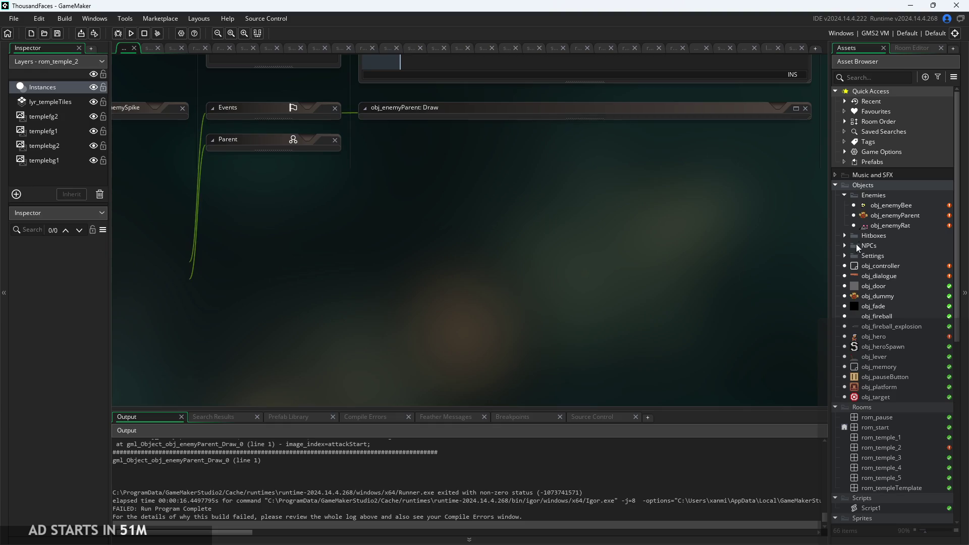
# Step: Delete the obj_enemyRat object from the Asset Browser
pyautogui.doubleClick(883, 226)
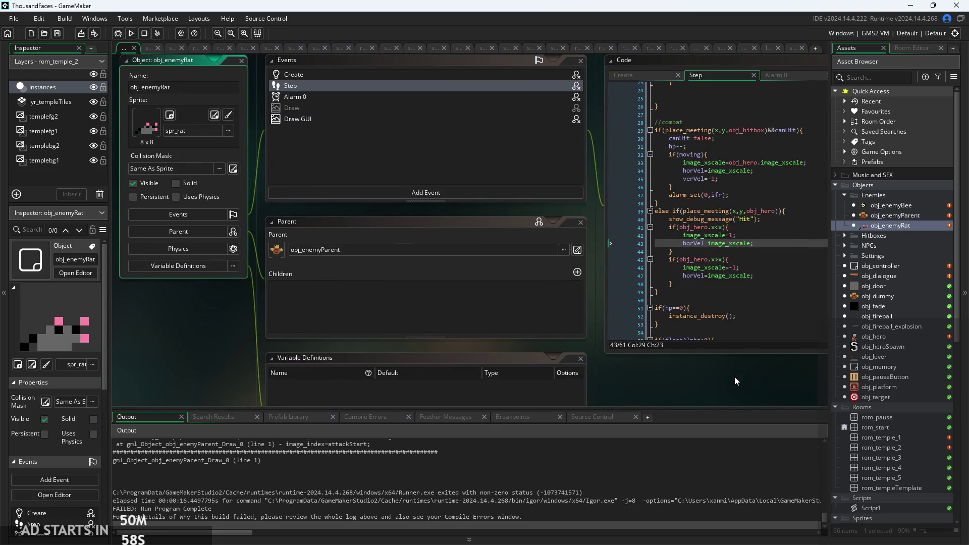
pyautogui.moveTo(734, 376); pyautogui.dragTo(571, 390)
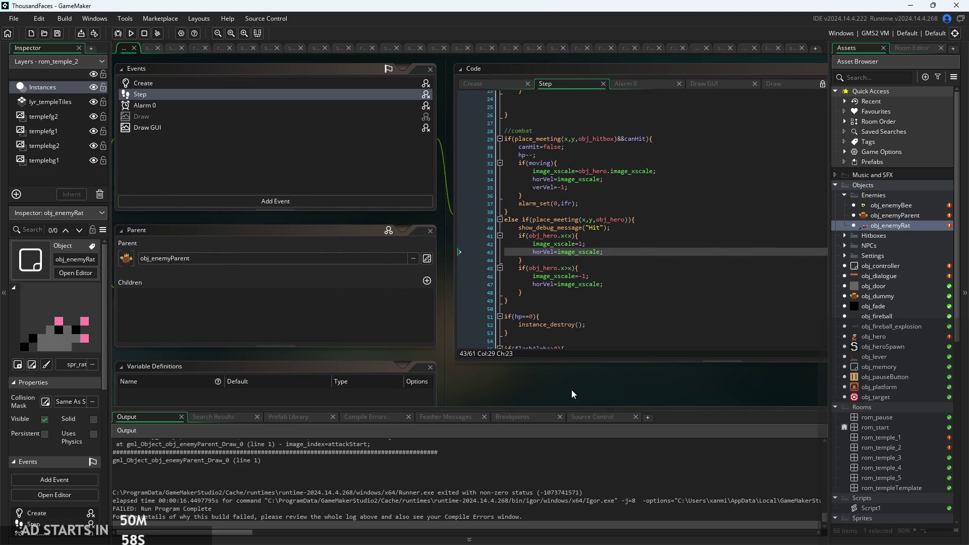
pyautogui.click(657, 235)
pyautogui.rightClick(876, 226)
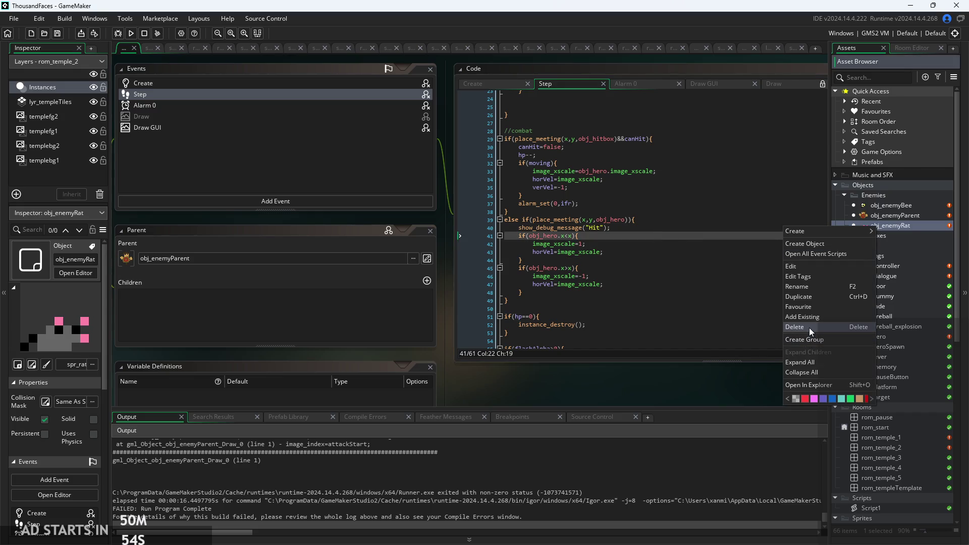
pyautogui.click(809, 328)
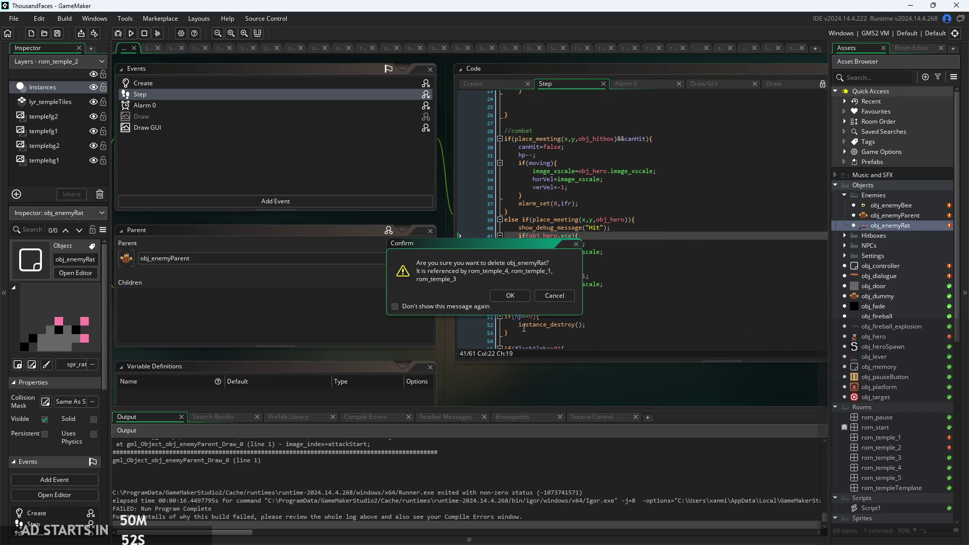
pyautogui.click(504, 299)
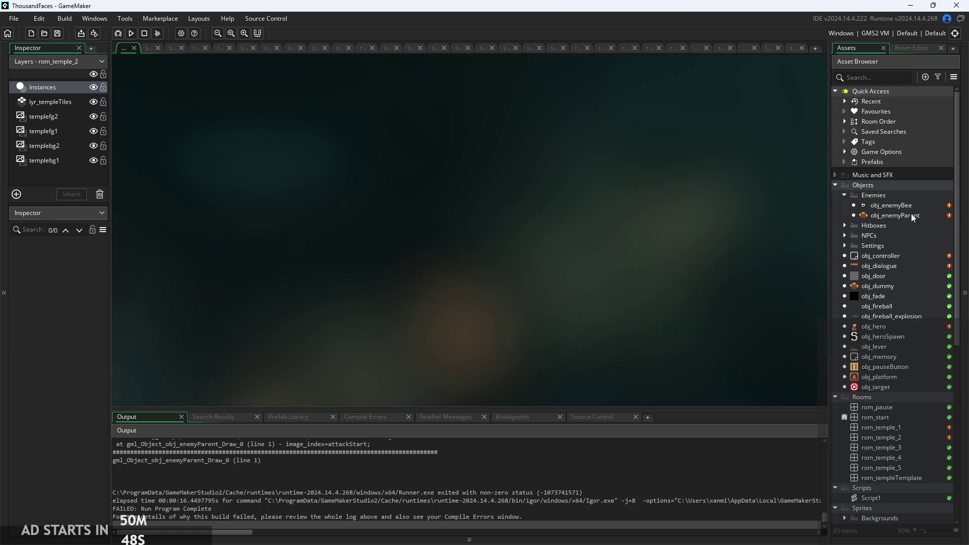
# Step: Open obj_enemyParent and compare its Create flags with the Step code
pyautogui.click(911, 213)
pyautogui.doubleClick(910, 215)
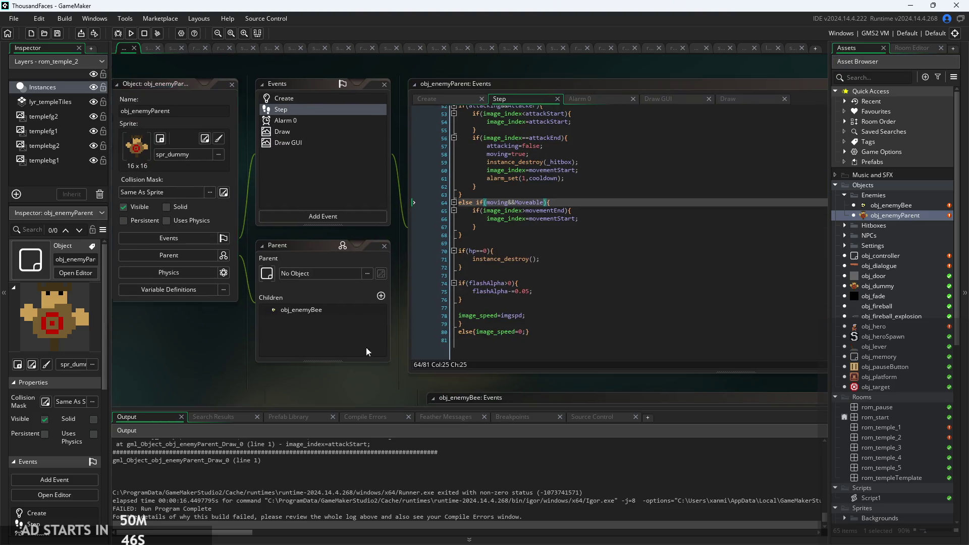
pyautogui.scroll(-2, 310, 355)
pyautogui.scroll(3, 302, 364)
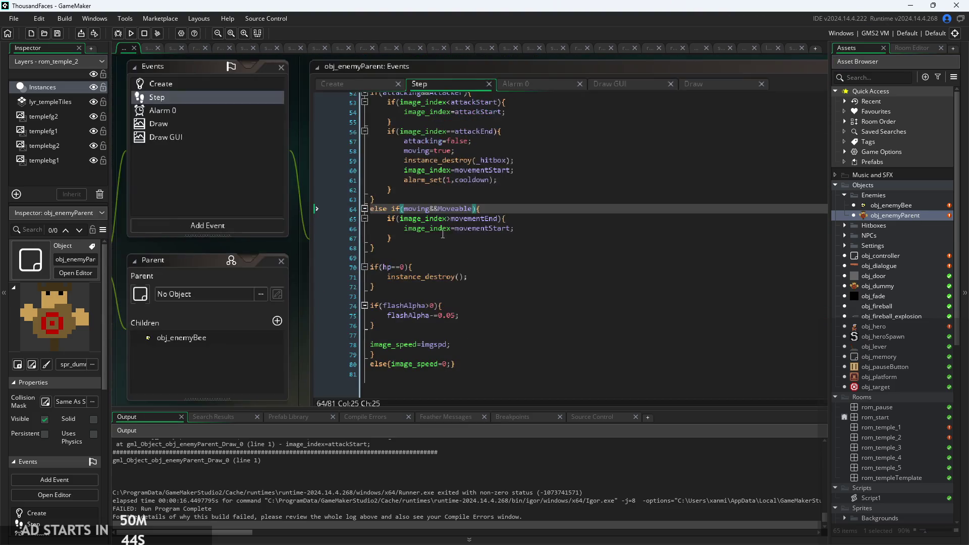
pyautogui.click(496, 201)
pyautogui.scroll(2, 496, 204)
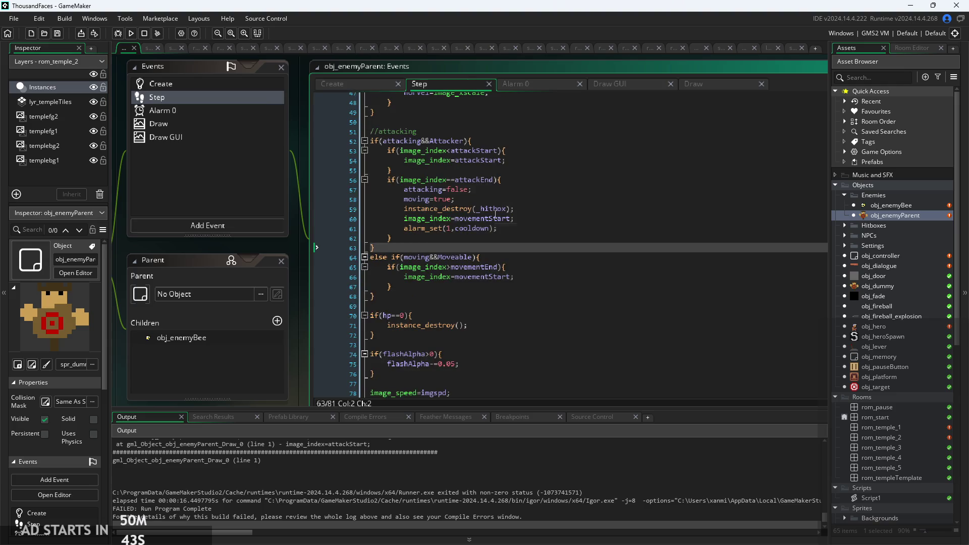
pyautogui.click(335, 87)
pyautogui.click(429, 90)
pyautogui.click(356, 83)
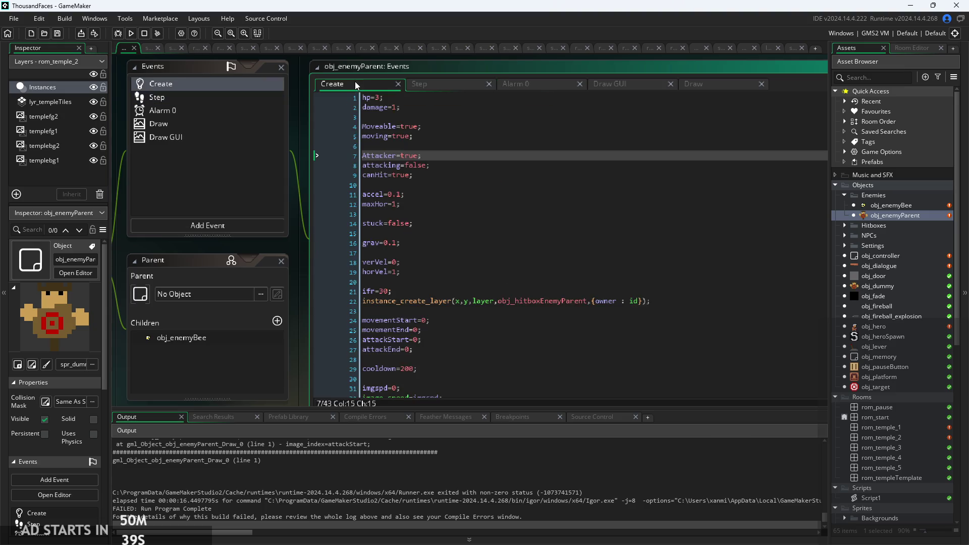
pyautogui.click(446, 88)
# Step: Review the top of the Step code: the pause check and movement comment
pyautogui.scroll(1, 517, 172)
pyautogui.scroll(10, 516, 172)
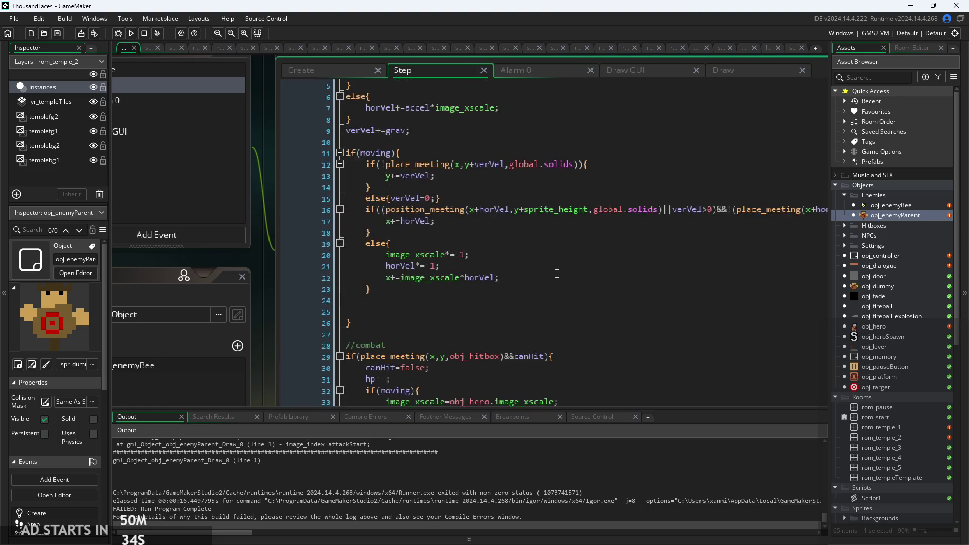
pyautogui.scroll(2, 557, 273)
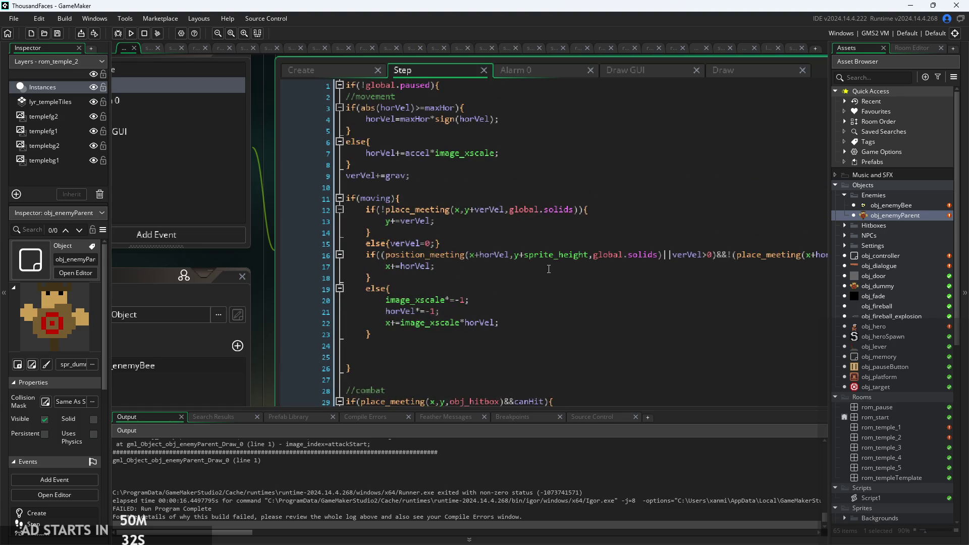
pyautogui.scroll(-1, 542, 269)
pyautogui.click(515, 117)
pyautogui.scroll(-1, 515, 117)
pyautogui.scroll(1, 515, 117)
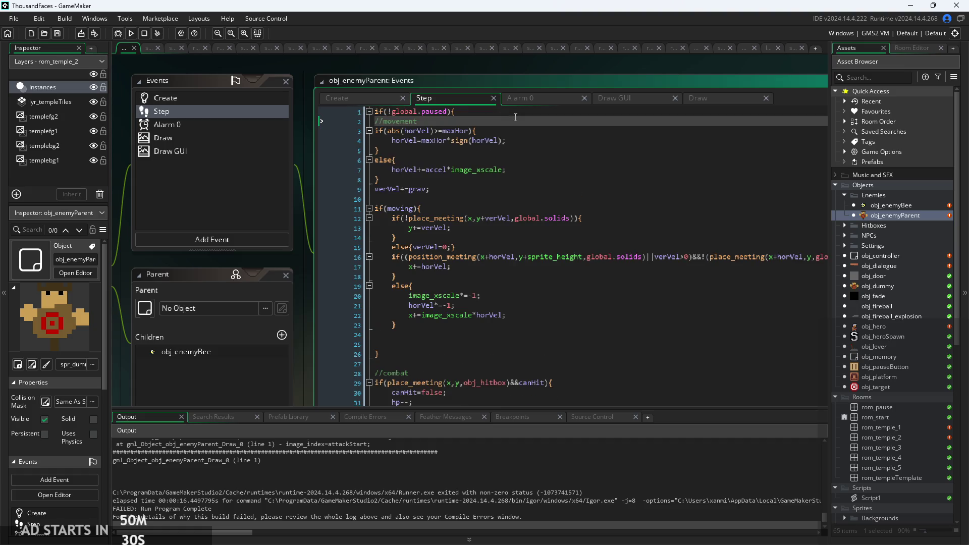
pyautogui.scroll(-1, 299, 229)
pyautogui.click(458, 110)
pyautogui.click(461, 125)
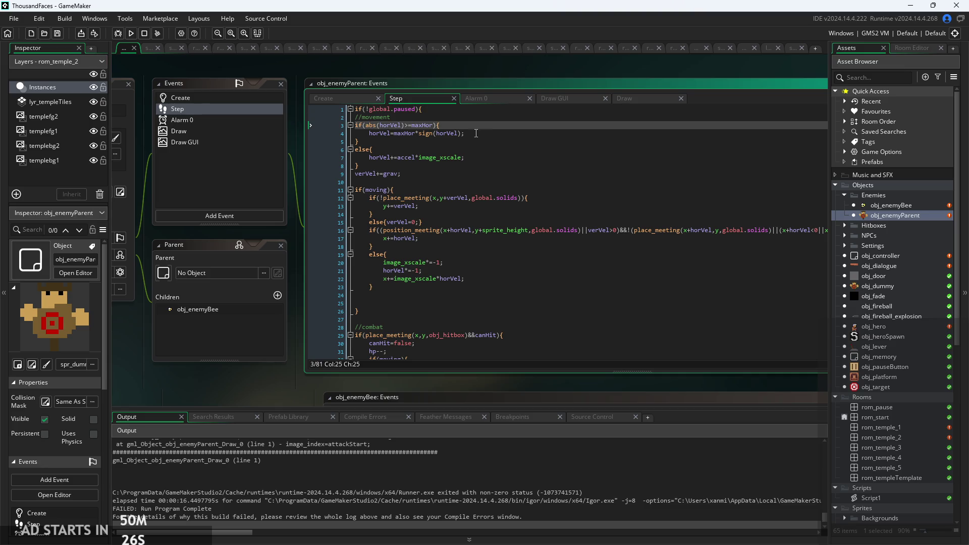
pyautogui.scroll(-1, 478, 136)
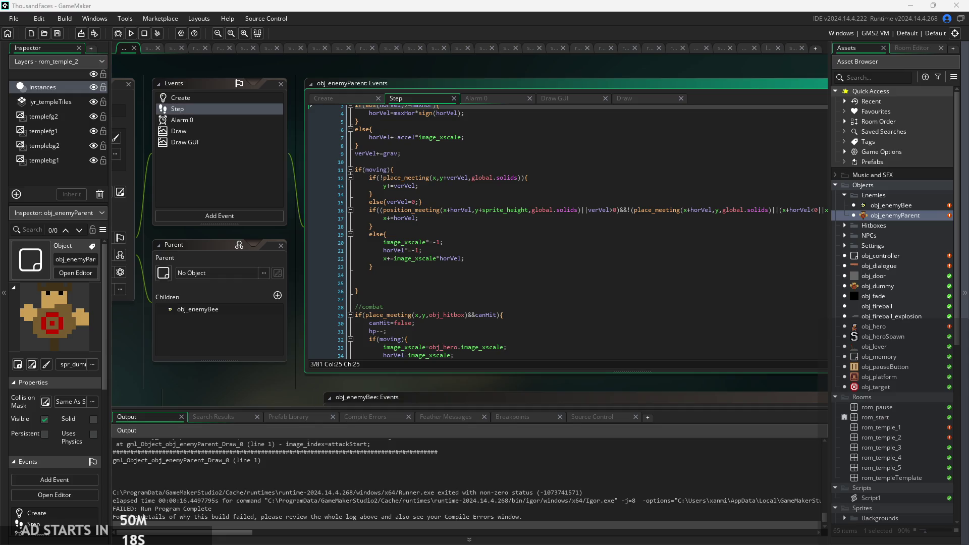
# Step: Check the movement conditions on lines 13-17, then launch the game
pyautogui.click(676, 218)
pyautogui.keyDown('ctrl'); pyautogui.scroll(2, 287, 389); pyautogui.keyUp('ctrl')
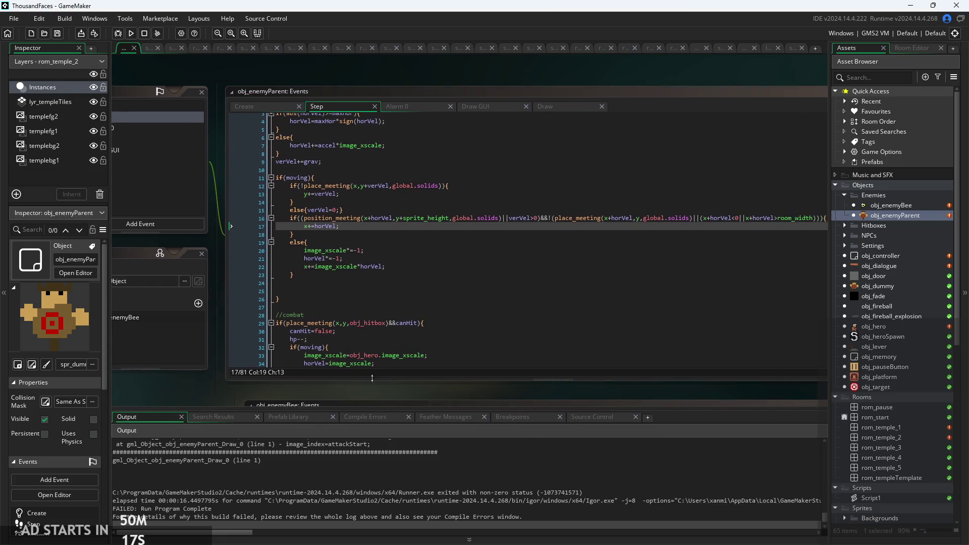
pyautogui.keyDown('ctrl'); pyautogui.scroll(-2, 349, 388); pyautogui.keyUp('ctrl')
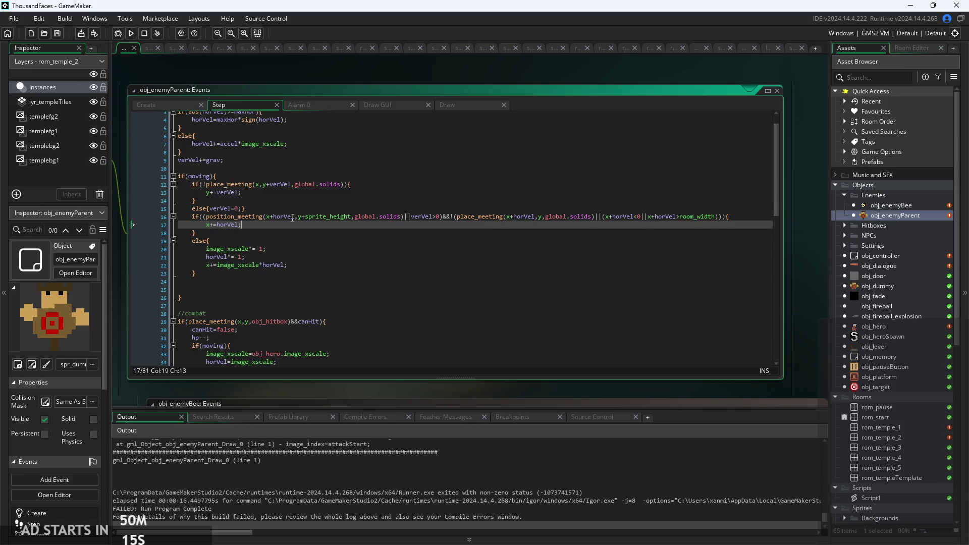
pyautogui.click(291, 216)
pyautogui.click(290, 193)
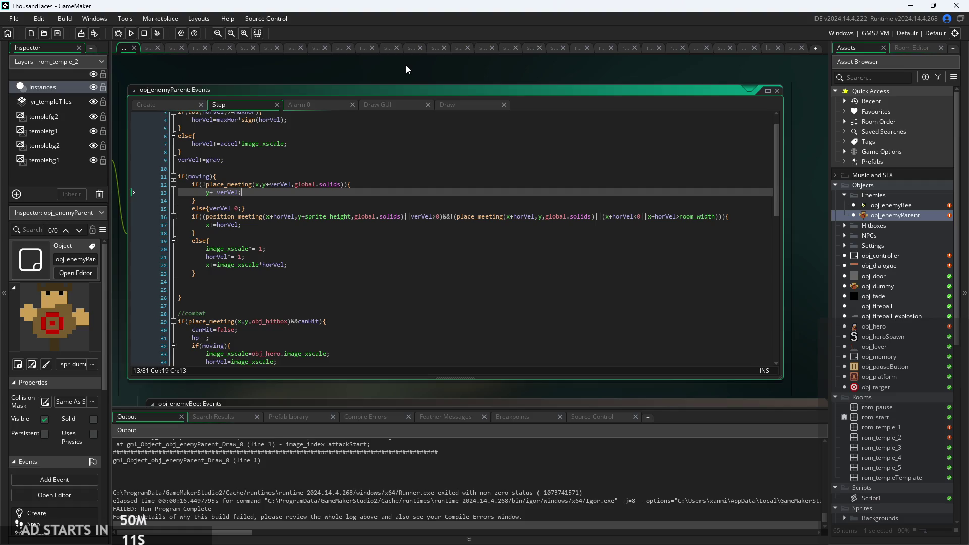
pyautogui.moveTo(406, 64); pyautogui.dragTo(449, 65)
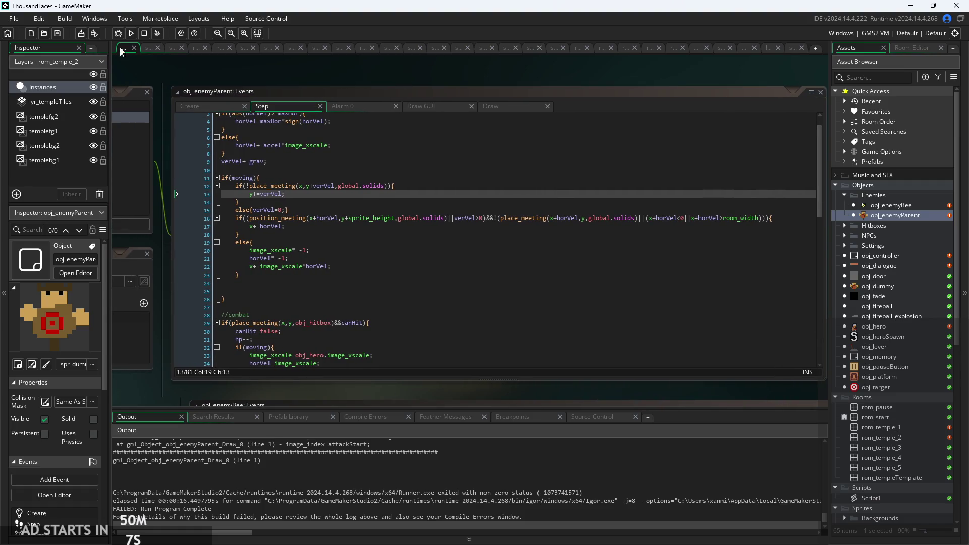
pyautogui.click(130, 34)
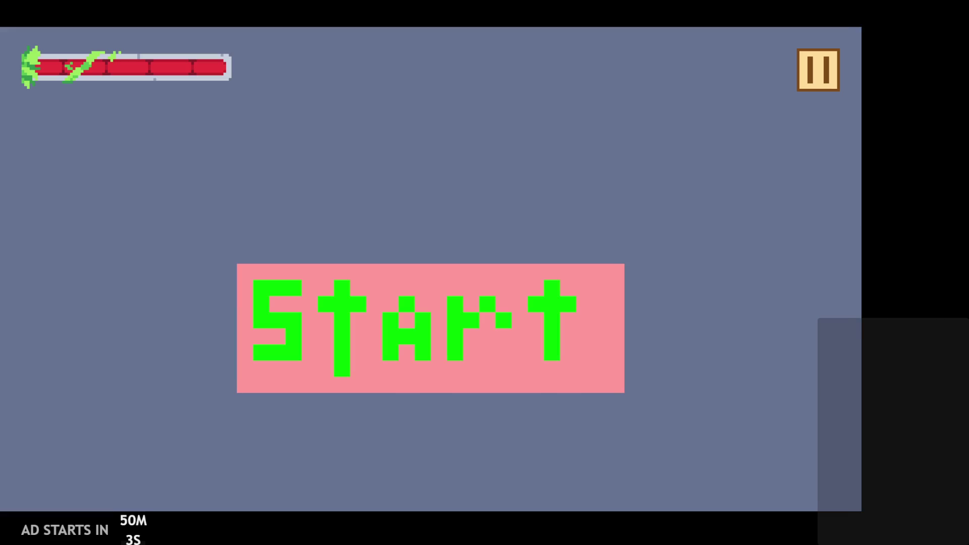
# Step: Start the game, run right and jump past the dummy, then pause, exit, and show the parent's Create code
pyautogui.click(337, 323)
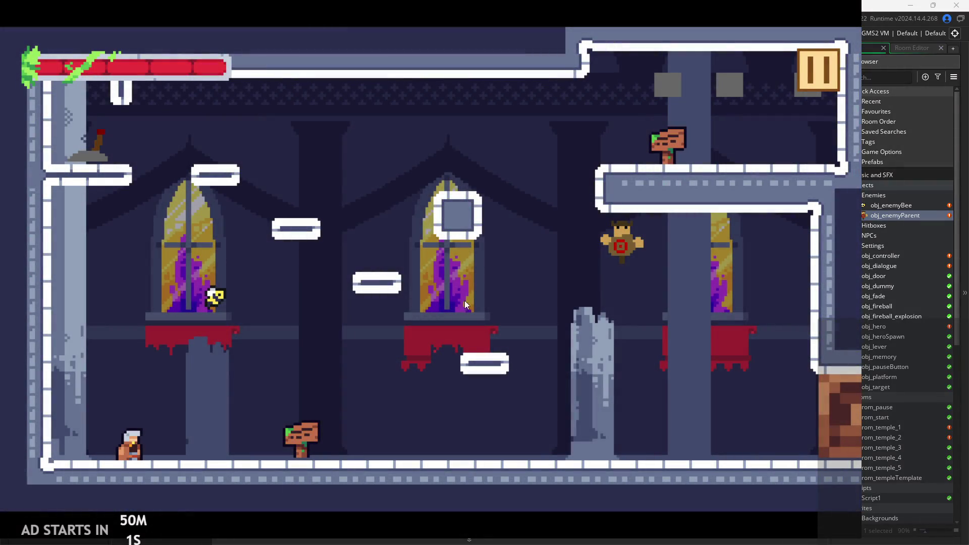
pyautogui.press('Right')
pyautogui.press('space')
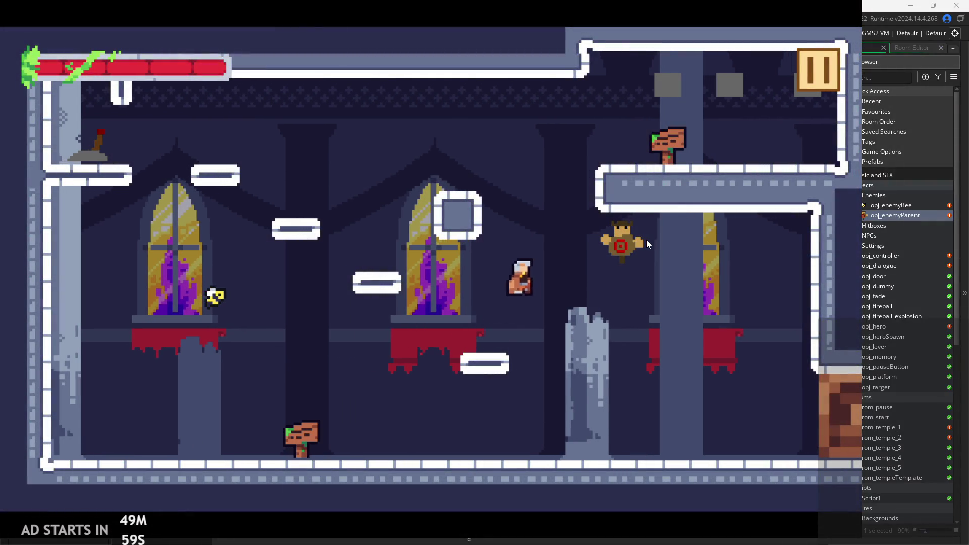
pyautogui.press('Escape')
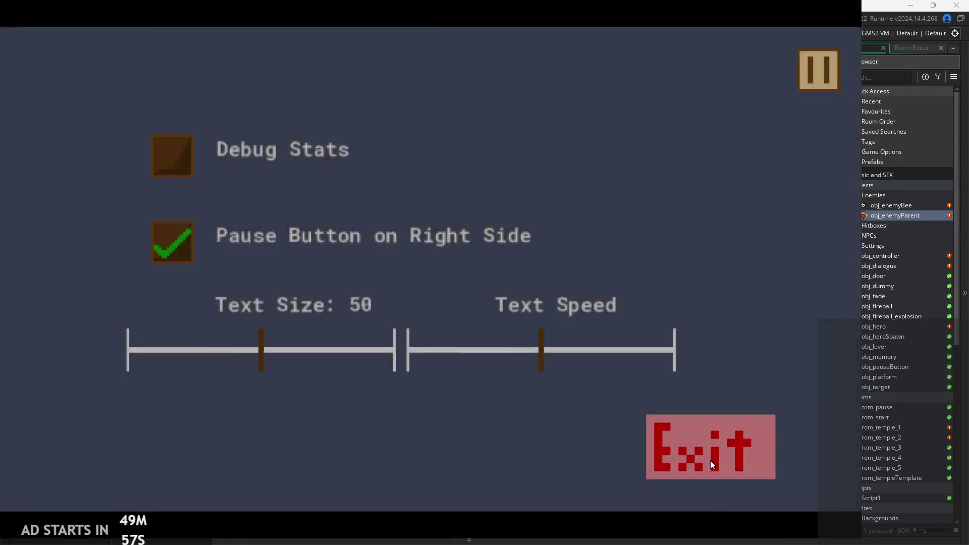
pyautogui.click(710, 460)
pyautogui.click(210, 108)
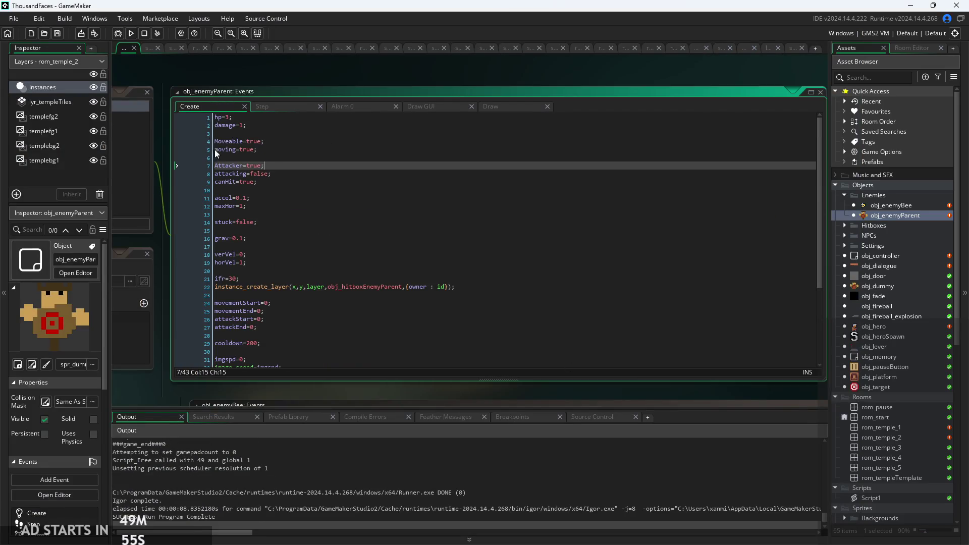
# Step: Change line 11 of the Step event to if(moving&&Moveable){ and save
pyautogui.scroll(2, 214, 150)
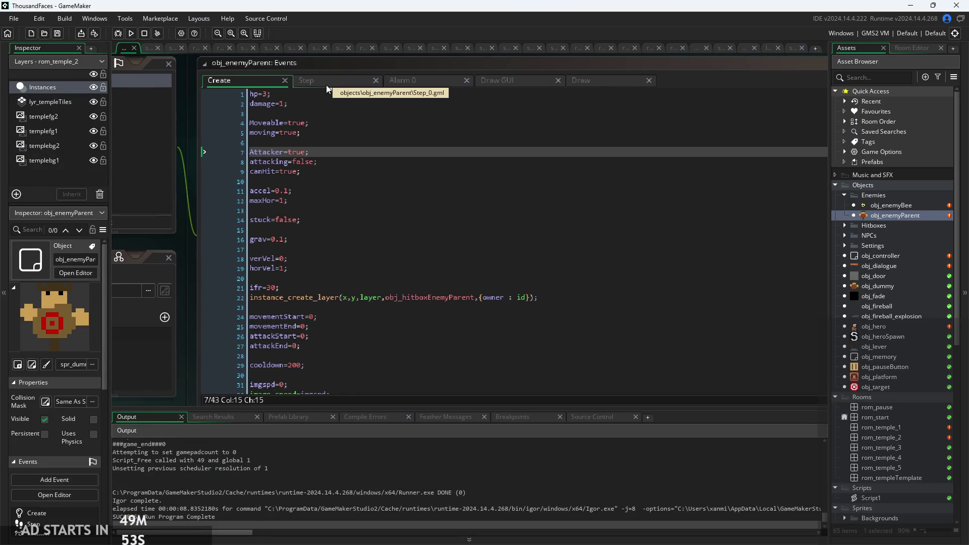
pyautogui.click(326, 83)
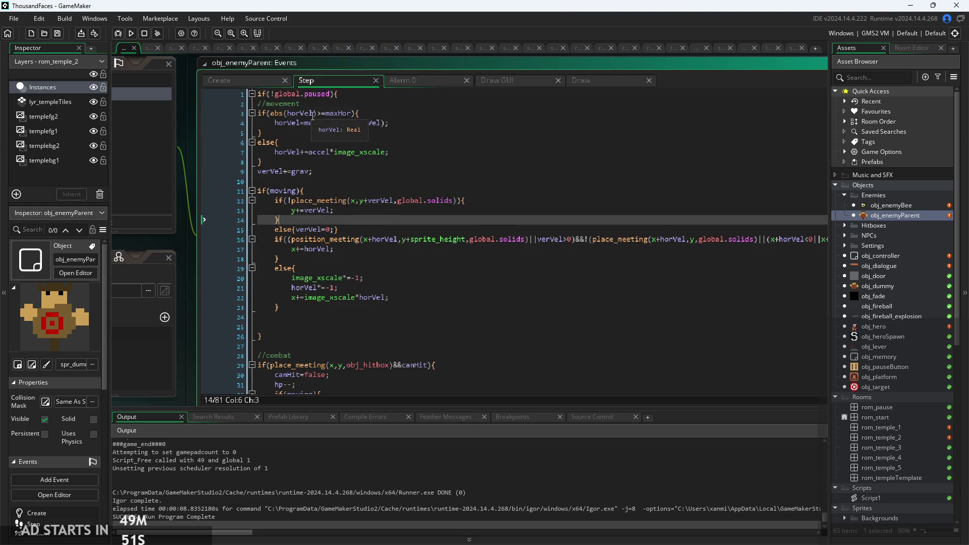
pyautogui.scroll(2, 338, 117)
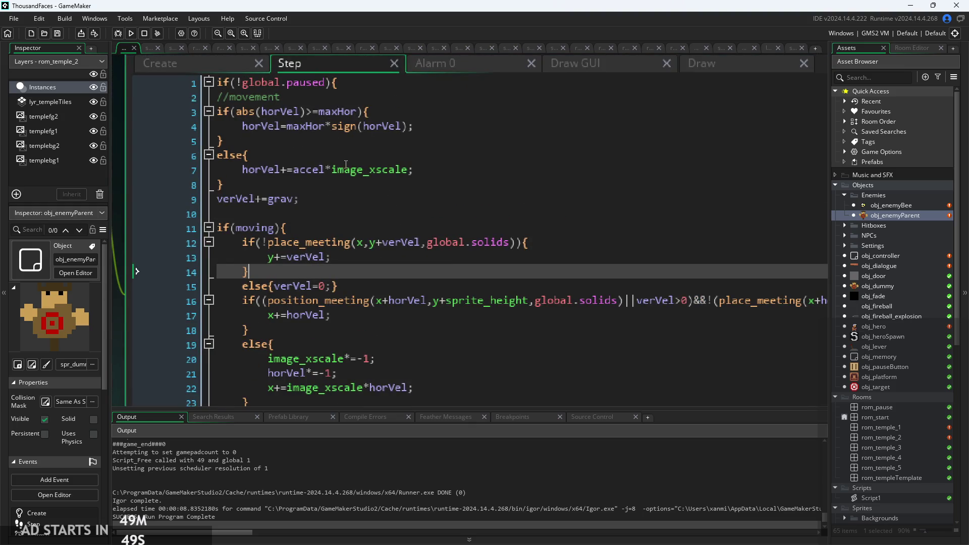
pyautogui.scroll(-1, 322, 210)
pyautogui.click(252, 151)
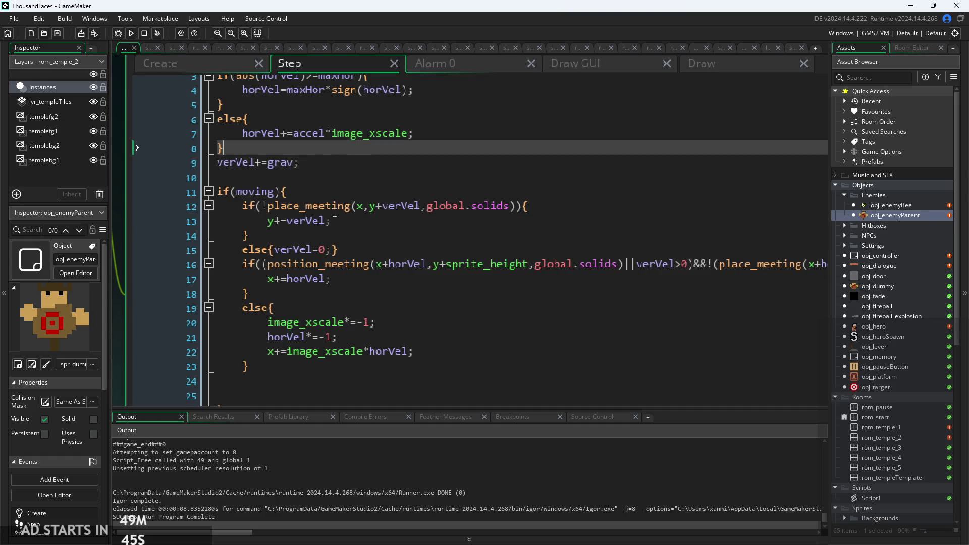
pyautogui.scroll(-2, 335, 212)
pyautogui.click(303, 148)
pyautogui.click(275, 119)
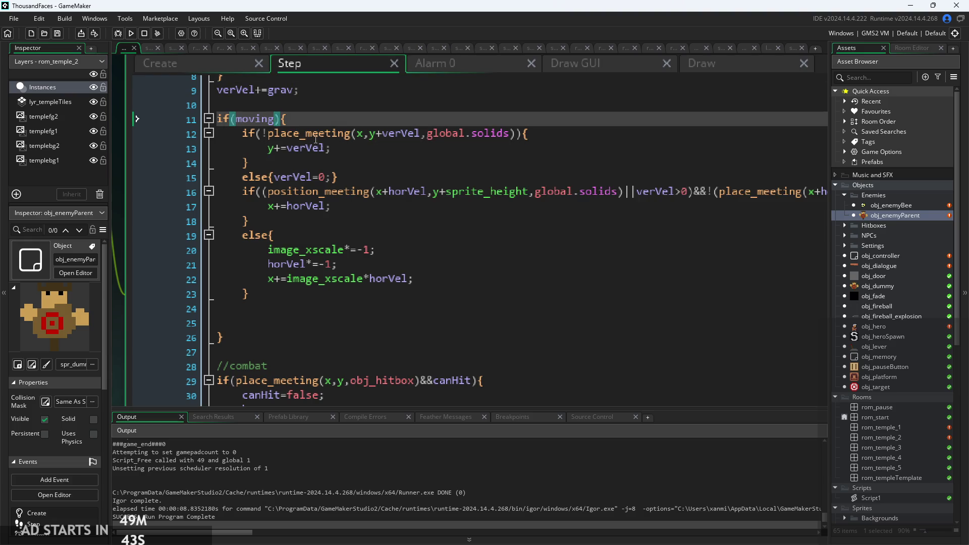
pyautogui.write('&&Moveable')
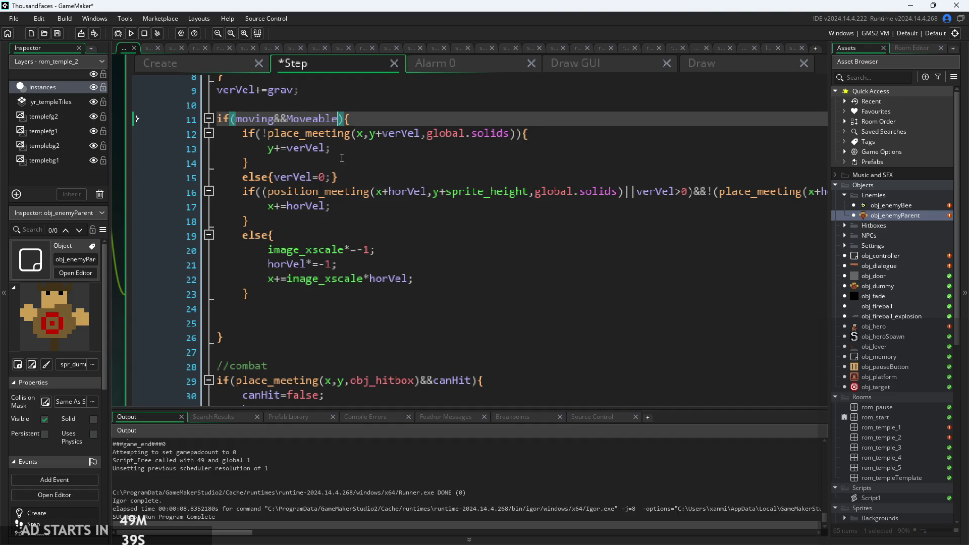
pyautogui.click(337, 161)
pyautogui.hotkey('ctrl', 's')
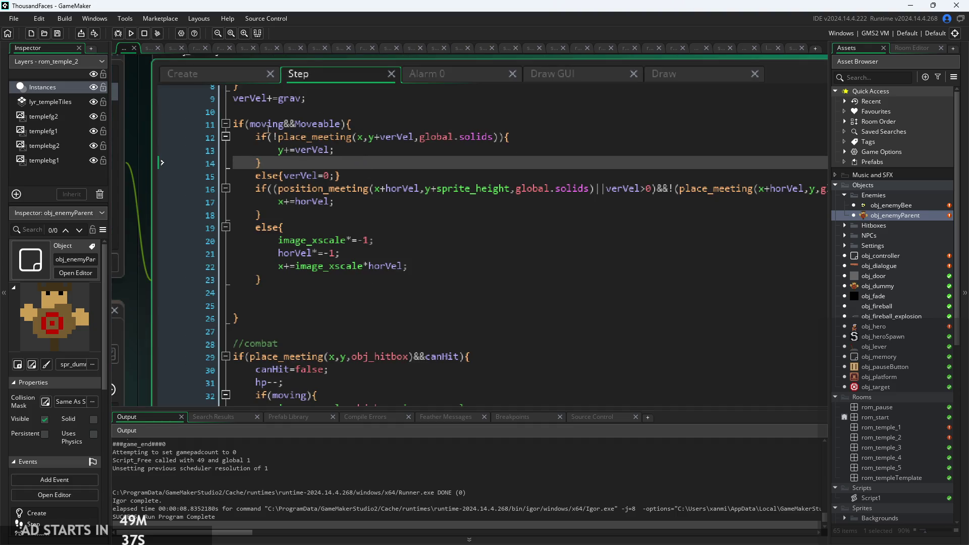
# Step: Check the Moveable flag in the Create code, then review the Step event's hit damage code
pyautogui.click(224, 75)
pyautogui.click(290, 144)
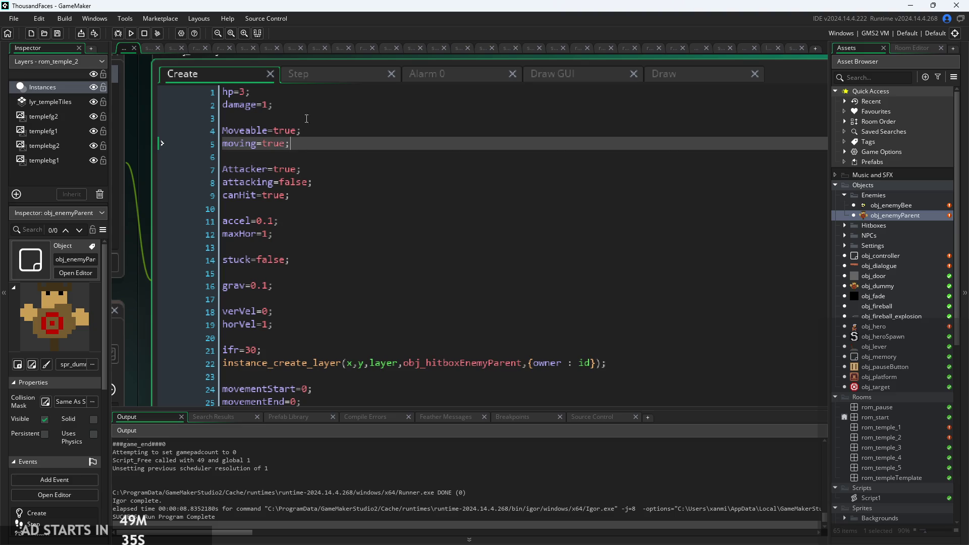
pyautogui.click(314, 80)
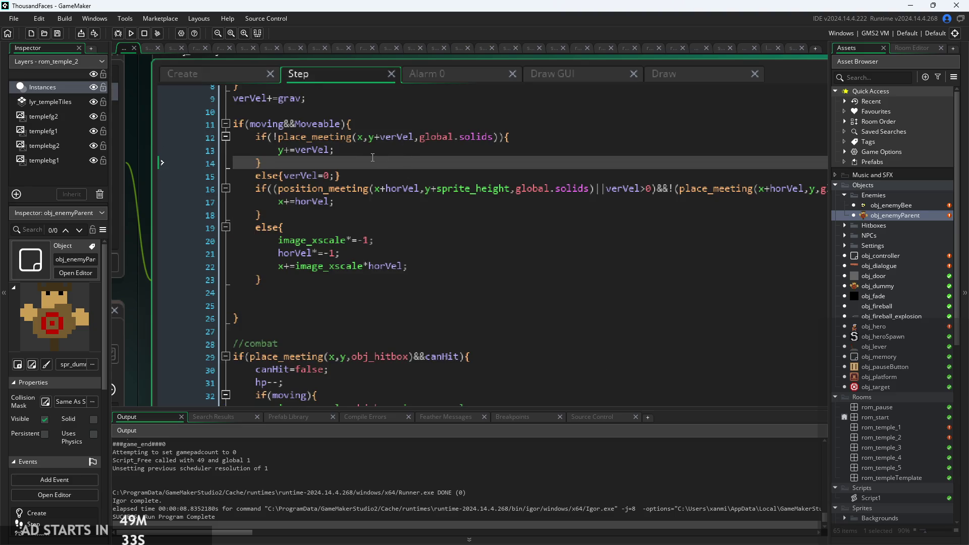
pyautogui.scroll(-3, 372, 158)
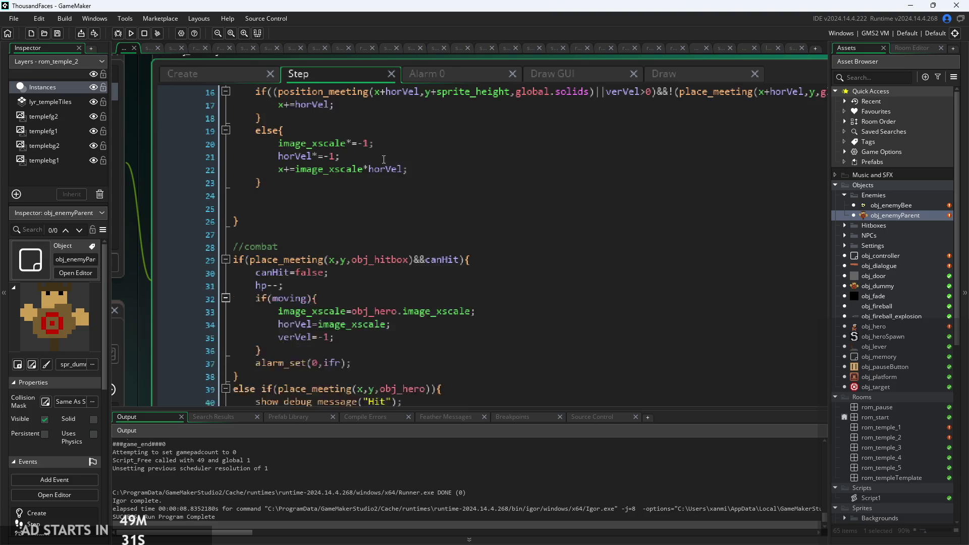
pyautogui.scroll(-2, 521, 235)
pyautogui.click(454, 208)
pyautogui.click(449, 220)
# Step: Review the attacking code's attacking&&Attacker condition against the Create event variables
pyautogui.scroll(-3, 449, 220)
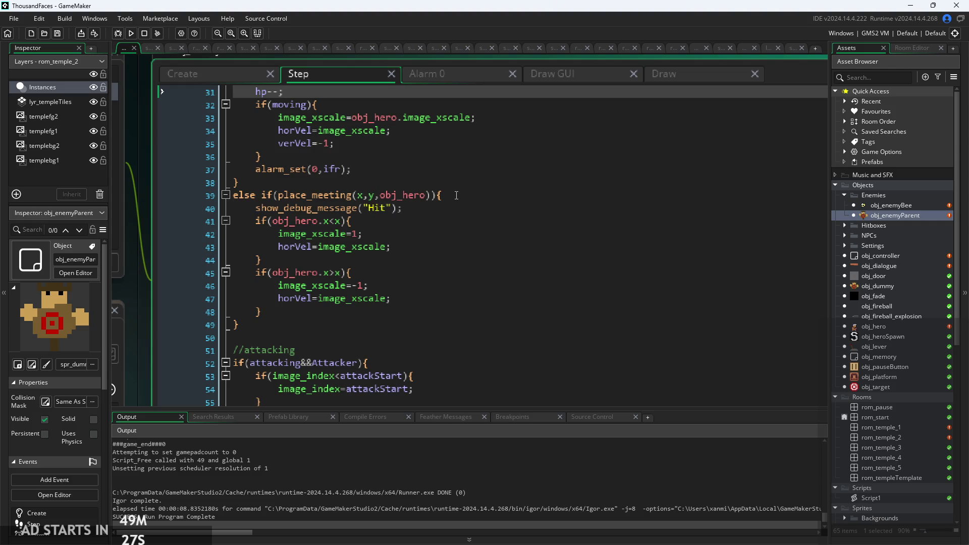
pyautogui.scroll(-5, 382, 221)
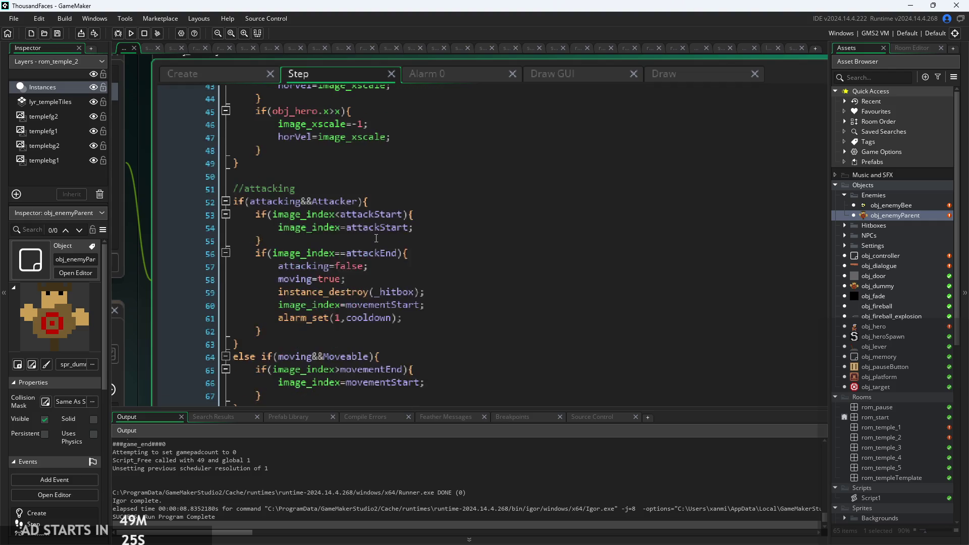
pyautogui.click(428, 204)
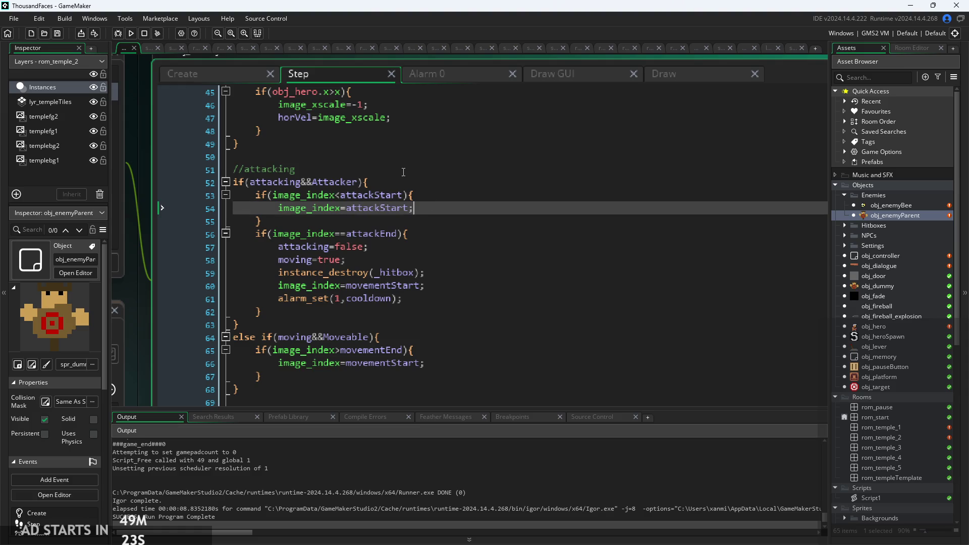
pyautogui.click(200, 76)
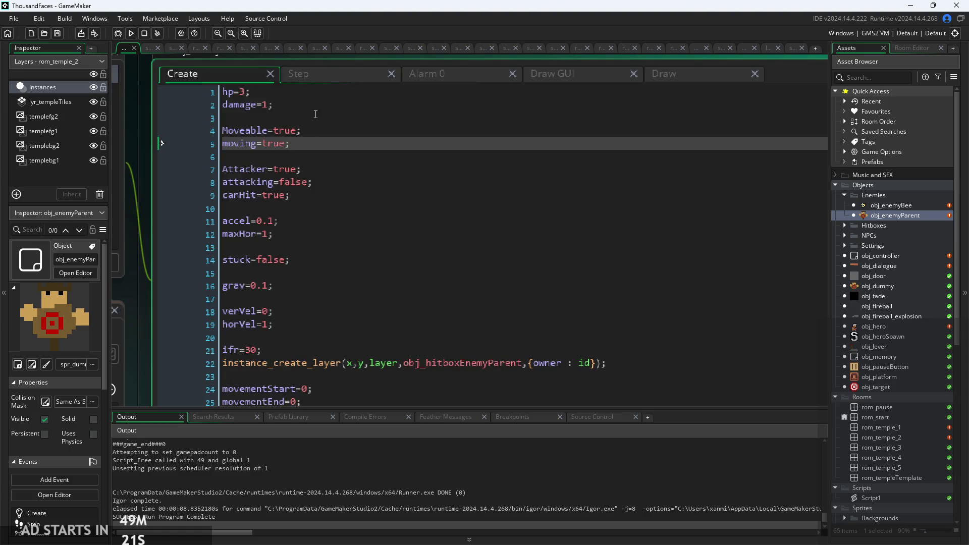
pyautogui.click(319, 76)
pyautogui.click(441, 182)
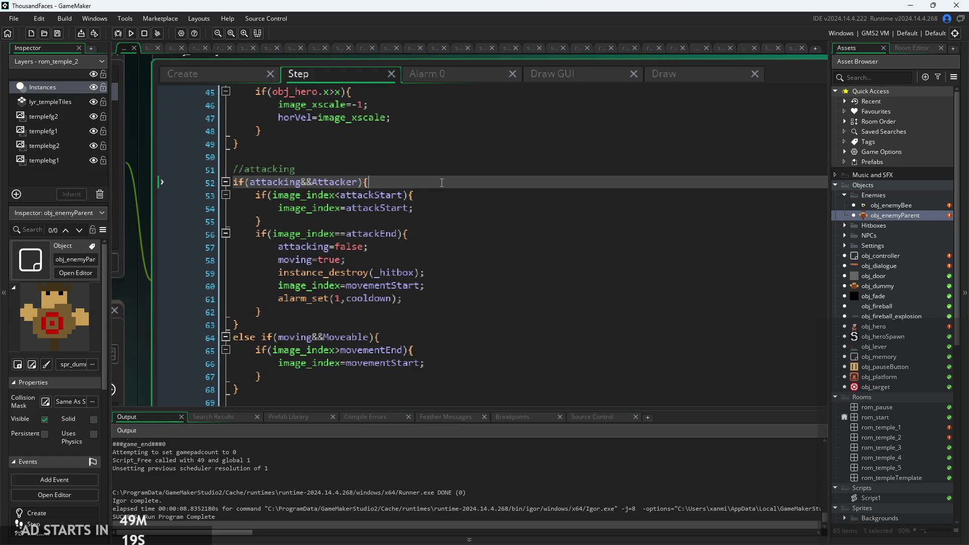
pyautogui.scroll(-1, 441, 183)
# Step: Look over the Create, Alarm 0, Draw GUI and Draw event code, then run the game
pyautogui.click(198, 77)
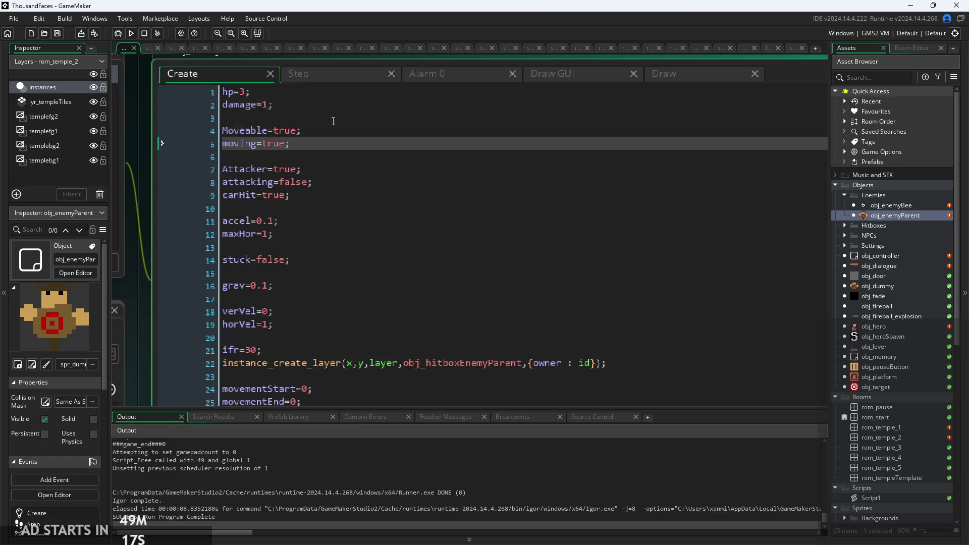
pyautogui.click(457, 73)
pyautogui.click(551, 74)
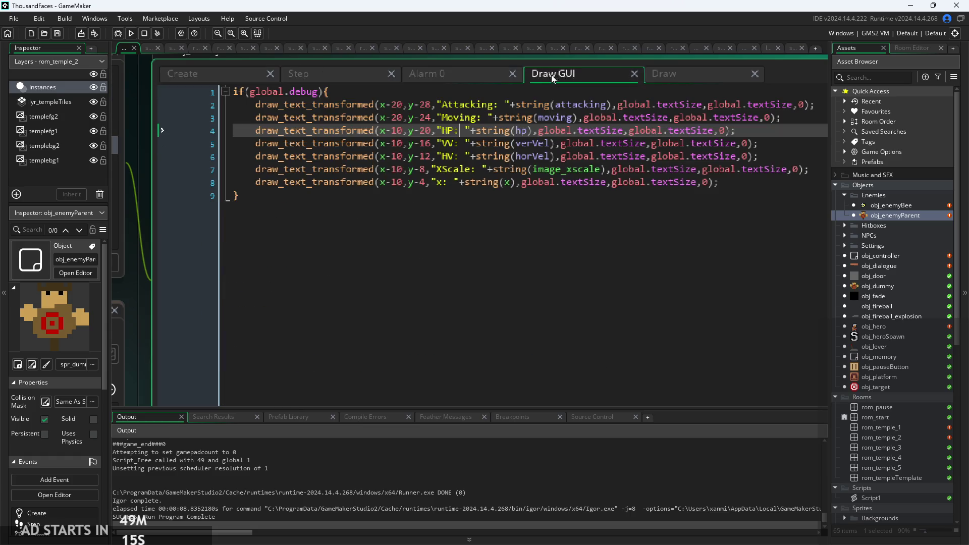
pyautogui.click(689, 76)
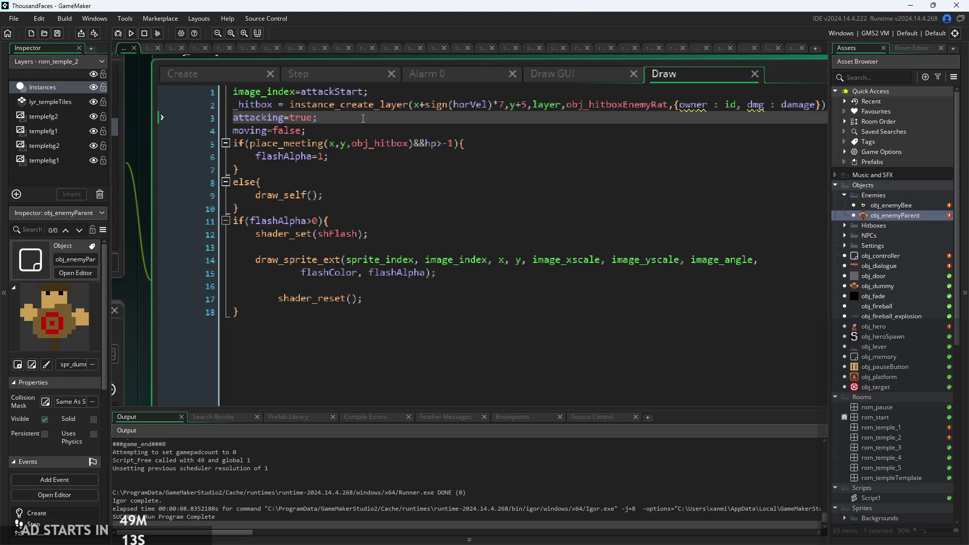
pyautogui.scroll(-2, 363, 119)
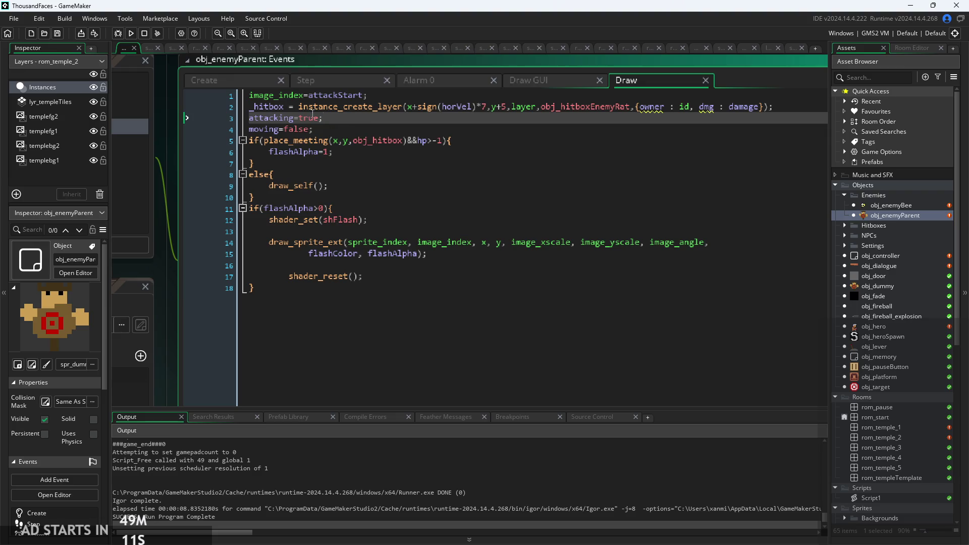
pyautogui.click(131, 34)
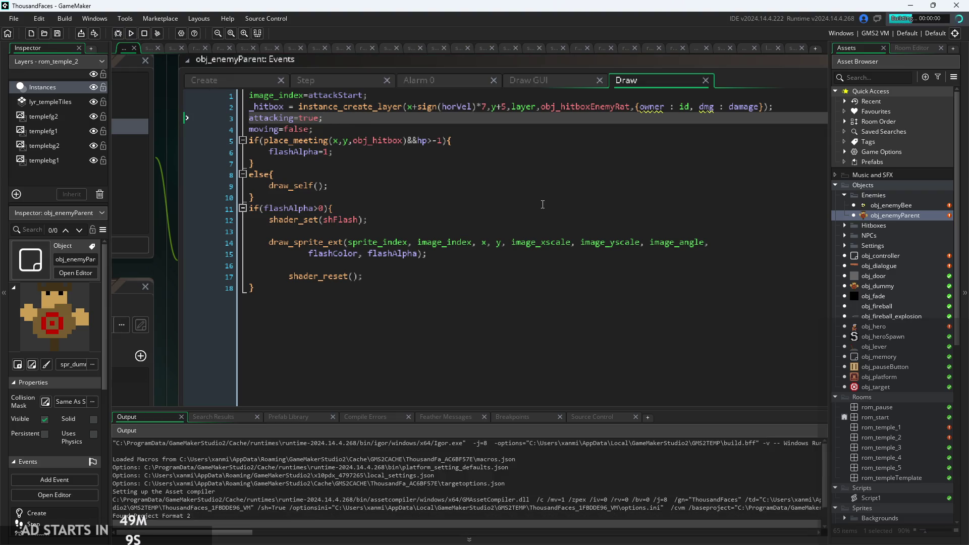
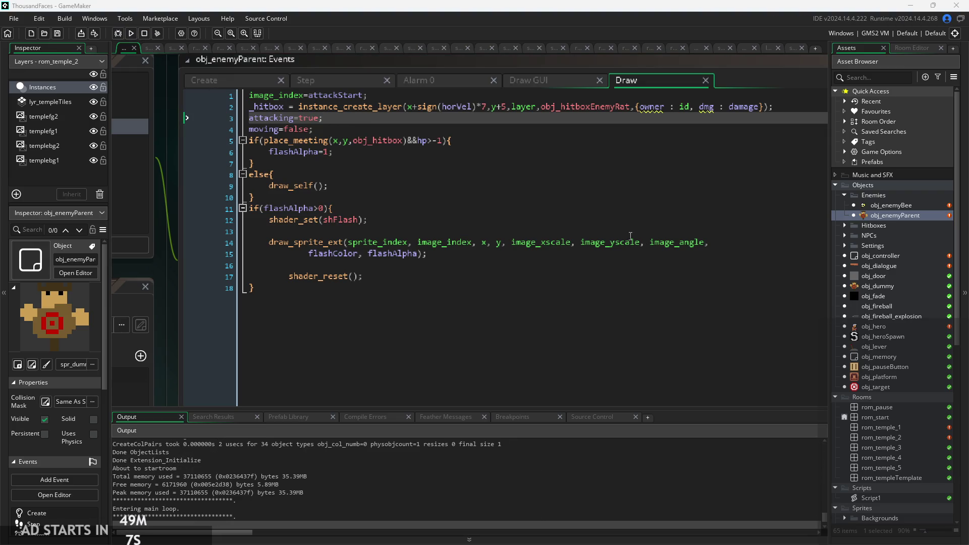
# Step: Start the running game and turn on the Debug Stats overlay from the pause menu
pyautogui.scroll(-1, 599, 243)
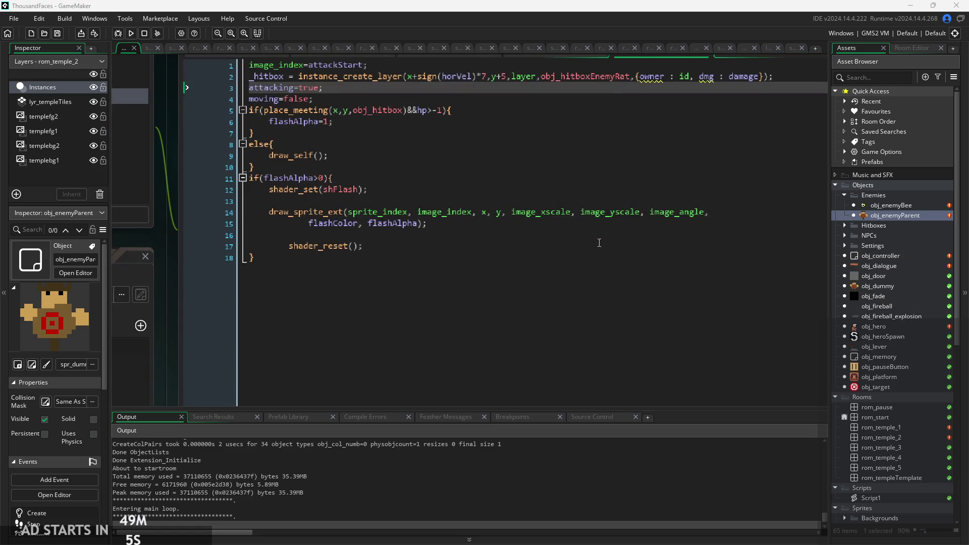
pyautogui.scroll(1, 599, 242)
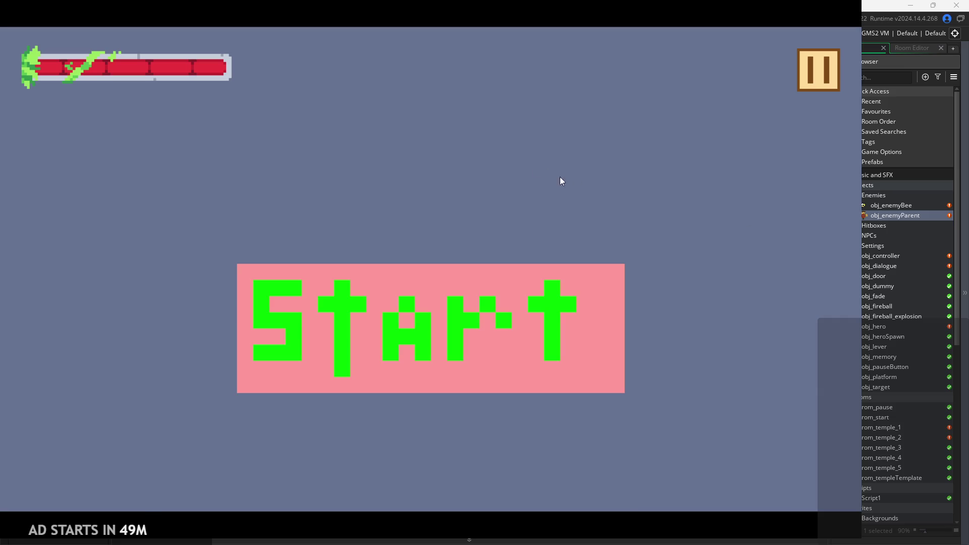
pyautogui.click(502, 300)
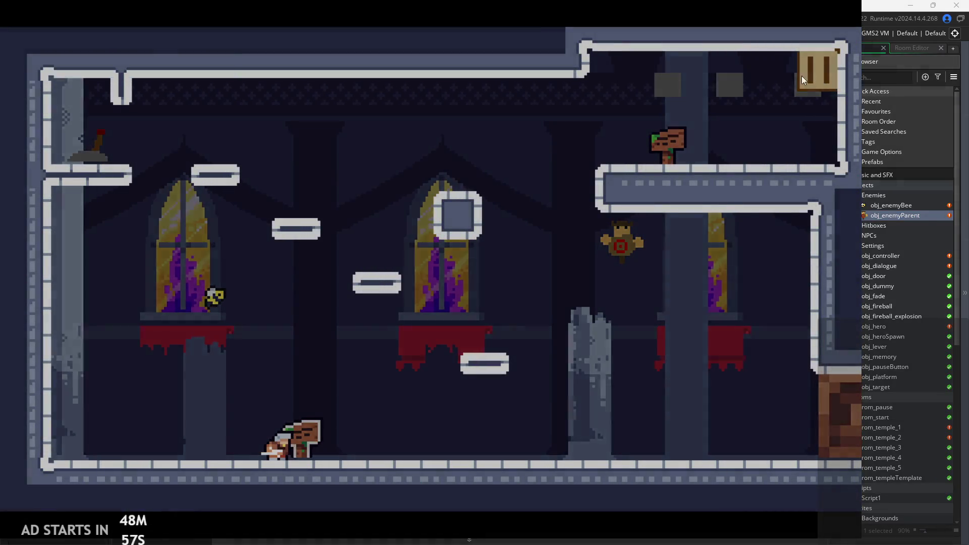
pyautogui.click(803, 79)
pyautogui.click(183, 155)
pyautogui.click(813, 77)
# Step: Run and jump the hero onto the window ledge and back, then quit to the editor
pyautogui.press('Right')
pyautogui.press('space')
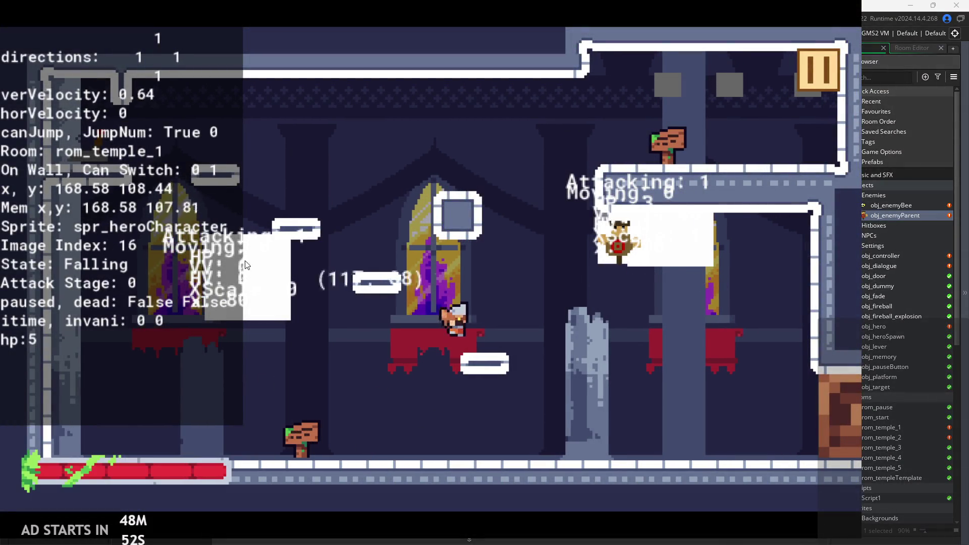
pyautogui.press('Right')
pyautogui.press('space')
pyautogui.press('space')
pyautogui.press('Left')
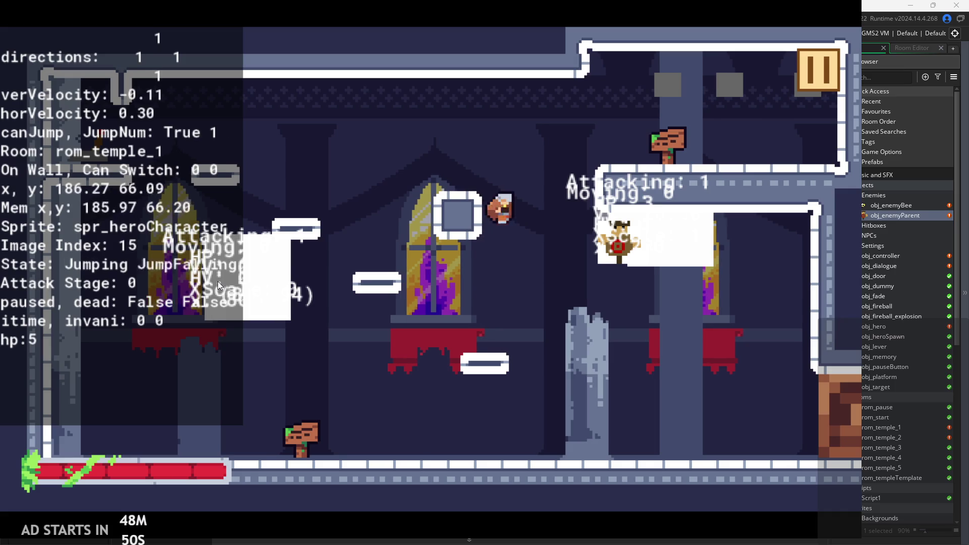
pyautogui.press('Right')
pyautogui.click(835, 64)
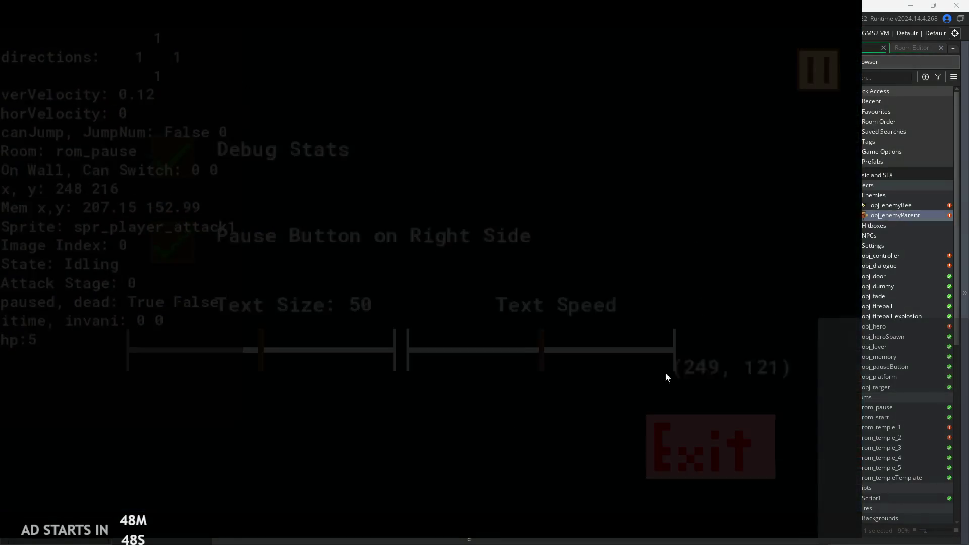
pyautogui.click(668, 435)
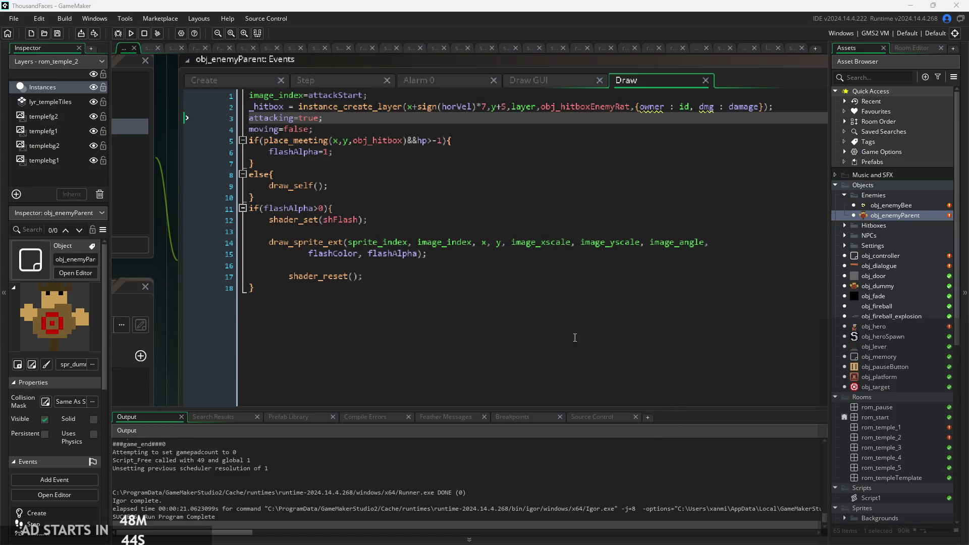
# Step: Inspect the Draw code's draw_sprite_ext and attacking=true lines
pyautogui.click(465, 244)
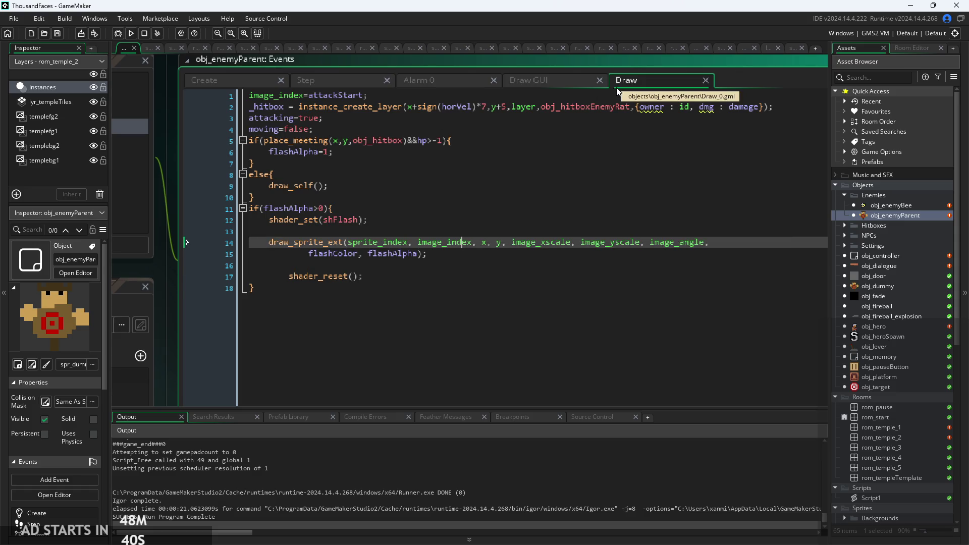
pyautogui.click(595, 123)
pyautogui.scroll(-2, 515, 177)
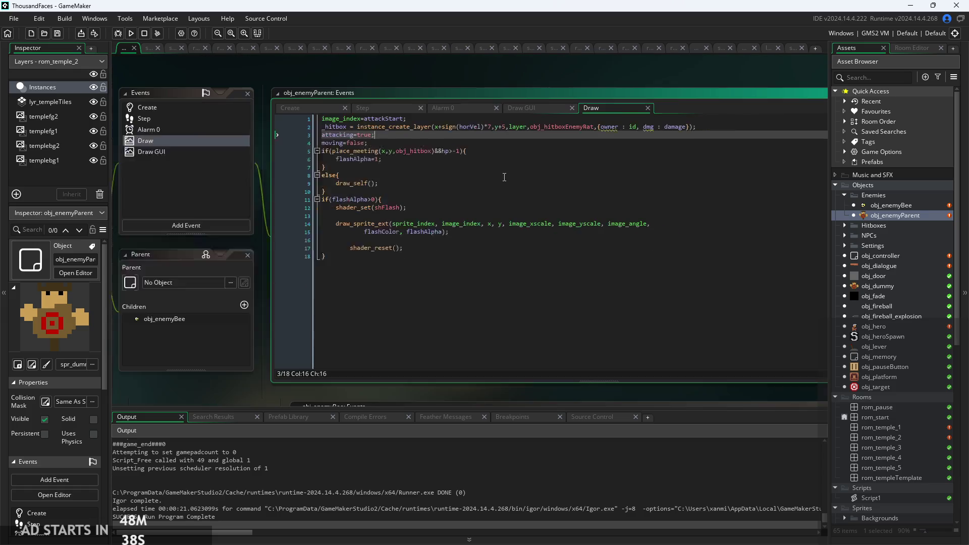
pyautogui.click(425, 119)
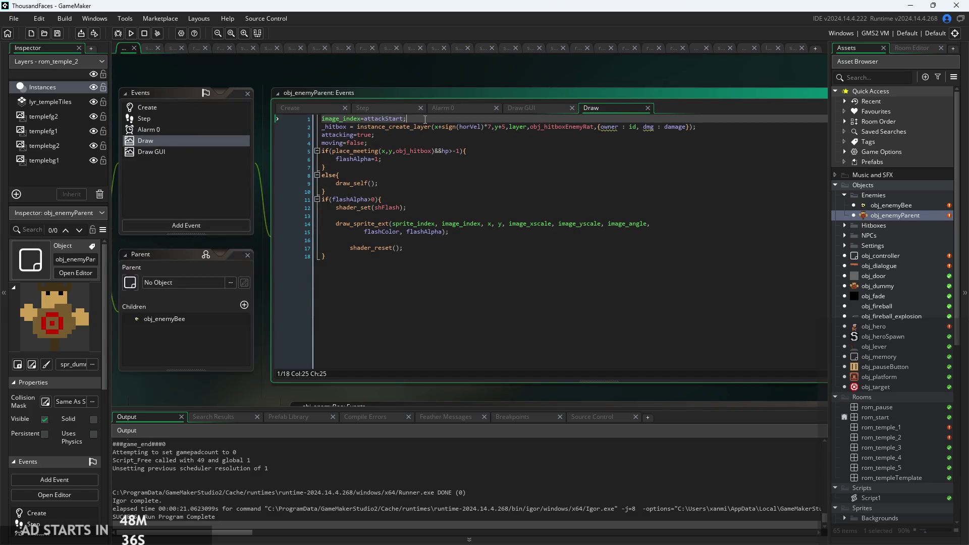
# Step: Open obj_enemyBee and view its Draw GUI and Alarm 1 code
pyautogui.doubleClick(912, 205)
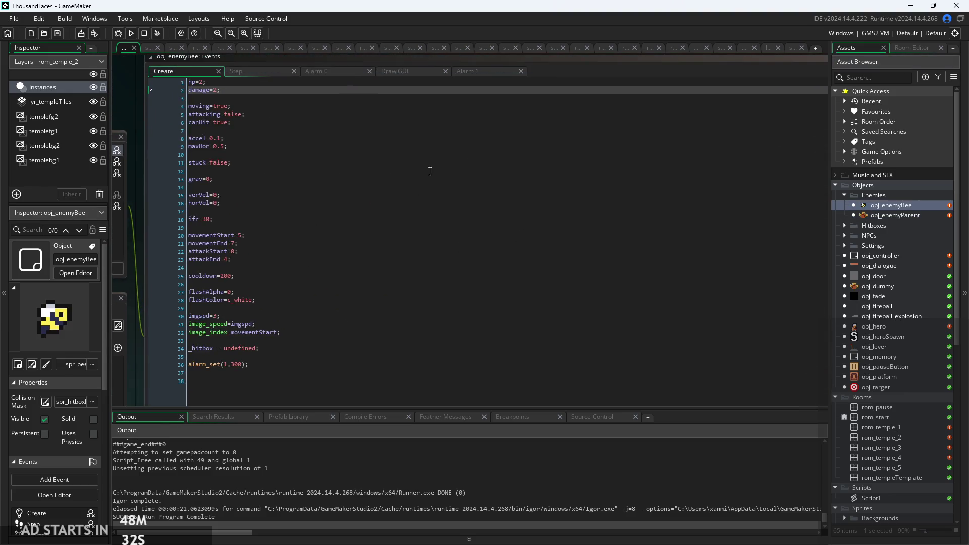
pyautogui.click(392, 72)
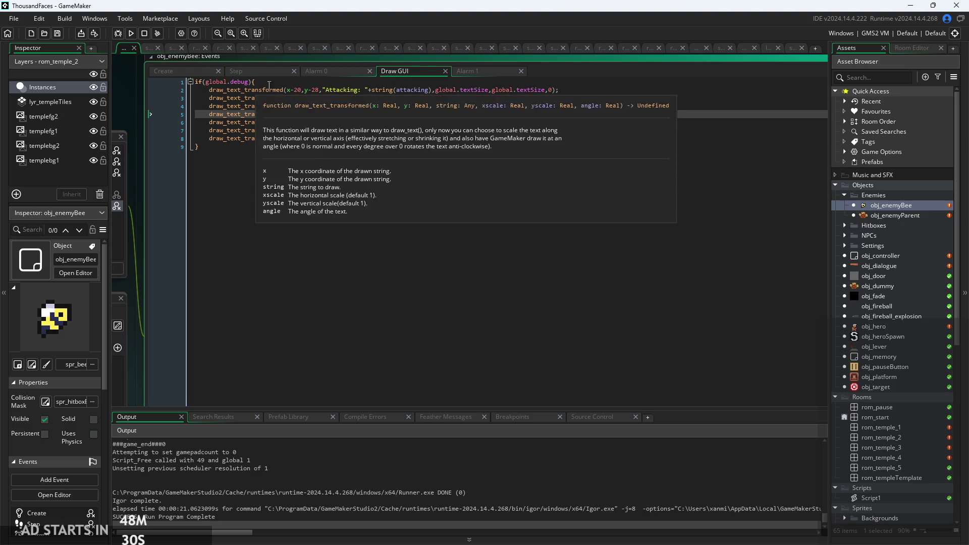
pyautogui.click(469, 66)
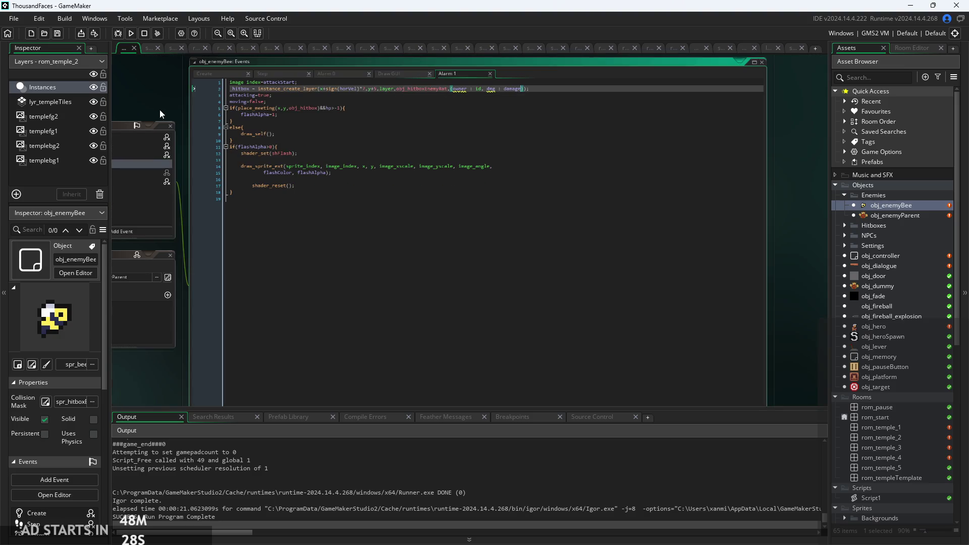
pyautogui.moveTo(162, 112); pyautogui.dragTo(232, 128)
pyautogui.keyDown('ctrl'); pyautogui.scroll(2, 231, 127); pyautogui.keyUp('ctrl')
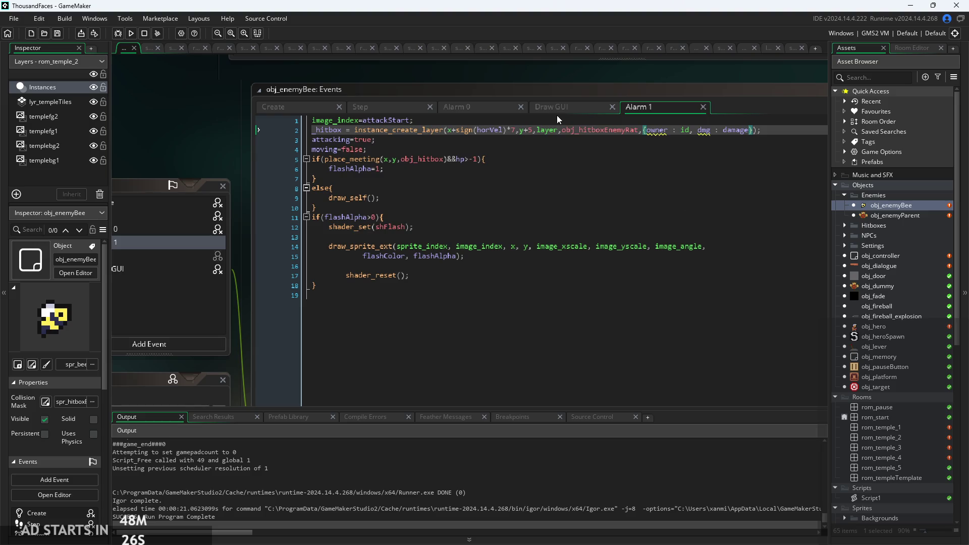
# Step: Open obj_enemyParent's Draw code and collapse then re-expand the Enemies group
pyautogui.doubleClick(888, 214)
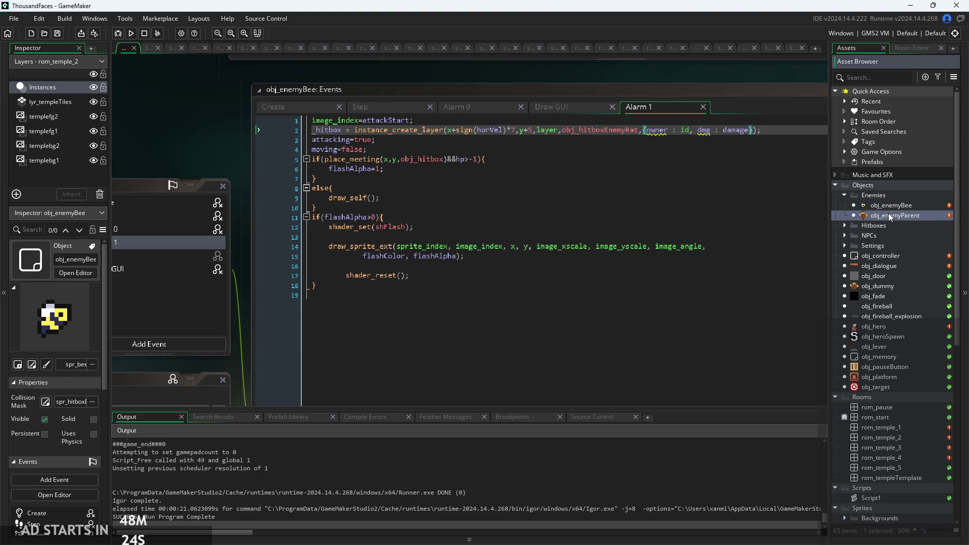
pyautogui.keyDown('ctrl'); pyautogui.scroll(2, 400, 176); pyautogui.keyUp('ctrl')
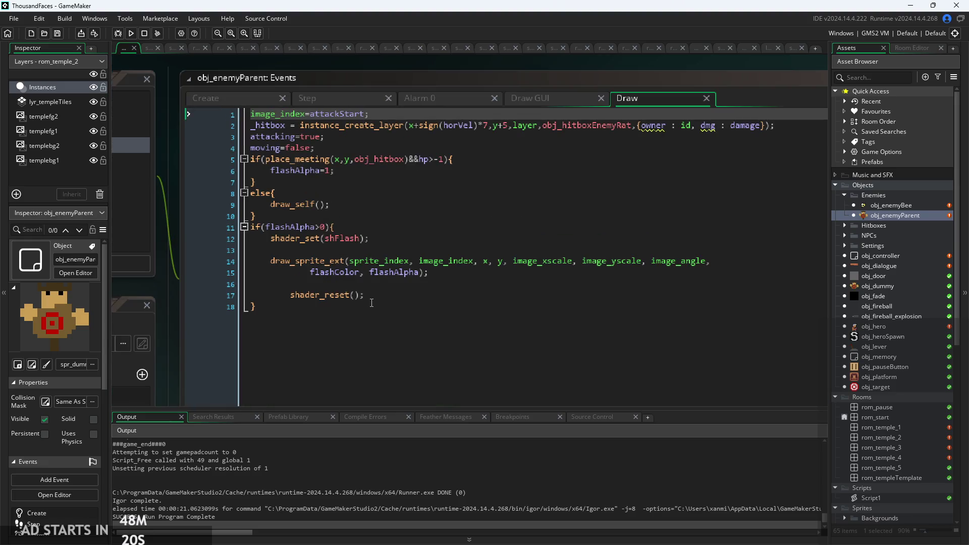
pyautogui.doubleClick(878, 197)
pyautogui.doubleClick(861, 197)
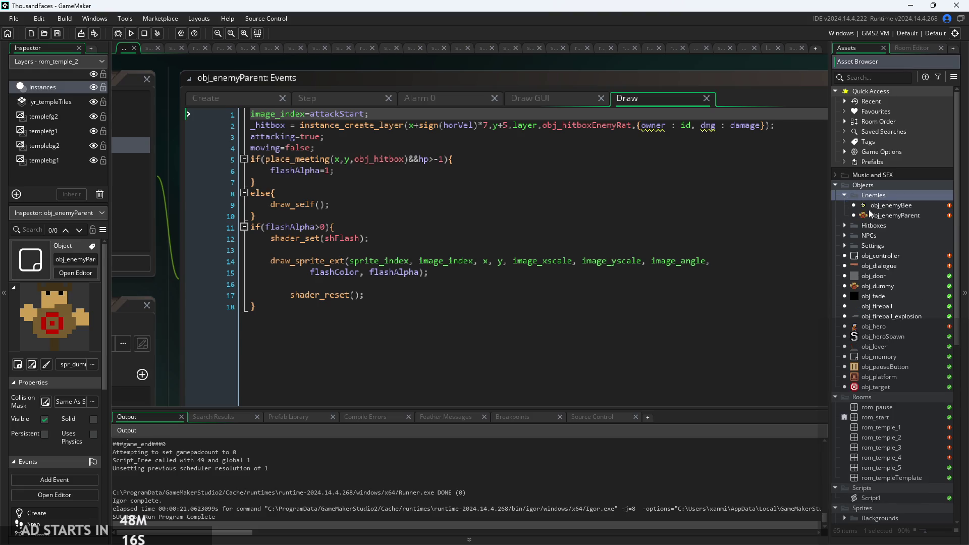
# Step: Compare obj_enemyBee's Draw GUI, inherited Draw and Alarm 1 code, ending on obj_enemyParent
pyautogui.doubleClick(885, 206)
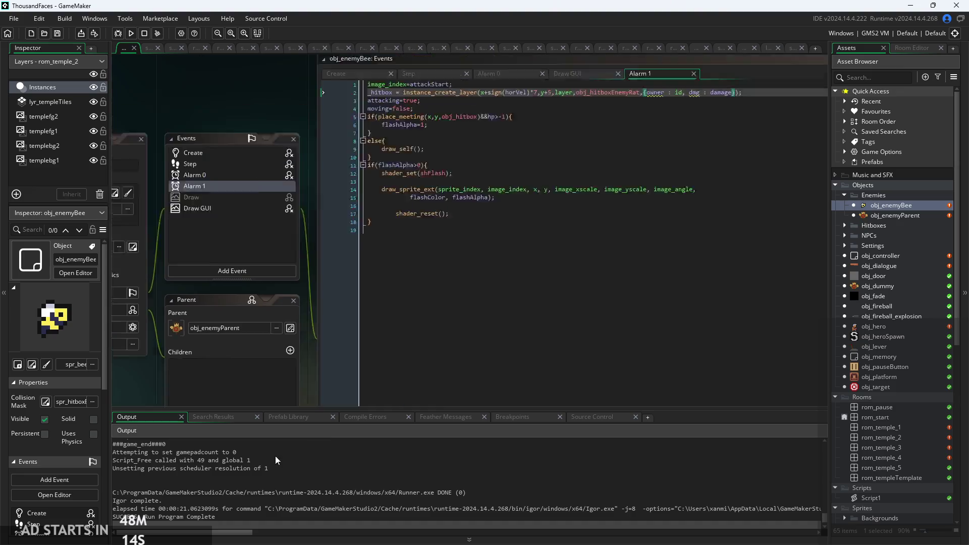
pyautogui.click(156, 234)
pyautogui.click(163, 223)
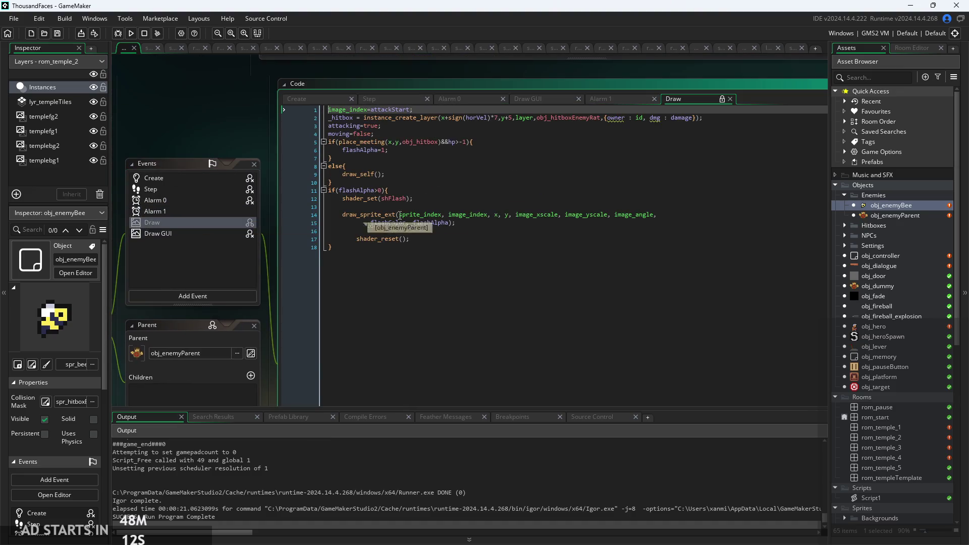
pyautogui.click(611, 101)
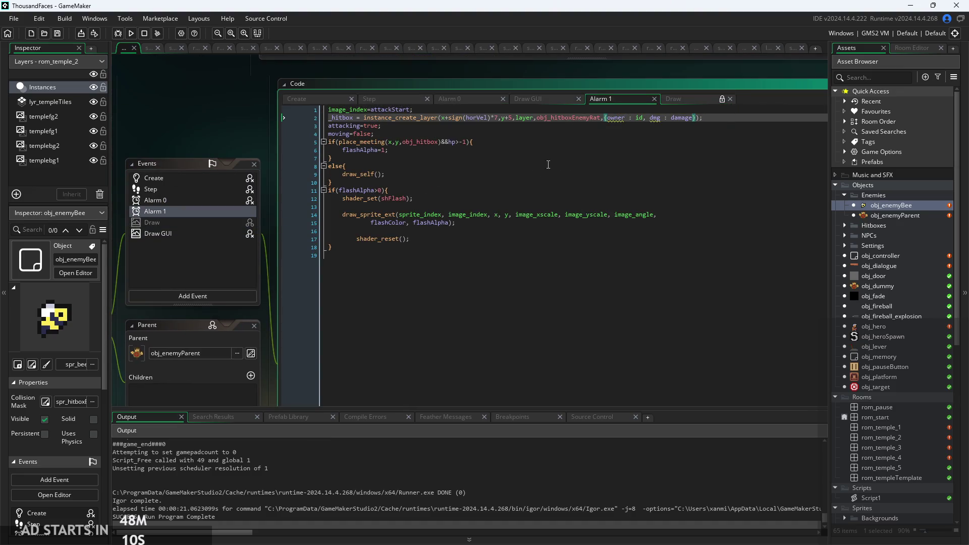
pyautogui.click(538, 85)
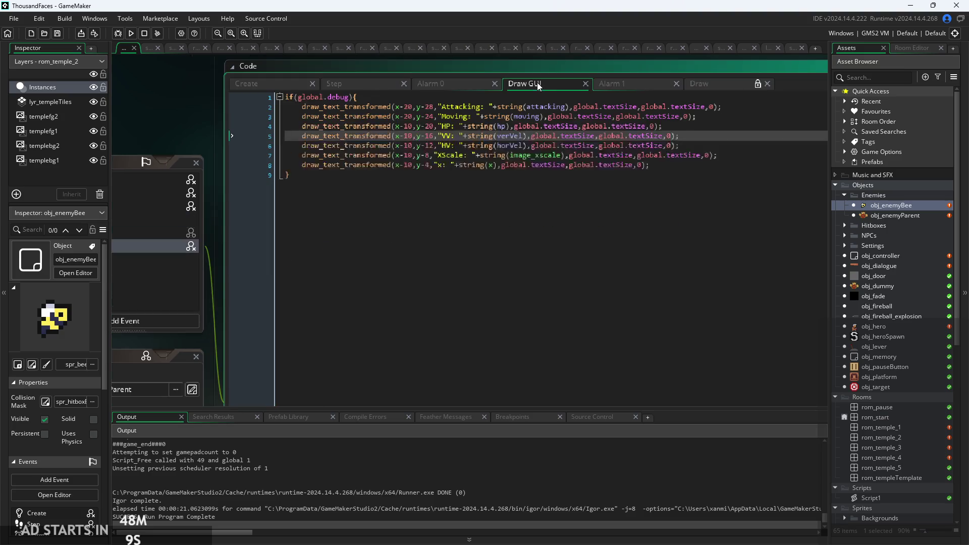
pyautogui.click(616, 86)
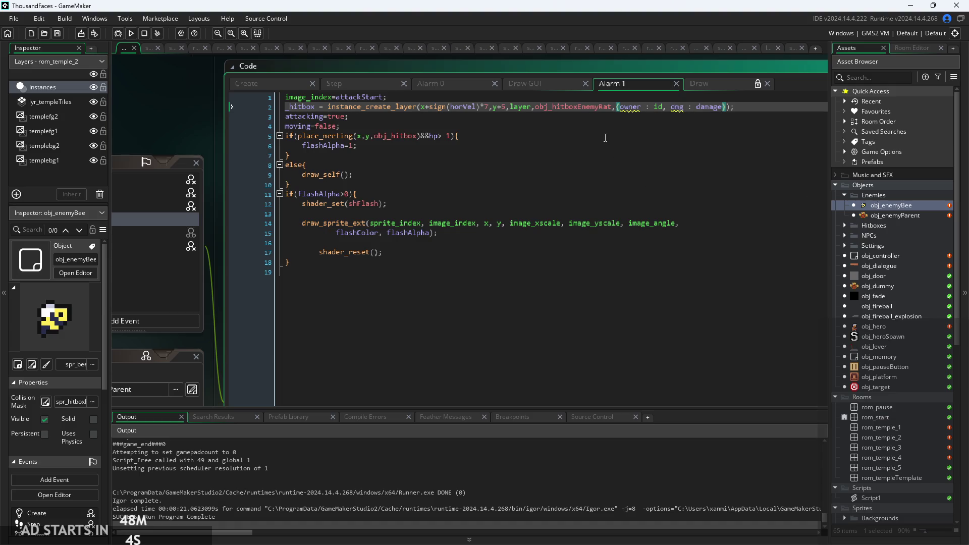
pyautogui.doubleClick(911, 214)
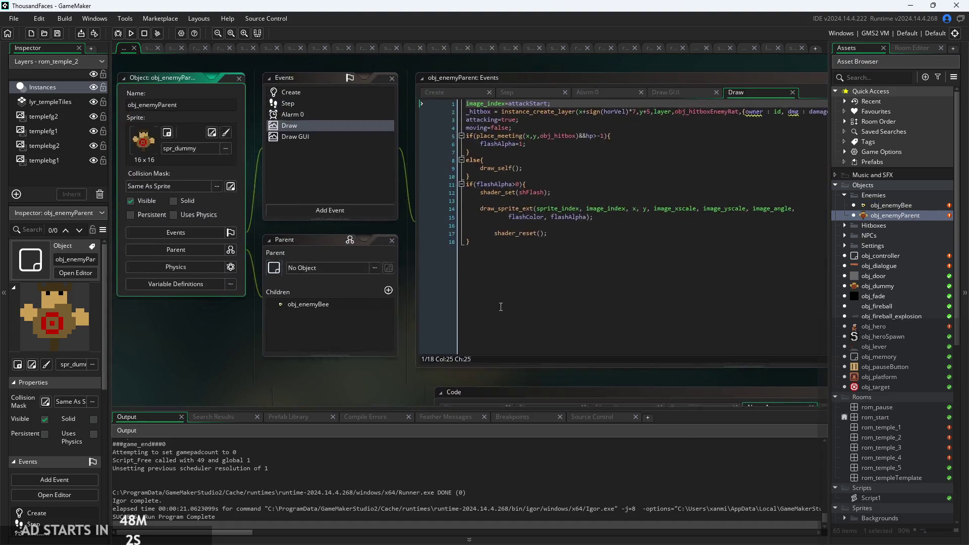
# Step: View obj_enemyParent's Create code and dismiss the add-event list without adding one
pyautogui.click(335, 116)
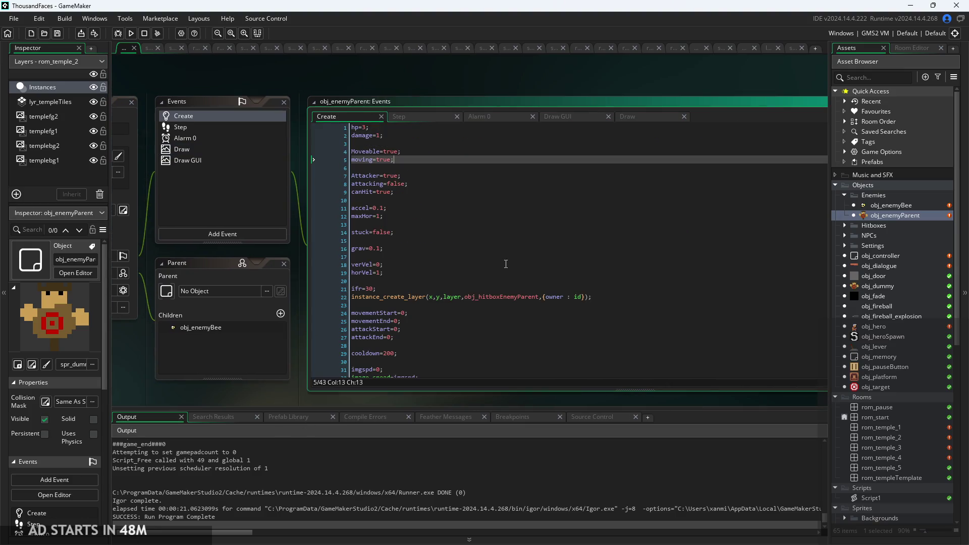
pyautogui.scroll(-2, 506, 264)
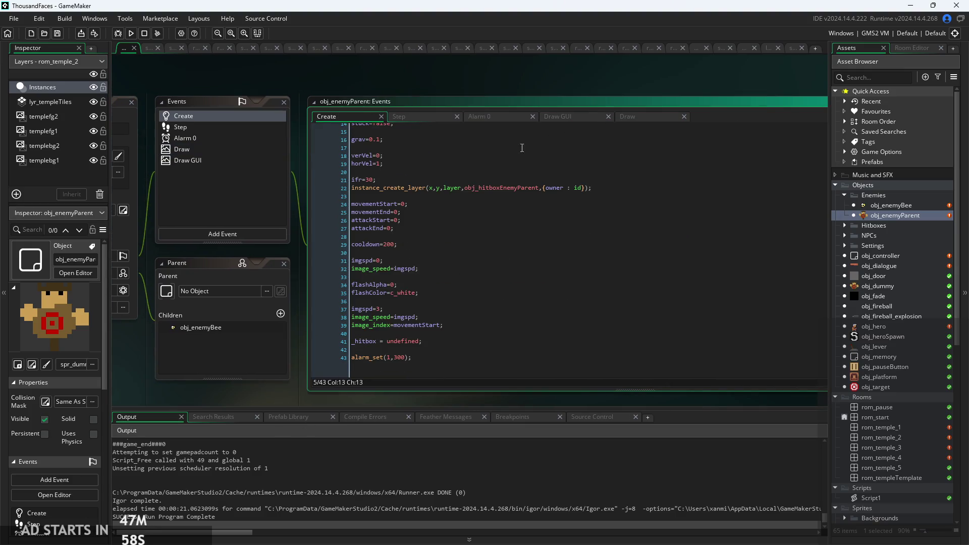
pyautogui.click(222, 234)
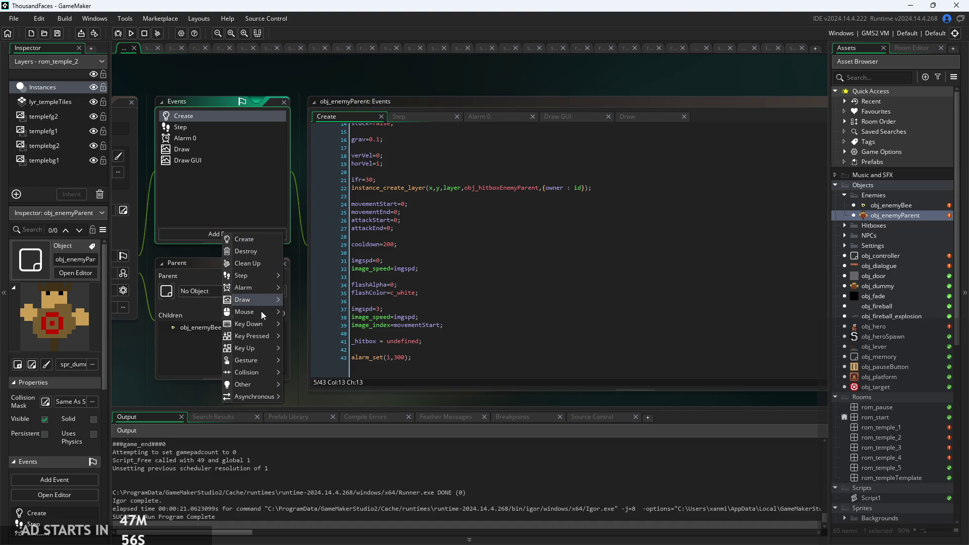
pyautogui.click(207, 189)
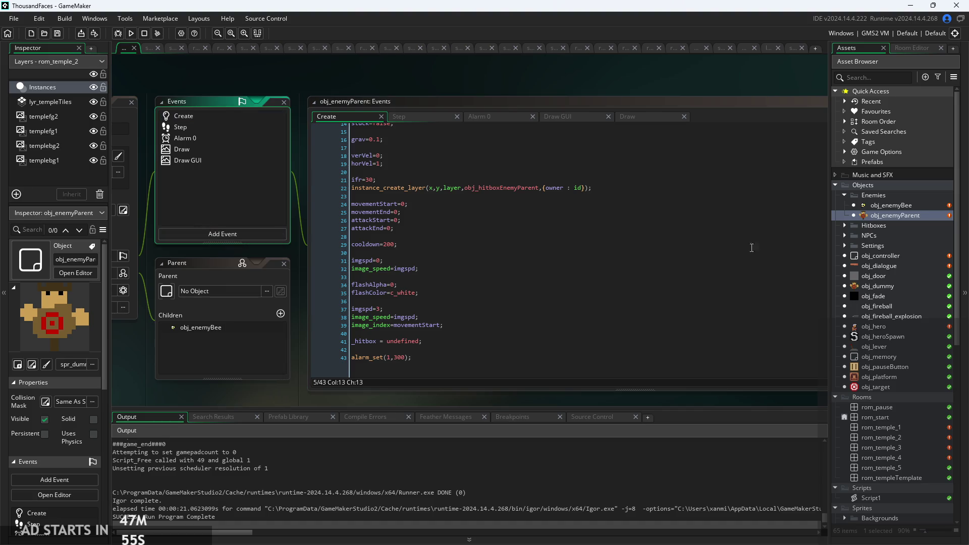
# Step: Copy obj_enemyBee's Alarm 1 event and paste it into obj_enemyParent
pyautogui.click(886, 207)
pyautogui.doubleClick(886, 207)
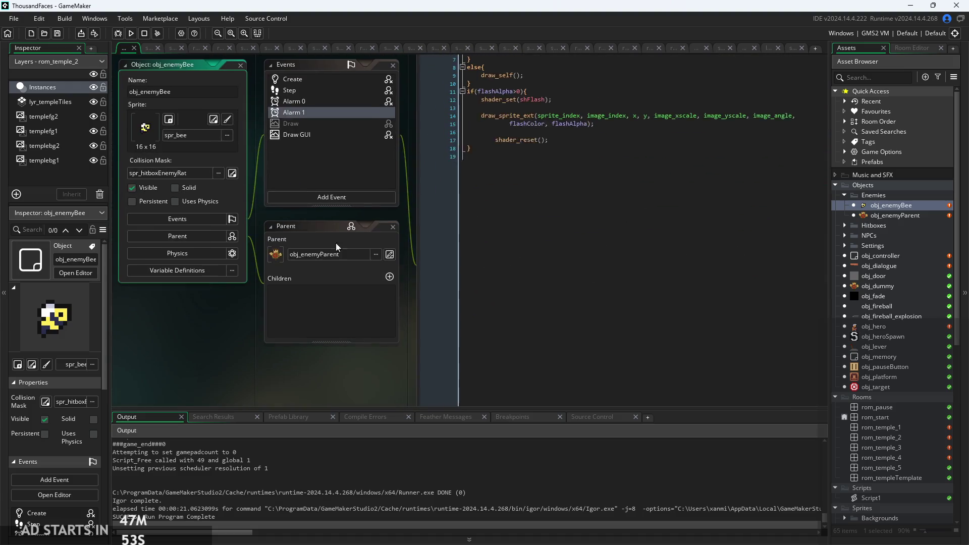
pyautogui.click(315, 114)
pyautogui.rightClick(315, 114)
pyautogui.press('Escape')
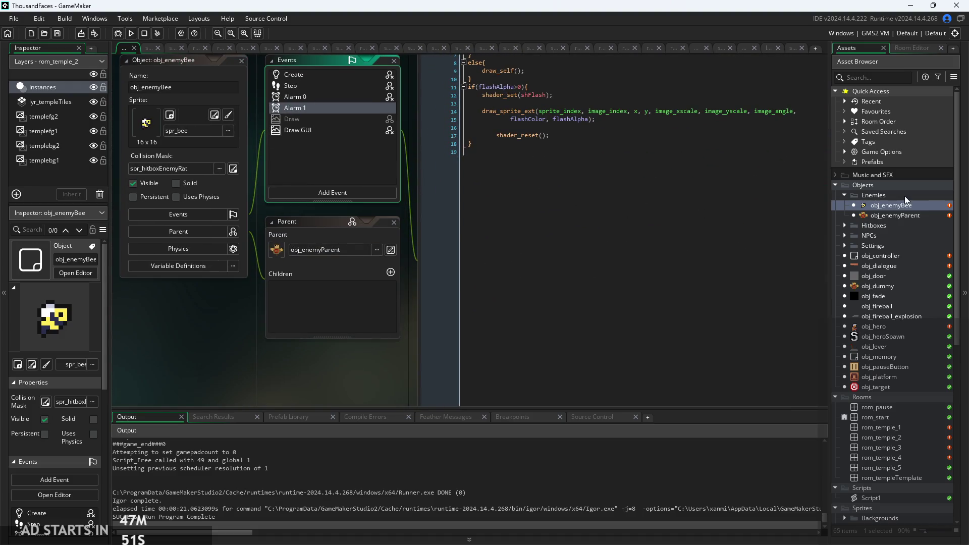
pyautogui.doubleClick(895, 216)
pyautogui.rightClick(329, 178)
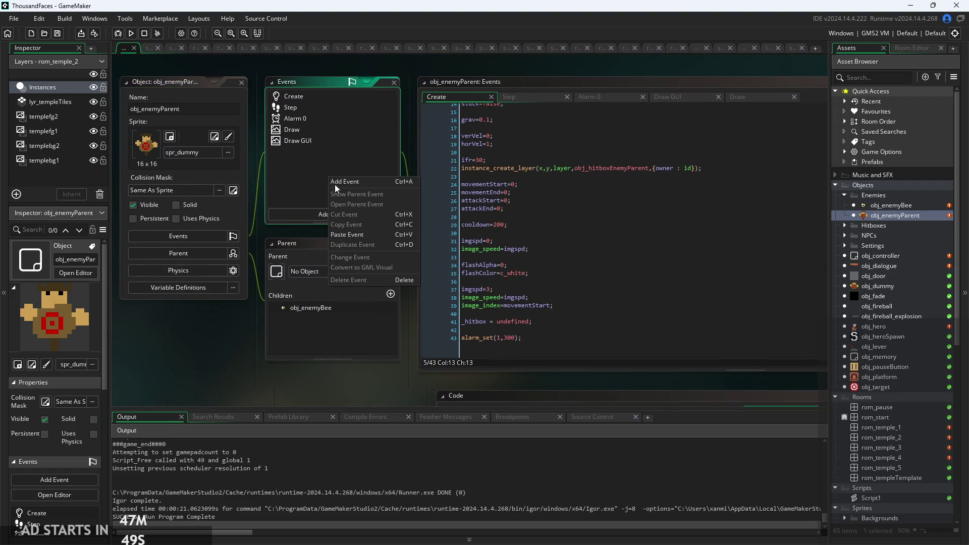
pyautogui.click(356, 234)
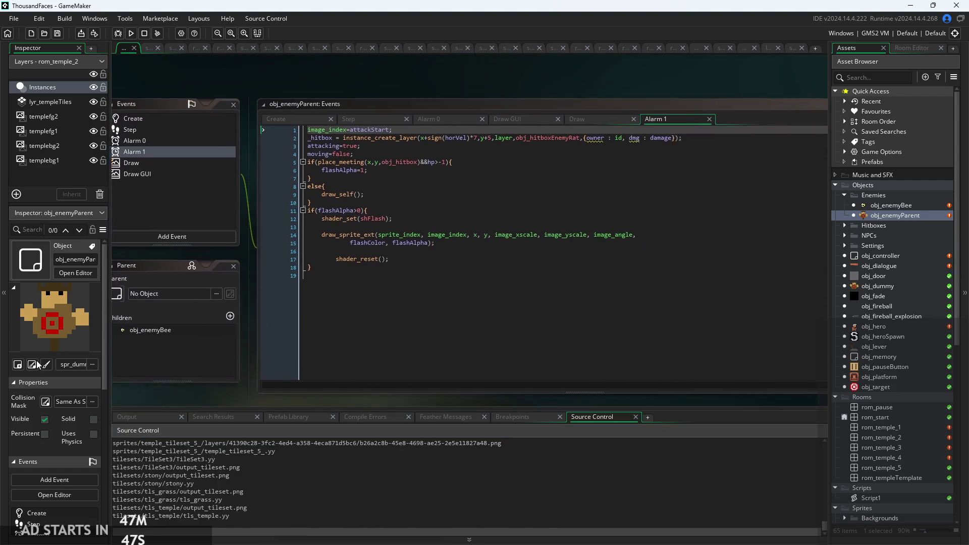
# Step: Inspect the pasted Alarm 1 code and obj_enemyParent's Draw event code
pyautogui.click(496, 219)
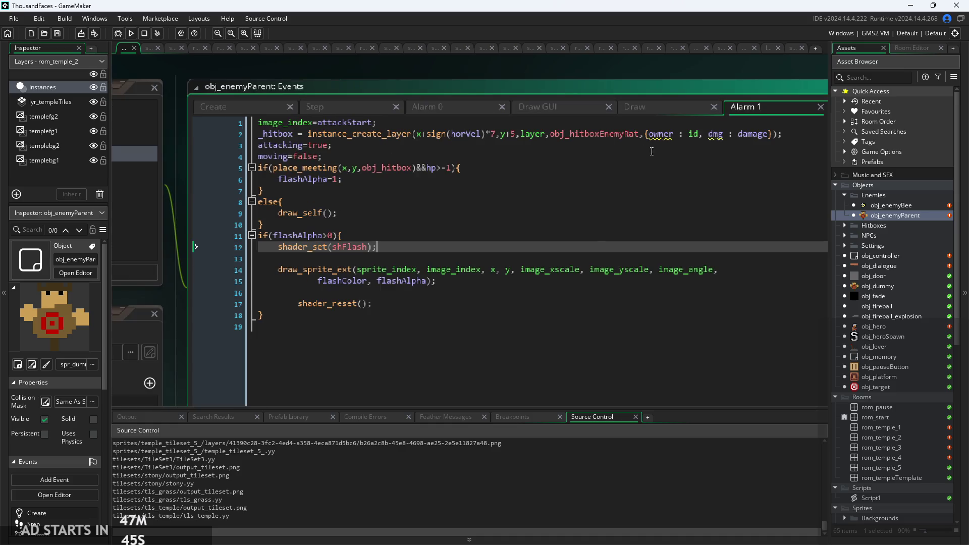
pyautogui.click(709, 145)
pyautogui.click(677, 112)
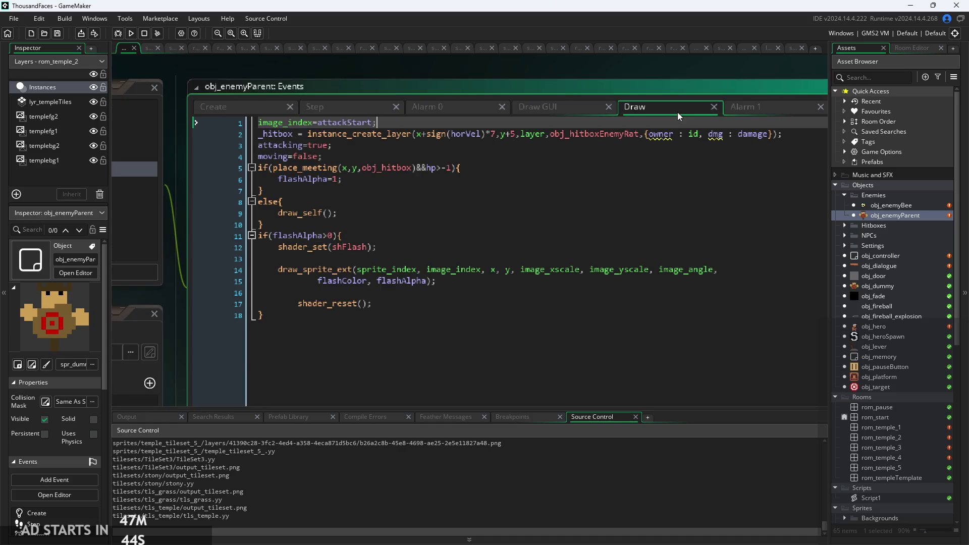
pyautogui.click(452, 305)
pyautogui.press('Up')
pyautogui.press('Up')
pyautogui.press('Up')
pyautogui.press('Down')
pyautogui.press('Up')
pyautogui.press('Up')
pyautogui.press('Down')
# Step: Cut drawing code lines 5–18 from Alarm 1 and select Draw's attack lines 1–4
pyautogui.click(783, 112)
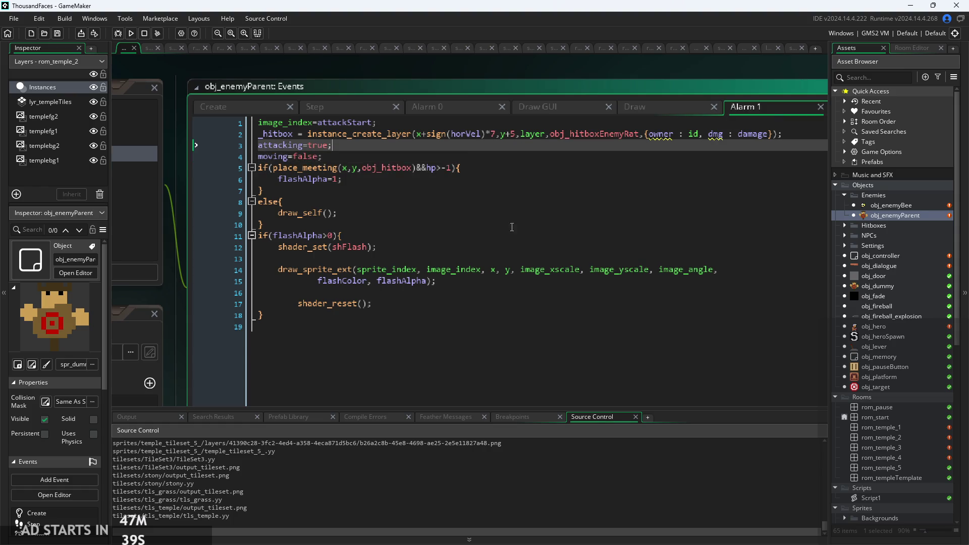
pyautogui.moveTo(423, 310)
pyautogui.mouseDown()
pyautogui.moveTo(303, 303)
pyautogui.moveTo(105, 165)
pyautogui.mouseUp()
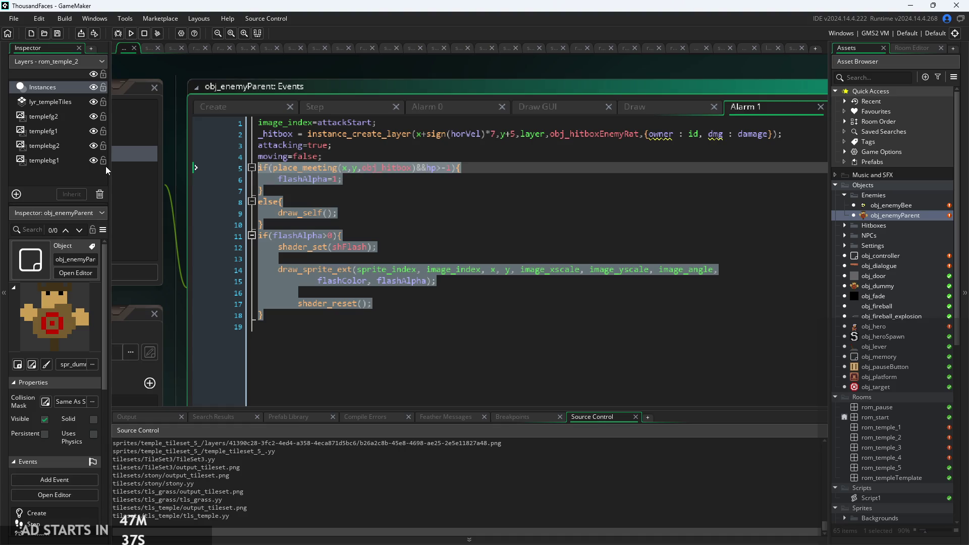
pyautogui.hotkey('ctrl', 'x')
pyautogui.click(664, 107)
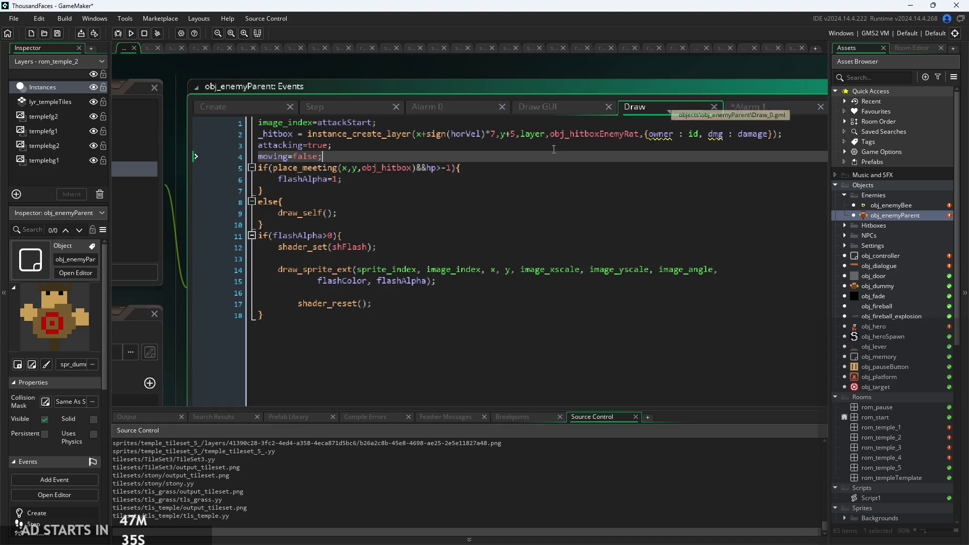
pyautogui.moveTo(333, 157); pyautogui.dragTo(53, 103)
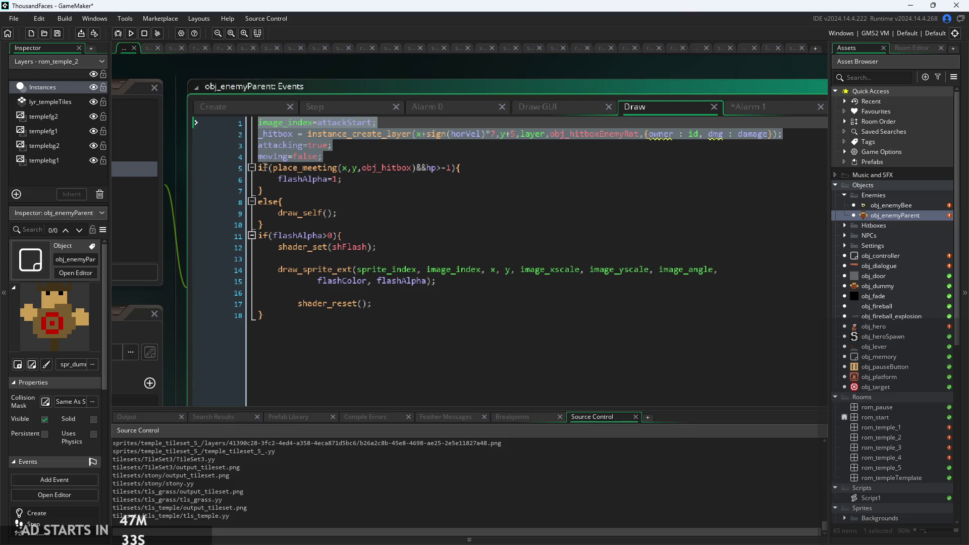
# Step: Delete the attack lines from obj_enemyParent's Draw and bring up obj_enemyBee's Alarm 1 code
pyautogui.press('Delete')
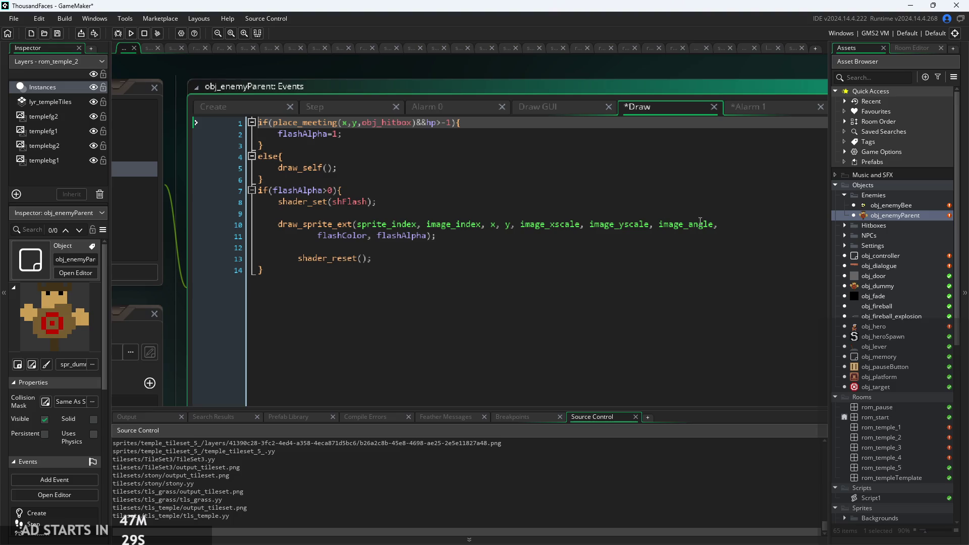
pyautogui.doubleClick(887, 206)
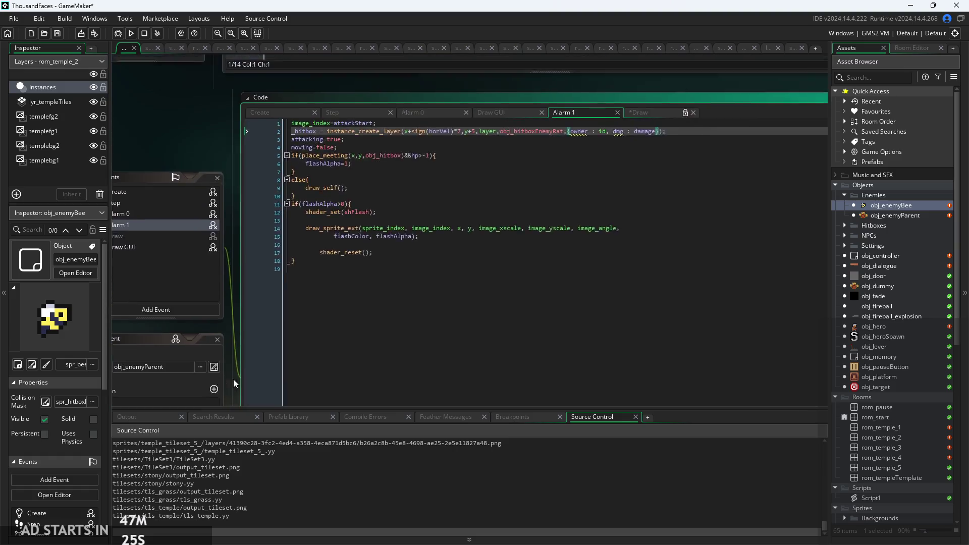
pyautogui.click(667, 99)
pyautogui.click(602, 98)
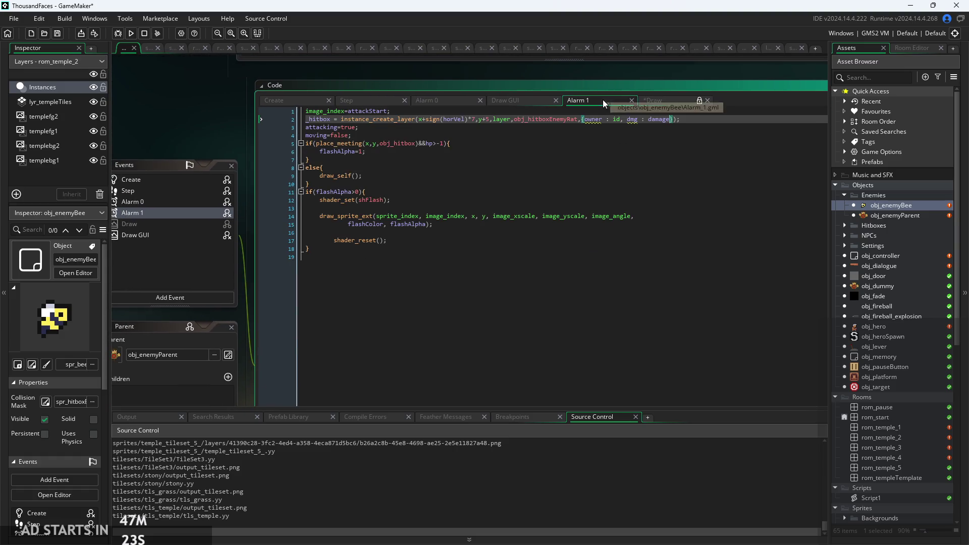
# Step: Delete the drawing code from obj_enemyBee's Alarm 1, keeping four attack-setup lines, then run the game
pyautogui.moveTo(409, 256)
pyautogui.mouseDown()
pyautogui.moveTo(264, 217)
pyautogui.moveTo(71, 144)
pyautogui.moveTo(331, 198)
pyautogui.moveTo(258, 193)
pyautogui.moveTo(204, 138)
pyautogui.moveTo(198, 149)
pyautogui.mouseUp()
pyautogui.press('Delete')
pyautogui.hotkey('shift', 'Home')
pyautogui.press('Delete')
pyautogui.press('BackSpace')
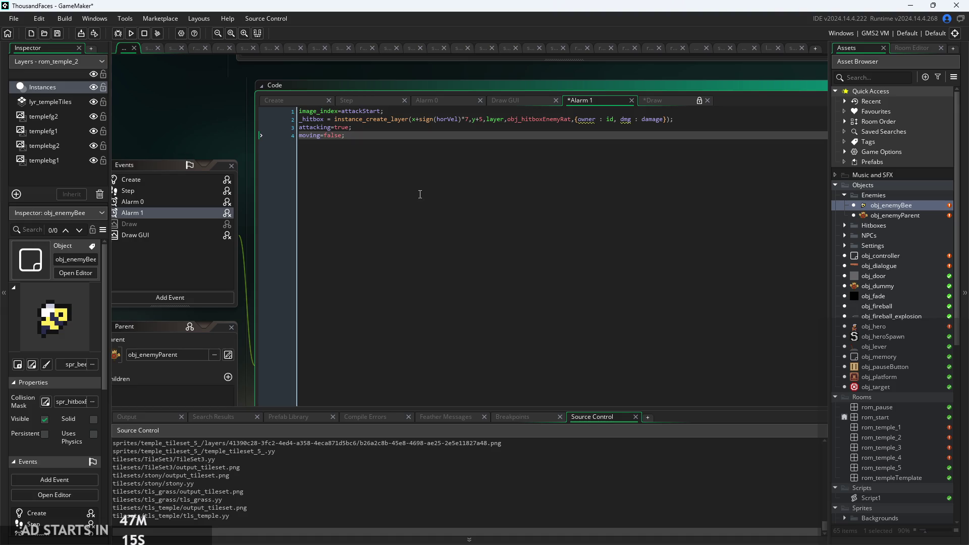
pyautogui.click(133, 33)
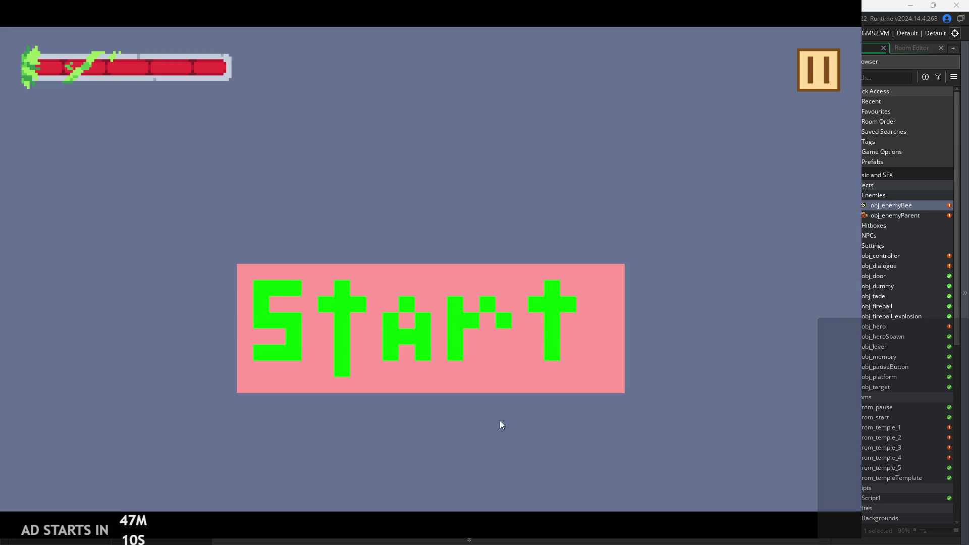
# Step: Start the game and move the player right with jumps, then back left
pyautogui.click(479, 315)
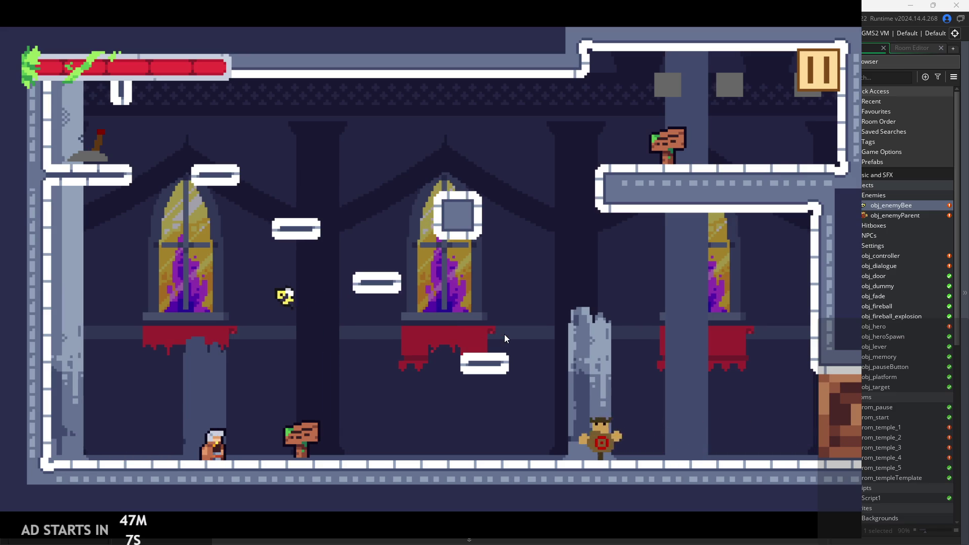
pyautogui.press('Right')
pyautogui.press('space')
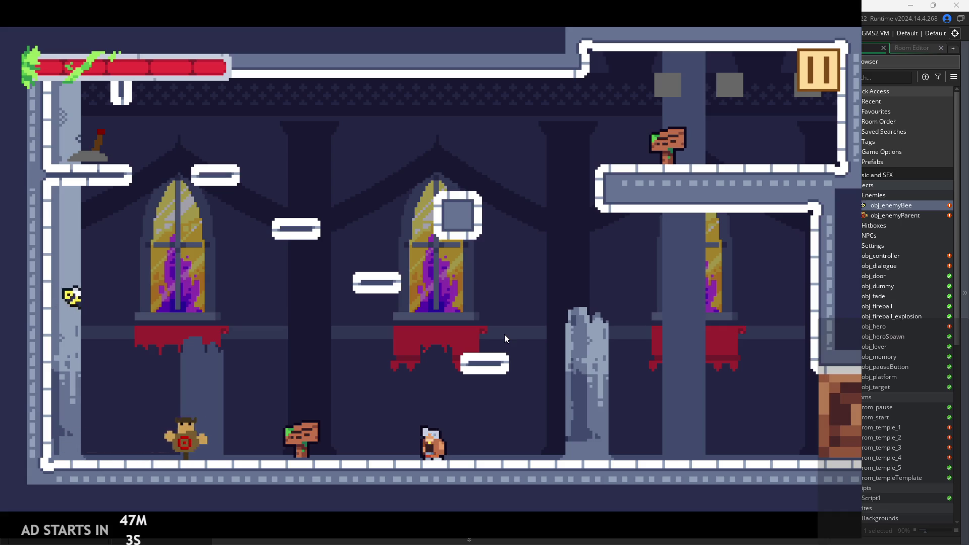
pyautogui.press('space')
pyautogui.press('Left')
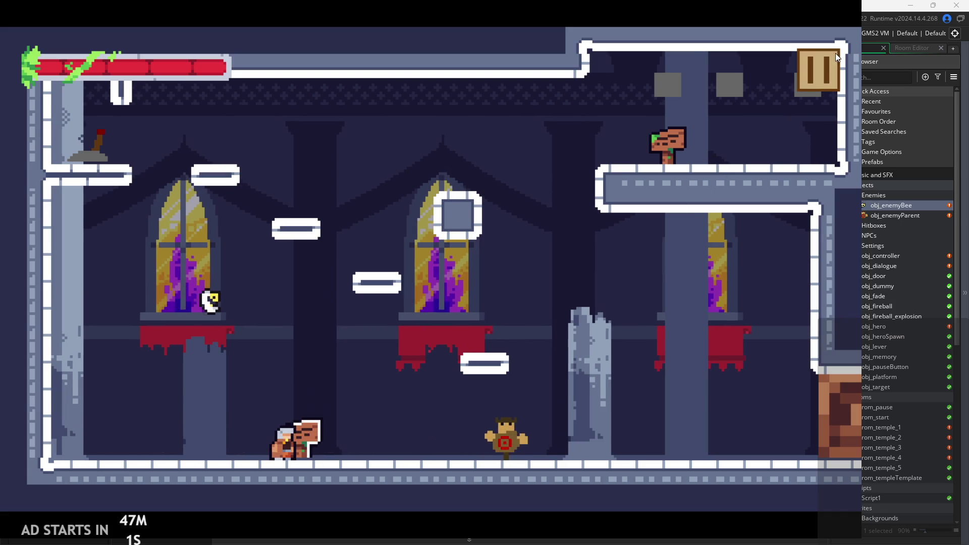
# Step: Enable Debug Stats, jump the player onto the altar platform, then quit to GameMaker
pyautogui.click(825, 64)
pyautogui.click(171, 151)
pyautogui.click(807, 84)
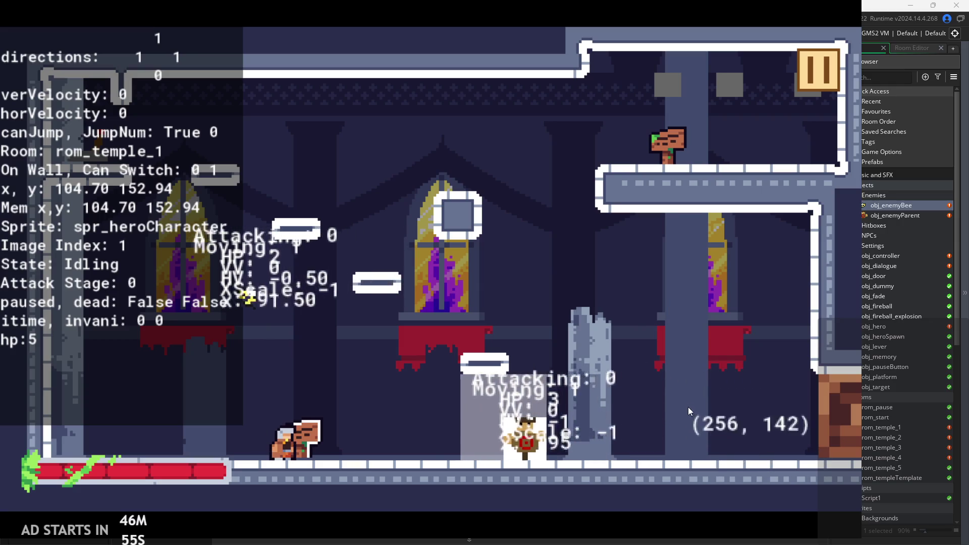
pyautogui.press('space')
pyautogui.press('Right')
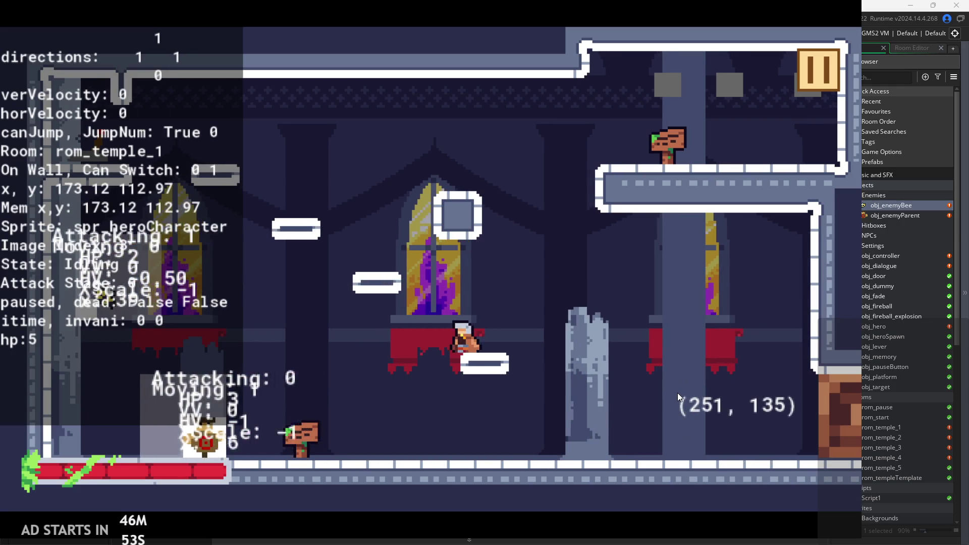
pyautogui.click(822, 63)
pyautogui.click(656, 435)
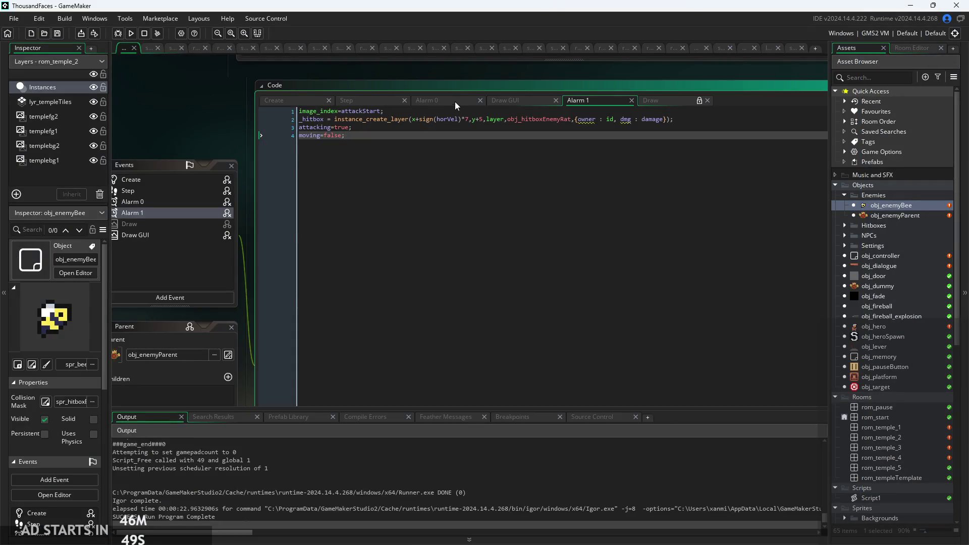
# Step: In obj_enemyBee's Create code, type an if(attacker) line above alarm_set(1,300), then erase it
pyautogui.click(282, 104)
pyautogui.keyDown('ctrl'); pyautogui.scroll(2, 339, 345); pyautogui.keyUp('ctrl')
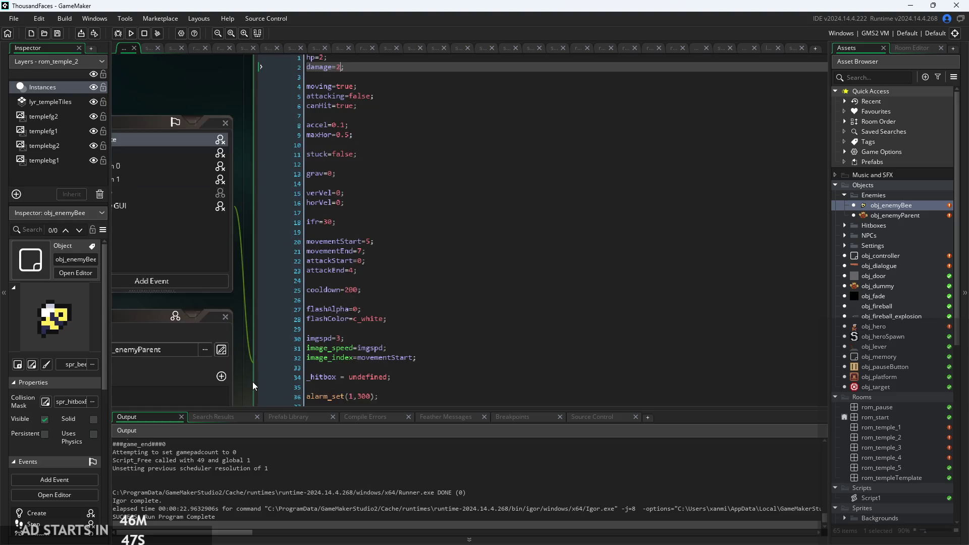
pyautogui.click(354, 288)
pyautogui.press('Return')
pyautogui.write('i')
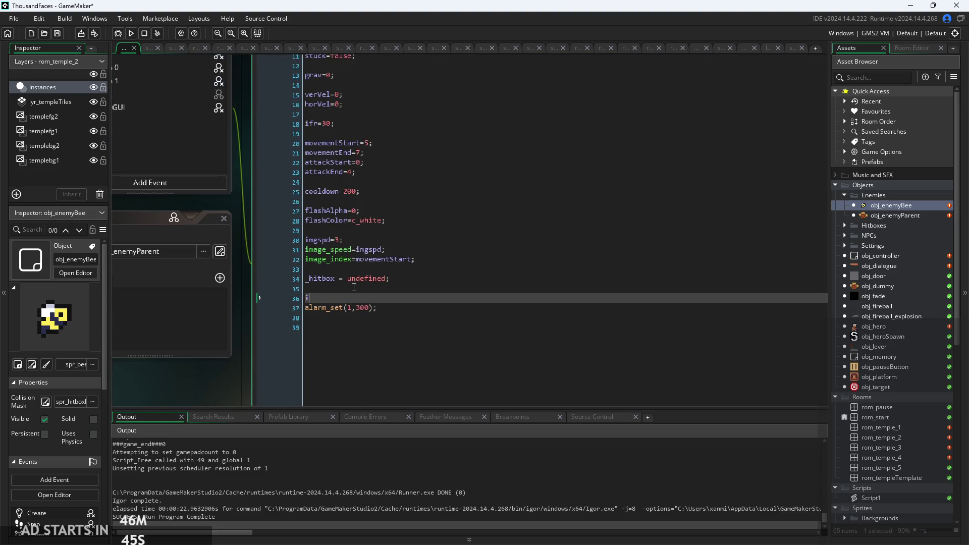
pyautogui.write('f(attacje=')
pyautogui.press('BackSpace')
pyautogui.press('BackSpace')
pyautogui.press('BackSpace')
pyautogui.write('ker')
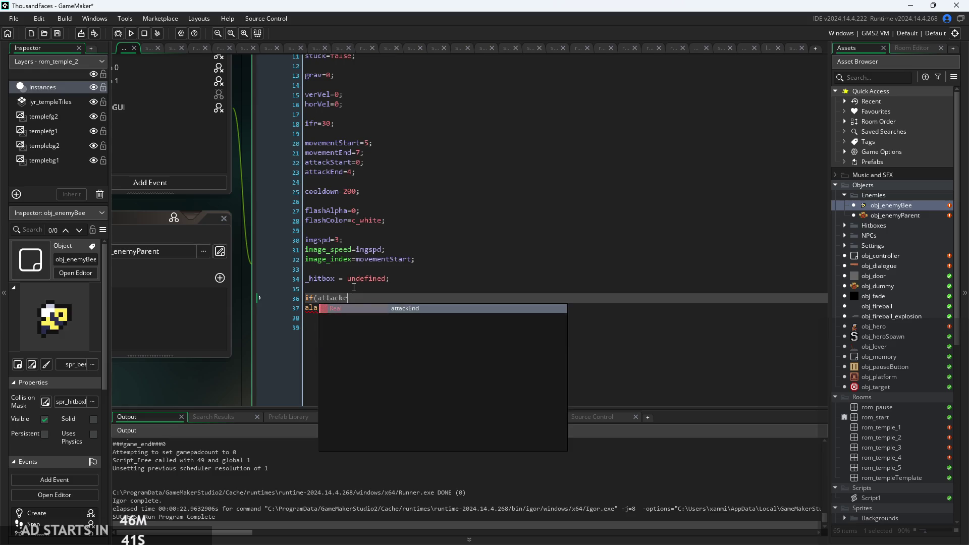
pyautogui.press('BackSpace')
pyautogui.press('BackSpace')
pyautogui.press('BackSpace')
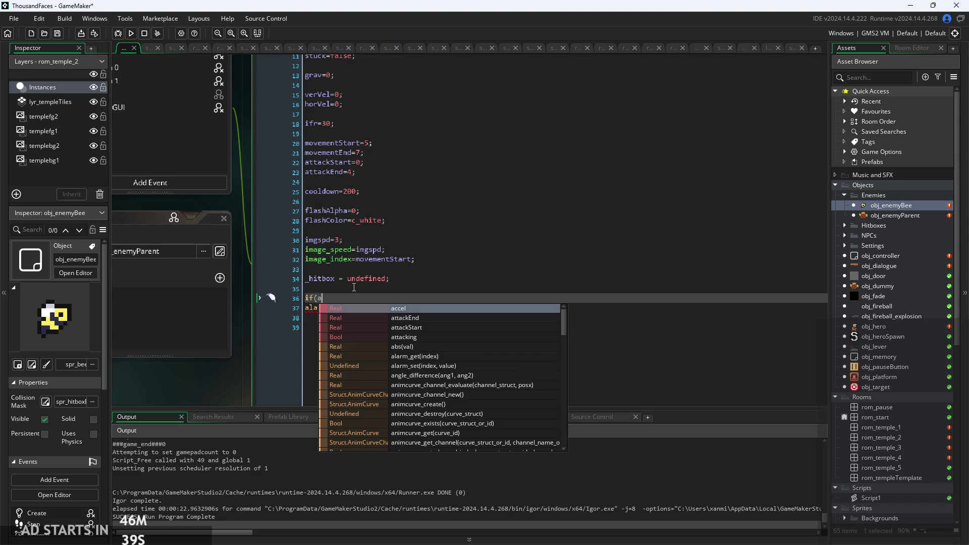
pyautogui.press('BackSpace')
pyautogui.press('BackSpace')
pyautogui.press('BackSpace')
pyautogui.write('f(A')
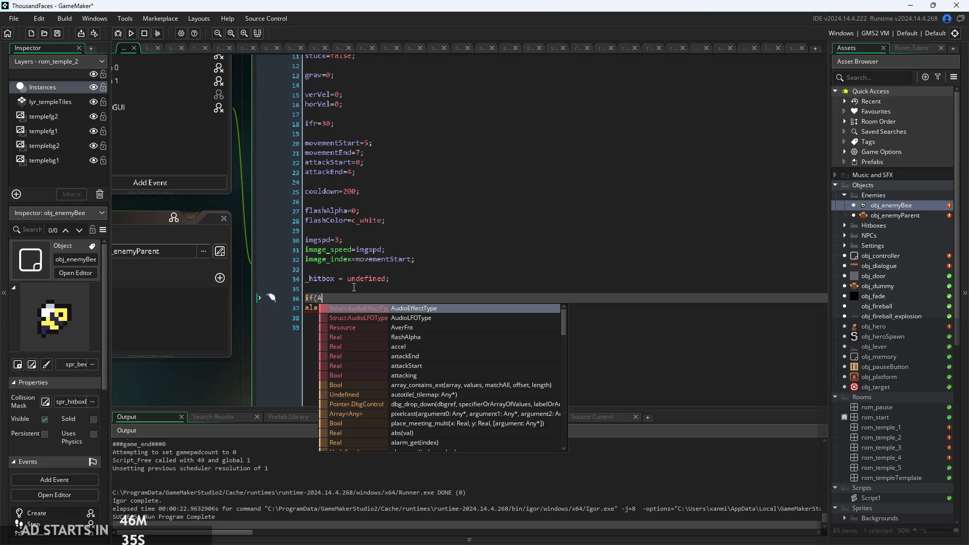
pyautogui.write('tt')
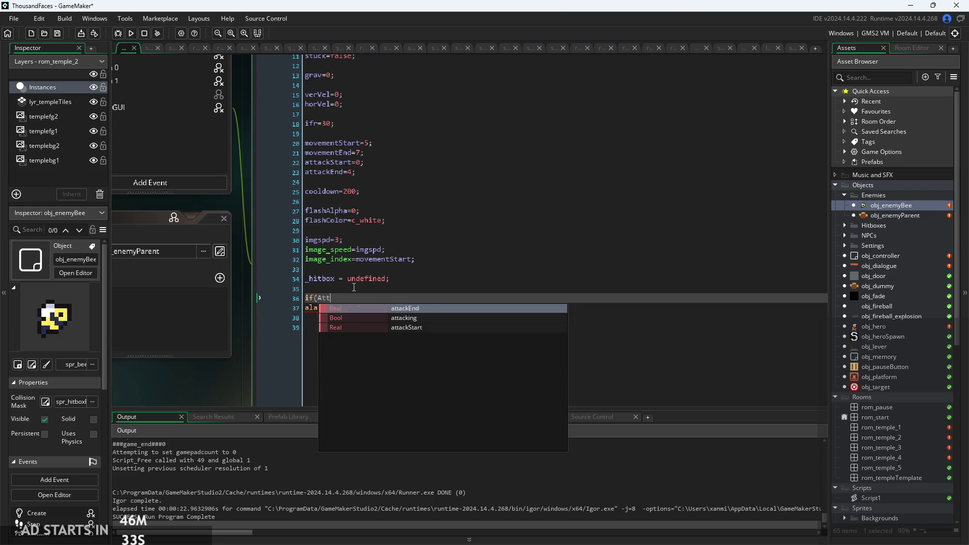
pyautogui.press('BackSpace')
pyautogui.press('BackSpace')
pyautogui.press('BackSpace')
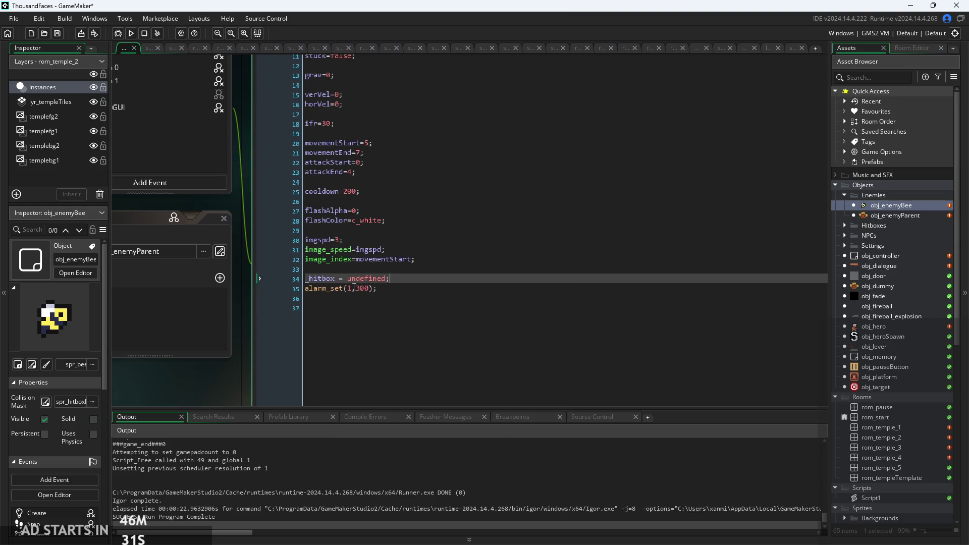
pyautogui.doubleClick(934, 216)
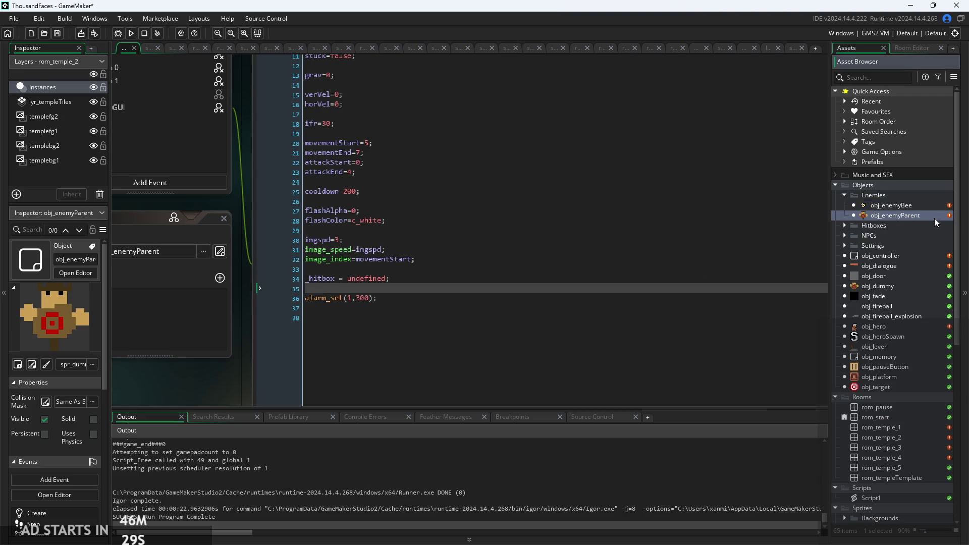
# Step: Wrap alarm_set(1,300); in an if(Attacker){ block in obj_enemyParent's Create code
pyautogui.click(479, 99)
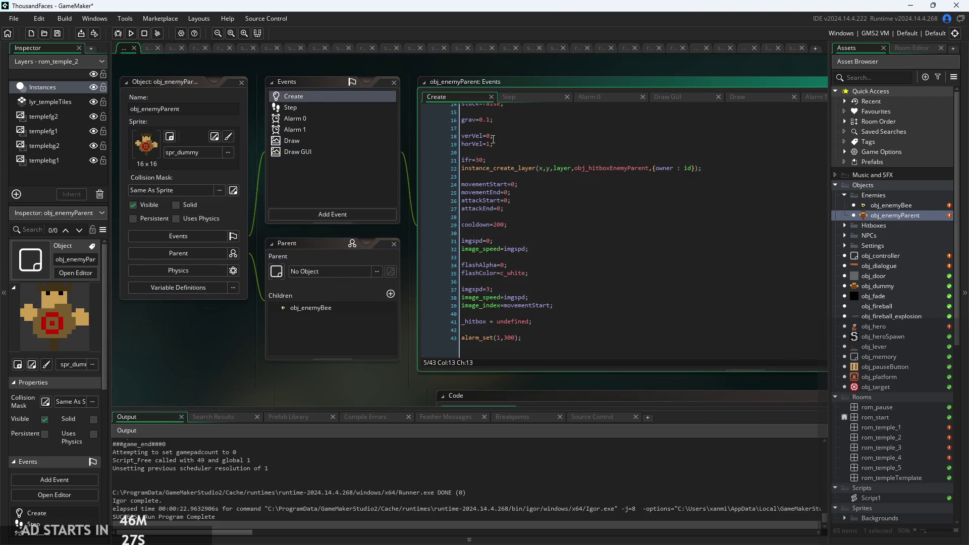
pyautogui.click(475, 331)
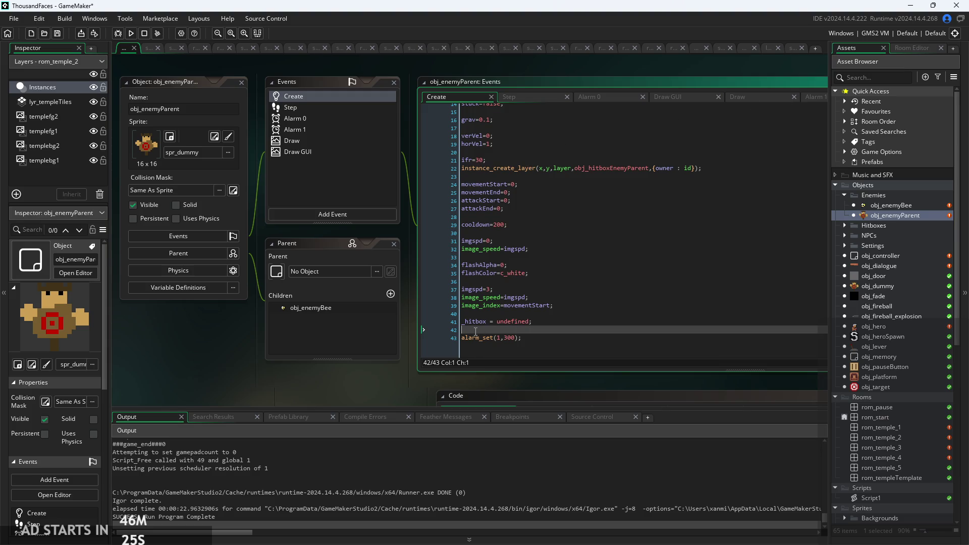
pyautogui.write('if(Attacker')
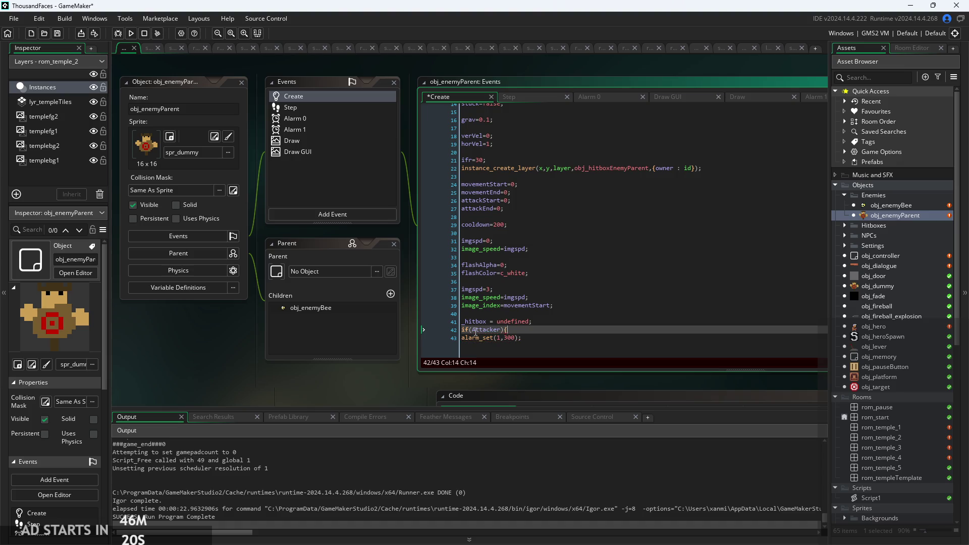
pyautogui.write('){')
pyautogui.press('Down')
pyautogui.press('End')
pyautogui.press('Return')
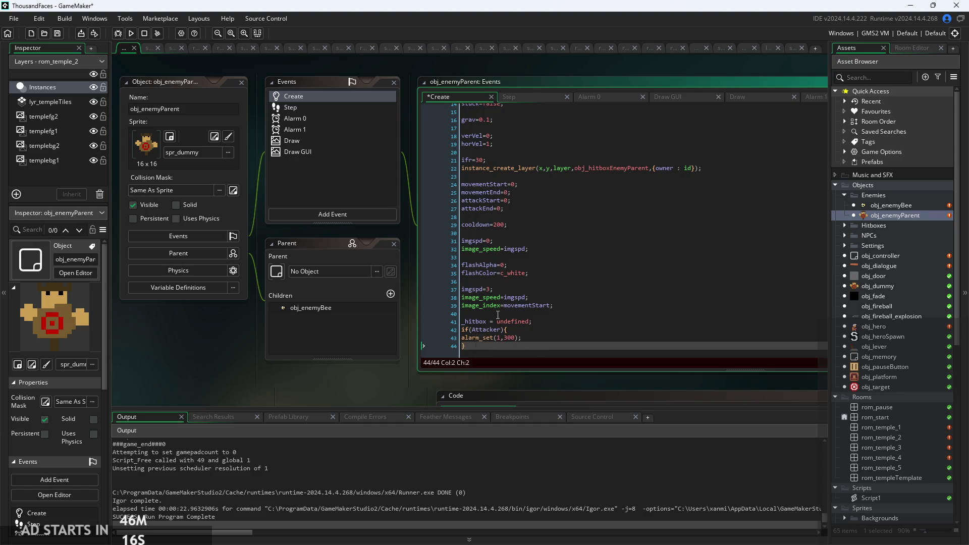
# Step: Add a blank line after the _hitbox line, review the hitbox lines, and view Alarm 1
pyautogui.click(567, 321)
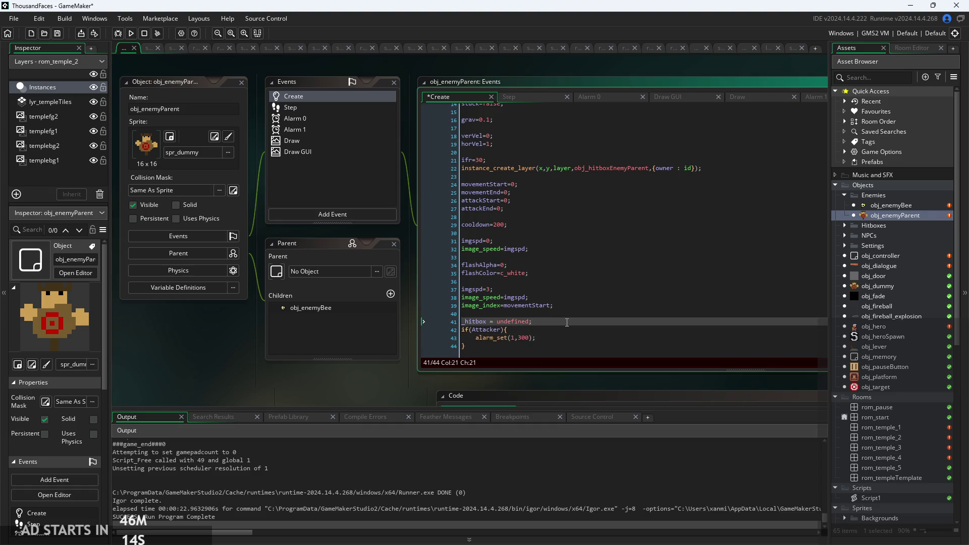
pyautogui.press('Return')
pyautogui.scroll(2, 280, 369)
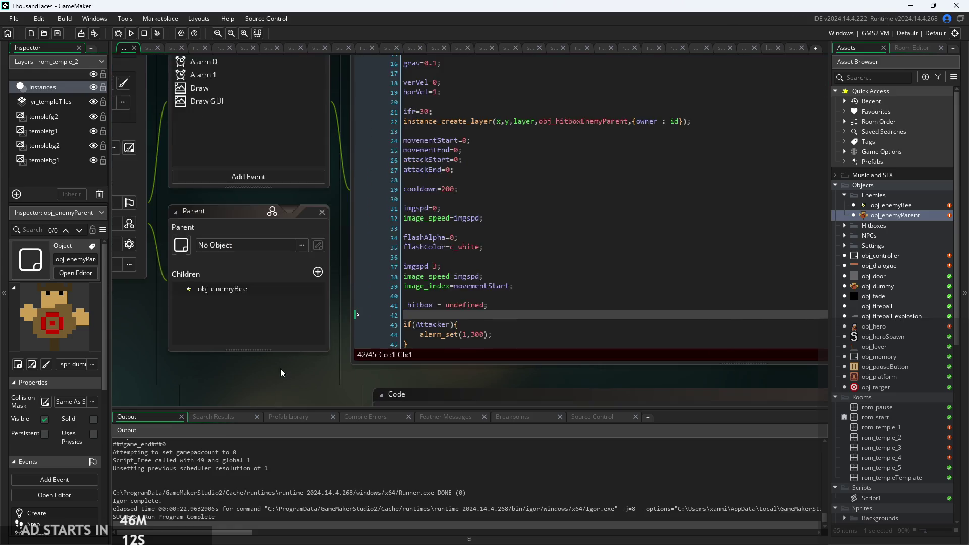
pyautogui.scroll(-2, 201, 375)
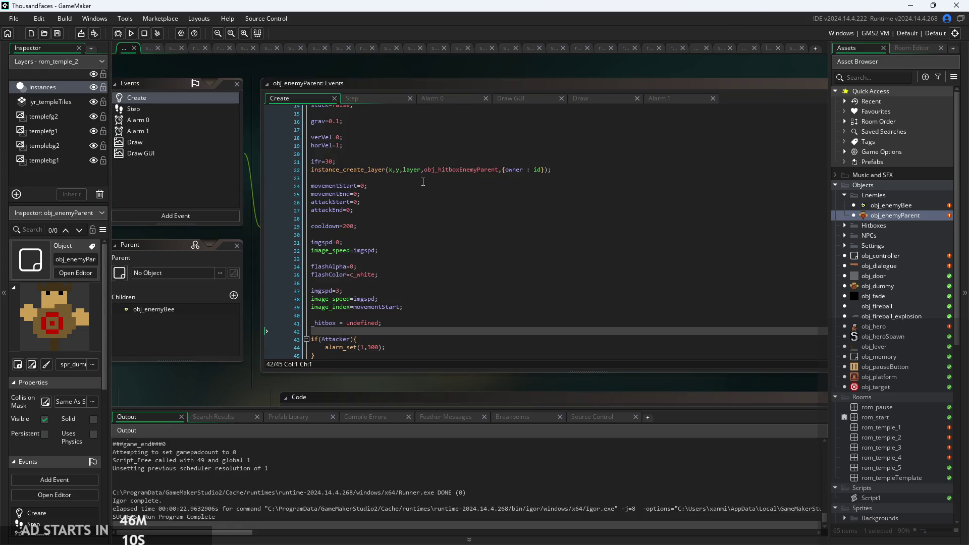
pyautogui.click(423, 179)
pyautogui.scroll(2, 423, 179)
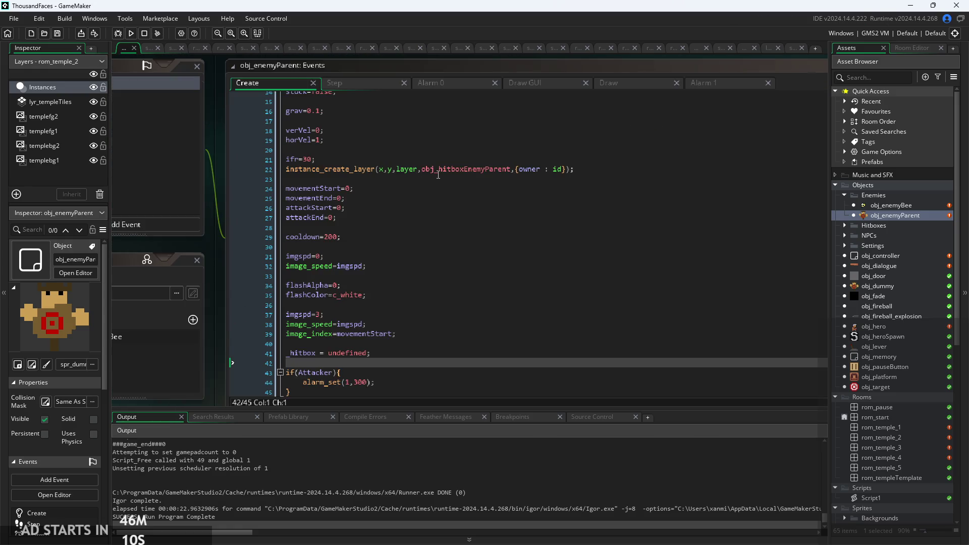
pyautogui.click(720, 83)
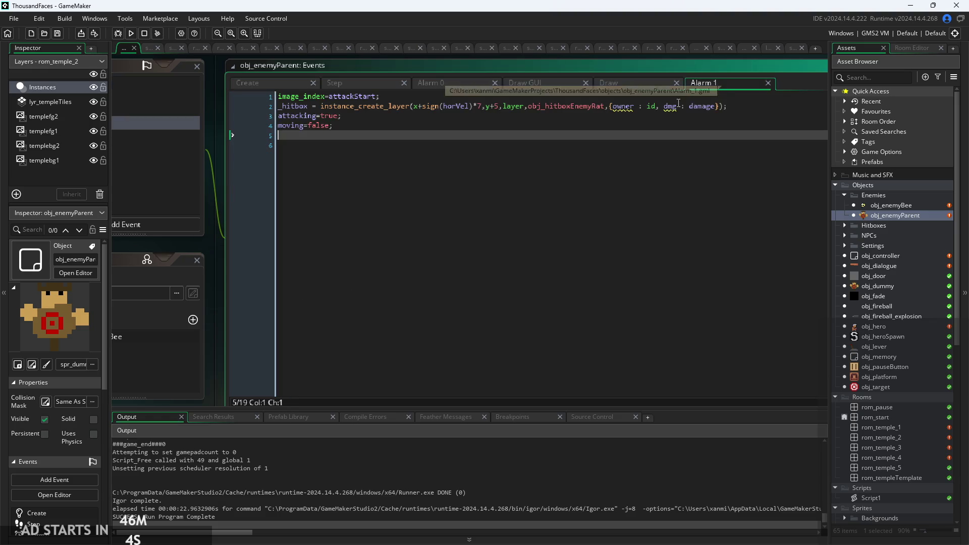
# Step: Review obj_enemyParent's Draw code and its Draw GUI debug text code
pyautogui.click(606, 83)
pyautogui.press('Down')
pyautogui.press('Down')
pyautogui.press('Down')
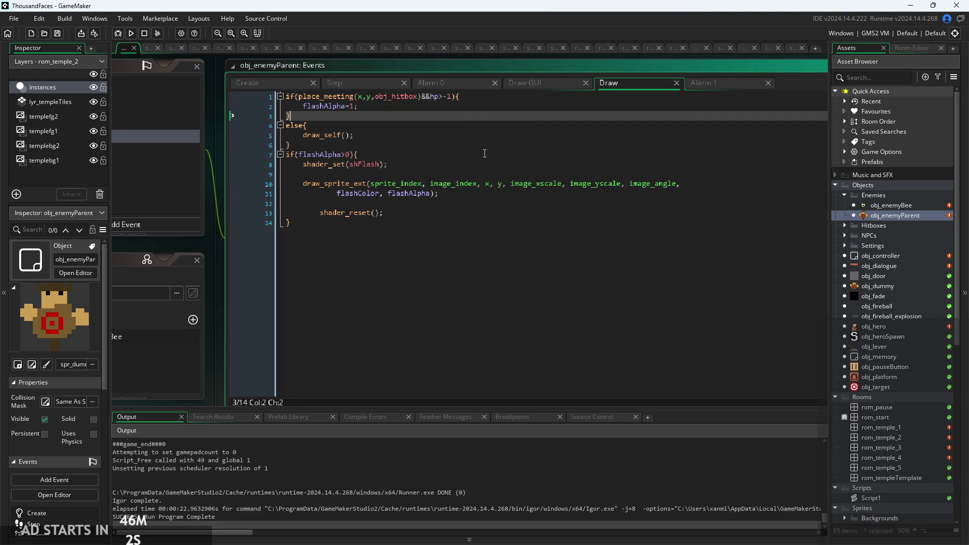
pyautogui.press('End')
pyautogui.click(477, 210)
pyautogui.click(529, 82)
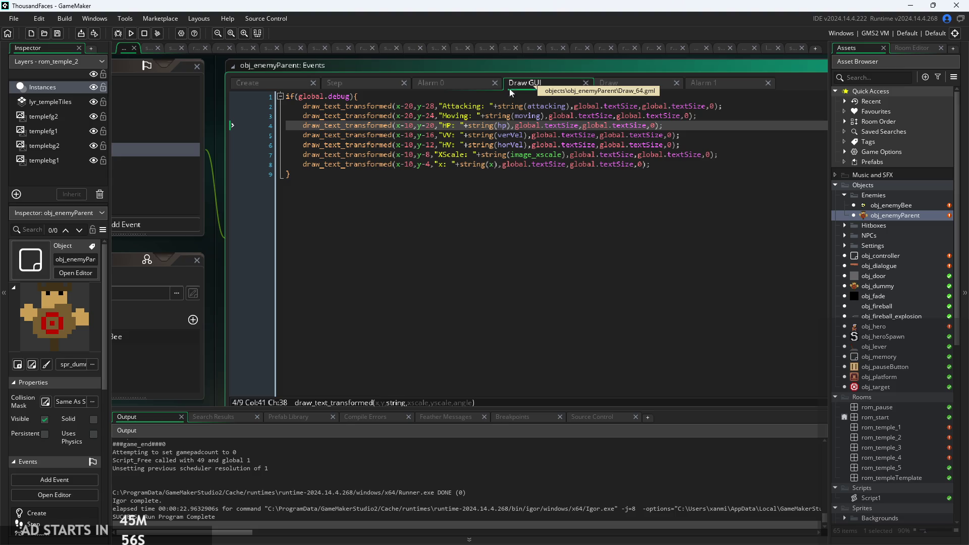
# Step: In the Step code, inspect the attackStart and attackEnd checks on lines 53–56
pyautogui.click(356, 83)
pyautogui.click(453, 176)
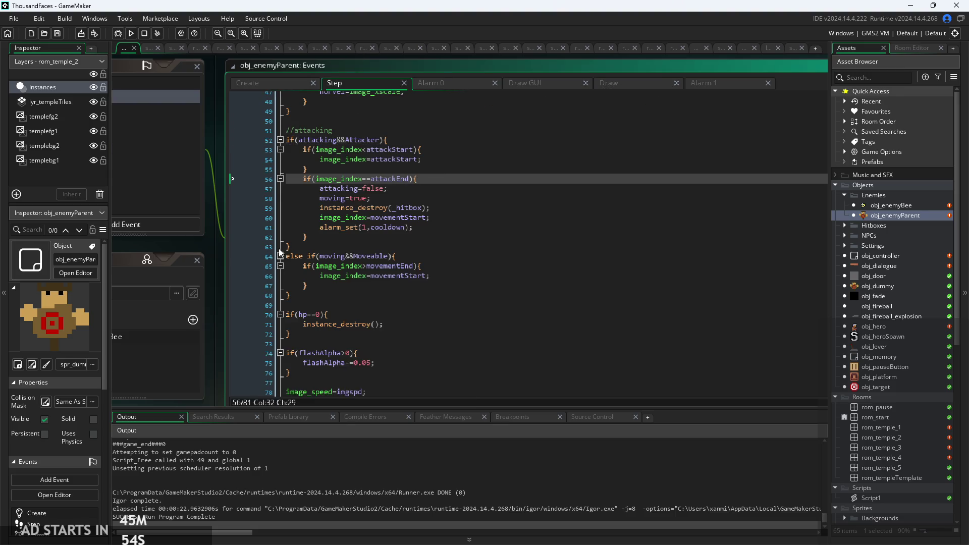
pyautogui.keyDown('ctrl'); pyautogui.scroll(2, 241, 255); pyautogui.keyUp('ctrl')
pyautogui.keyDown('ctrl'); pyautogui.scroll(-1, 206, 262); pyautogui.keyUp('ctrl')
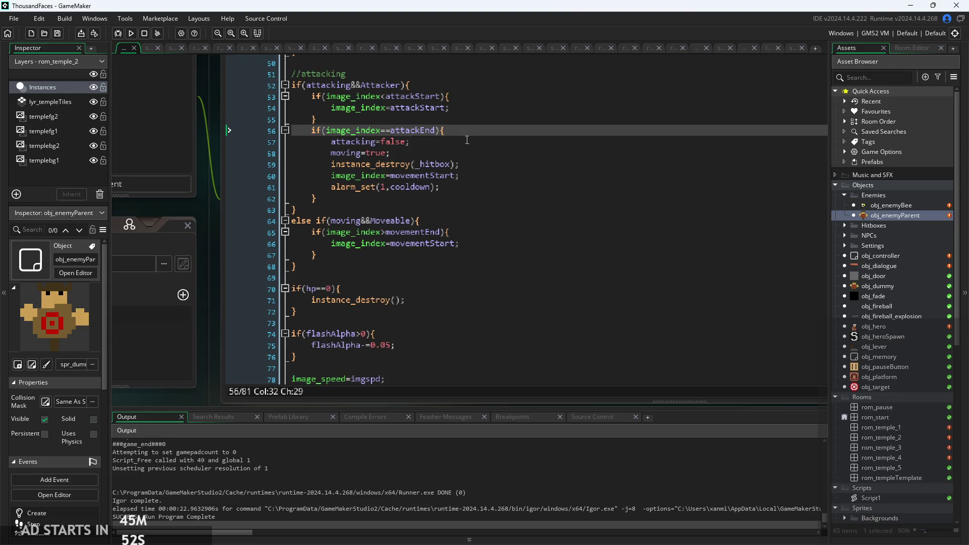
pyautogui.click(464, 115)
pyautogui.click(415, 96)
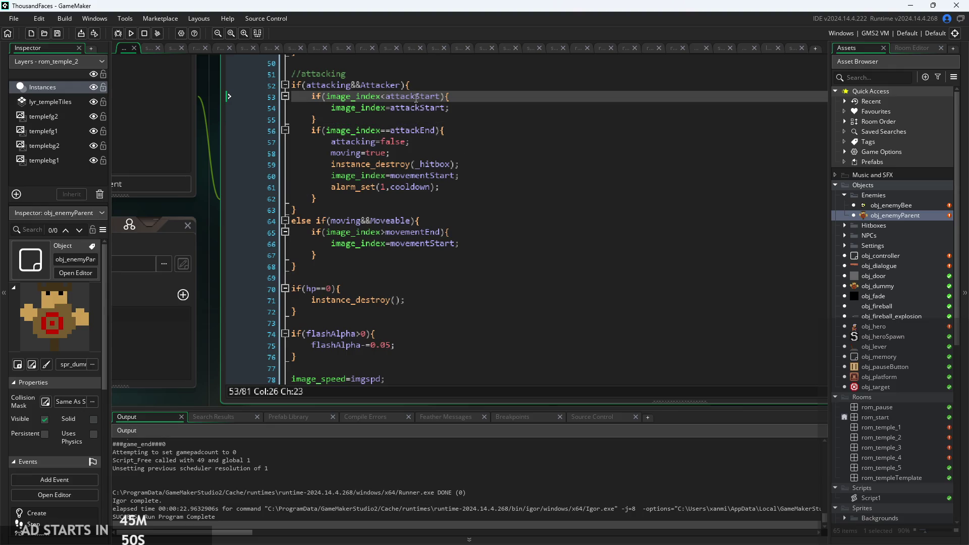
pyautogui.click(454, 120)
pyautogui.click(465, 130)
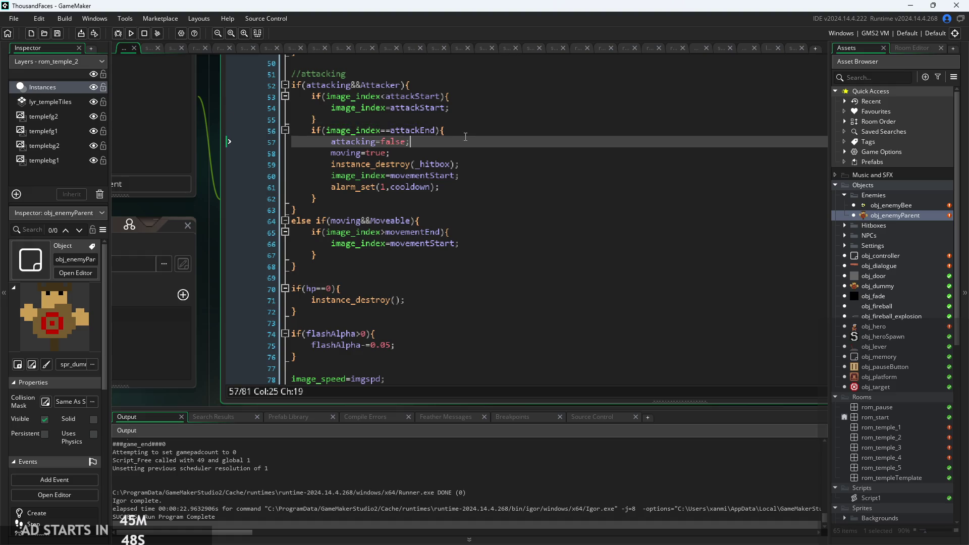
# Step: Inspect the Step code's movement branch and movementEnd check on lines 64–65
pyautogui.click(480, 220)
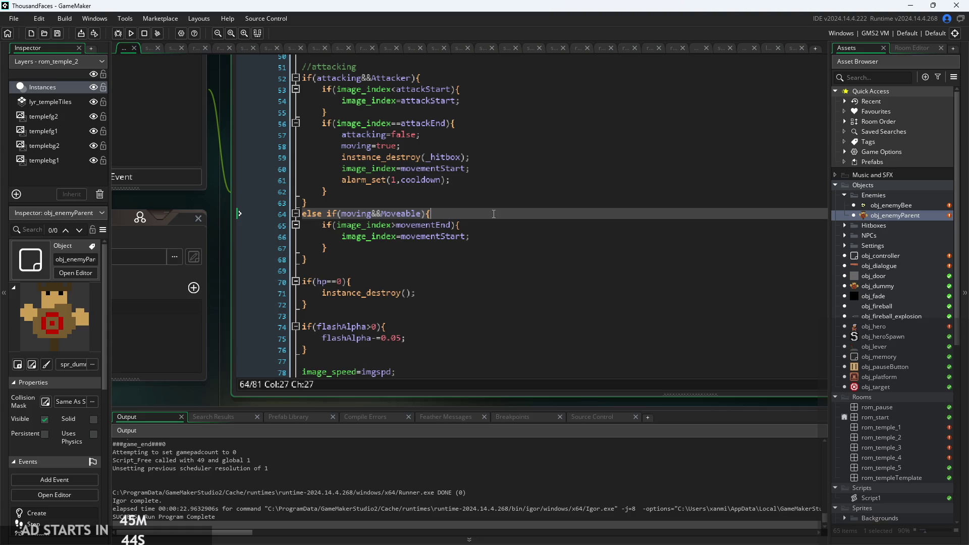
pyautogui.press('Down')
pyautogui.press('Down')
pyautogui.press('Down')
pyautogui.keyDown('ctrl'); pyautogui.scroll(2, 457, 222); pyautogui.keyUp('ctrl')
pyautogui.scroll(-1, 480, 217)
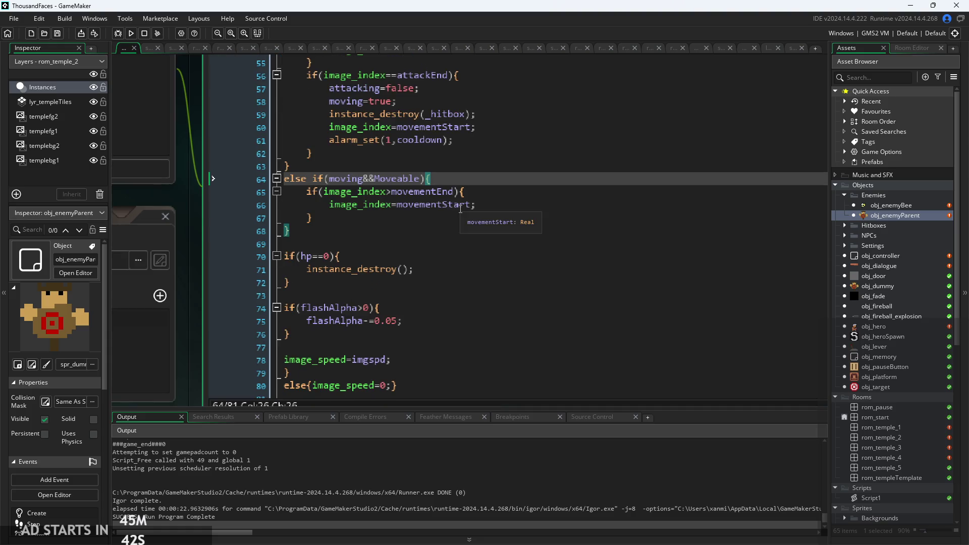
pyautogui.click(476, 188)
pyautogui.scroll(-1, 508, 212)
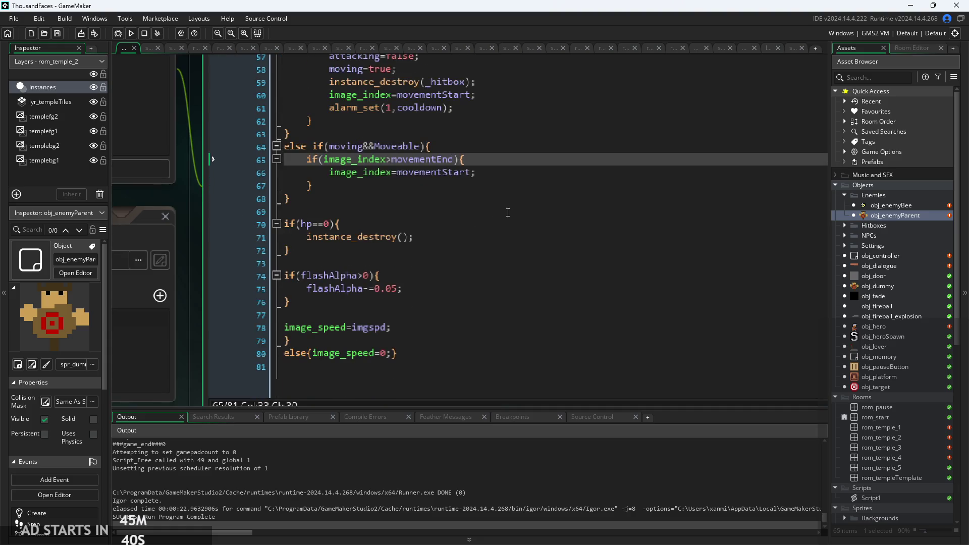
# Step: Review the hp check, flashAlpha fade and image_speed else branch on lines 70–80
pyautogui.click(376, 219)
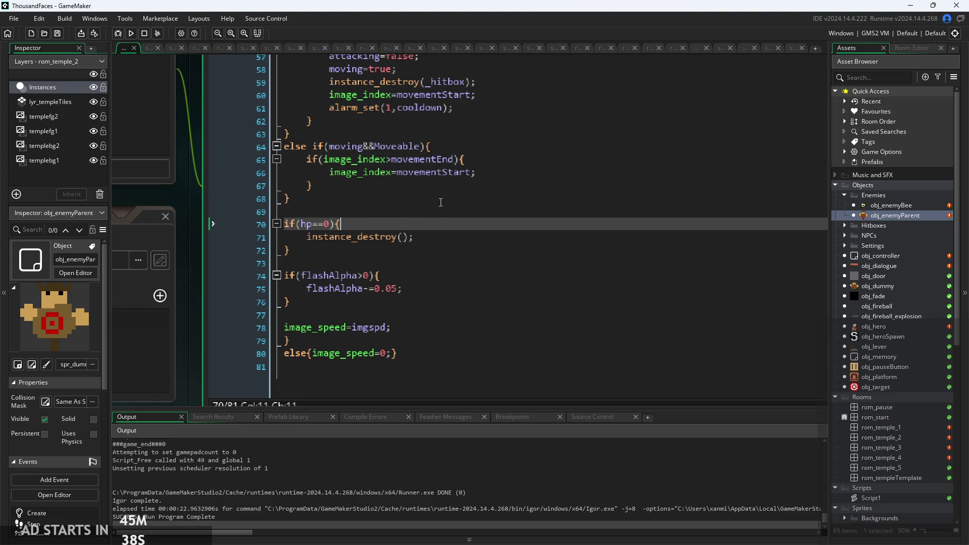
pyautogui.click(443, 276)
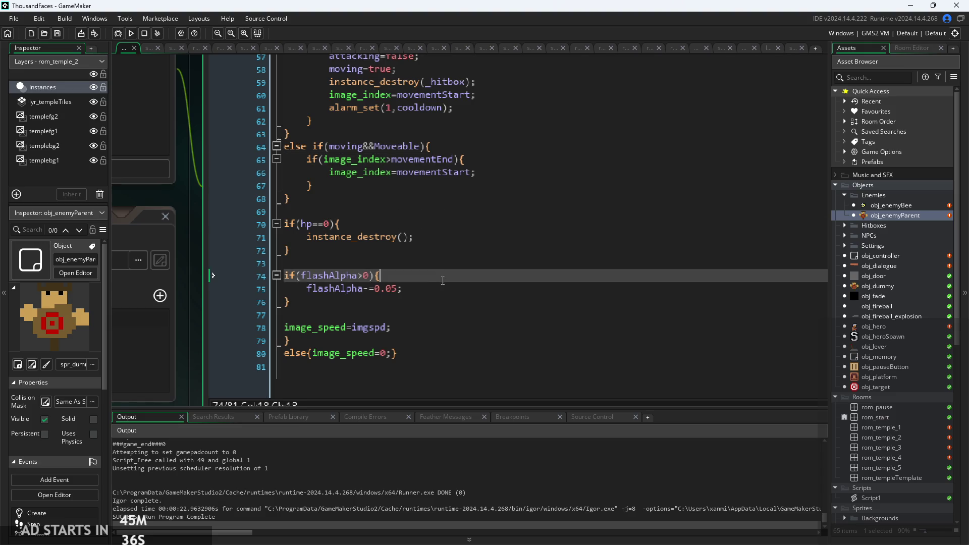
pyautogui.scroll(-1, 449, 285)
pyautogui.click(445, 343)
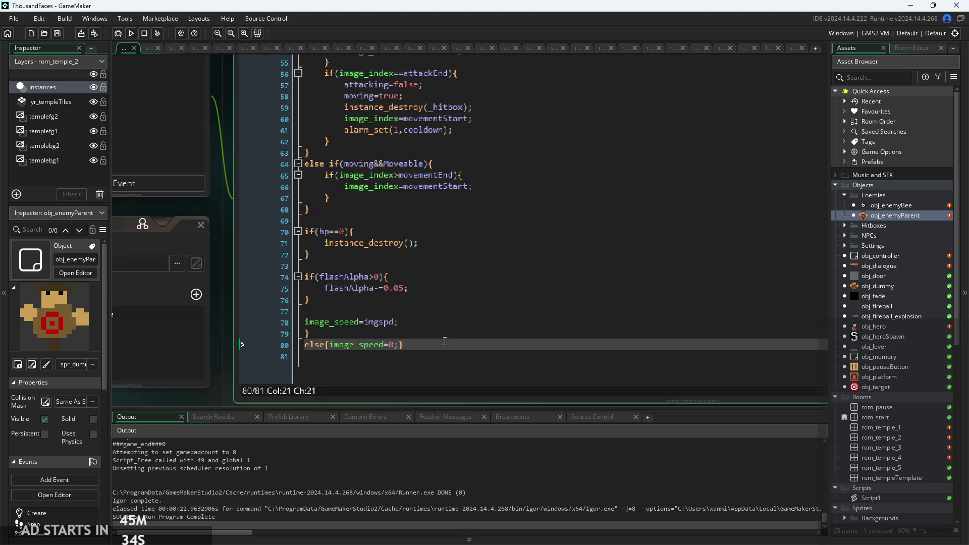
pyautogui.click(440, 320)
pyautogui.click(443, 311)
pyautogui.scroll(1, 444, 313)
pyautogui.scroll(-1, 444, 312)
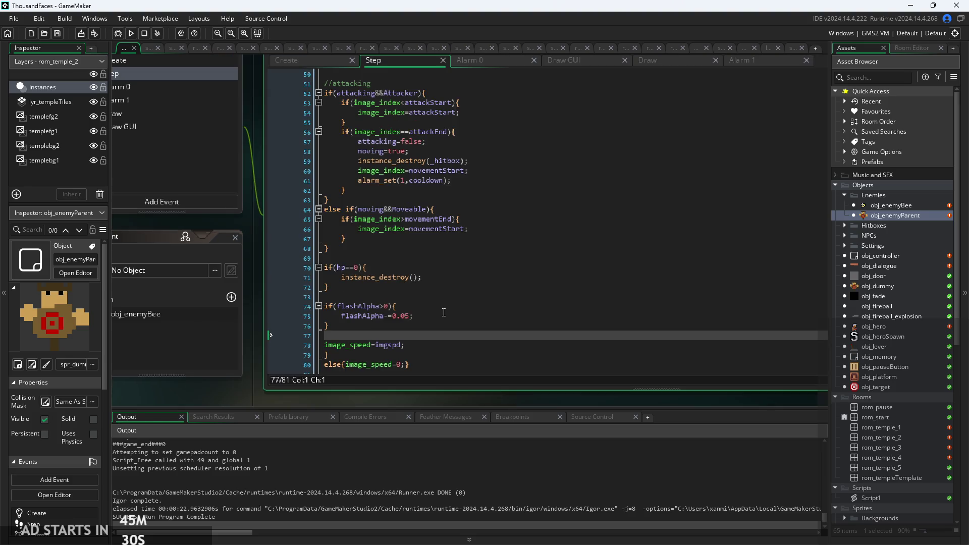
# Step: Review the Step event's horVel speed cap, else branch, horizontal move and direction flip
pyautogui.scroll(15, 443, 312)
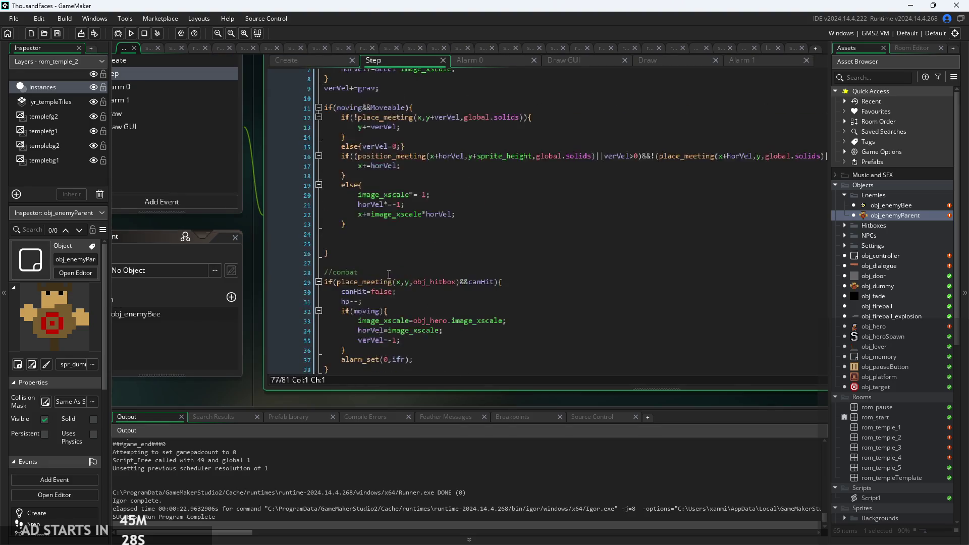
pyautogui.scroll(2, 227, 244)
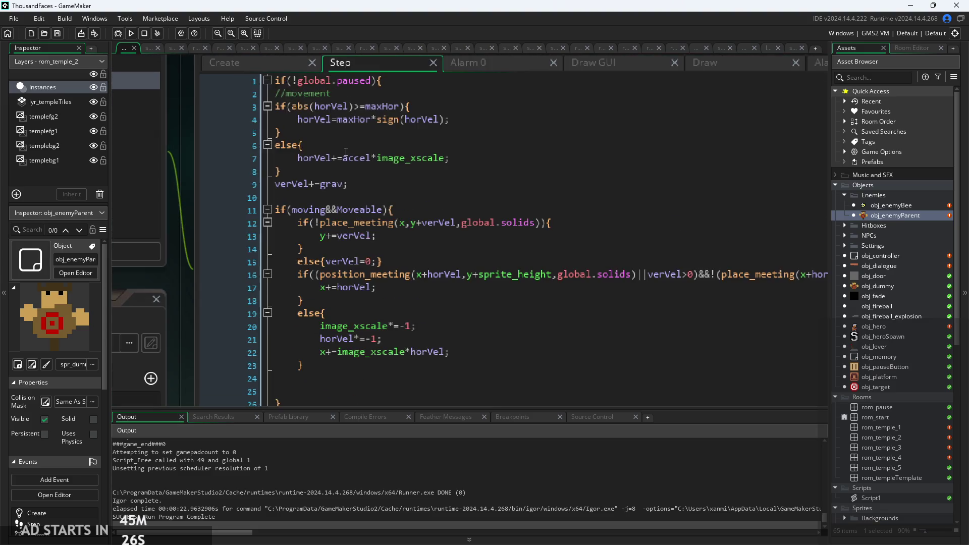
pyautogui.click(431, 110)
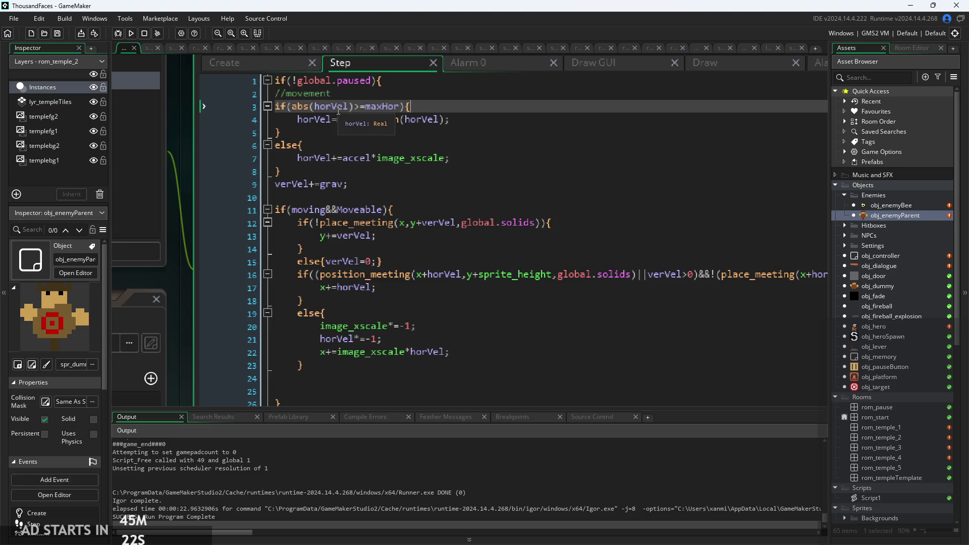
pyautogui.click(306, 114)
pyautogui.click(308, 106)
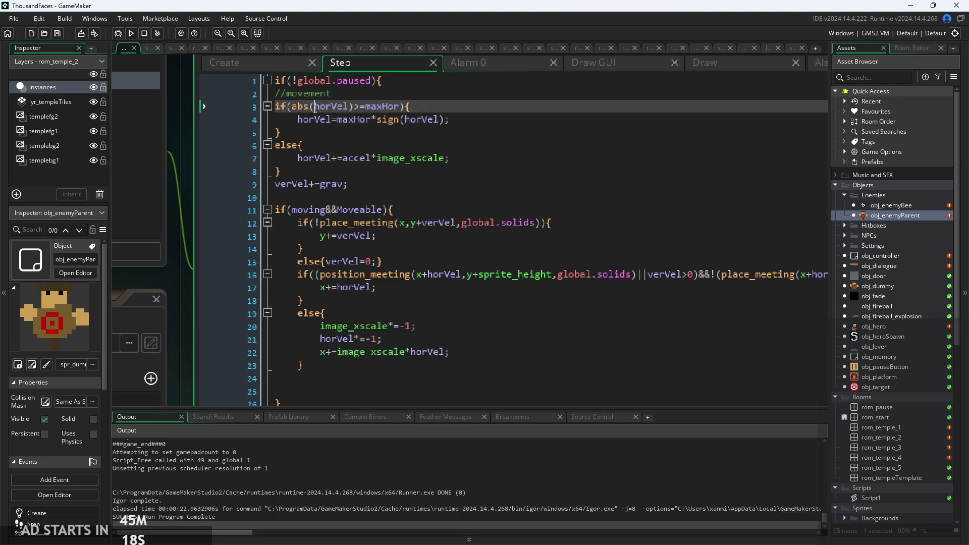
pyautogui.click(377, 146)
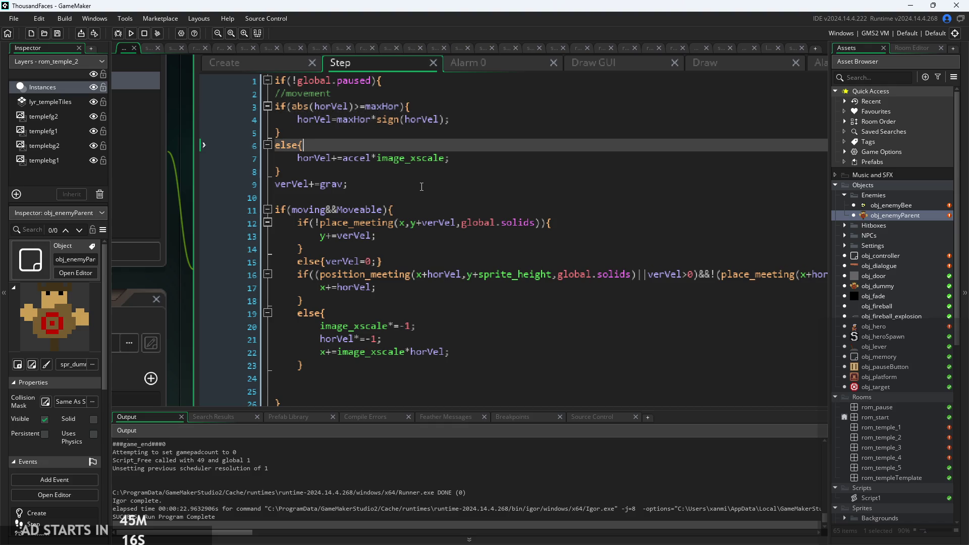
pyautogui.scroll(-2, 421, 187)
pyautogui.scroll(-5, 422, 184)
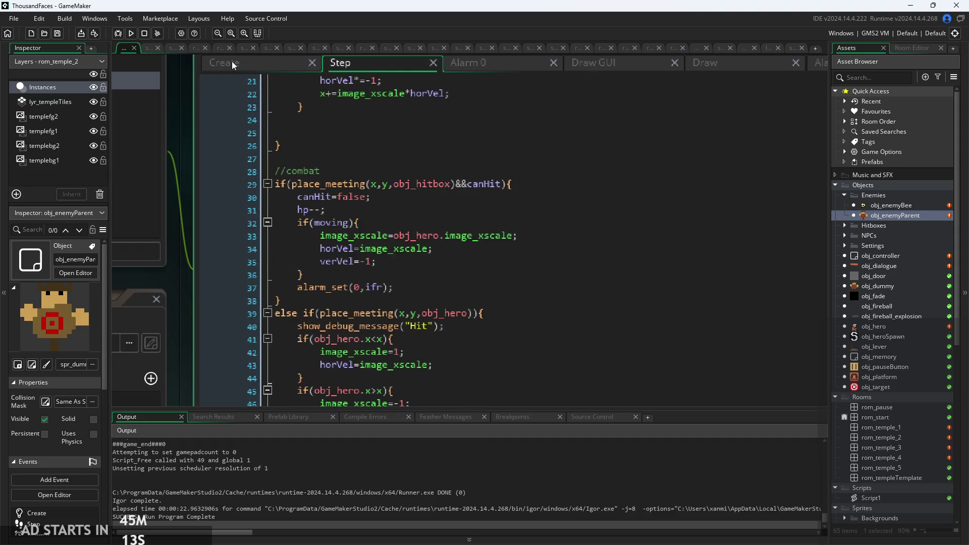
pyautogui.scroll(-5, 342, 171)
pyautogui.scroll(9, 341, 171)
pyautogui.click(417, 226)
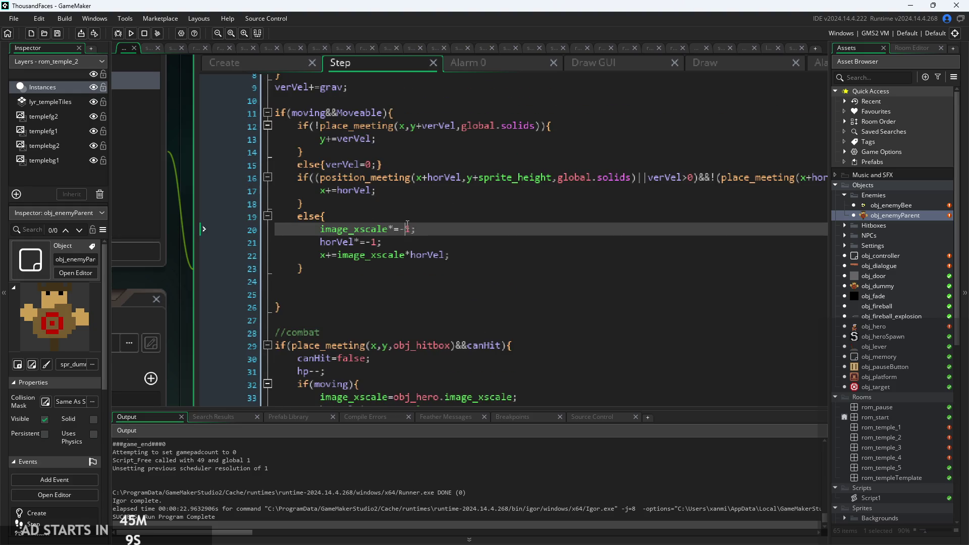
pyautogui.scroll(-1, 500, 203)
pyautogui.scroll(-1, 434, 196)
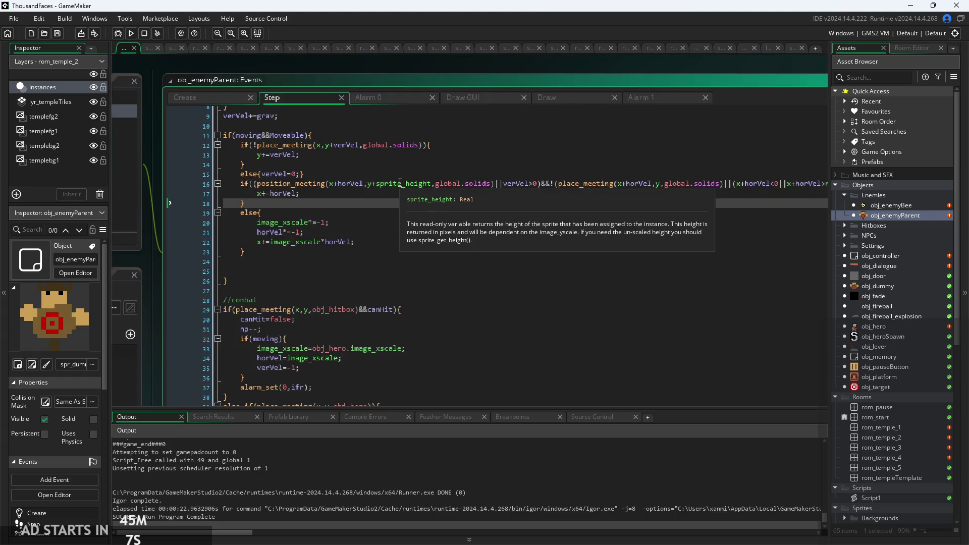
pyautogui.click(407, 192)
pyautogui.scroll(2, 380, 203)
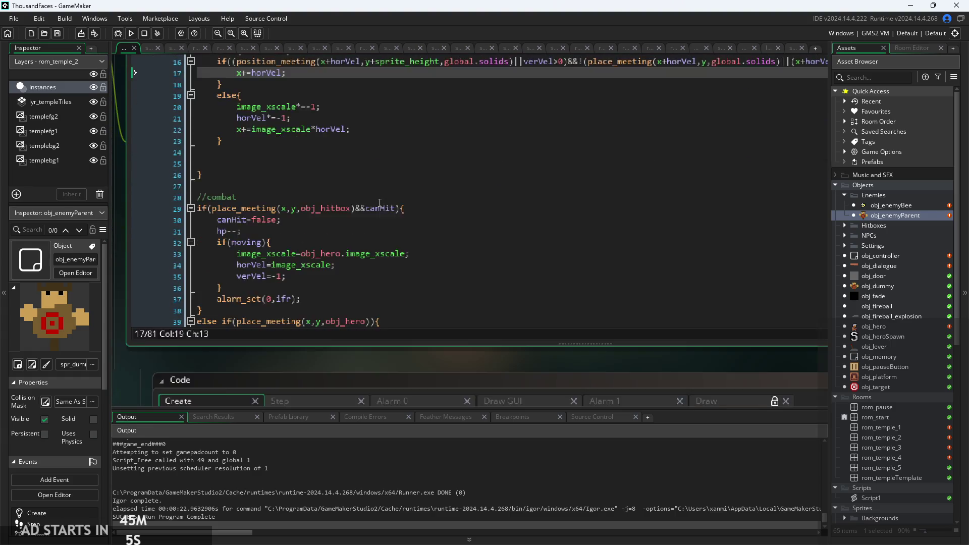
# Step: Inspect the Step event's hp decrement on line 31 and knockback on line 35
pyautogui.click(379, 203)
pyautogui.scroll(-3, 379, 203)
pyautogui.moveTo(335, 329); pyautogui.dragTo(352, 413)
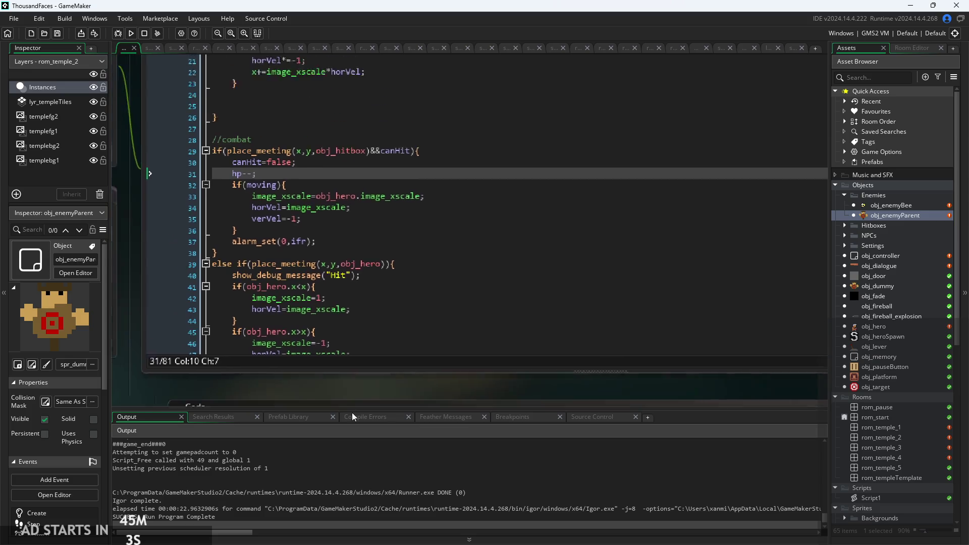
pyautogui.click(343, 241)
pyautogui.scroll(1, 331, 200)
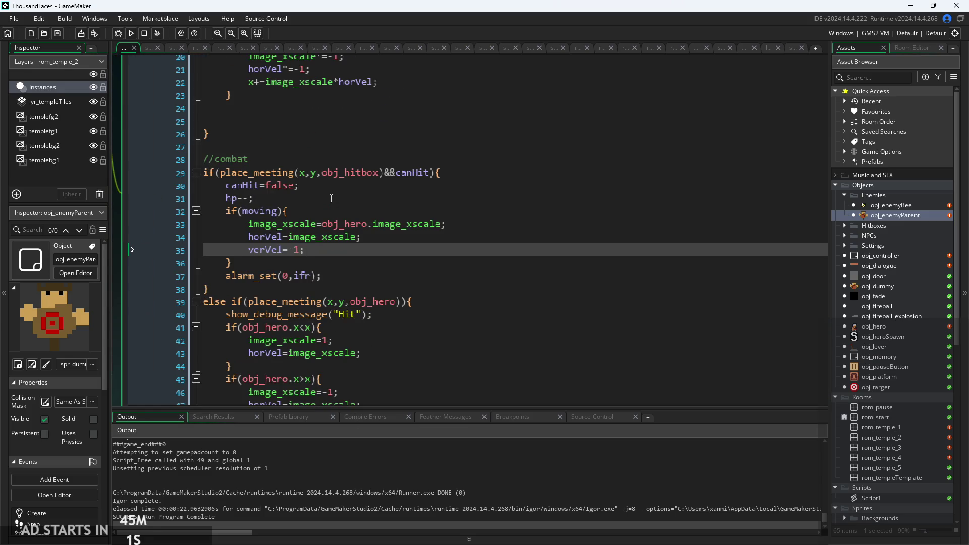
pyautogui.scroll(-1, 331, 198)
pyautogui.scroll(-1, 331, 250)
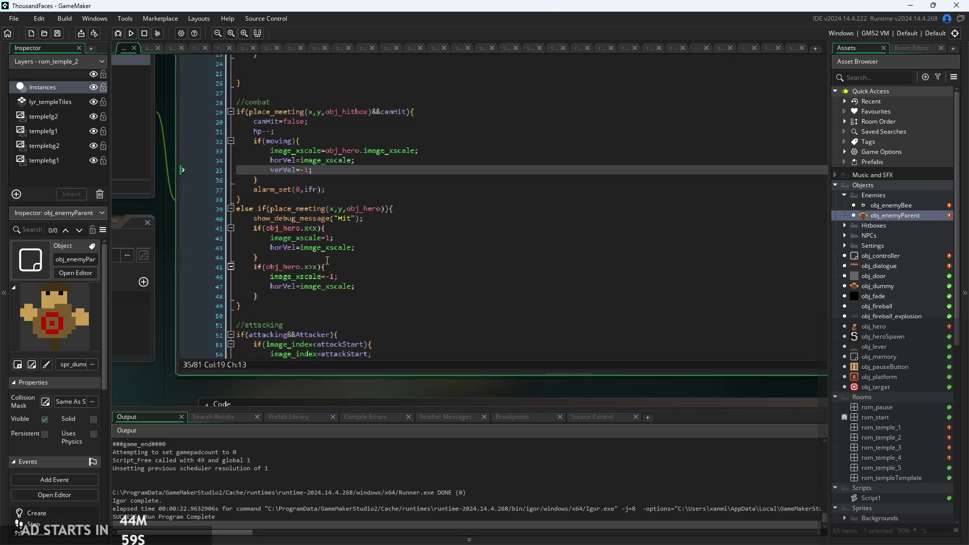
pyautogui.scroll(-1, 327, 257)
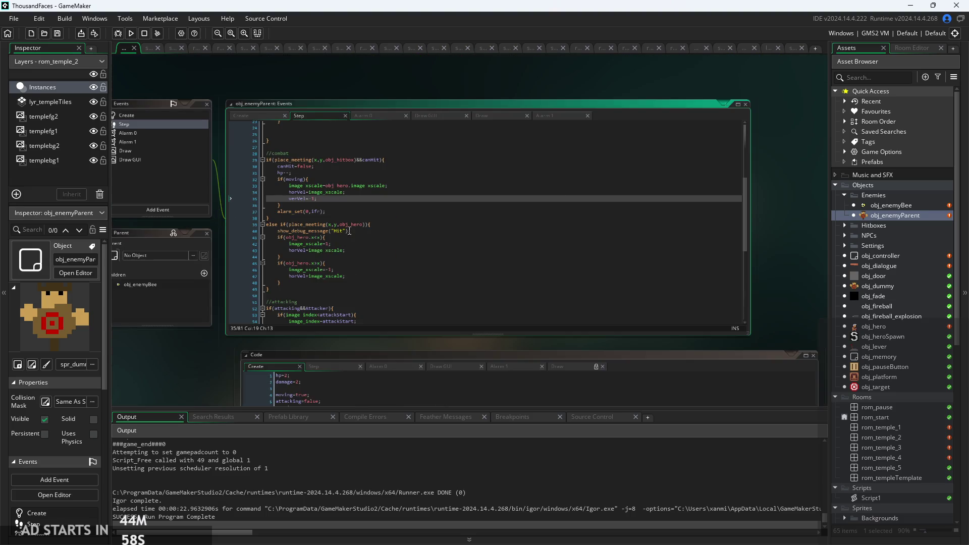
# Step: Read through obj_enemyParent's Alarm 1 event code
pyautogui.click(544, 115)
pyautogui.scroll(2, 264, 110)
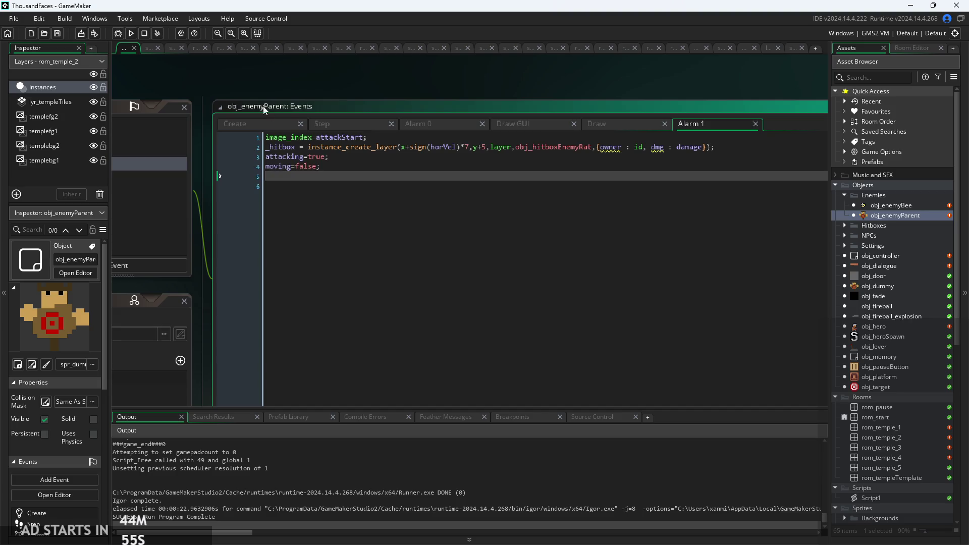
pyautogui.scroll(2, 459, 177)
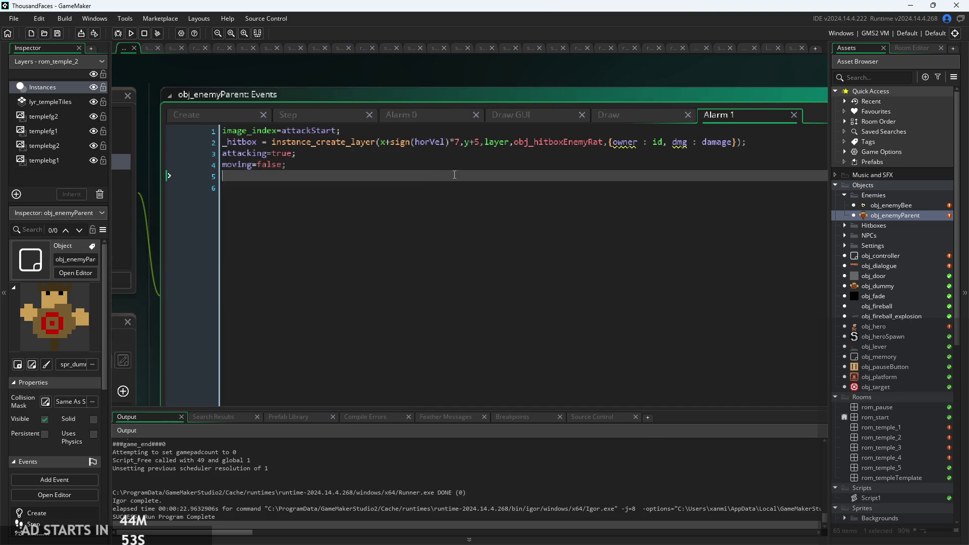
pyautogui.scroll(-1, 451, 173)
pyautogui.click(437, 163)
pyautogui.scroll(-1, 435, 163)
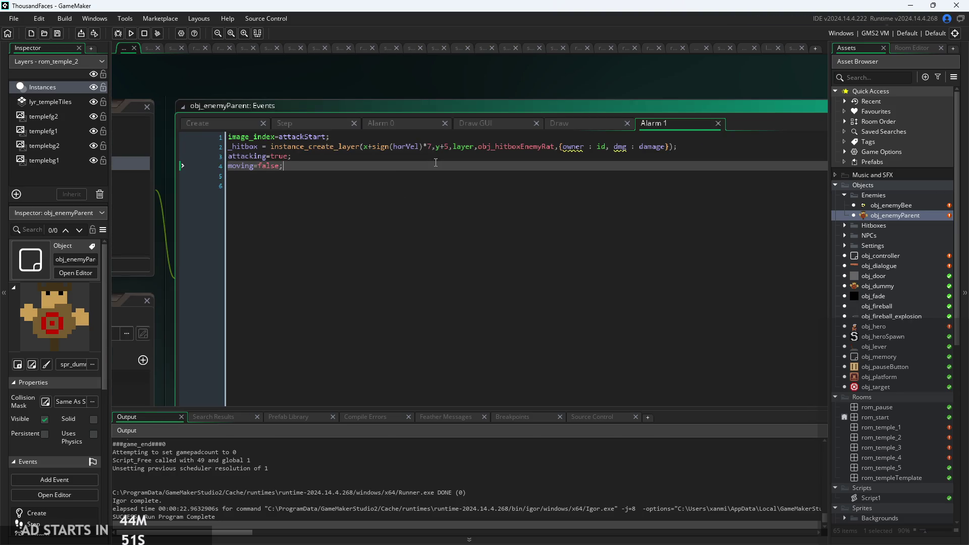
pyautogui.scroll(1, 436, 162)
# Step: Look over the Draw, Draw GUI debug and Alarm 0 code, returning to Step
pyautogui.click(580, 119)
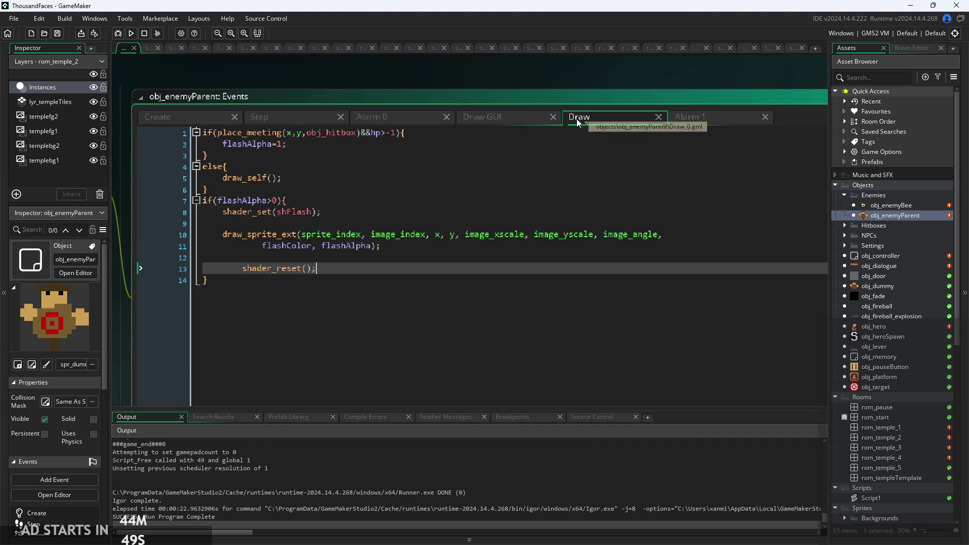
pyautogui.click(505, 117)
pyautogui.click(384, 120)
pyautogui.click(297, 119)
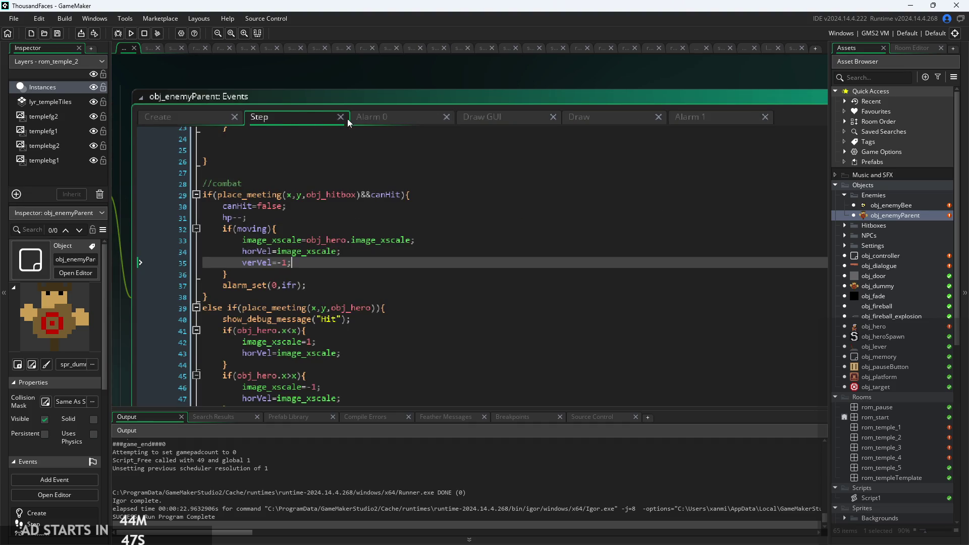
# Step: Examine the attacking condition and attackEnd check, ending on the Create event variables
pyautogui.click(360, 237)
pyautogui.scroll(-6, 360, 238)
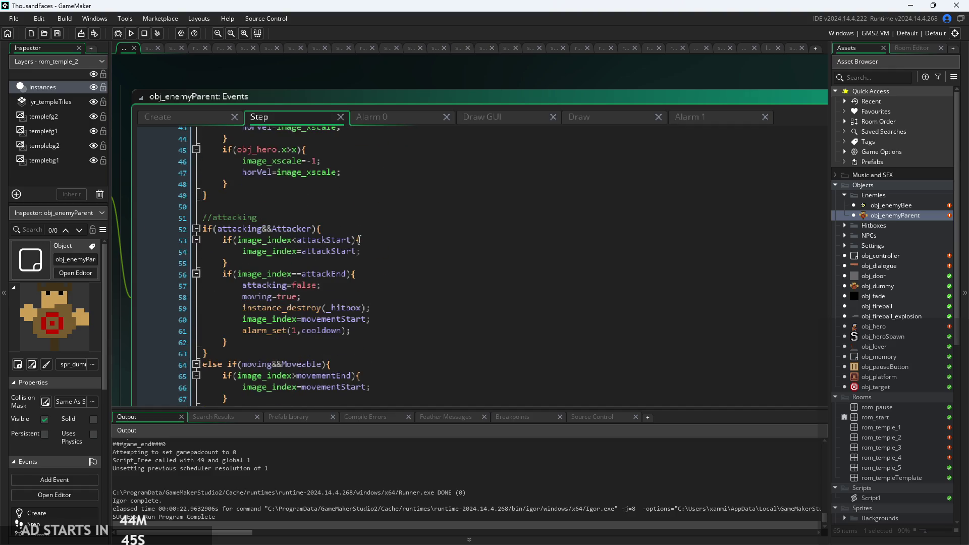
pyautogui.click(363, 229)
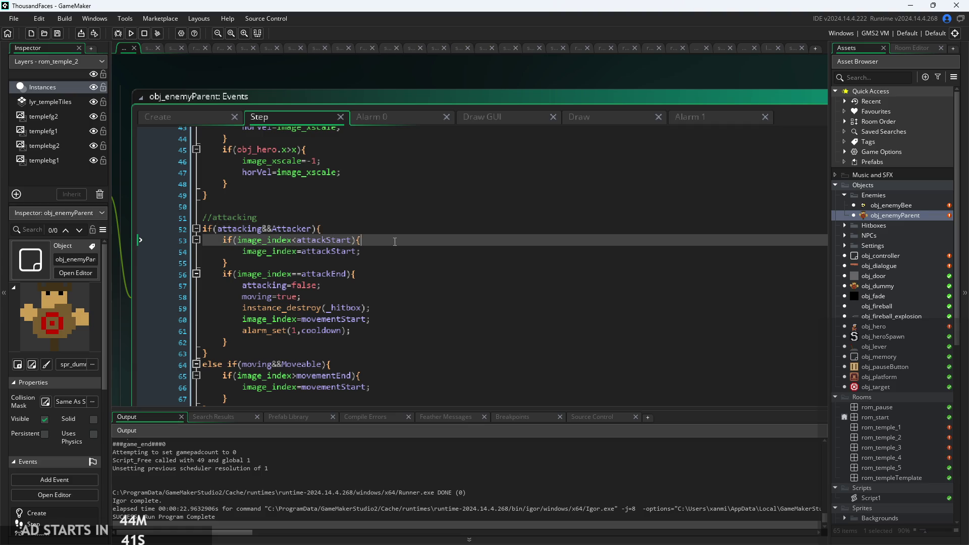
pyautogui.scroll(-2, 361, 243)
pyautogui.click(370, 224)
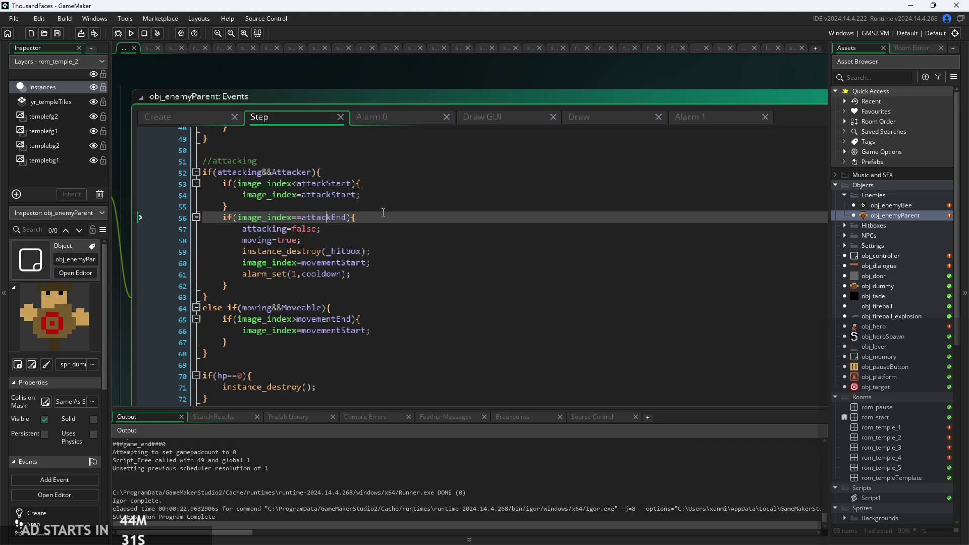
pyautogui.scroll(1, 274, 213)
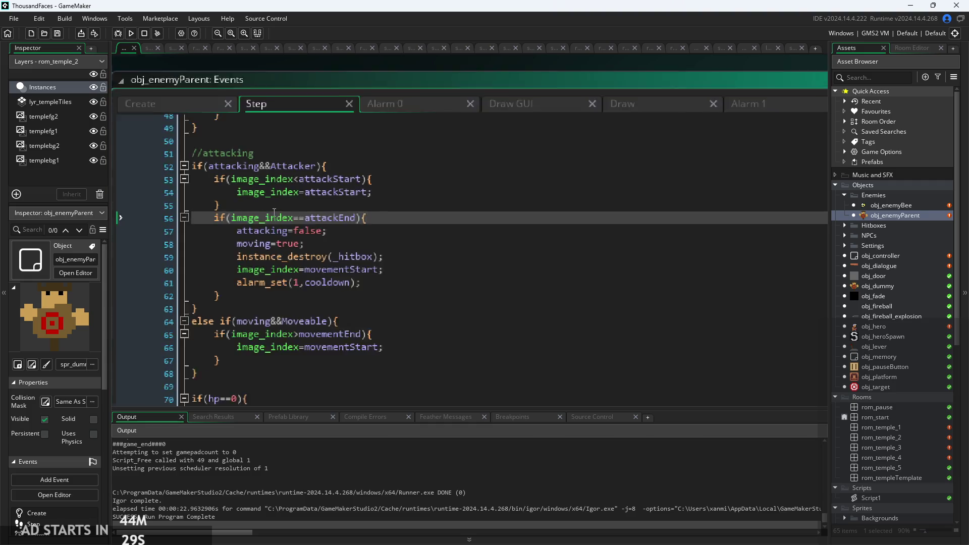
pyautogui.click(151, 107)
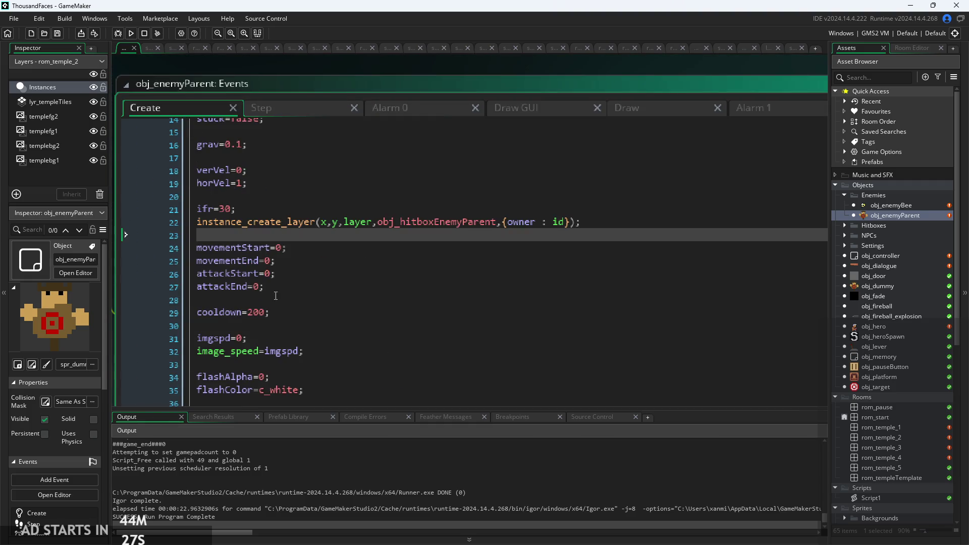
# Step: Compare Create's attackEnd=0 with the Step event's line 56 attackEnd check
pyautogui.scroll(-1, 276, 296)
pyautogui.click(273, 261)
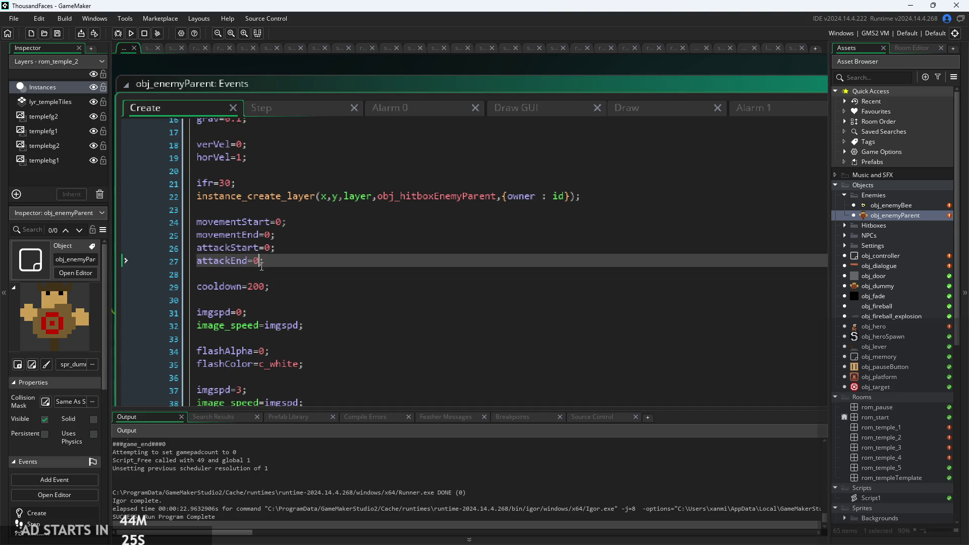
pyautogui.click(328, 111)
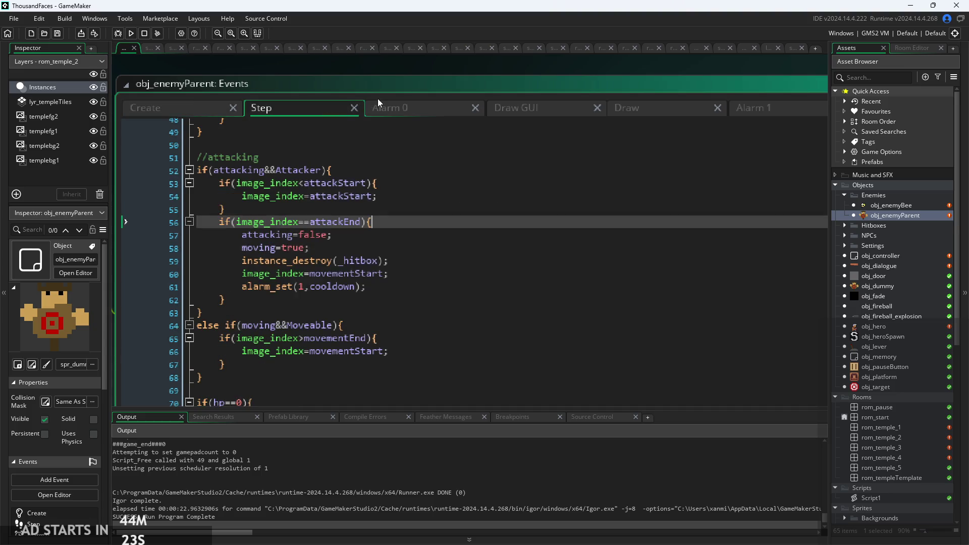
pyautogui.click(362, 222)
pyautogui.click(362, 241)
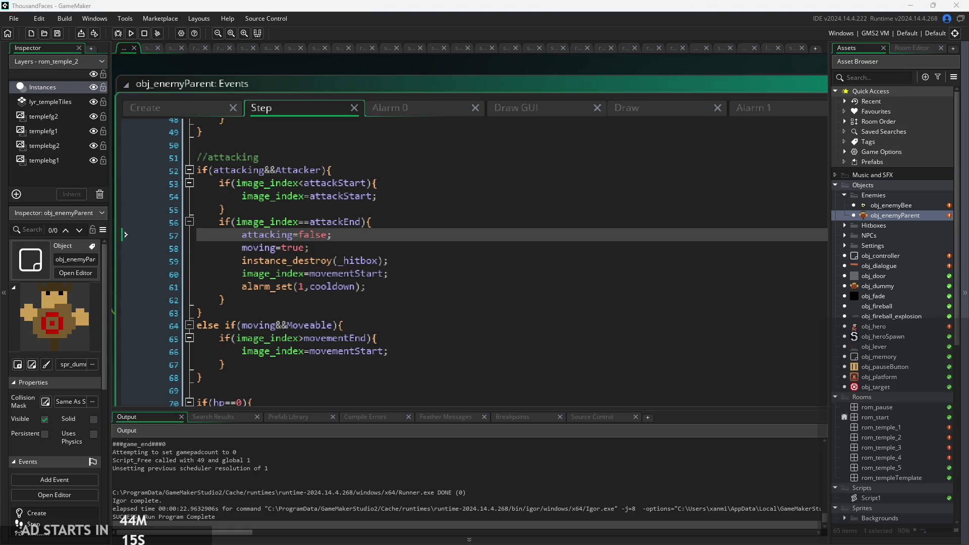
pyautogui.click(410, 225)
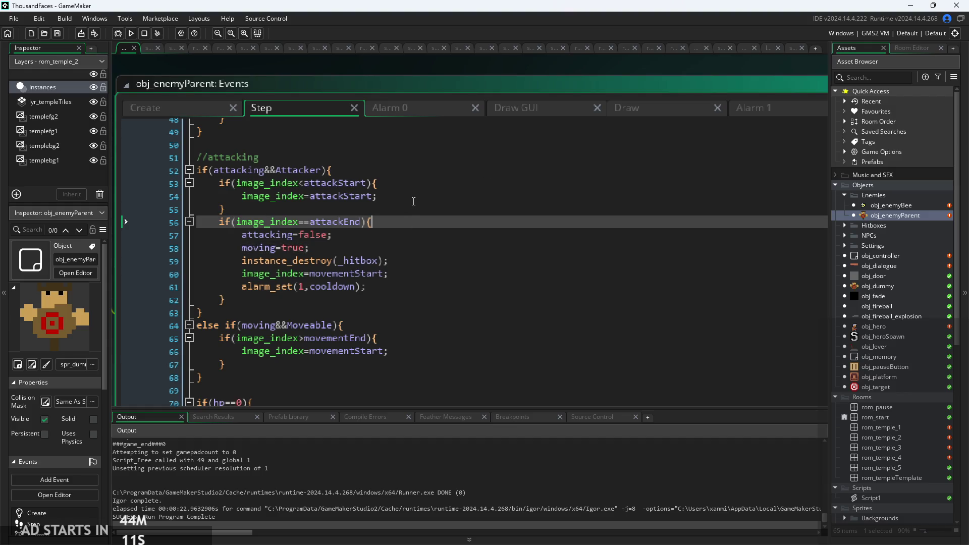
pyautogui.click(411, 208)
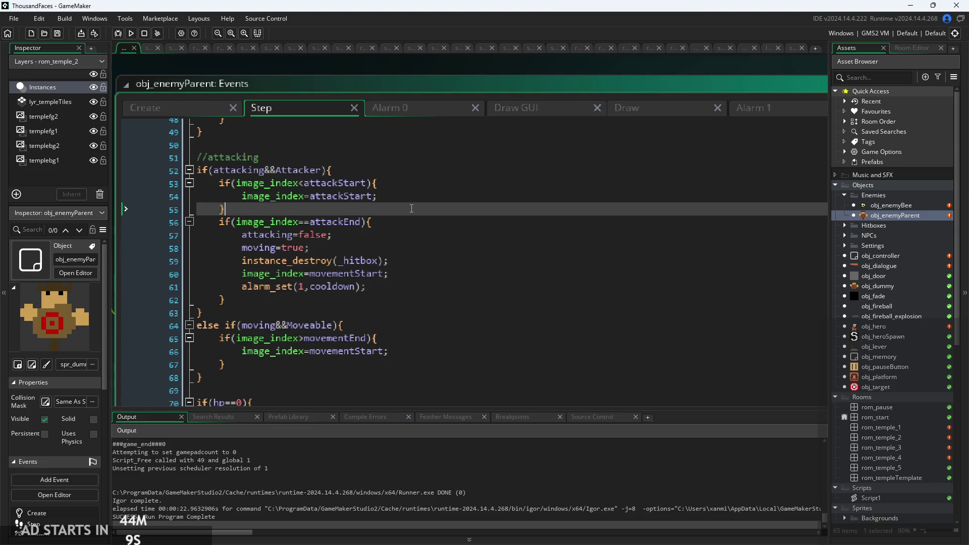
pyautogui.scroll(-1, 411, 208)
pyautogui.scroll(-2, 303, 267)
pyautogui.scroll(5, 308, 222)
pyautogui.scroll(3, 307, 222)
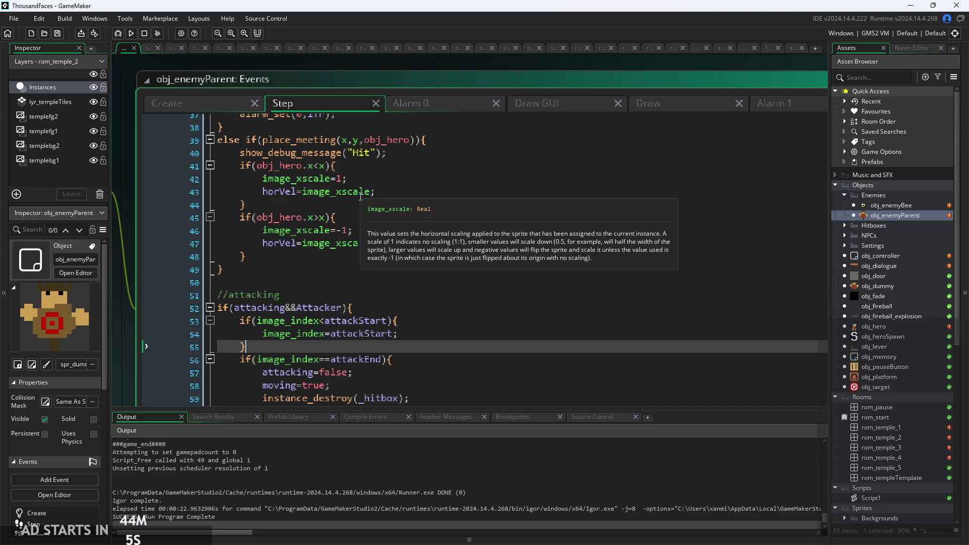
pyautogui.click(387, 273)
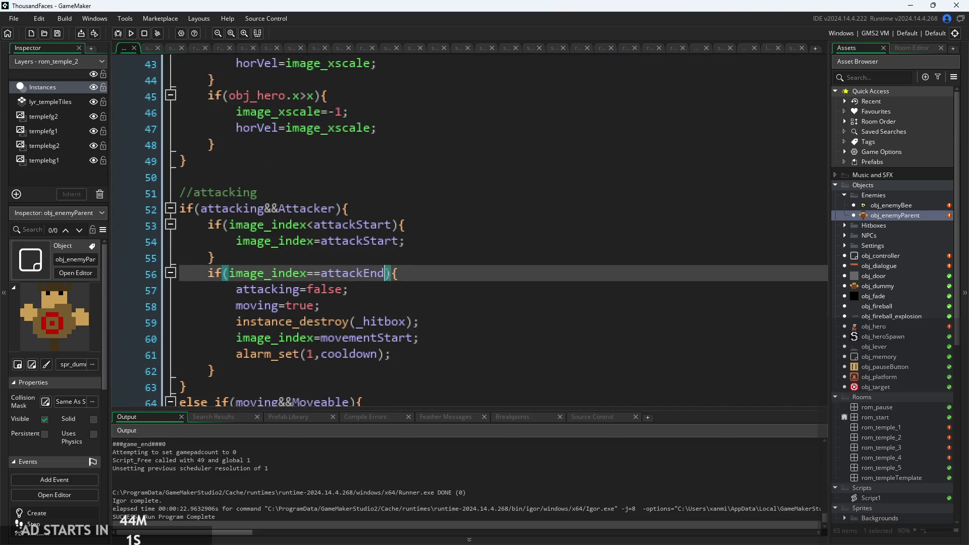
# Step: Step through attacking=false, moving=true, hitbox destroy, image_index=movementStart and alarm_set
pyautogui.scroll(-3, 320, 248)
pyautogui.scroll(-1, 320, 249)
pyautogui.click(320, 248)
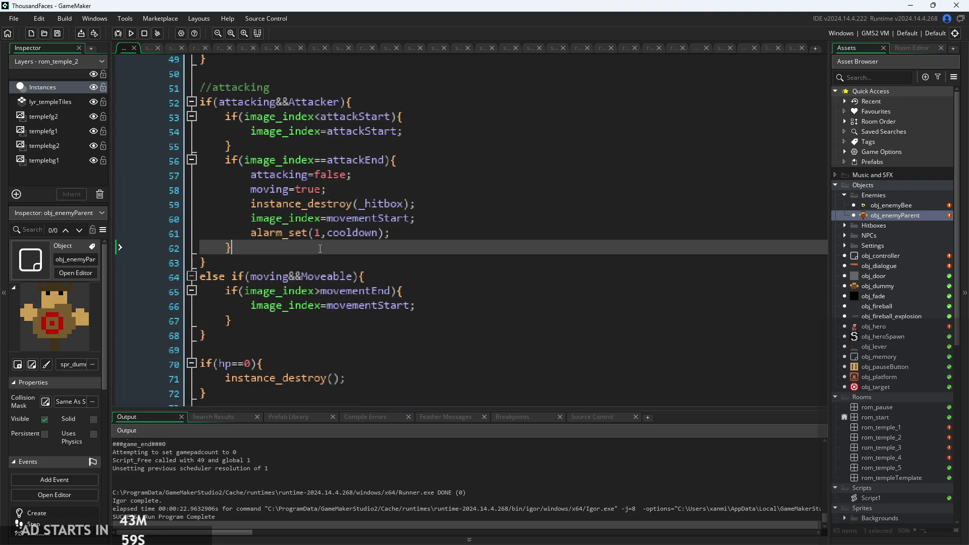
pyautogui.click(238, 238)
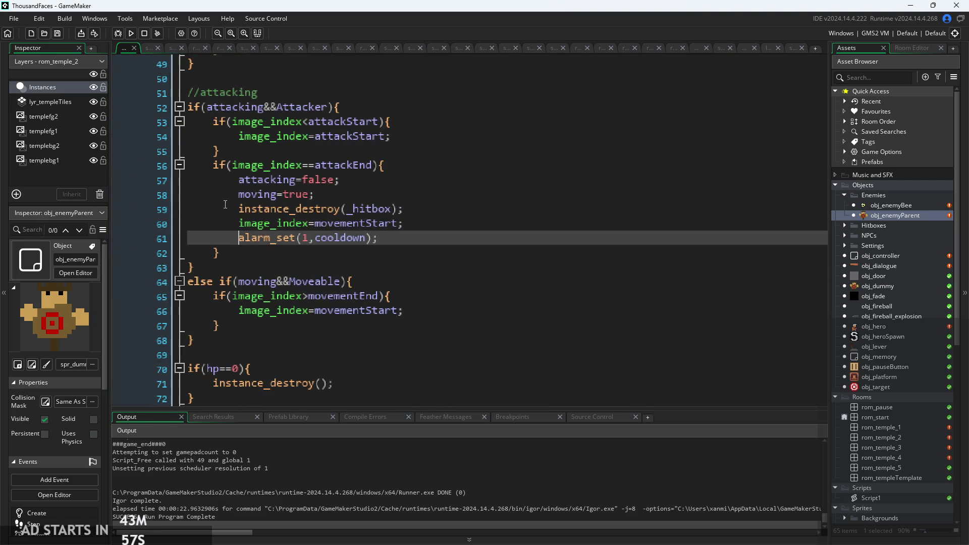
pyautogui.click(225, 207)
pyautogui.scroll(2, 225, 207)
pyautogui.click(403, 225)
pyautogui.click(406, 238)
pyautogui.click(402, 253)
pyautogui.click(500, 268)
pyautogui.click(497, 282)
pyautogui.click(482, 297)
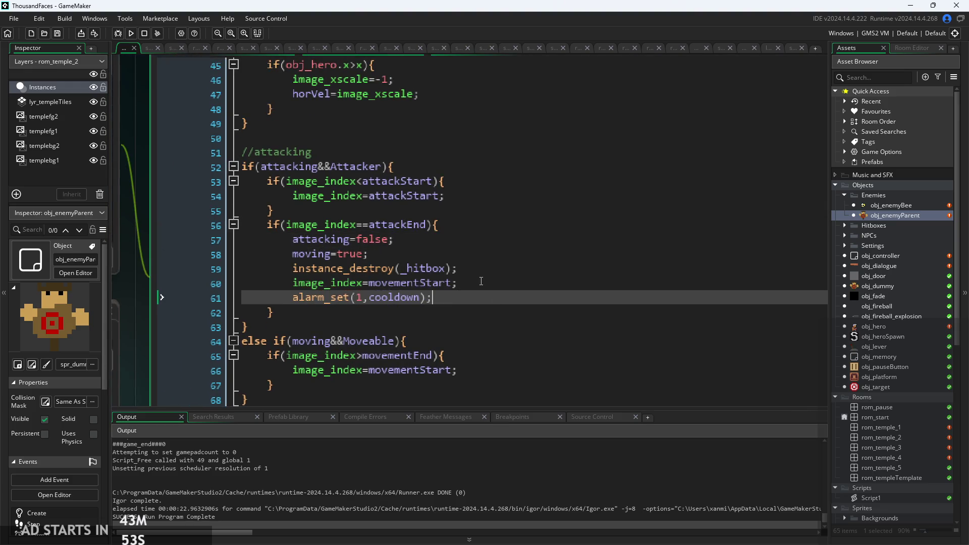
pyautogui.click(481, 281)
pyautogui.click(479, 264)
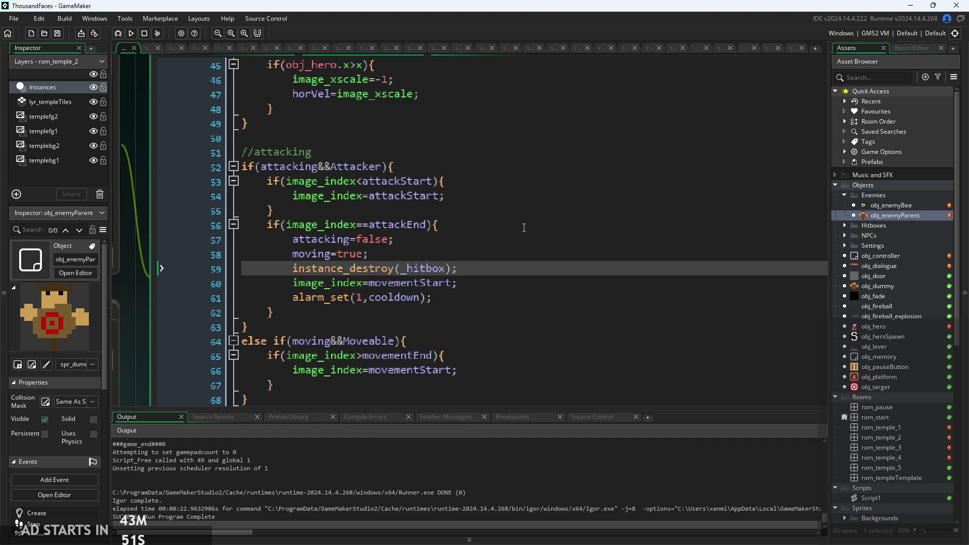
# Step: Walk through lines 53–56 leading into the attackEnd check
pyautogui.click(526, 204)
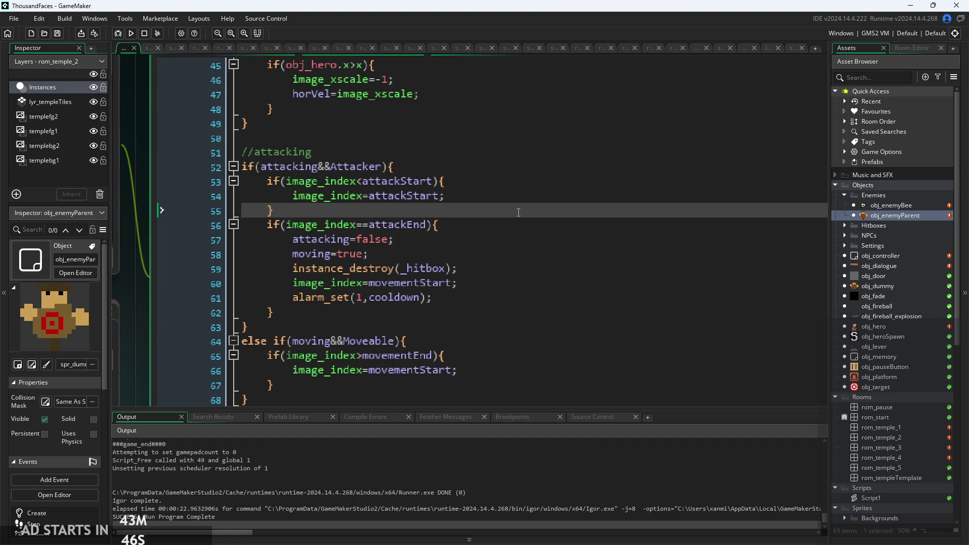
pyautogui.click(519, 195)
pyautogui.click(518, 182)
pyautogui.click(507, 196)
pyautogui.click(498, 212)
pyautogui.click(454, 226)
pyautogui.click(429, 212)
pyautogui.click(392, 227)
# Step: Highlight the attack-end statements on lines 57–61, then clear the selection
pyautogui.moveTo(307, 315)
pyautogui.mouseDown()
pyautogui.moveTo(293, 237)
pyautogui.moveTo(270, 223)
pyautogui.moveTo(444, 297)
pyautogui.moveTo(496, 296)
pyautogui.mouseUp()
pyautogui.click(330, 222)
pyautogui.click(392, 239)
pyautogui.click(444, 211)
# Step: Re-check the //attacking block from line 52 down to alarm_set(1,cooldown)
pyautogui.click(303, 166)
pyautogui.click(313, 152)
pyautogui.click(337, 166)
pyautogui.click(314, 161)
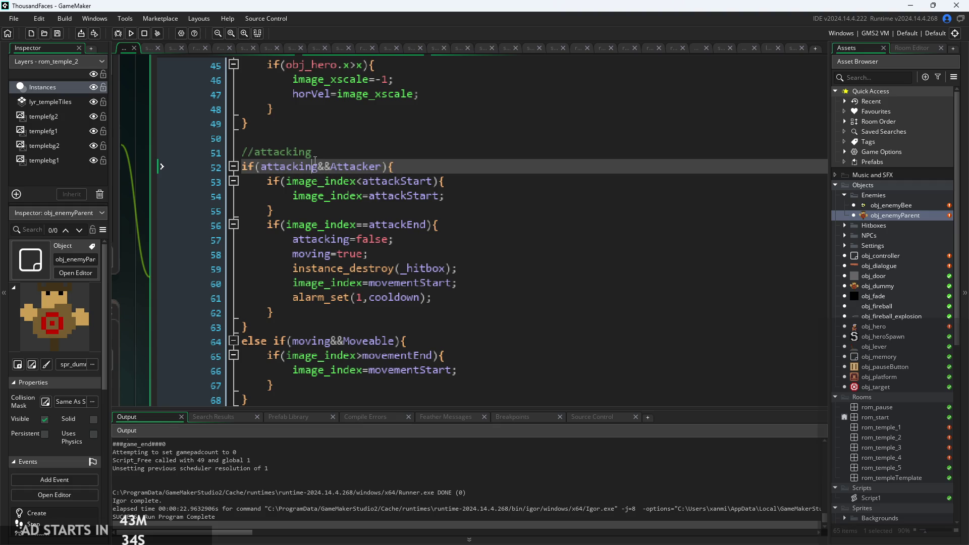
pyautogui.click(401, 256)
pyautogui.click(353, 239)
pyautogui.click(417, 298)
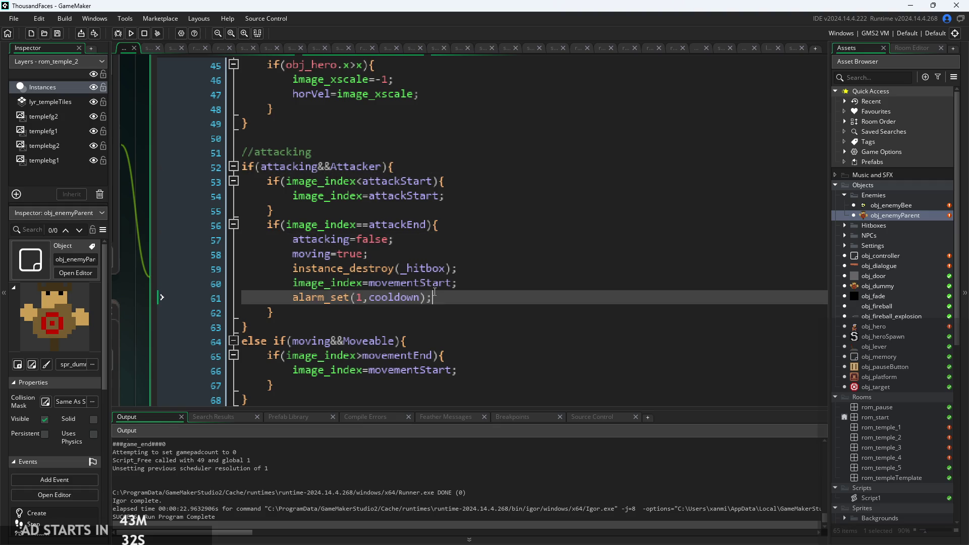
pyautogui.scroll(-1, 417, 302)
pyautogui.press('End')
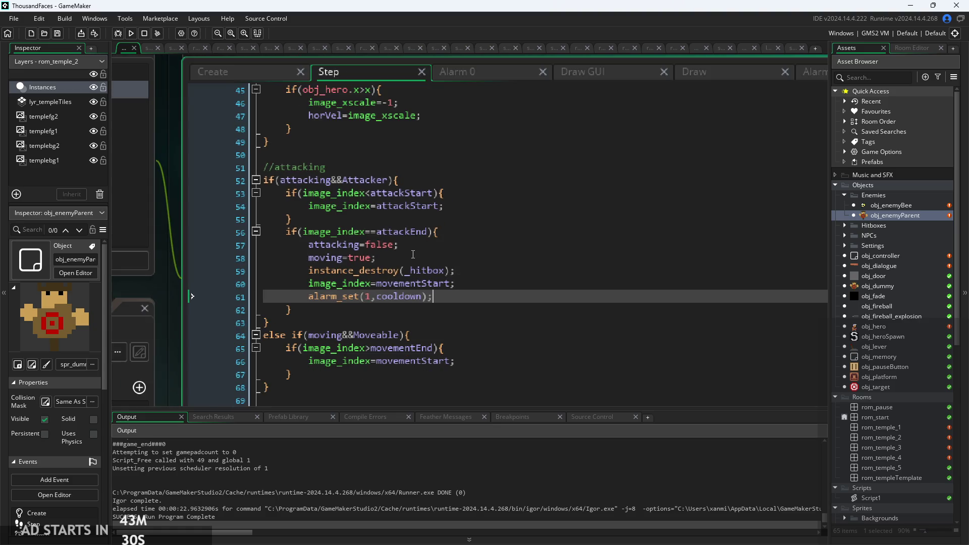
pyautogui.scroll(1, 413, 253)
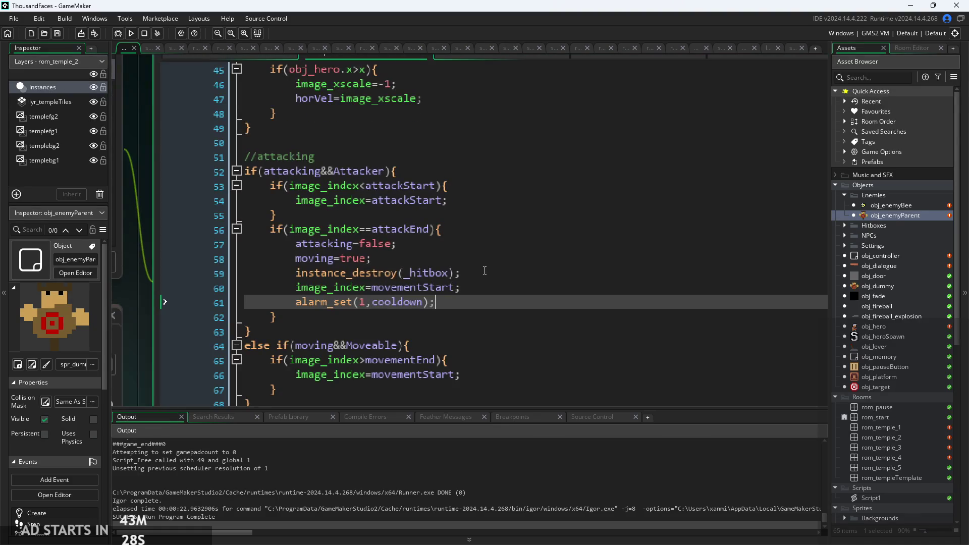
pyautogui.click(434, 272)
pyautogui.scroll(-1, 393, 244)
pyautogui.click(375, 258)
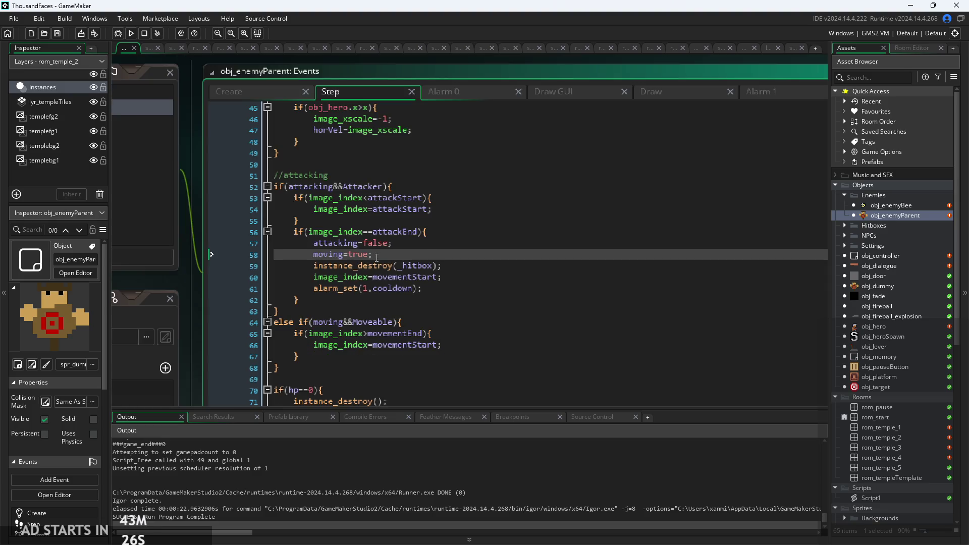
pyautogui.scroll(-1, 467, 176)
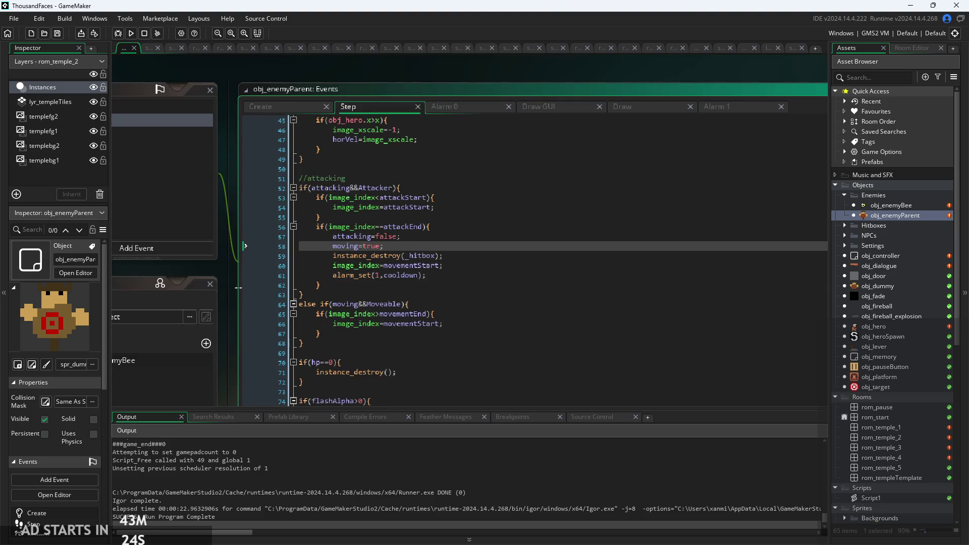
# Step: Bring up the Alarm 1 code and move its tab next to Alarm 0
pyautogui.moveTo(238, 287); pyautogui.dragTo(213, 265)
pyautogui.click(696, 82)
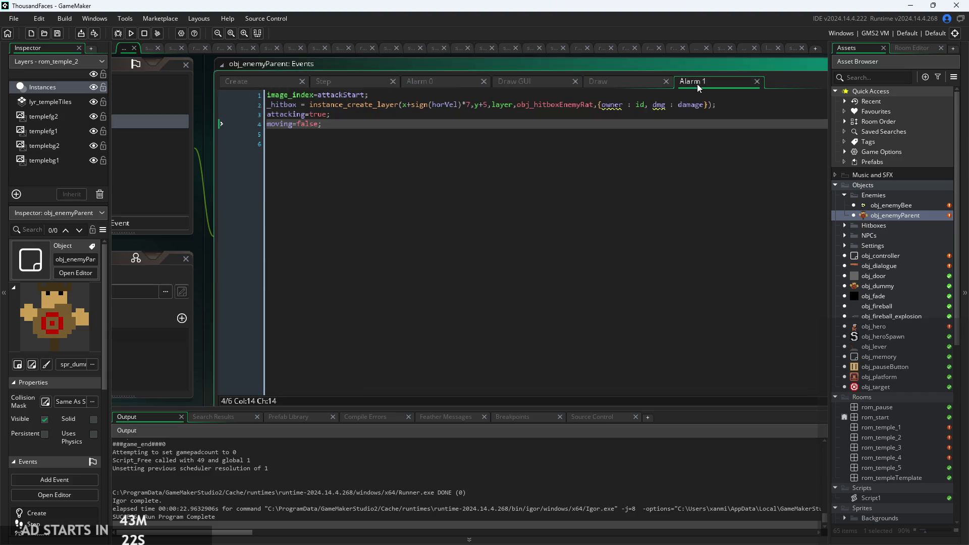
pyautogui.click(450, 95)
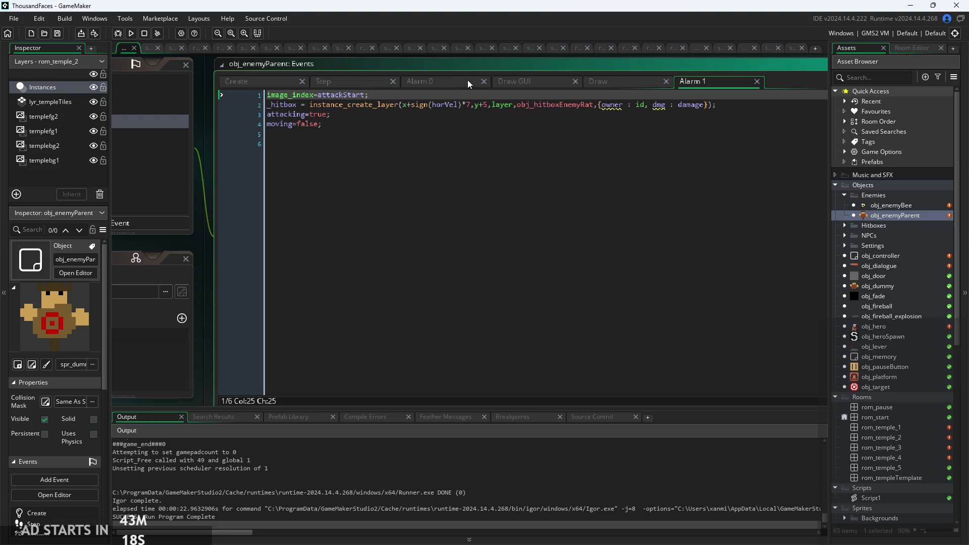
pyautogui.moveTo(721, 87); pyautogui.dragTo(561, 94)
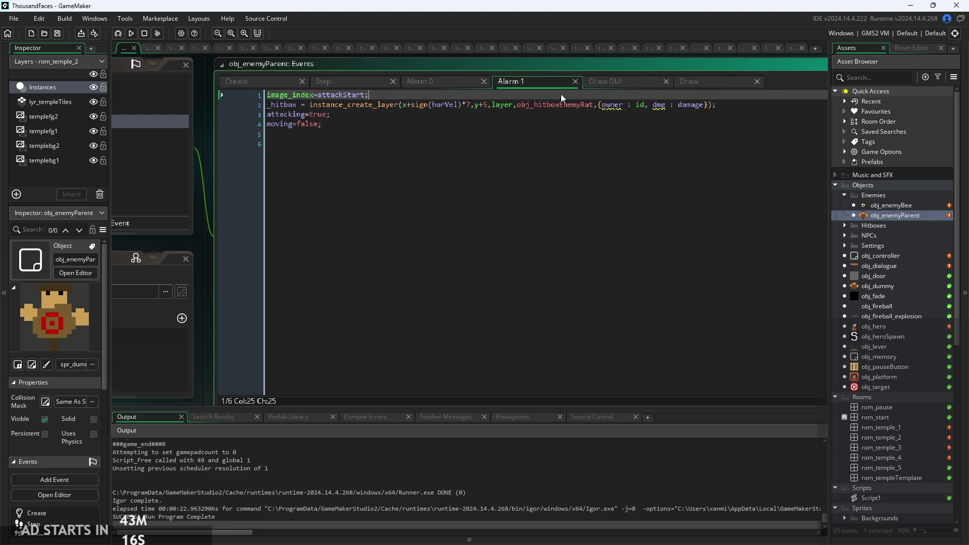
# Step: Review Alarm 1's obj_hitboxEnemyRat spawn, image_index=attackStart, attacking=true and moving=false lines
pyautogui.click(452, 122)
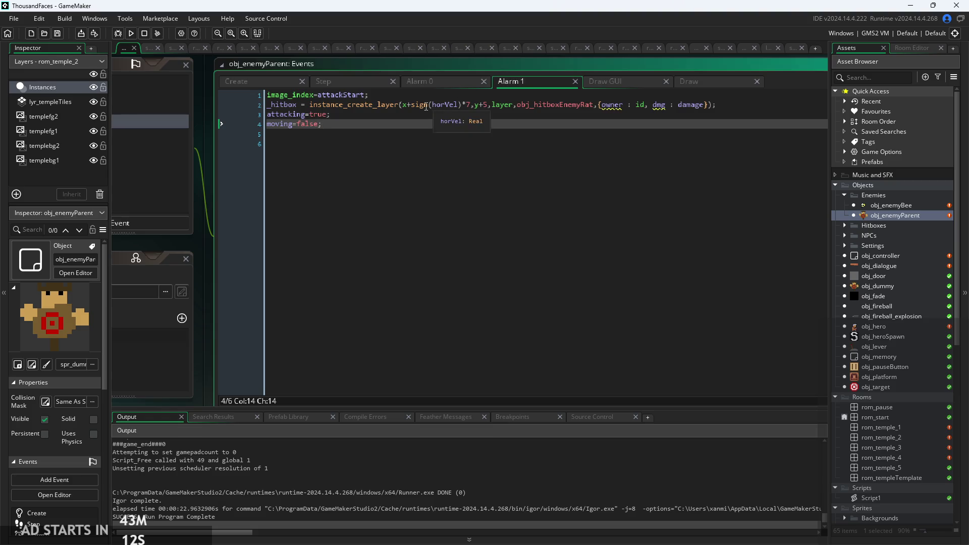
pyautogui.click(404, 105)
pyautogui.scroll(2, 403, 103)
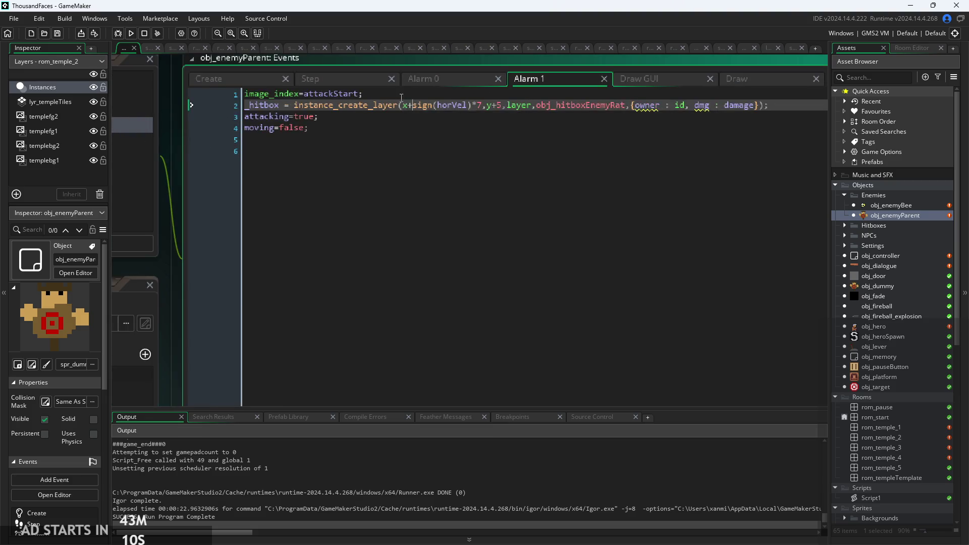
pyautogui.click(401, 97)
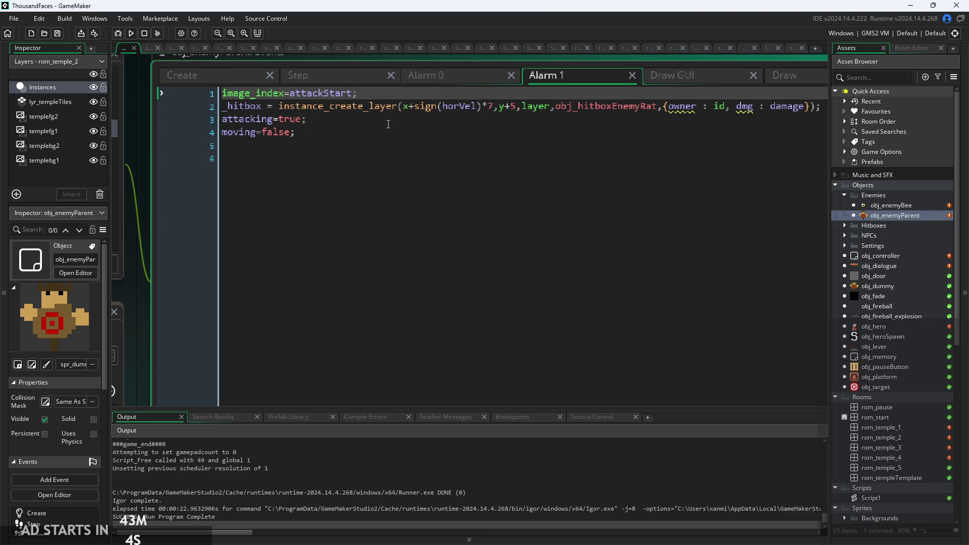
pyautogui.click(331, 133)
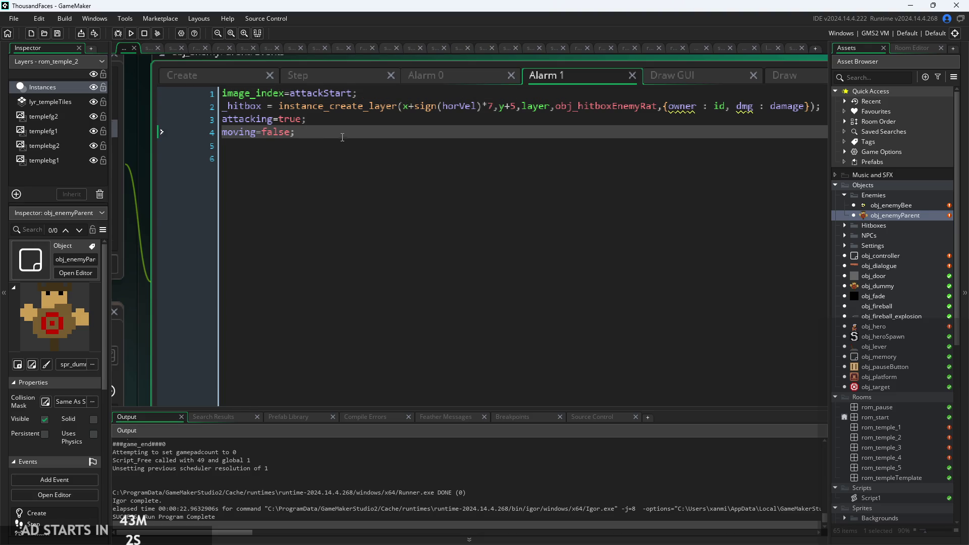
pyautogui.scroll(-2, 314, 160)
pyautogui.scroll(2, 312, 134)
pyautogui.click(331, 121)
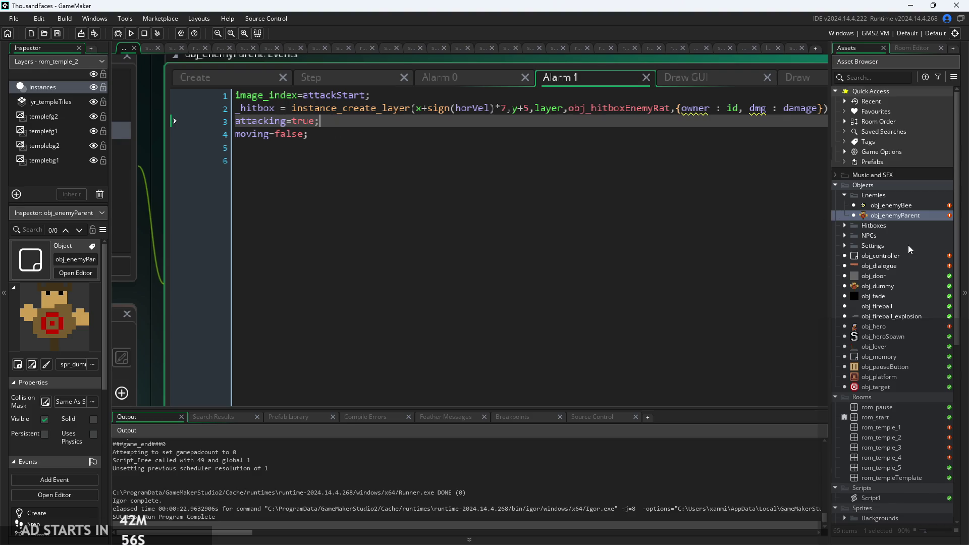
# Step: Reveal spr_bee, spr_dummy, spr_rat and spr_spike in the Enemy Sprites folder
pyautogui.scroll(-2, 888, 206)
pyautogui.scroll(-6, 896, 412)
pyautogui.scroll(-2, 896, 412)
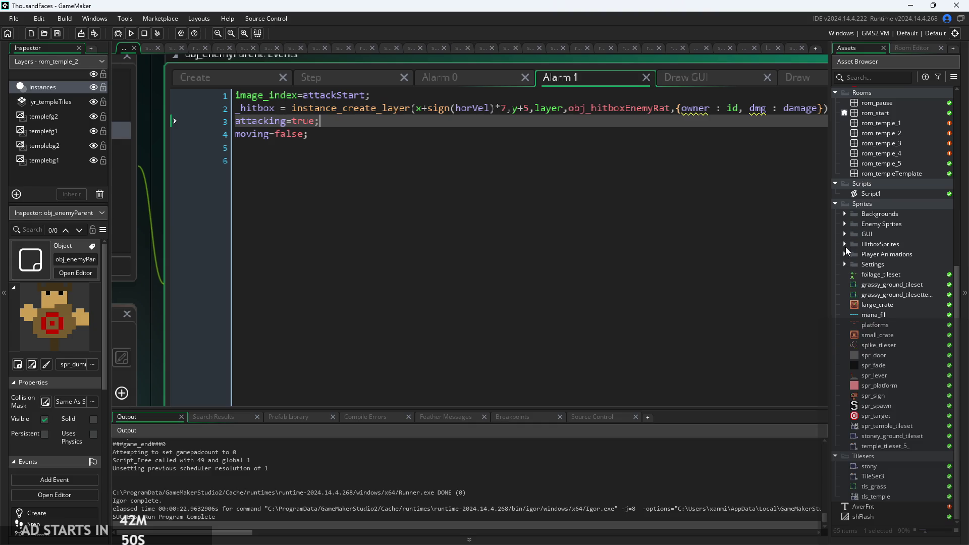
pyautogui.click(844, 224)
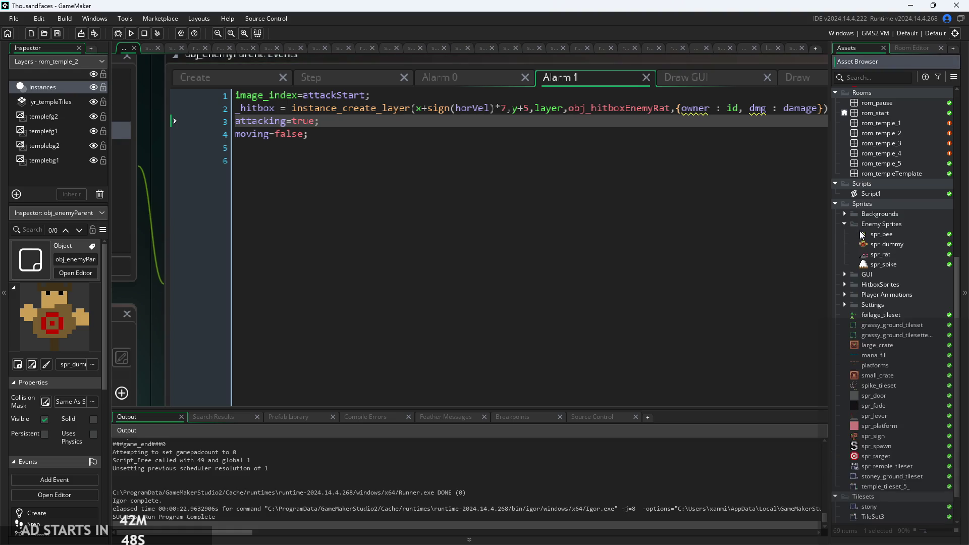
# Step: Duplicate spr_dummy's single frame with Ctrl+D until it has five frames
pyautogui.click(883, 245)
pyautogui.doubleClick(883, 246)
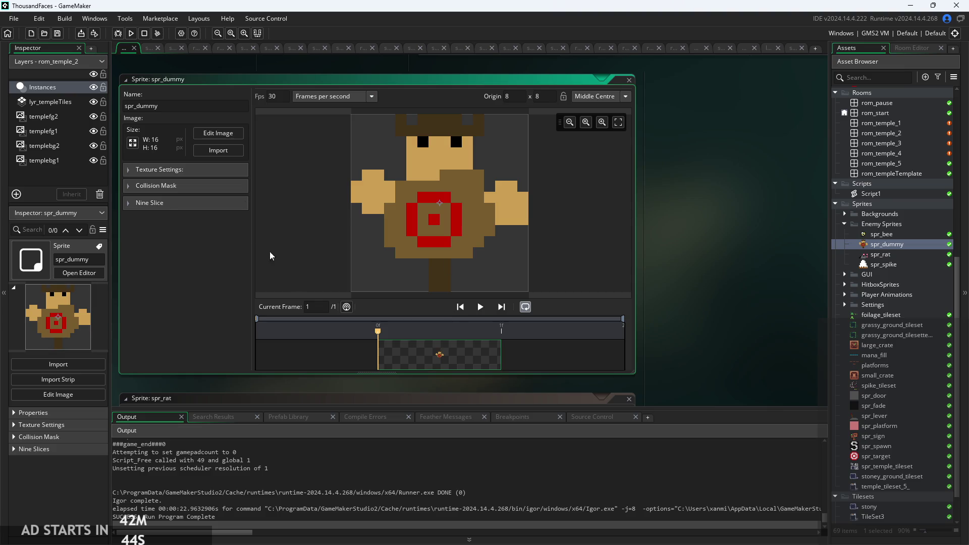
pyautogui.click(216, 134)
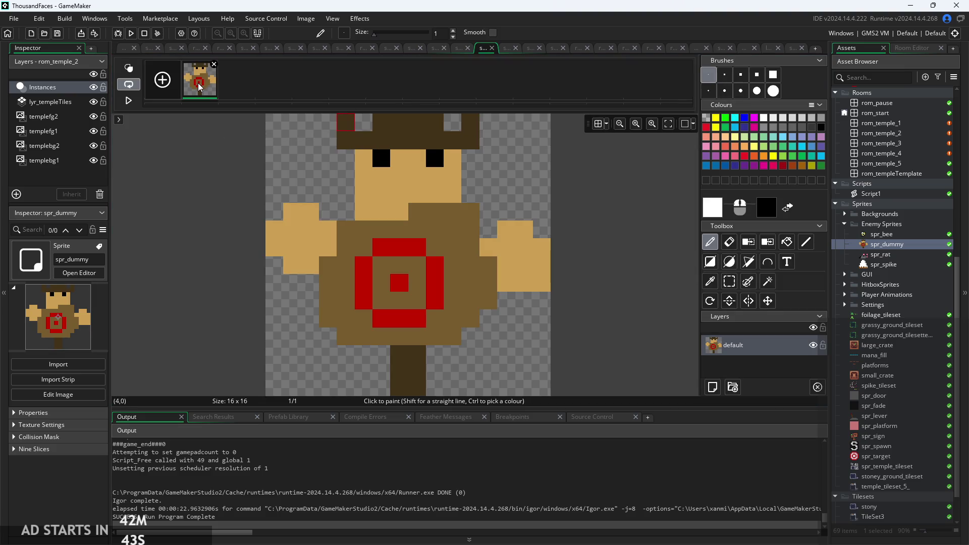
pyautogui.hotkey('ctrl', 'd')
pyautogui.hotkey('ctrl', 'd')
pyautogui.hotkey('ctrl', 'd')
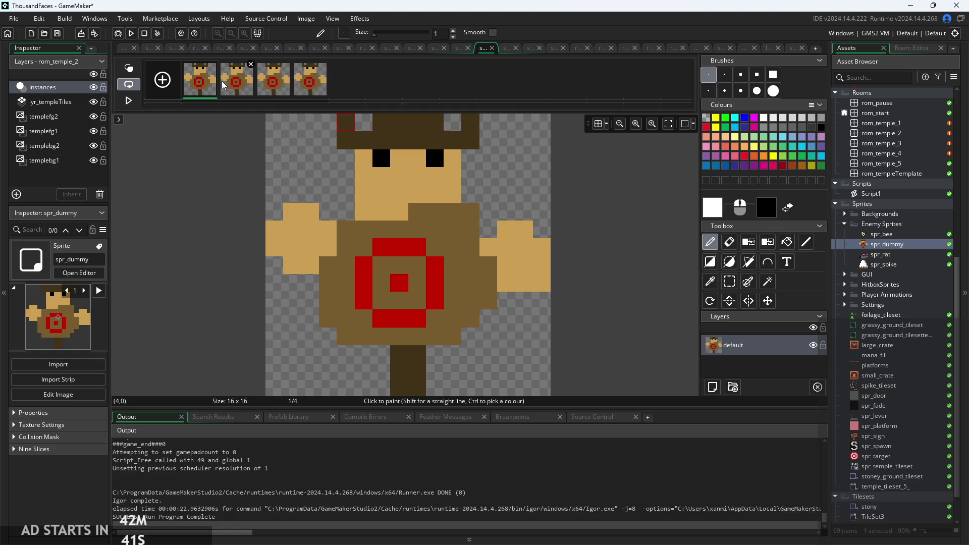
pyautogui.click(315, 90)
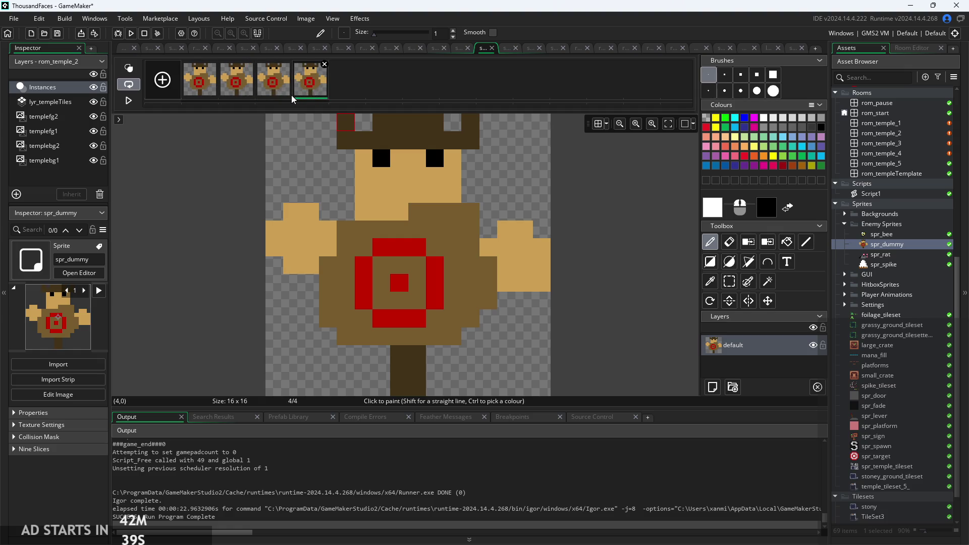
pyautogui.hotkey('ctrl', 'd')
# Step: Check the second and fifth frames, then open obj_dummy's Draw code
pyautogui.click(238, 80)
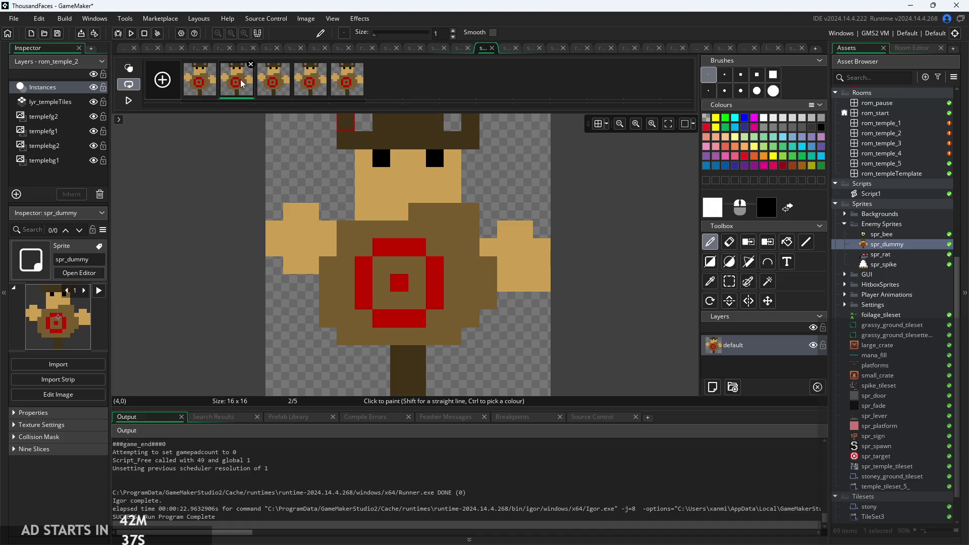
pyautogui.click(340, 90)
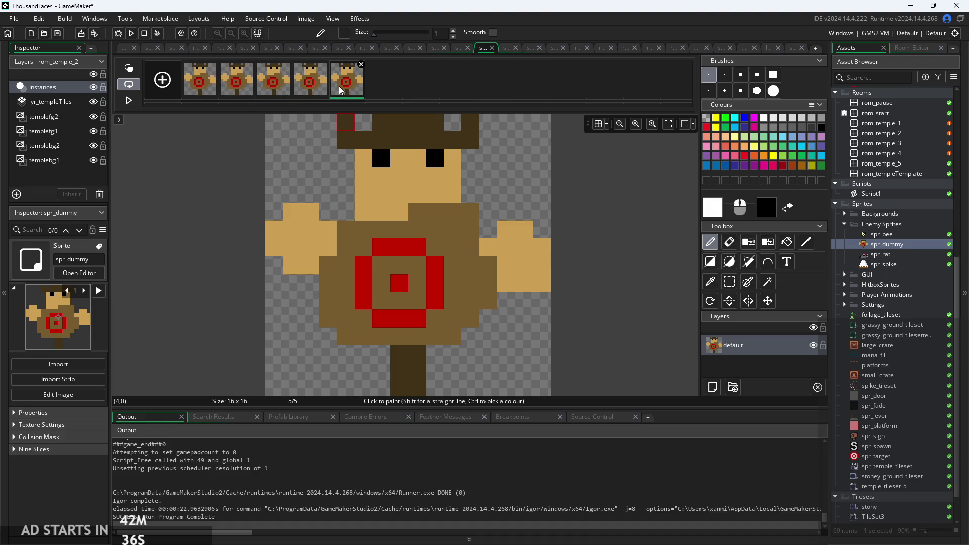
pyautogui.click(237, 87)
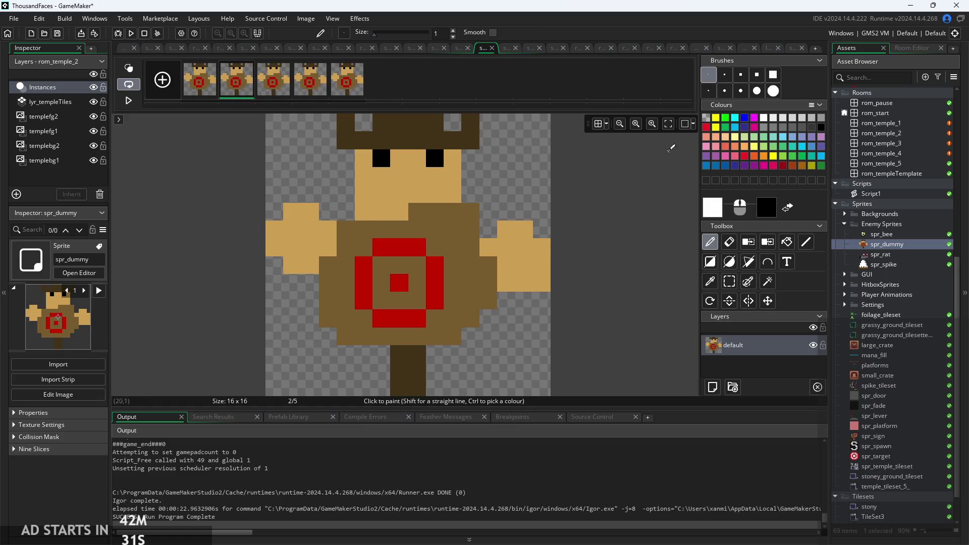
pyautogui.scroll(10, 872, 257)
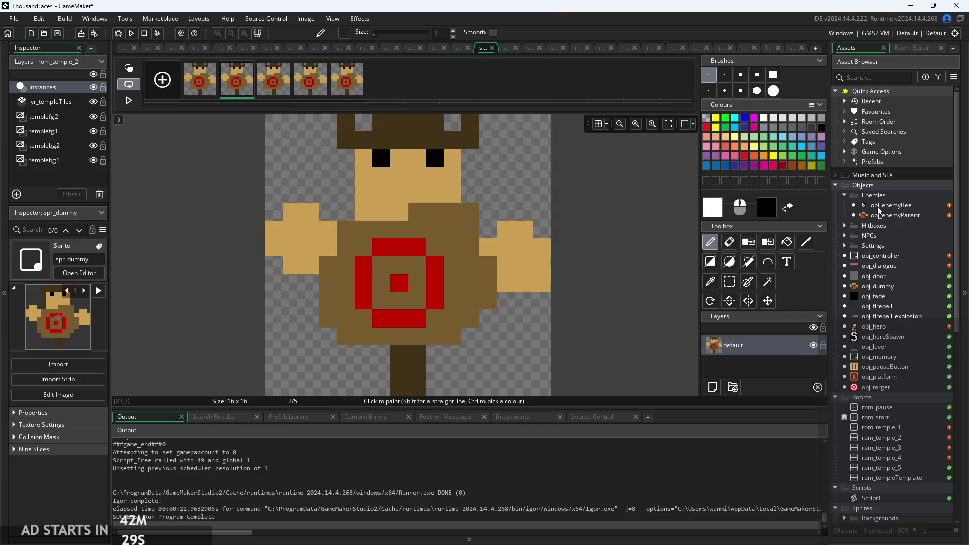
pyautogui.click(883, 285)
pyautogui.doubleClick(885, 290)
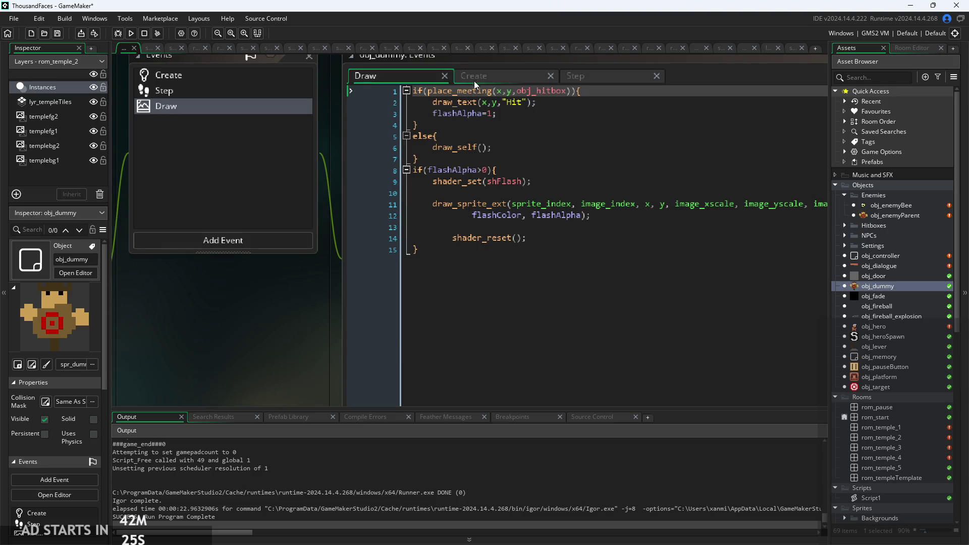
# Step: Check obj_dummy's Create code, then switch to obj_enemyParent's Create variables
pyautogui.click(223, 83)
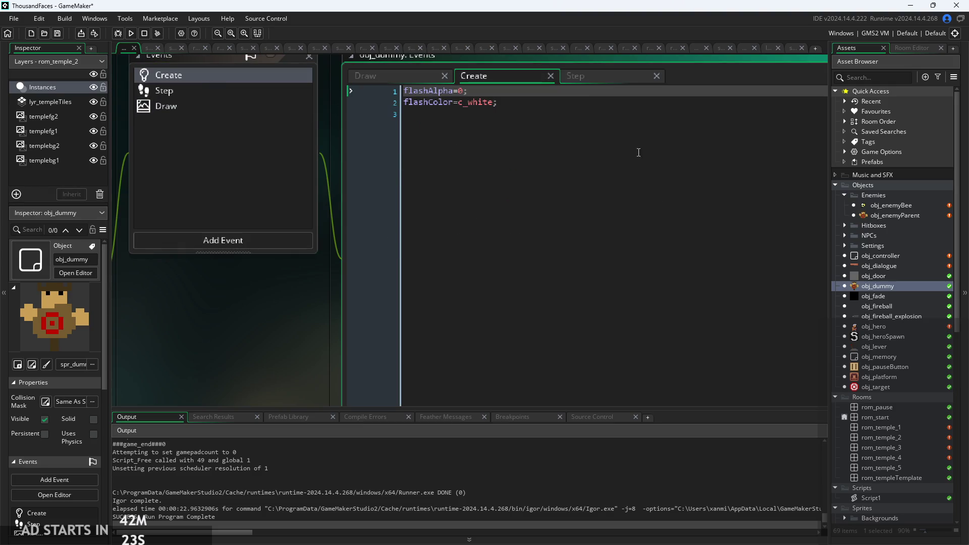
pyautogui.doubleClick(901, 218)
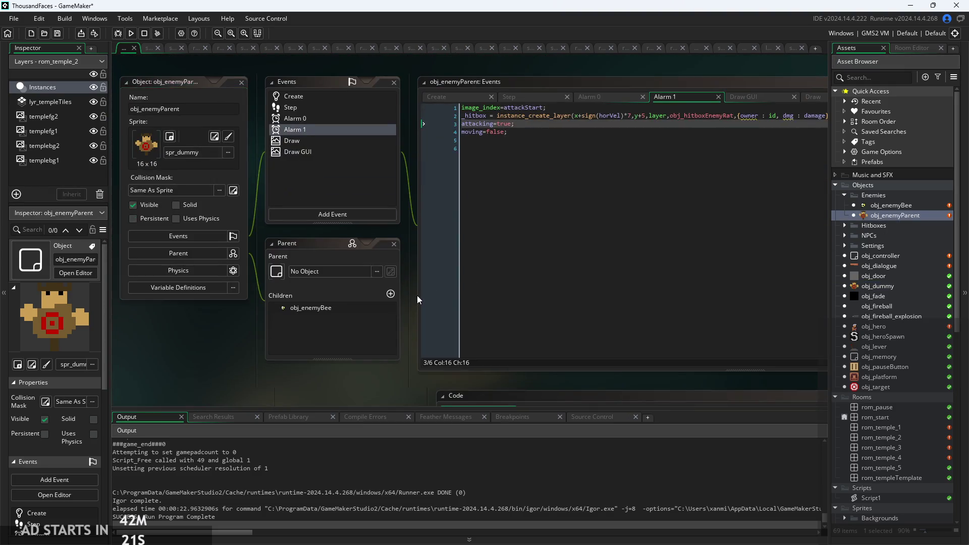
pyautogui.click(394, 128)
pyautogui.scroll(5, 473, 214)
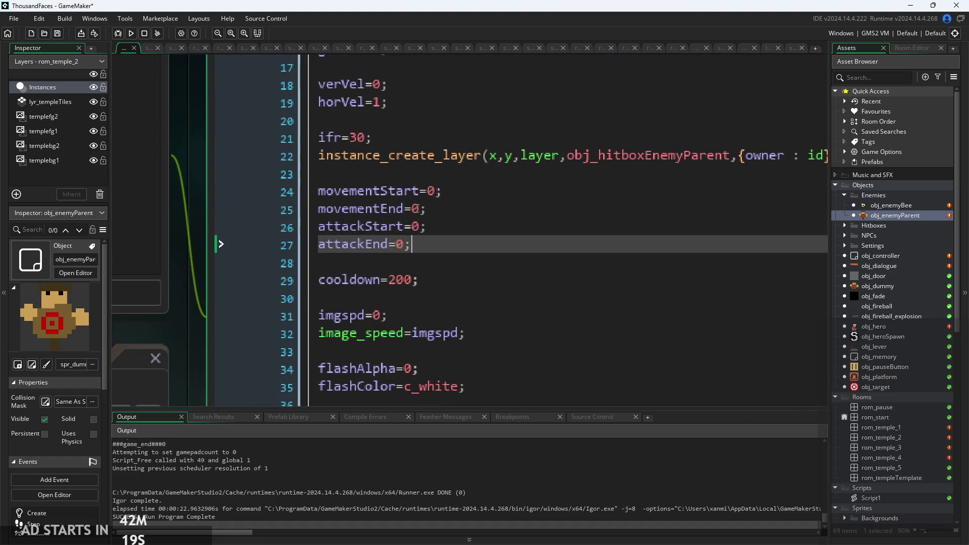
# Step: Set attackStart to 0 and attackEnd to 4 in obj_enemyParent's Create event
pyautogui.click(422, 209)
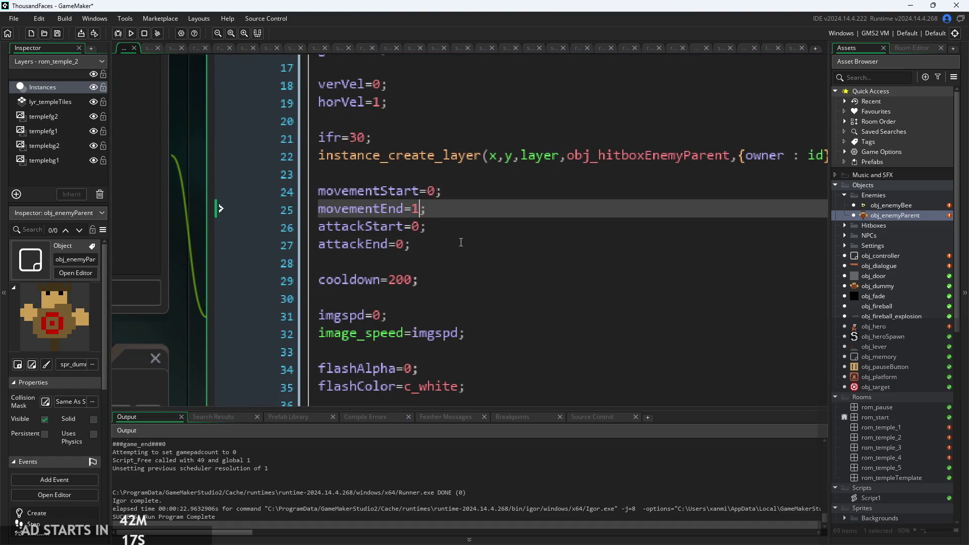
pyautogui.press('Down')
pyautogui.press('BackSpace')
pyautogui.write('2')
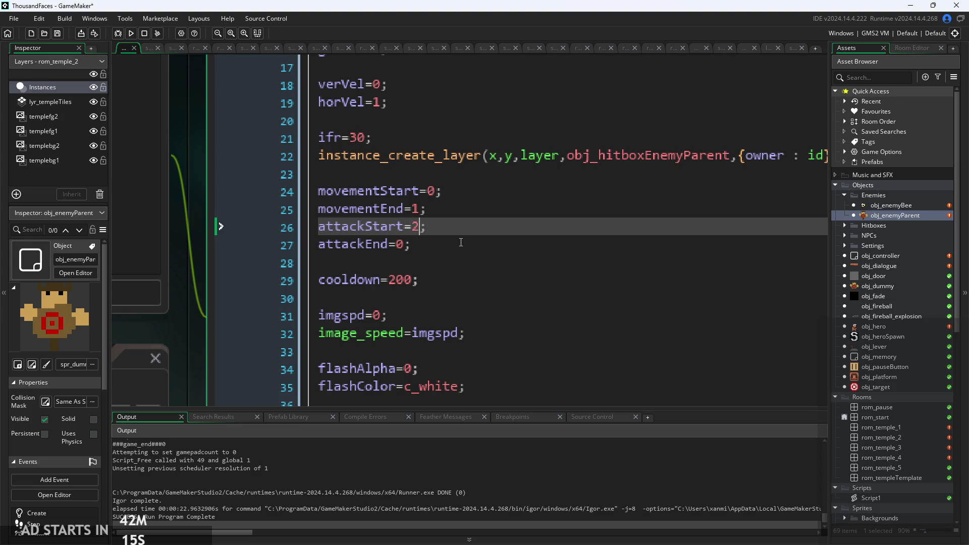
pyautogui.press('Down')
pyautogui.press('Left')
pyautogui.press('BackSpace')
pyautogui.write('4')
pyautogui.press('Up')
pyautogui.press('Right')
pyautogui.press('Right')
pyautogui.press('BackSpace')
pyautogui.write('0')
# Step: Set movementEnd to 4, then run the game with F5 and start it from the title screen
pyautogui.press('Up')
pyautogui.press('BackSpace')
pyautogui.write('1')
pyautogui.press('BackSpace')
pyautogui.write('4')
pyautogui.click(470, 227)
pyautogui.press('F5')
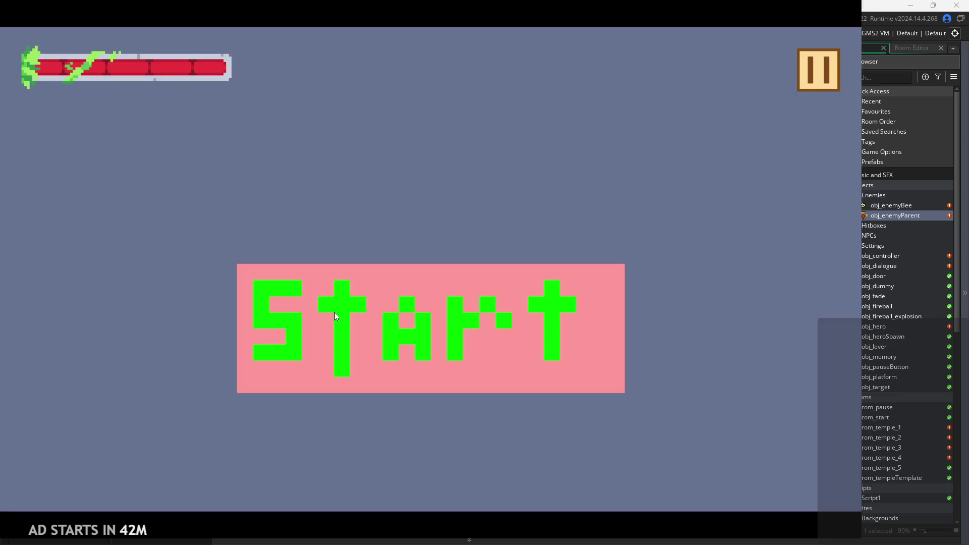
pyautogui.click(334, 313)
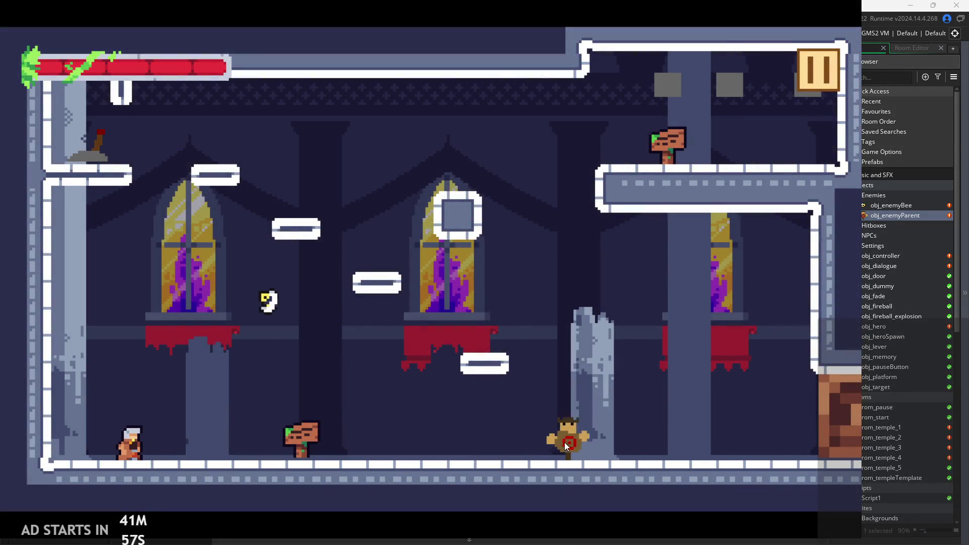
# Step: Run and jump the player right, then enable Debug Stats from the pause menu and resume
pyautogui.press('Right')
pyautogui.press('space')
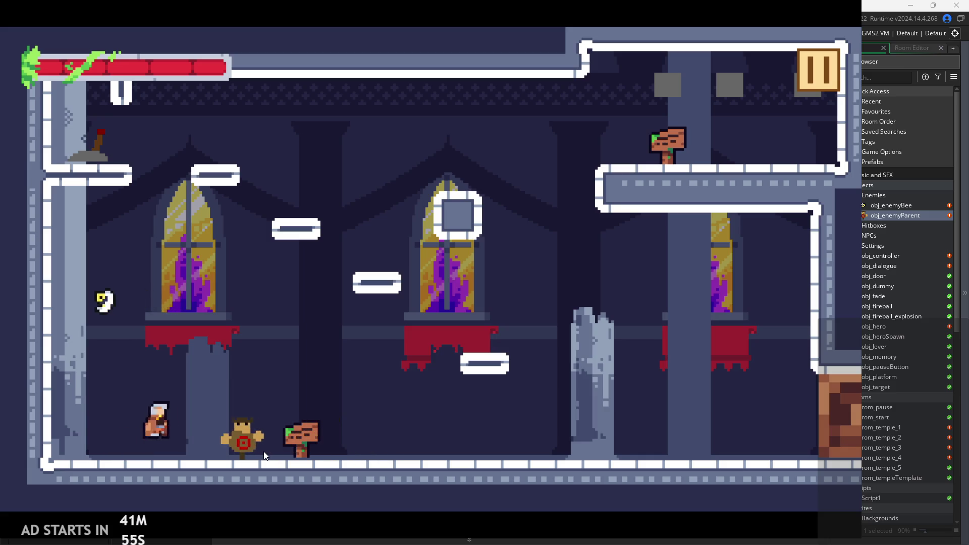
pyautogui.press('Right')
pyautogui.press('space')
pyautogui.click(819, 68)
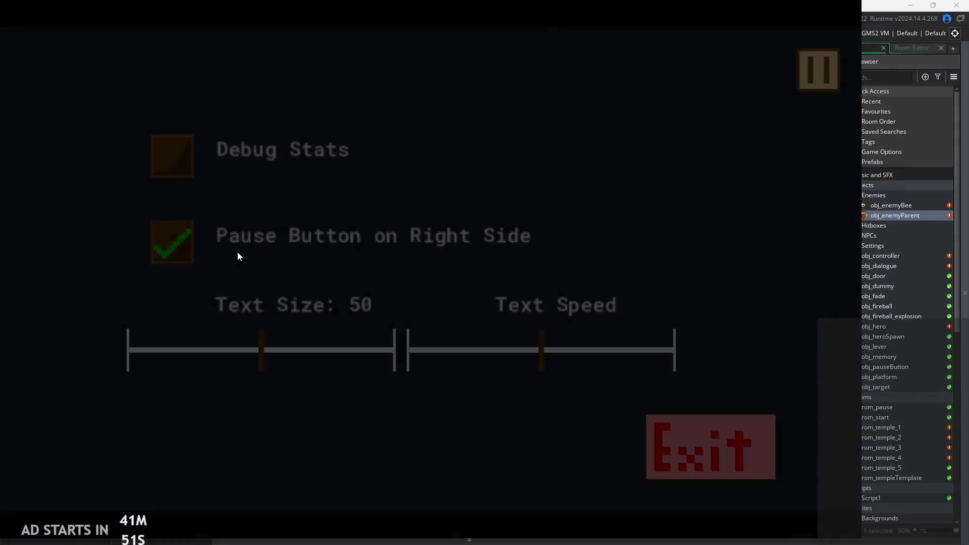
pyautogui.click(172, 153)
pyautogui.click(830, 69)
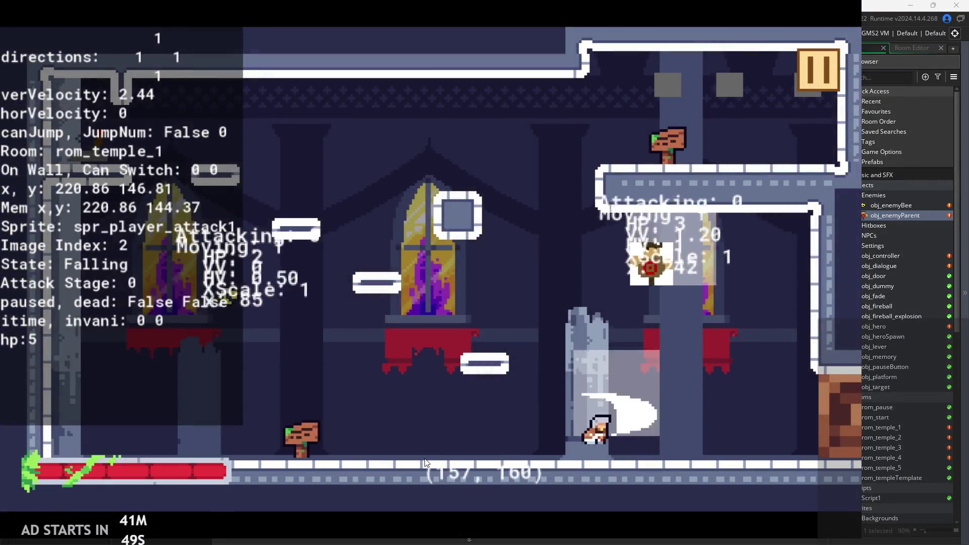
# Step: Drag the training dummy left and right along the floor, then pause and close the game
pyautogui.press('Left')
pyautogui.press('space')
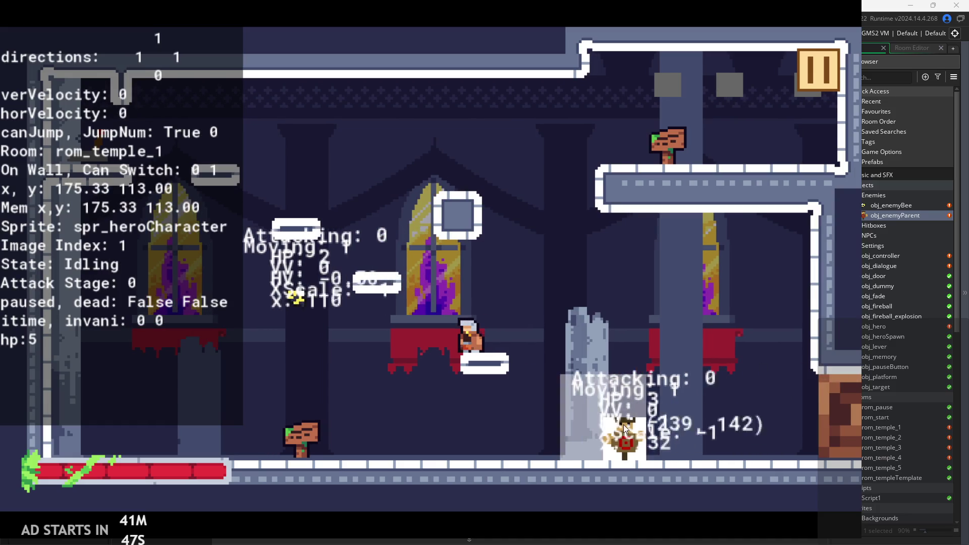
pyautogui.moveTo(451, 459)
pyautogui.mouseDown()
pyautogui.moveTo(266, 442)
pyautogui.moveTo(126, 444)
pyautogui.mouseUp()
pyautogui.moveTo(587, 314)
pyautogui.mouseDown()
pyautogui.moveTo(344, 435)
pyautogui.moveTo(337, 356)
pyautogui.mouseUp()
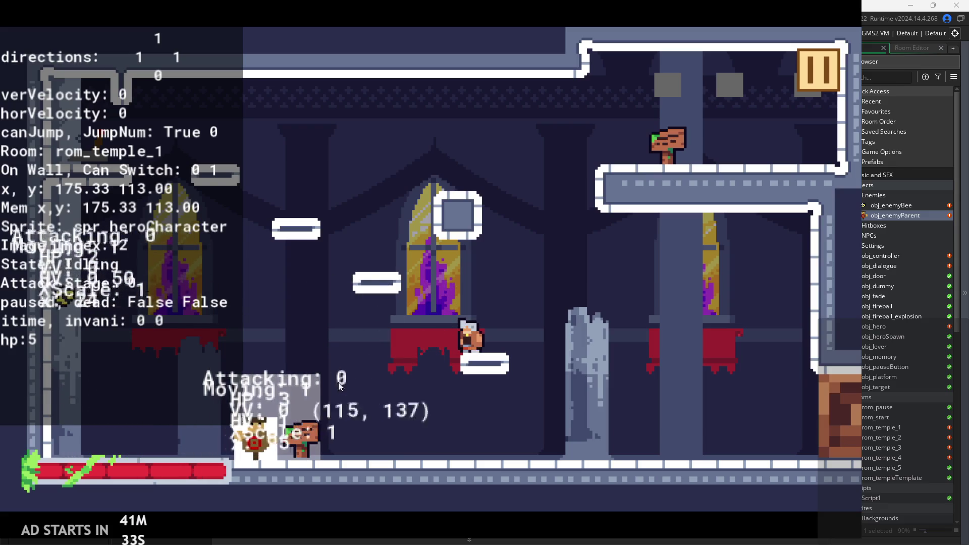
pyautogui.press('Right')
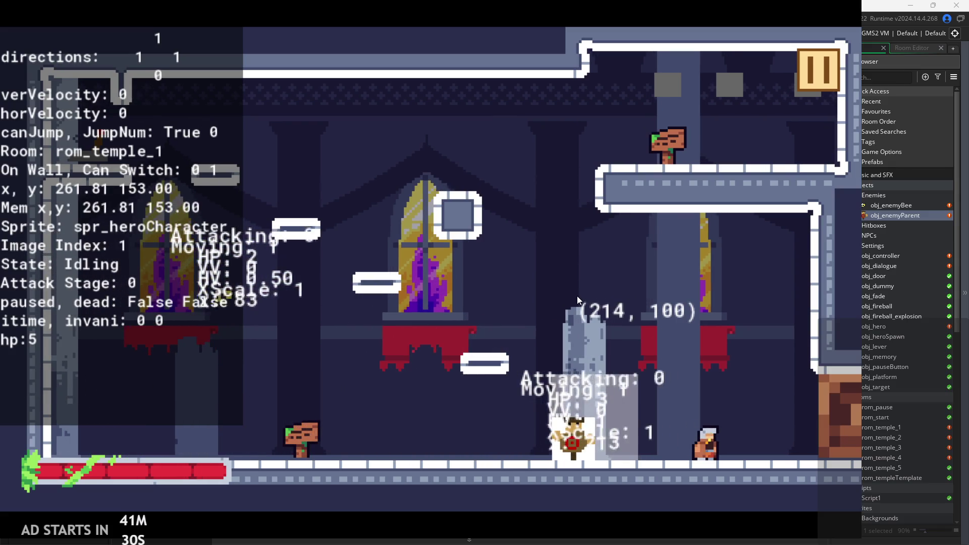
pyautogui.press('Right')
pyautogui.press('space')
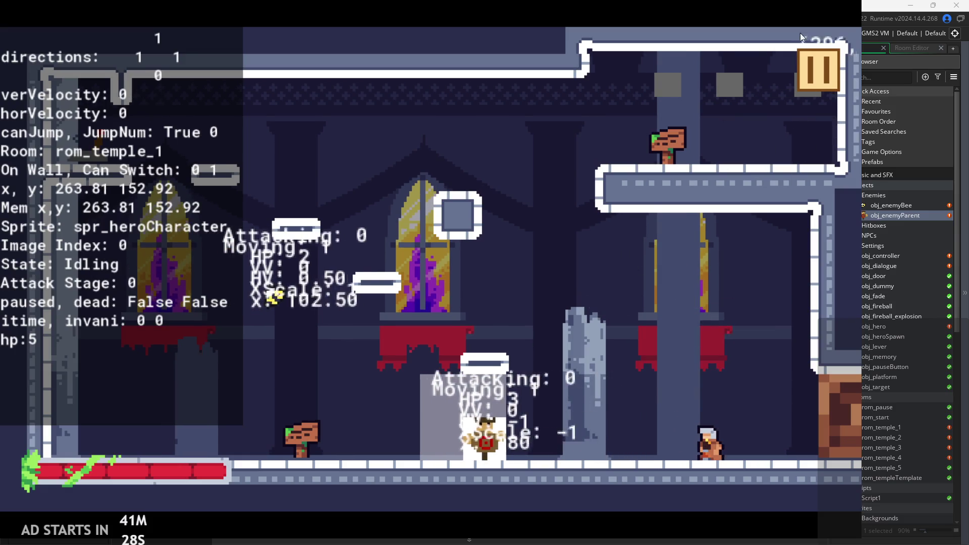
pyautogui.click(811, 58)
pyautogui.click(655, 446)
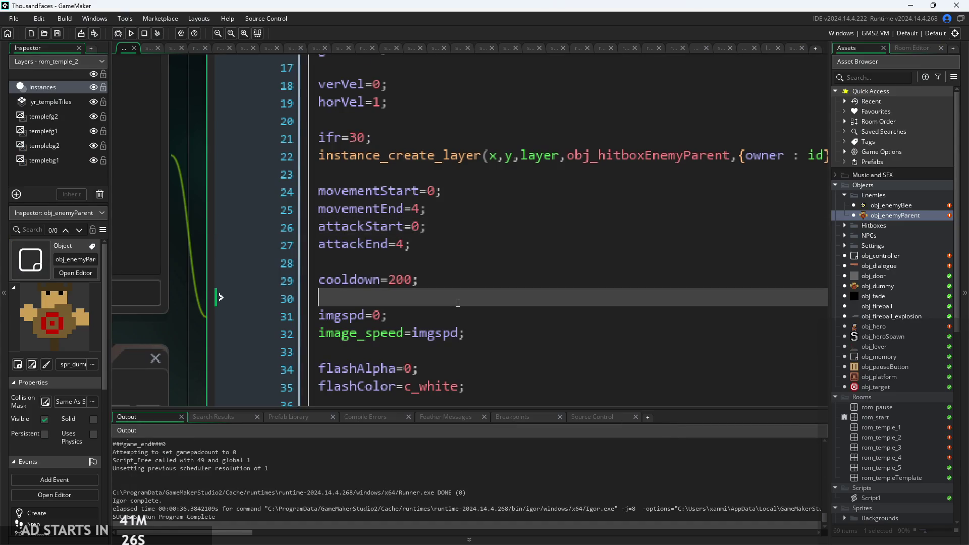
# Step: Scroll through obj_enemyParent's Create code to review the edited animation values
pyautogui.click(459, 246)
pyautogui.scroll(-2, 463, 243)
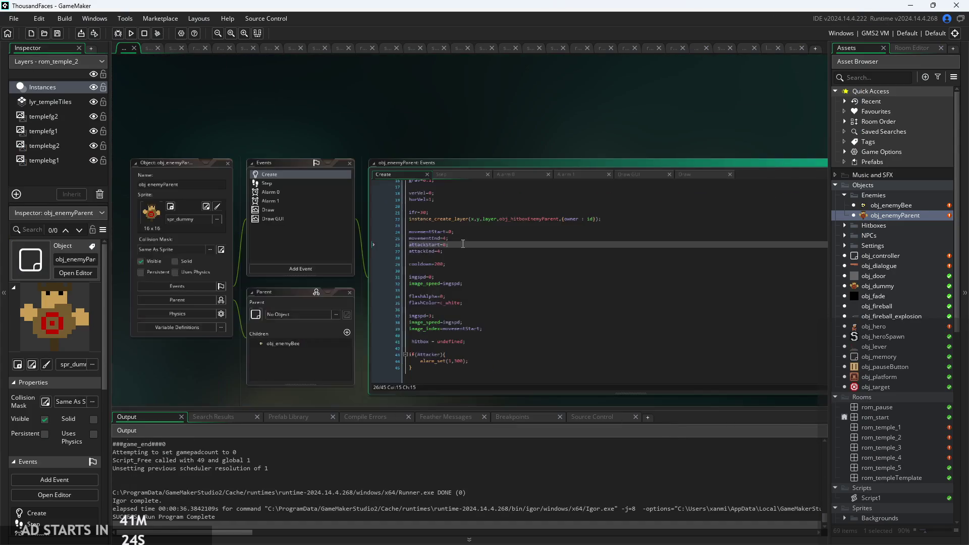
pyautogui.scroll(-2, 529, 111)
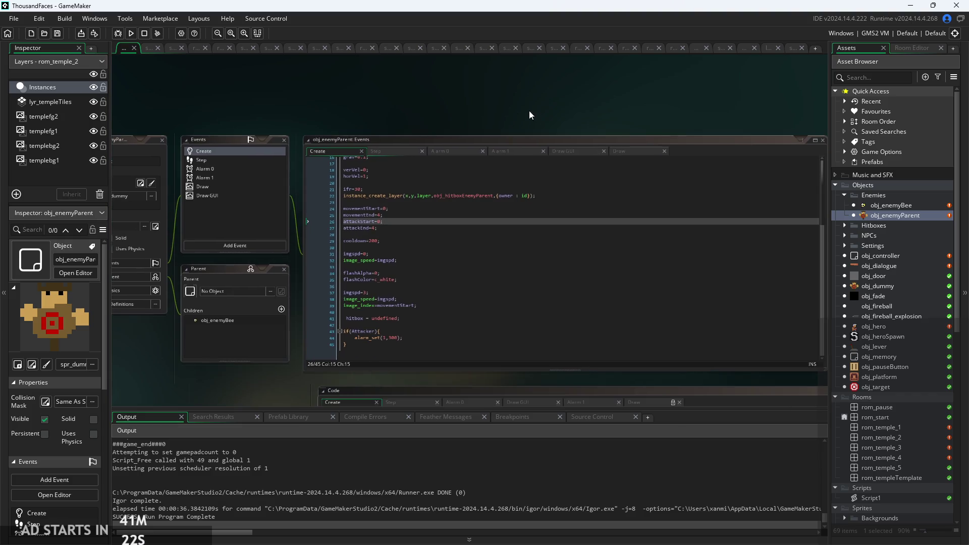
pyautogui.scroll(-1, 529, 110)
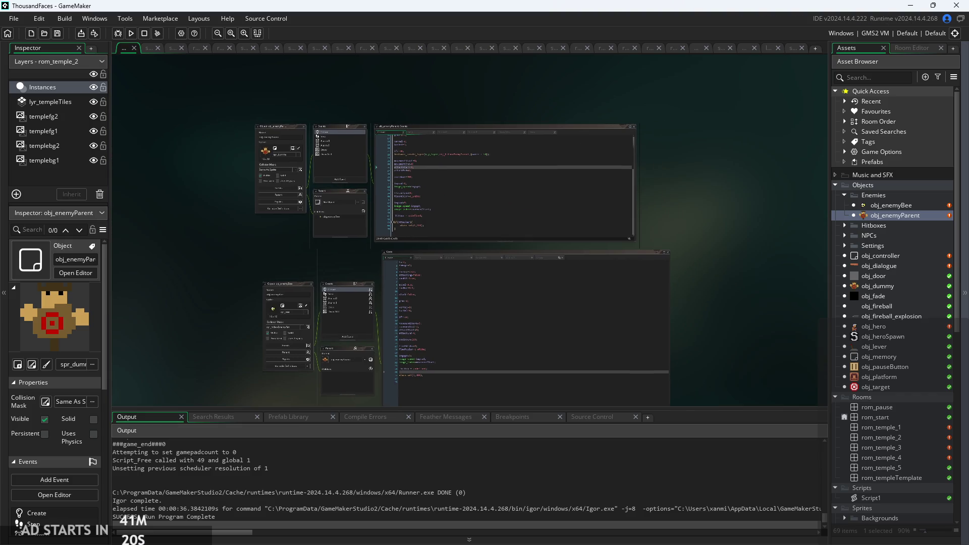
pyautogui.scroll(-6, 919, 336)
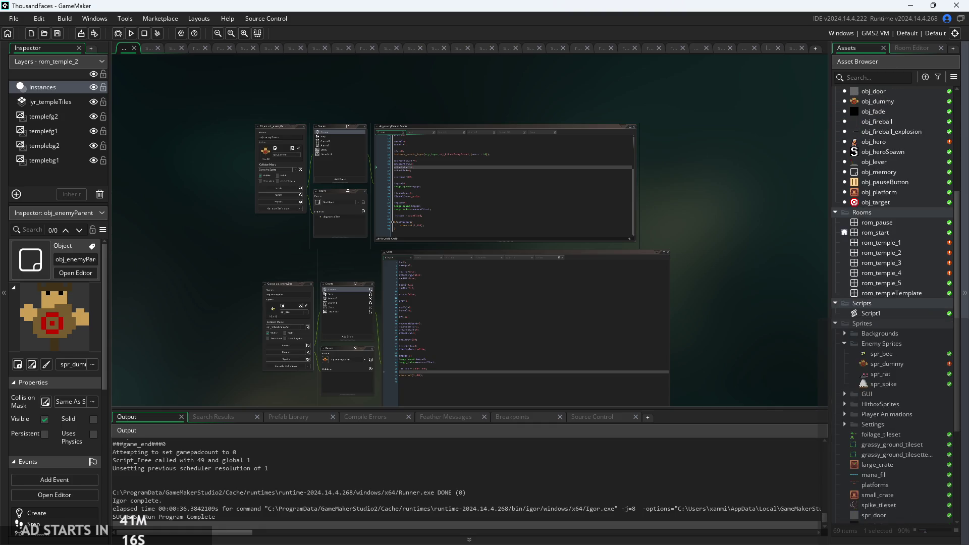
pyautogui.scroll(5, 888, 162)
# Step: Duplicate obj_enemyParent in the Asset Browser as obj_enemyRat and open its object editor
pyautogui.rightClick(927, 217)
pyautogui.click(842, 218)
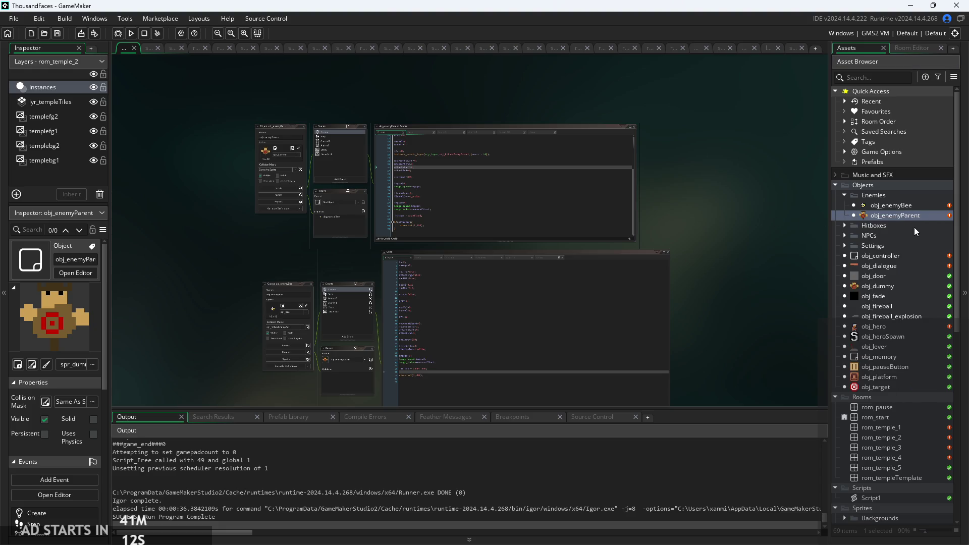
pyautogui.rightClick(922, 216)
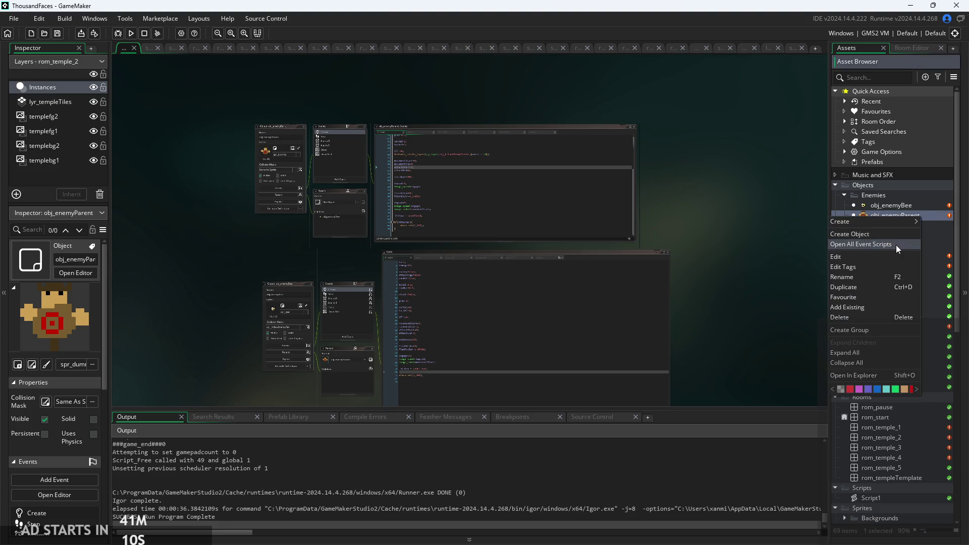
pyautogui.click(873, 287)
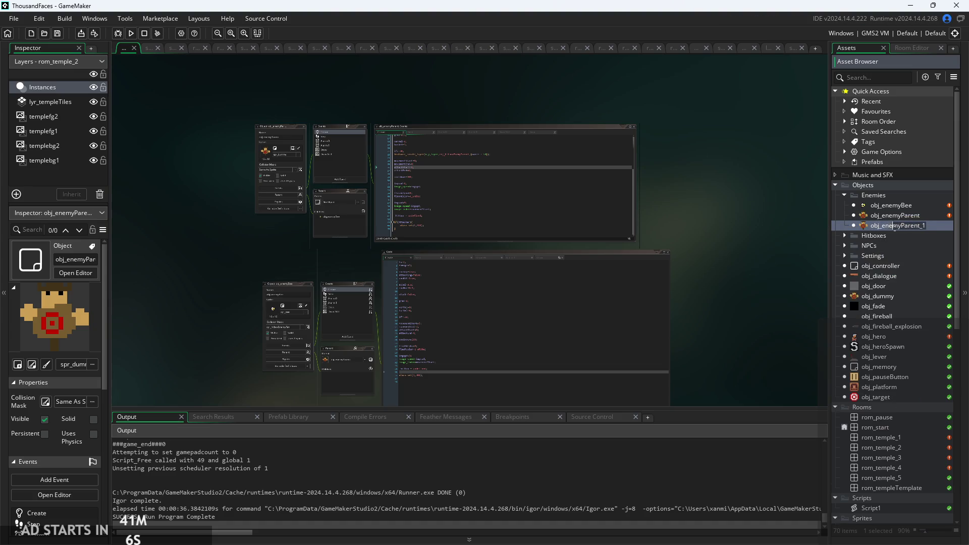
pyautogui.press('Return')
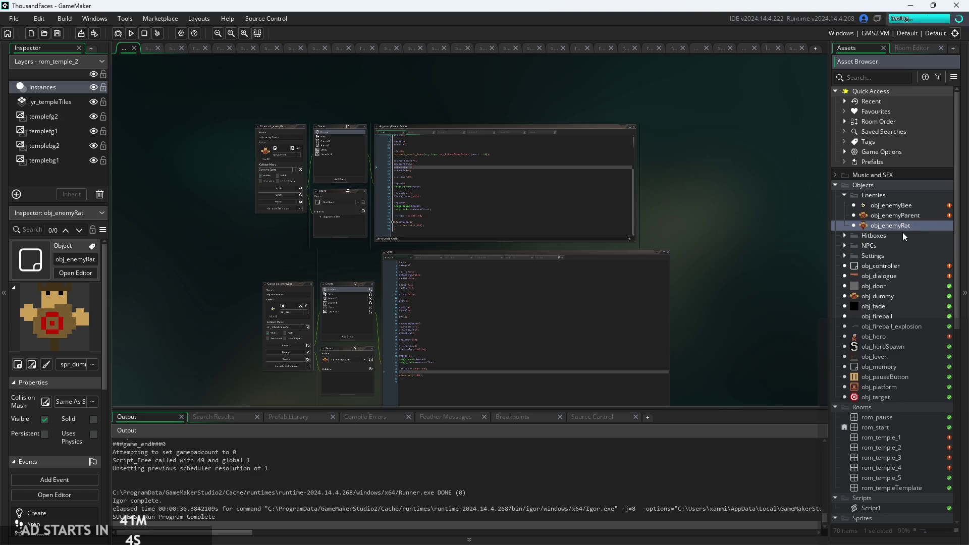
pyautogui.doubleClick(921, 228)
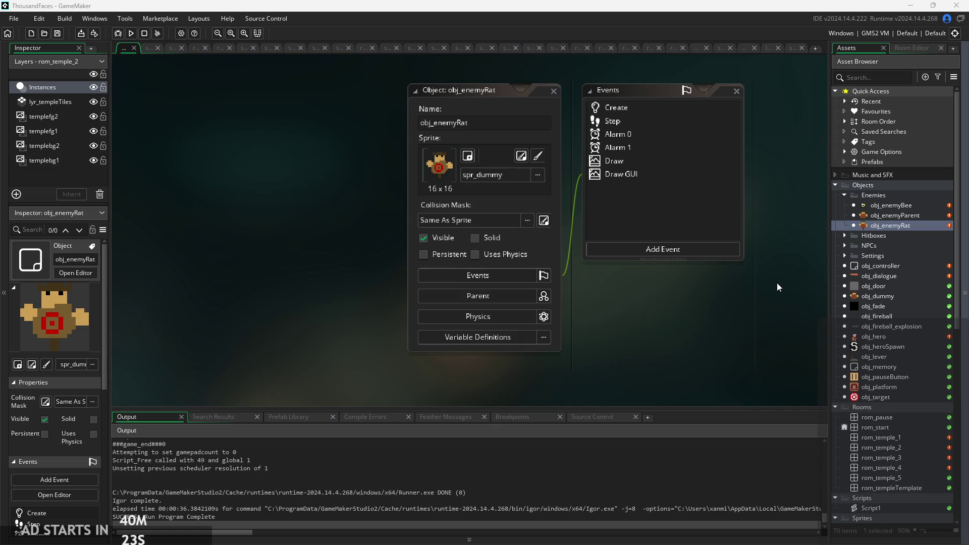
# Step: Review obj_enemyParent's Step event code, then reopen obj_enemyRat's object editor
pyautogui.doubleClick(901, 217)
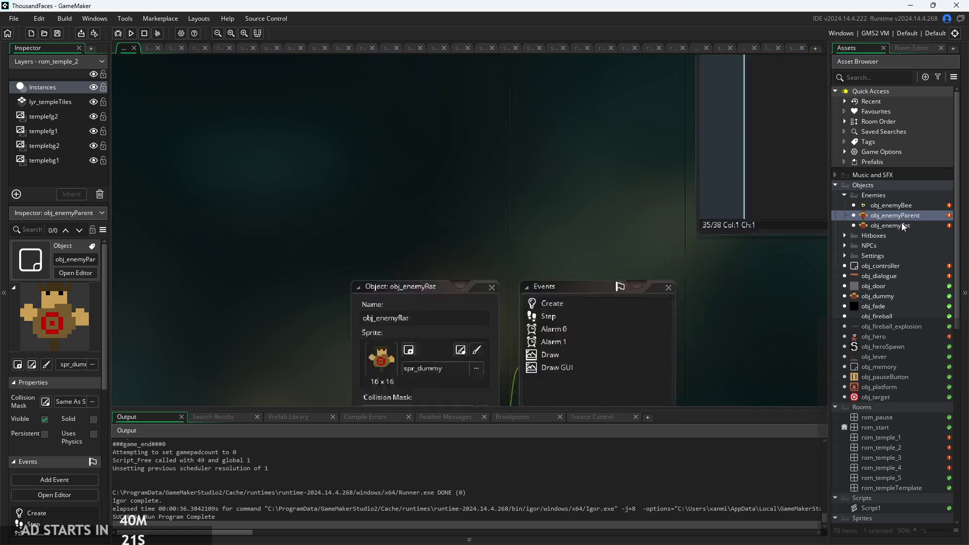
pyautogui.click(463, 124)
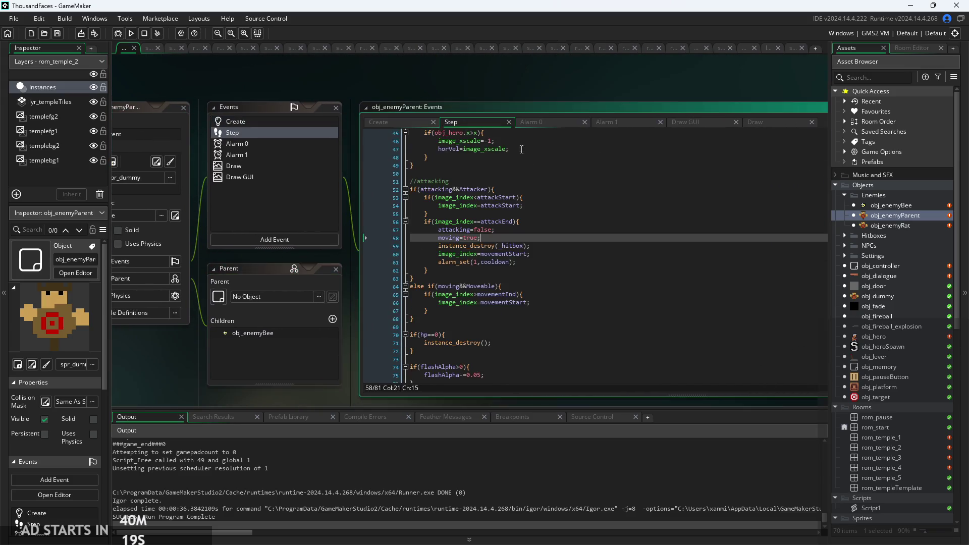
pyautogui.doubleClick(897, 227)
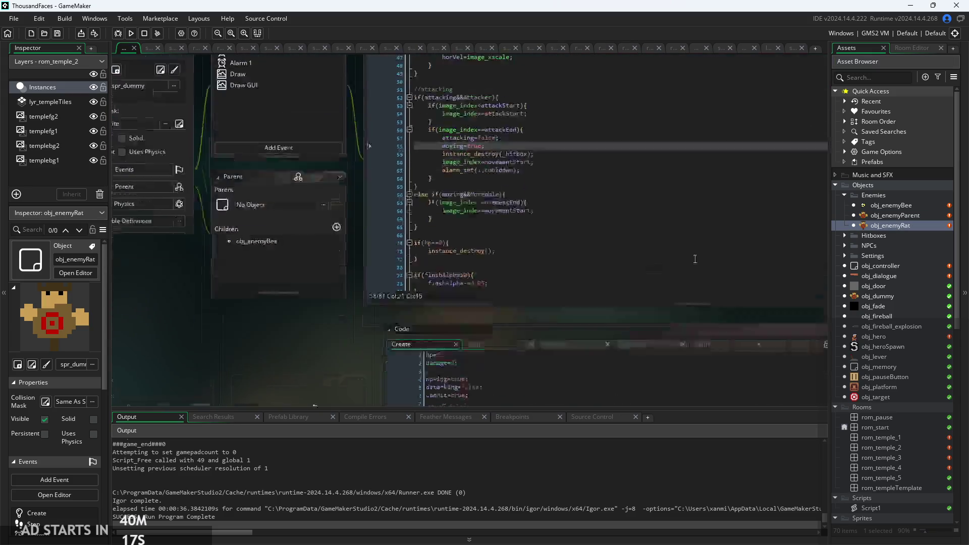
# Step: Open obj_enemyRat's Create, Step, Alarm 0, Alarm 1, Draw and Draw GUI tabs, ending on Create
pyautogui.click(301, 131)
pyautogui.click(299, 144)
pyautogui.click(301, 154)
pyautogui.click(302, 167)
pyautogui.click(302, 177)
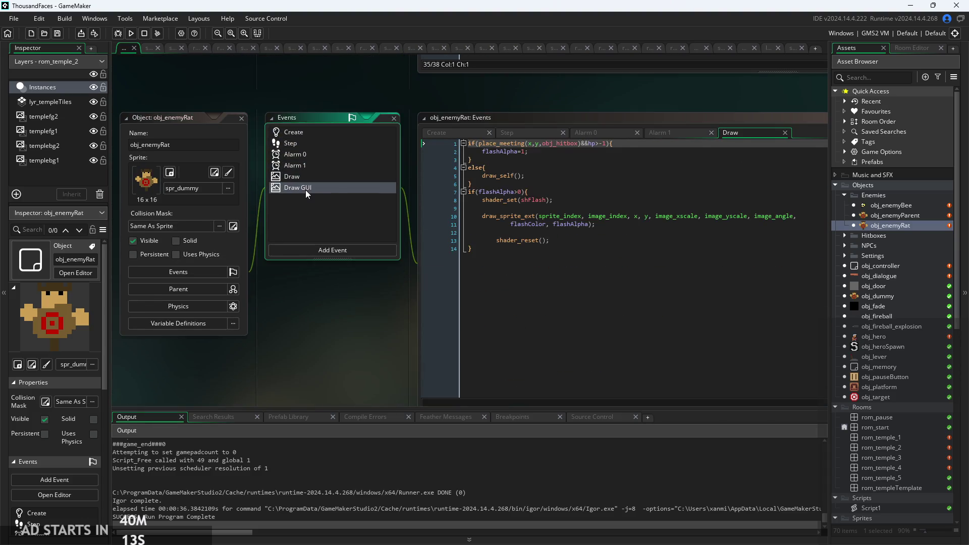
pyautogui.click(304, 188)
pyautogui.click(454, 132)
pyautogui.scroll(3, 455, 114)
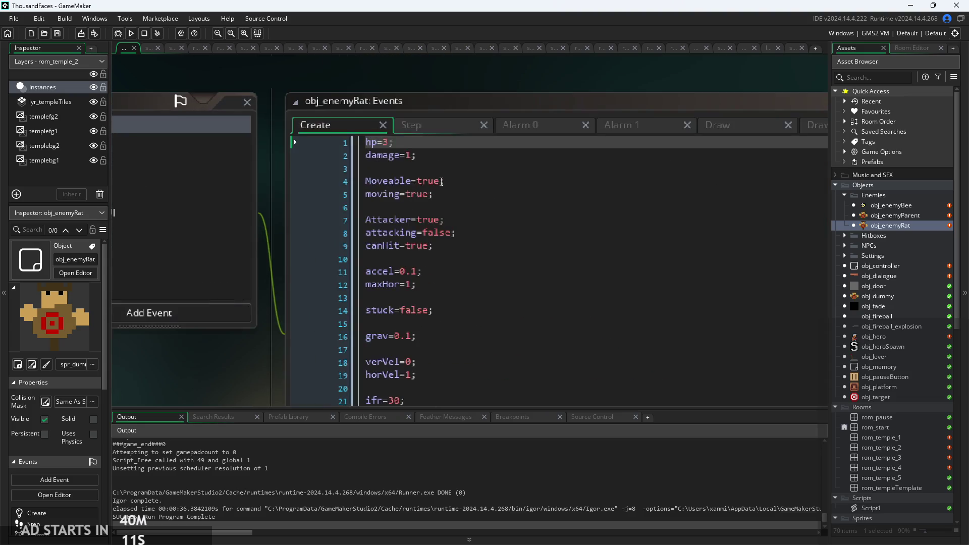
# Step: Change the rat's hp from 3 to 2 and Attacker from true to false
pyautogui.press('BackSpace')
pyautogui.write('2')
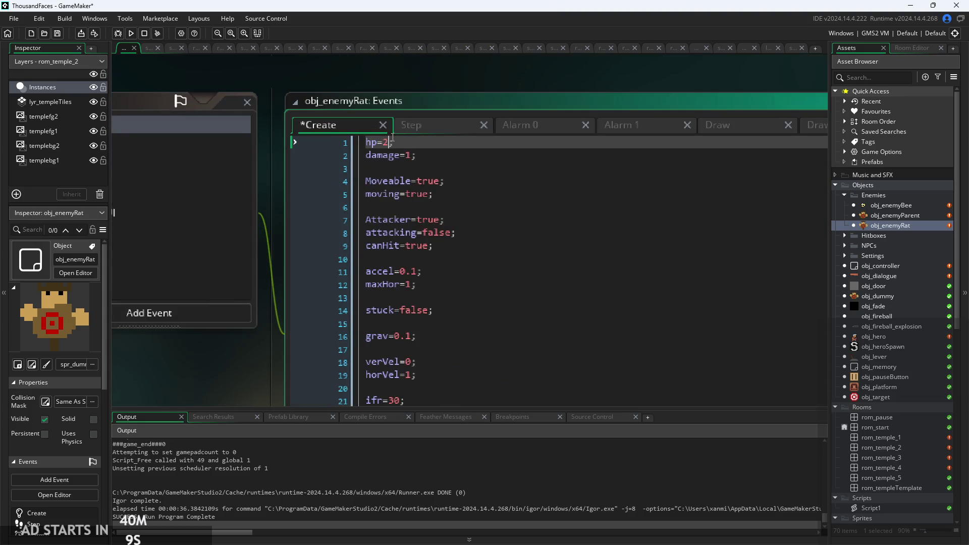
pyautogui.press('Down')
pyautogui.press('Down')
pyautogui.press('Down')
pyautogui.press('Right')
pyautogui.press('Right')
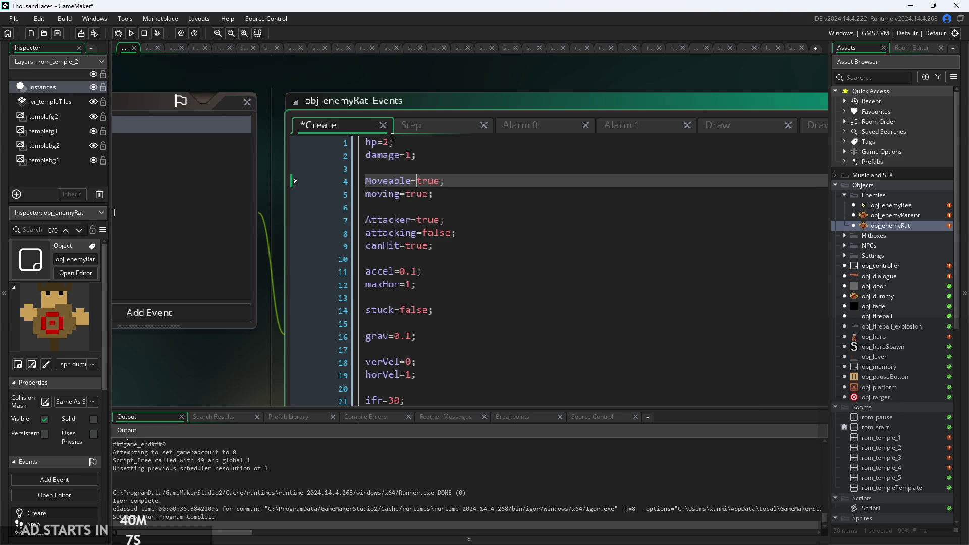
pyautogui.press('Down')
pyautogui.press('Down')
pyautogui.press('Down')
pyautogui.press('Right')
pyautogui.press('Right')
pyautogui.hotkey('shift', 'Right')
pyautogui.hotkey('shift', 'Right')
pyautogui.hotkey('shift', 'Right')
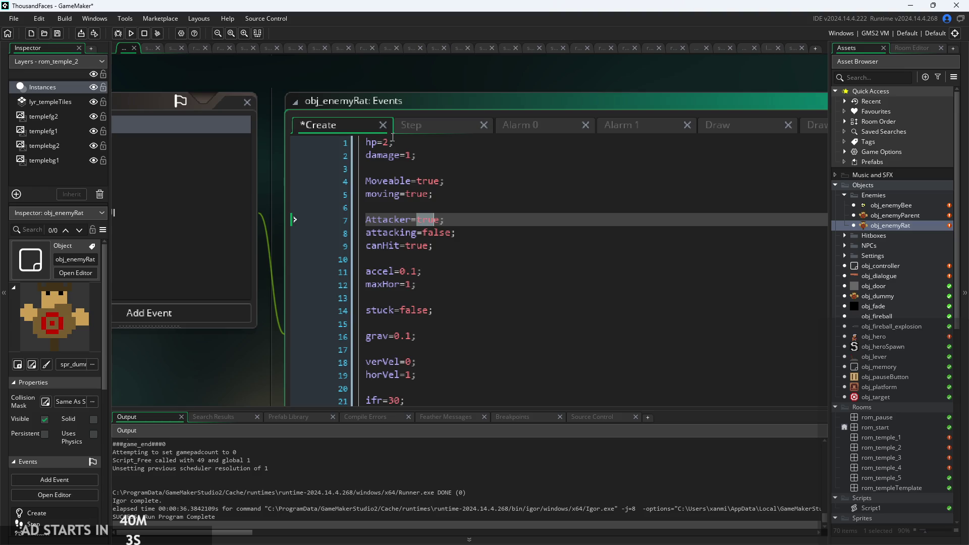
pyautogui.write('fals')
pyautogui.press('Down')
pyautogui.press('Down')
pyautogui.press('Down')
# Step: Set maxHor to 0.5 and horVel to 0 in the rat's Create code
pyautogui.keyDown('ctrl'); pyautogui.scroll(-1, 446, 201); pyautogui.keyUp('ctrl')
pyautogui.scroll(-3, 446, 201)
pyautogui.click(446, 195)
pyautogui.scroll(-2, 446, 195)
pyautogui.write('0.5')
pyautogui.click(460, 157)
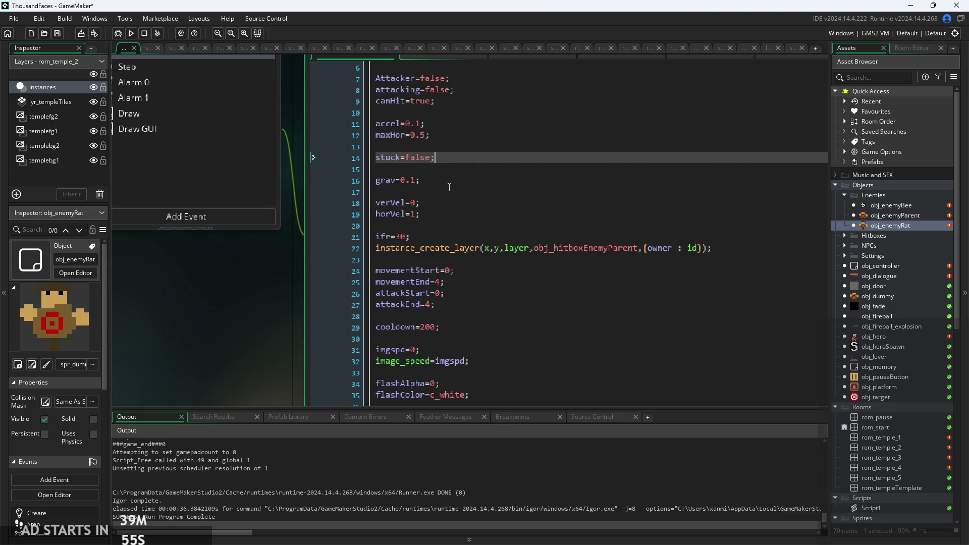
pyautogui.keyDown('ctrl'); pyautogui.scroll(2, 449, 187); pyautogui.keyUp('ctrl')
pyautogui.press('Down')
pyautogui.press('Down')
pyautogui.scroll(-2, 430, 146)
pyautogui.press('Down')
pyautogui.press('Down')
pyautogui.press('Down')
pyautogui.scroll(-2, 430, 146)
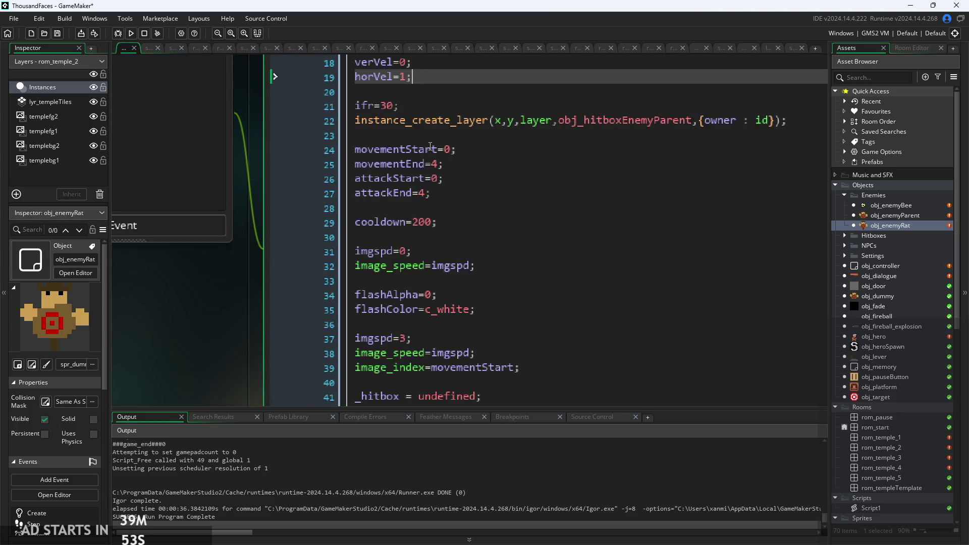
pyautogui.keyDown('ctrl'); pyautogui.scroll(-3, 192, 343); pyautogui.keyUp('ctrl')
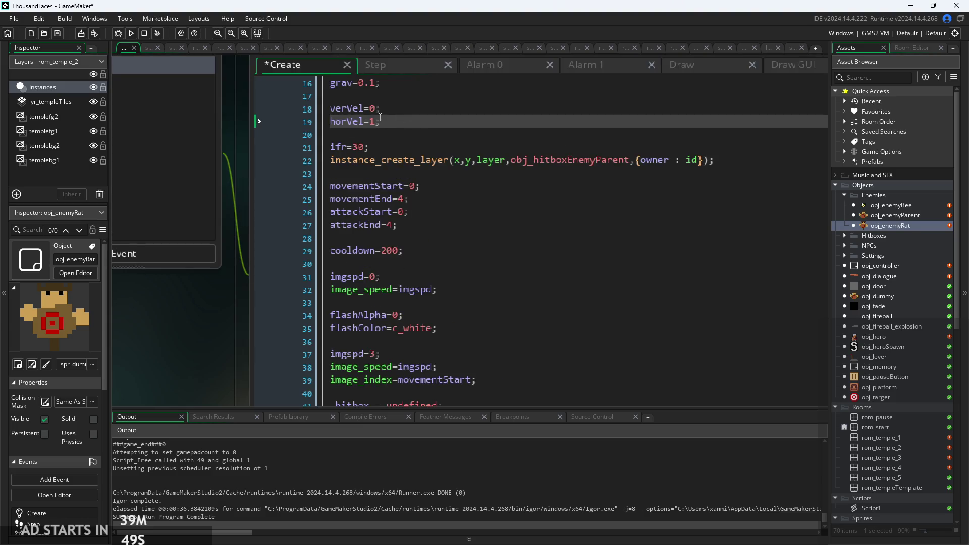
pyautogui.press('BackSpace')
pyautogui.write('0')
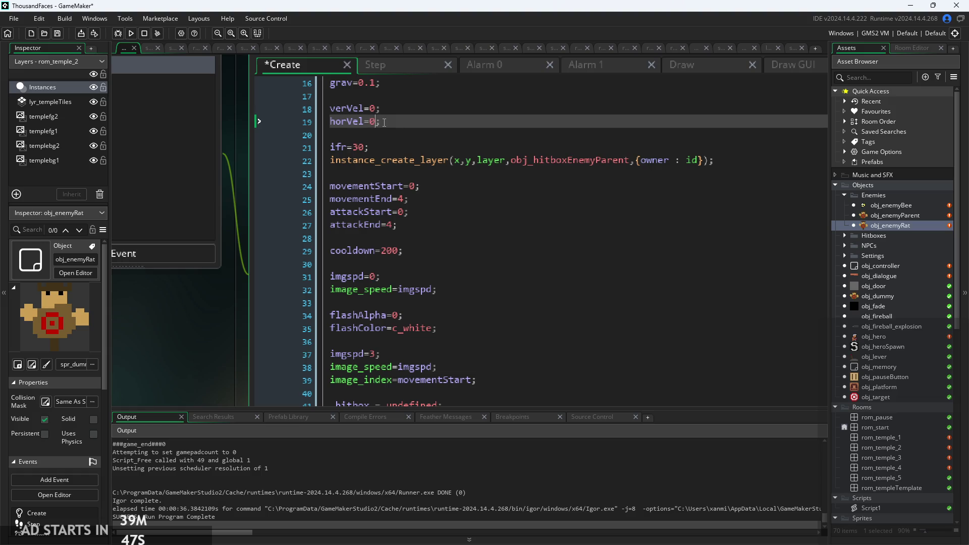
# Step: Look over the ifr, hitbox creation and attackEnd lines in the rat's Create code
pyautogui.click(494, 138)
pyautogui.press('Down')
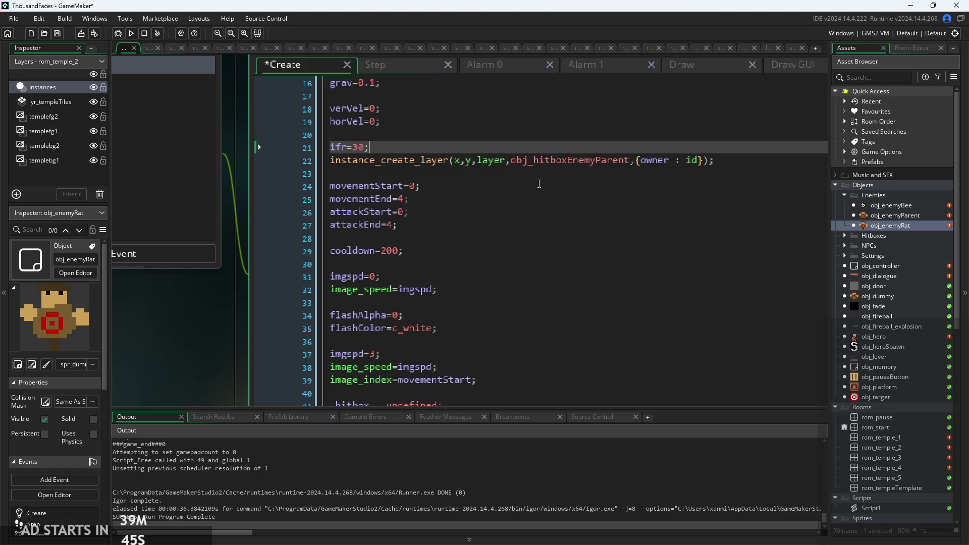
pyautogui.click(627, 165)
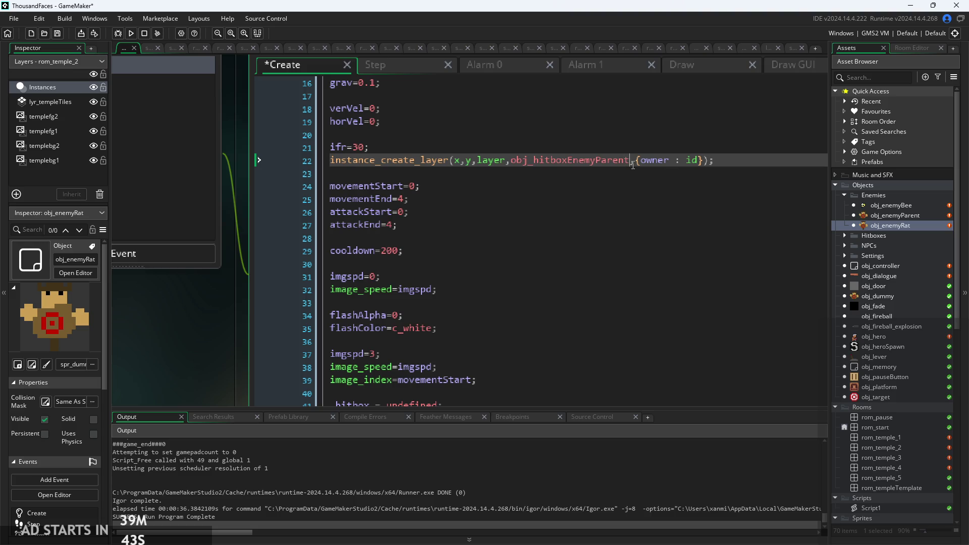
pyautogui.click(704, 151)
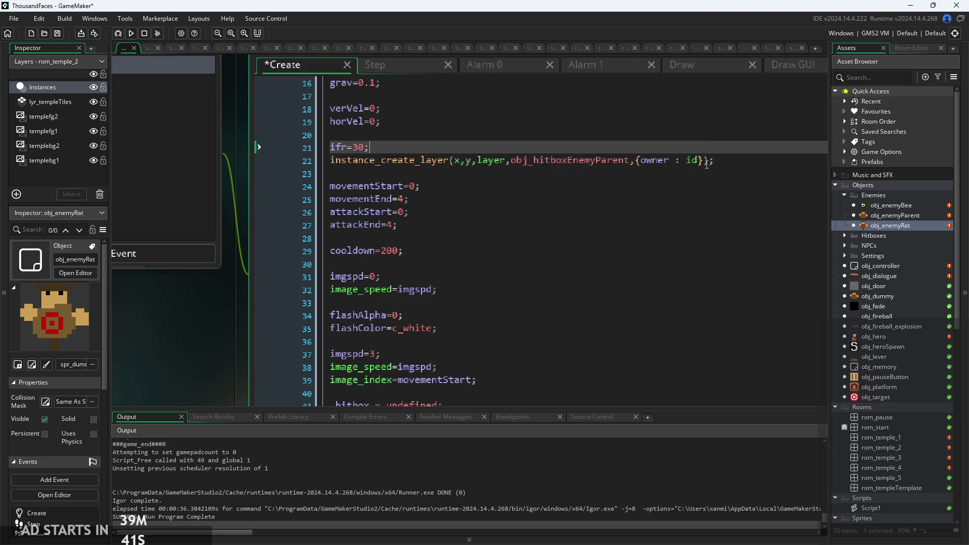
pyautogui.scroll(5, 562, 180)
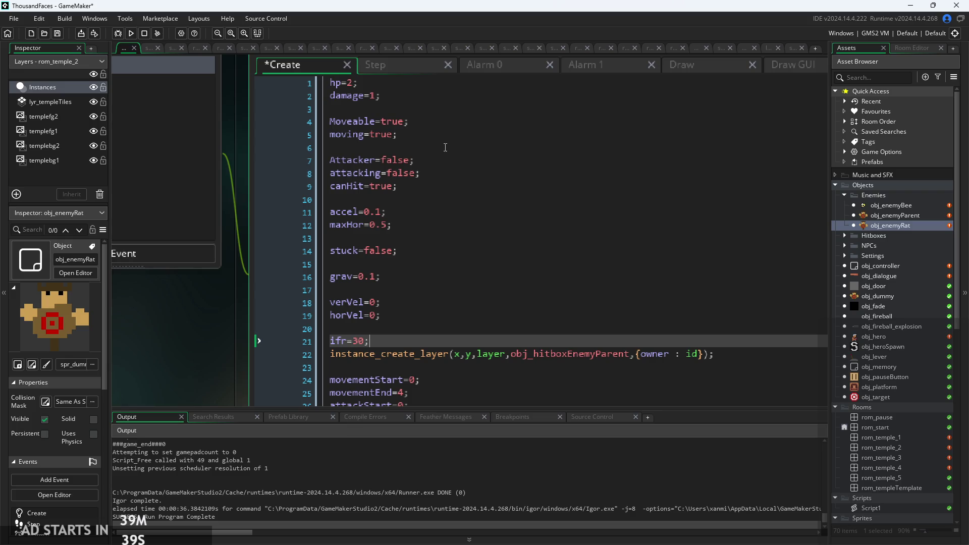
pyautogui.scroll(-2, 744, 193)
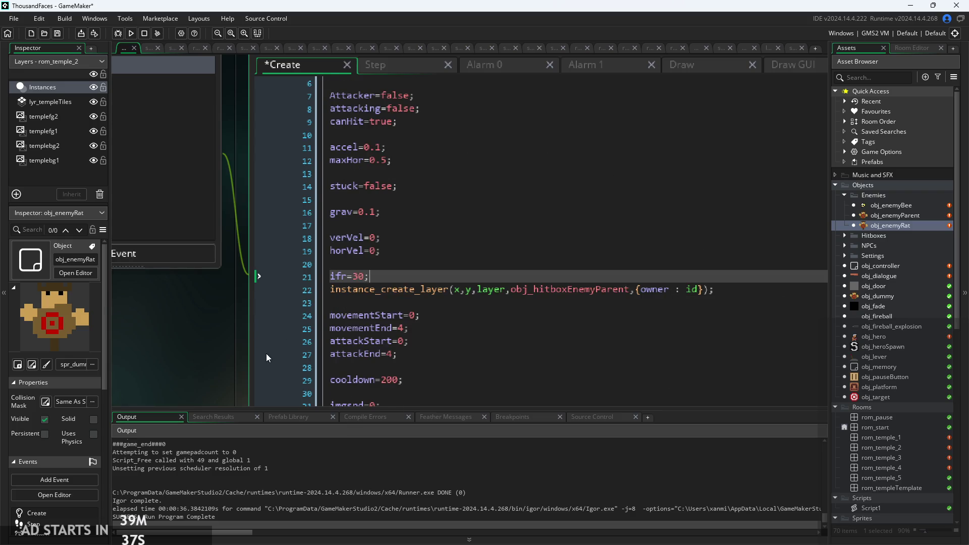
pyautogui.click(265, 354)
pyautogui.click(348, 272)
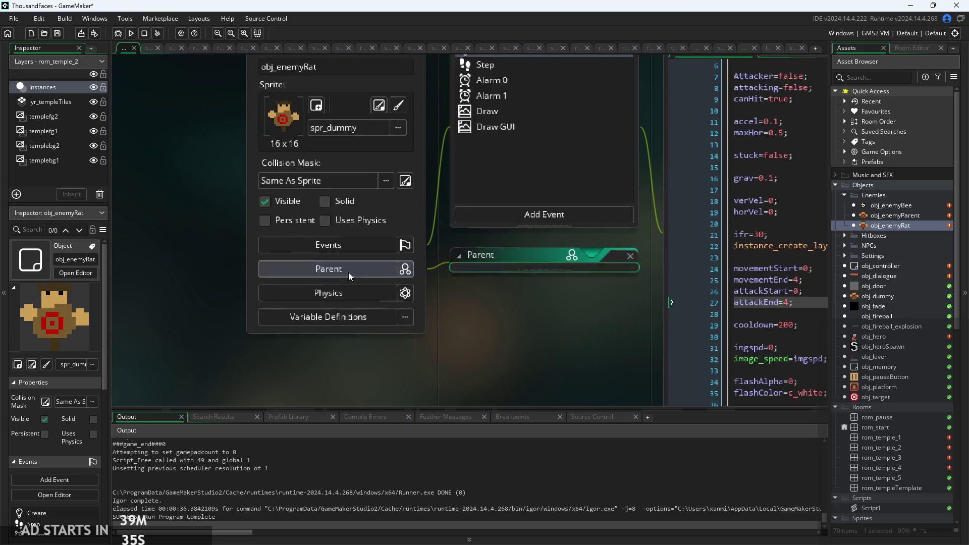
# Step: Pick obj_enemyParent from the Enemies folder as obj_enemyRat's parent object
pyautogui.click(326, 268)
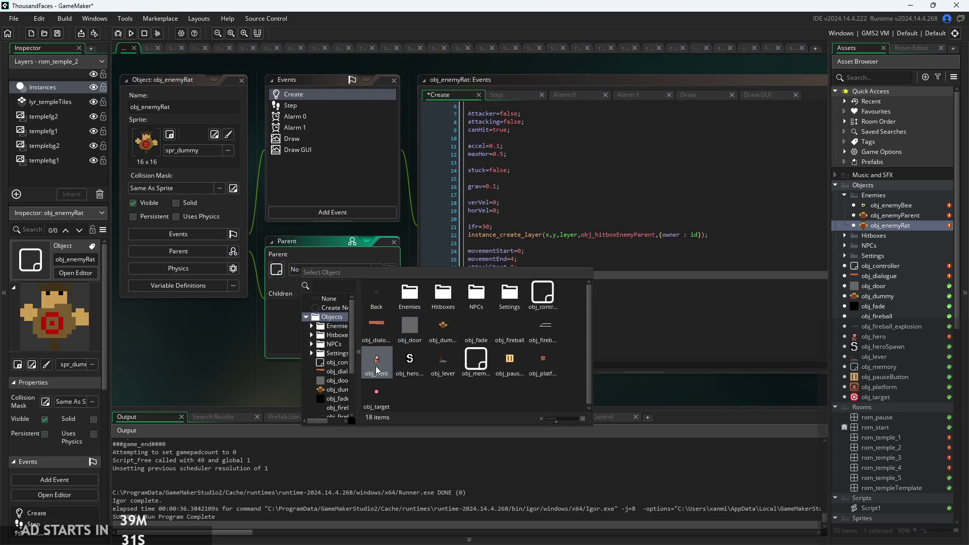
pyautogui.click(308, 326)
pyautogui.click(337, 349)
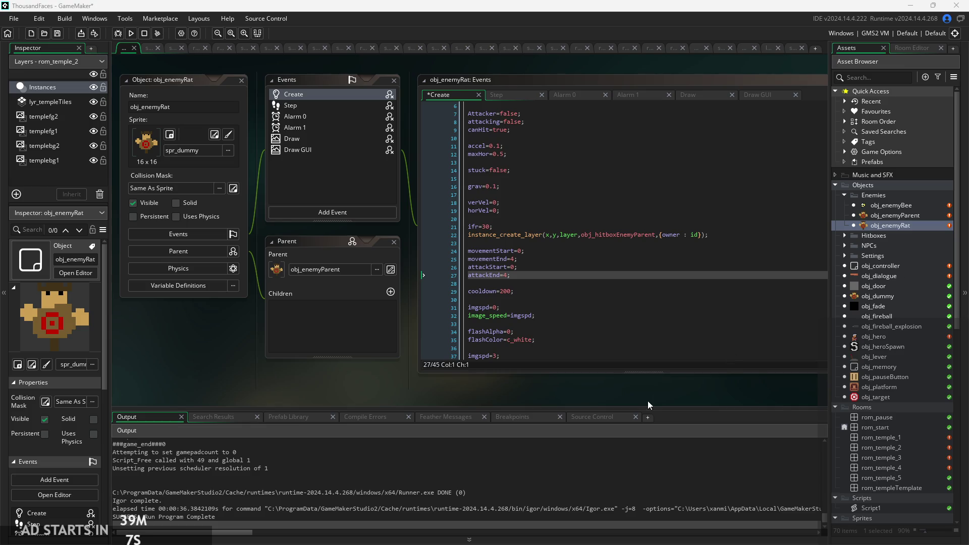
pyautogui.keyDown('ctrl'); pyautogui.scroll(3, 549, 383); pyautogui.keyUp('ctrl')
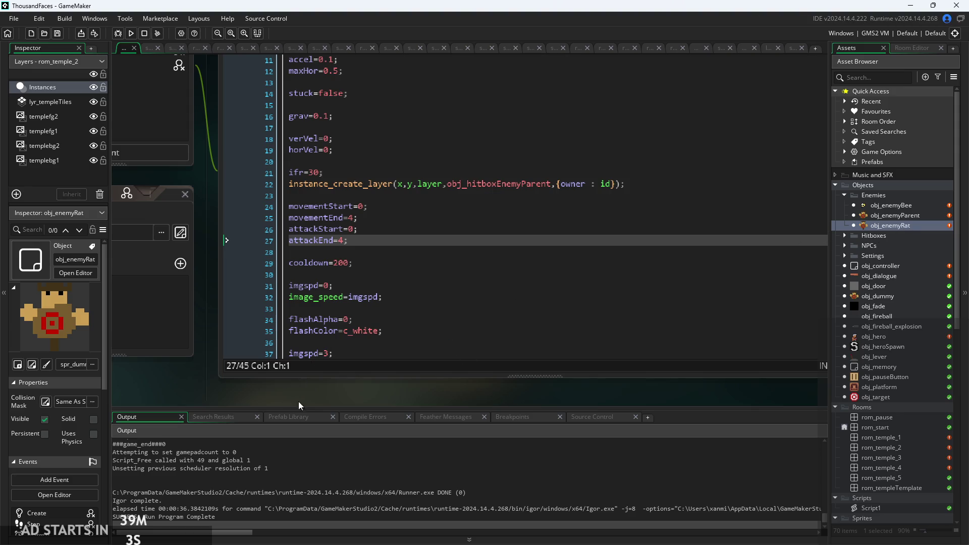
pyautogui.moveTo(298, 401); pyautogui.dragTo(644, 429)
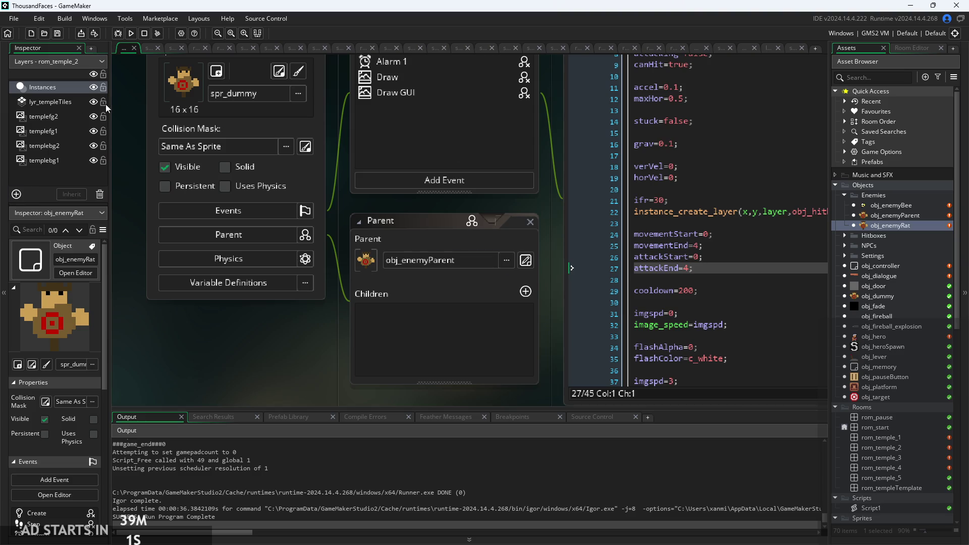
pyautogui.click(247, 93)
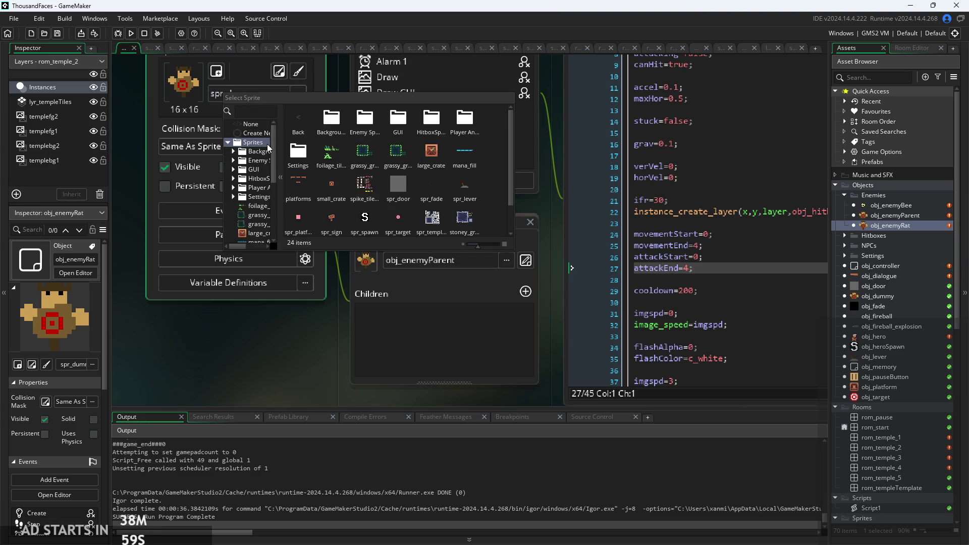
# Step: Assign the 8 x 8 spr_rat sprite from the Enemy sprites folder to obj_enemyRat
pyautogui.click(233, 160)
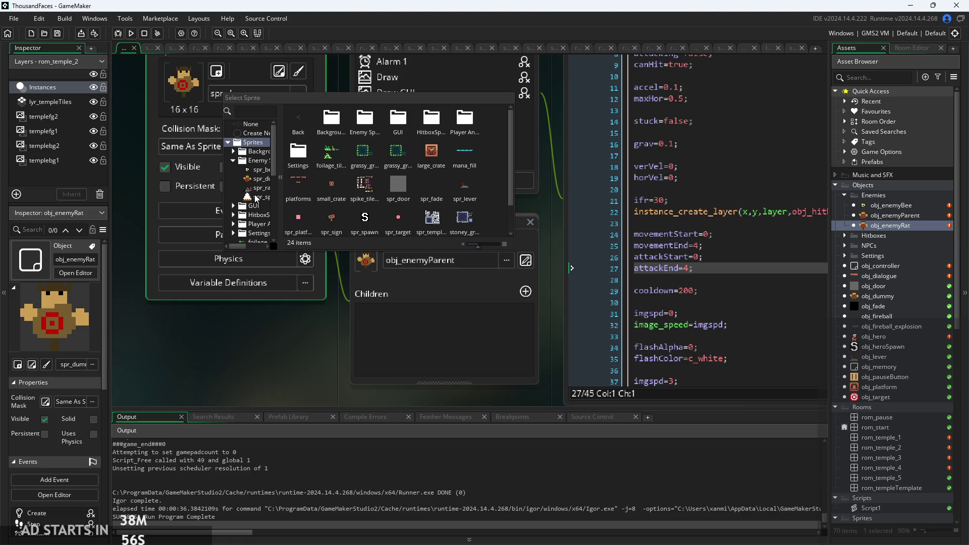
pyautogui.click(259, 188)
pyautogui.moveTo(300, 328); pyautogui.dragTo(192, 346)
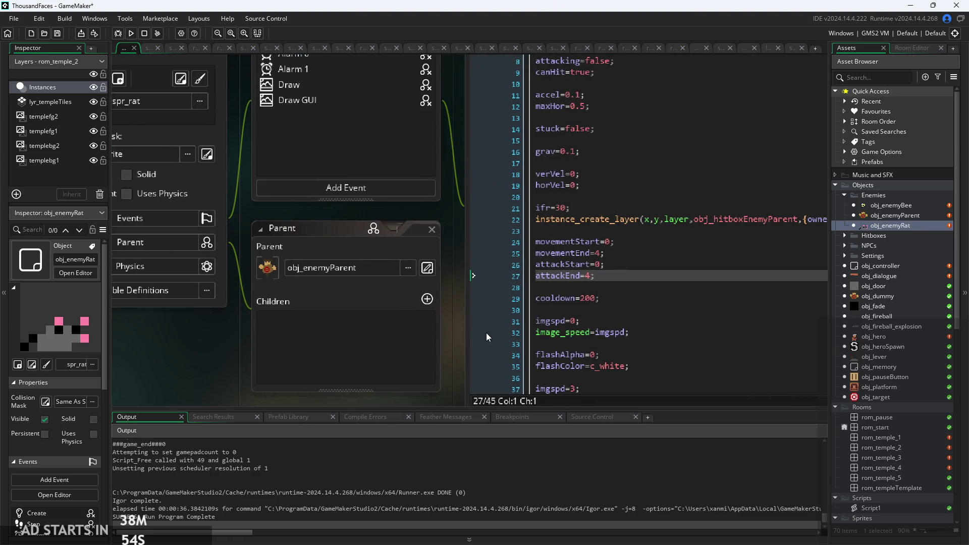
pyautogui.scroll(-1, 486, 332)
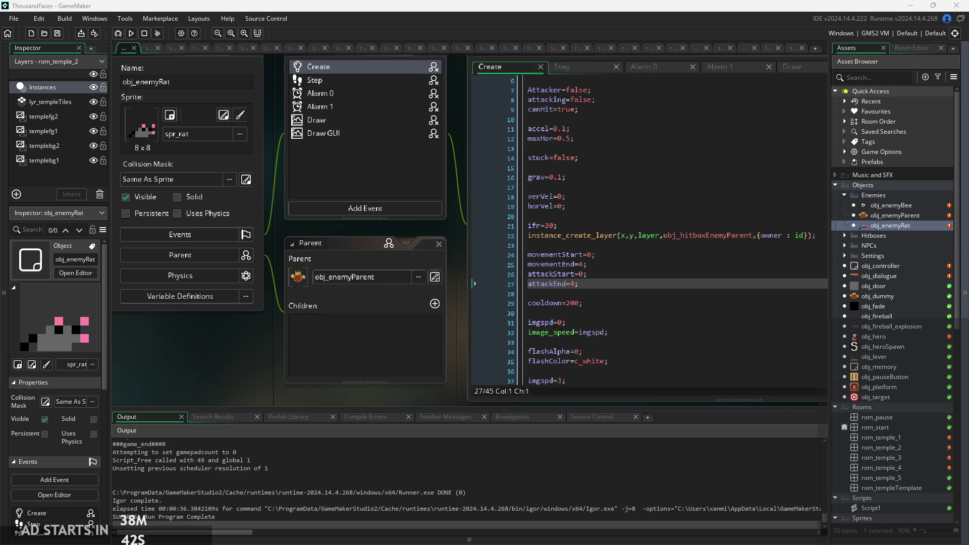
pyautogui.scroll(-5, 858, 403)
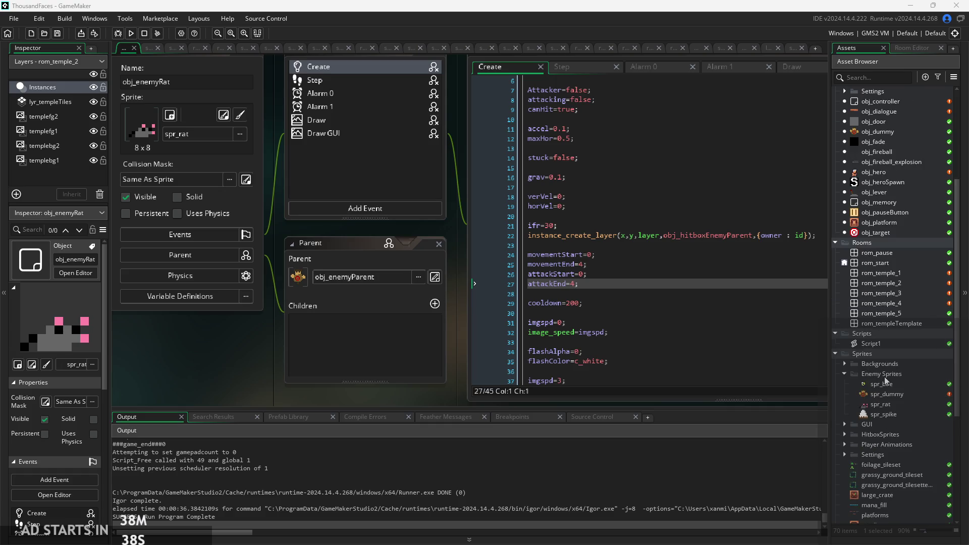
# Step: Import the seven 16 x 16 mouse idle and run PNGs from the newer download folder into spr_rat
pyautogui.doubleClick(895, 405)
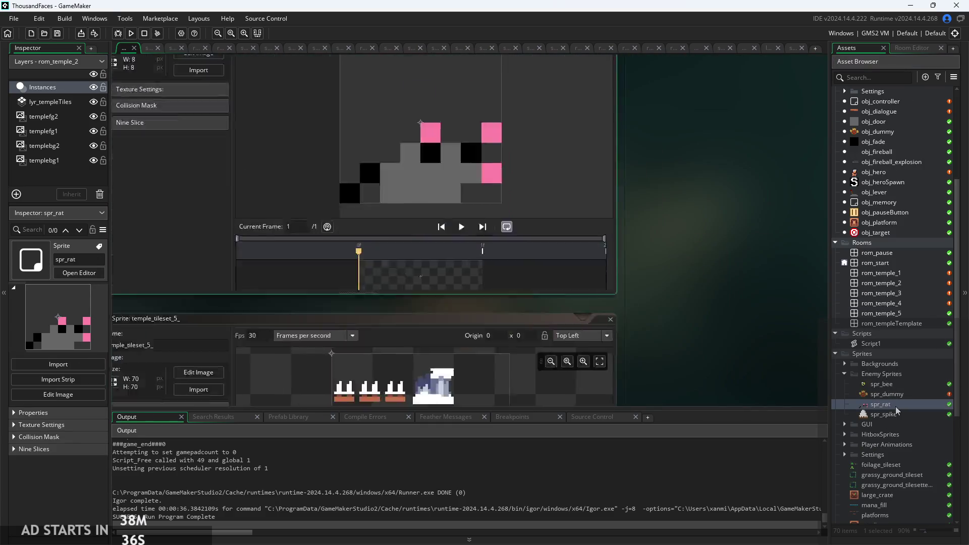
pyautogui.click(225, 150)
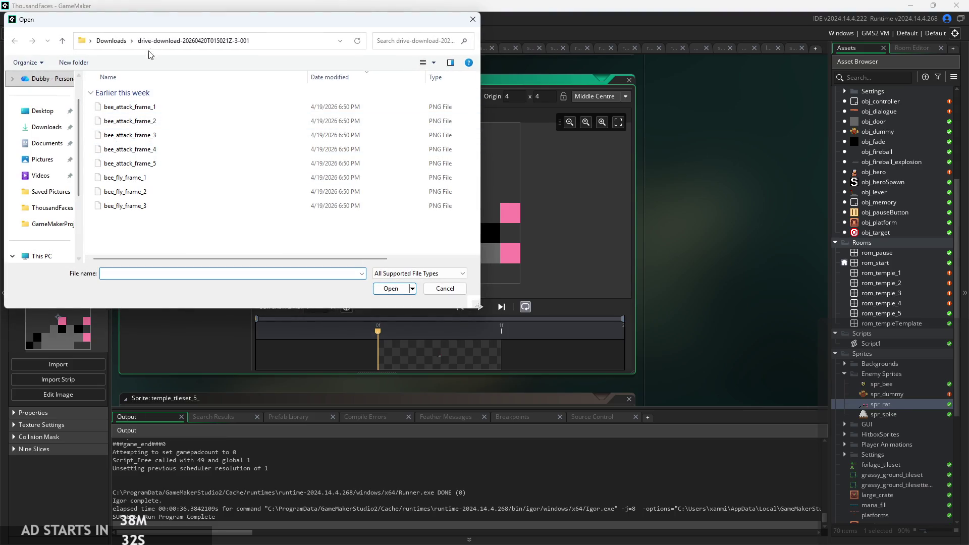
pyautogui.click(113, 41)
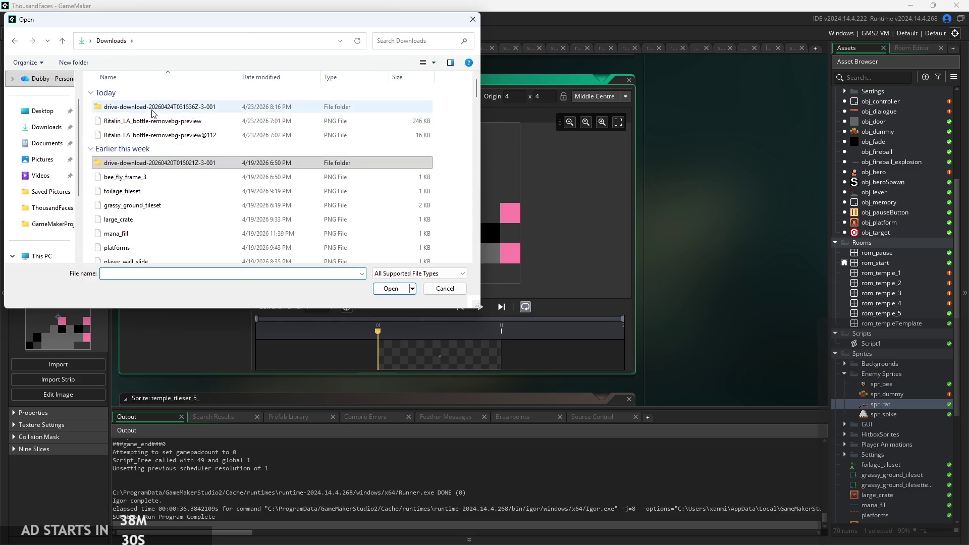
pyautogui.doubleClick(154, 112)
pyautogui.moveTo(153, 112); pyautogui.dragTo(169, 198)
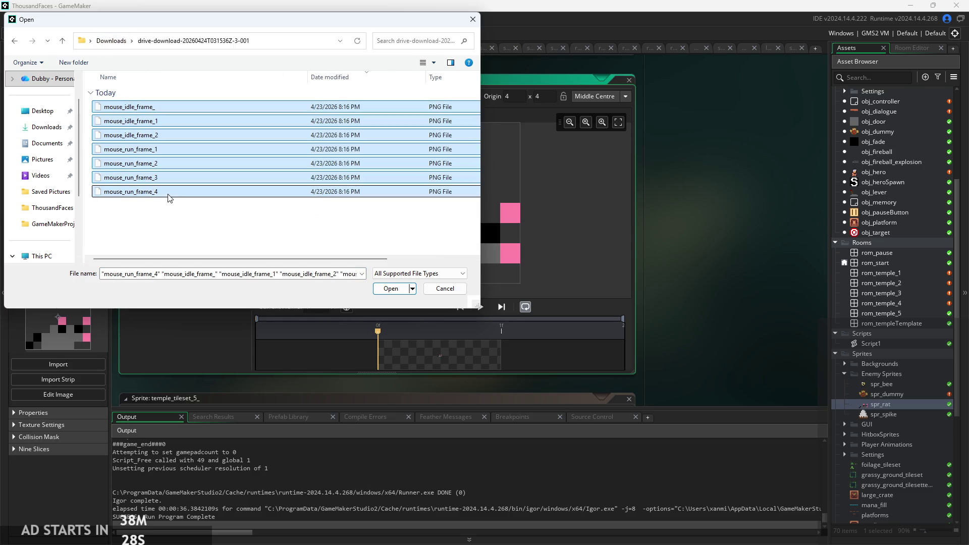
pyautogui.click(383, 290)
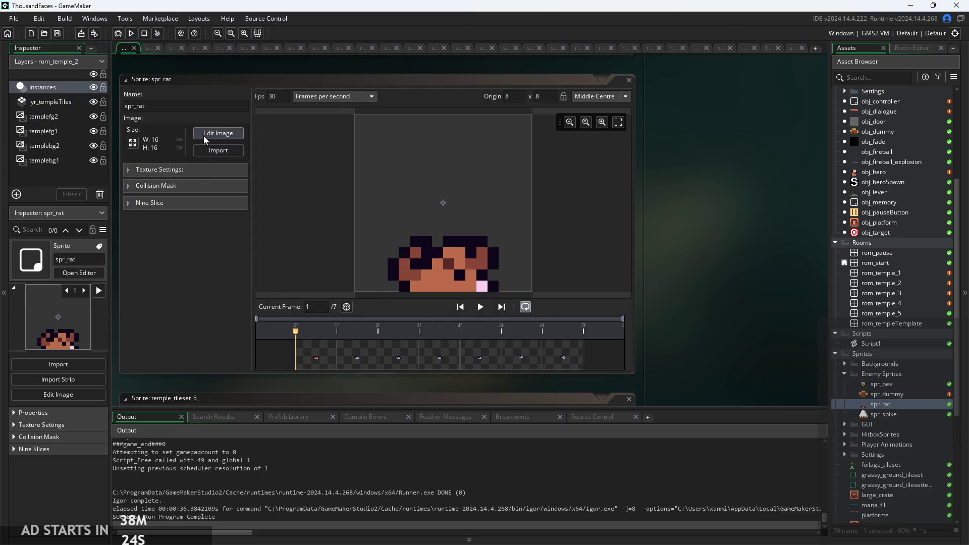
pyautogui.click(211, 130)
pyautogui.click(236, 91)
# Step: Step through spr_rat's frames and delete the brown first frame, confirming with OK
pyautogui.click(273, 92)
pyautogui.click(310, 91)
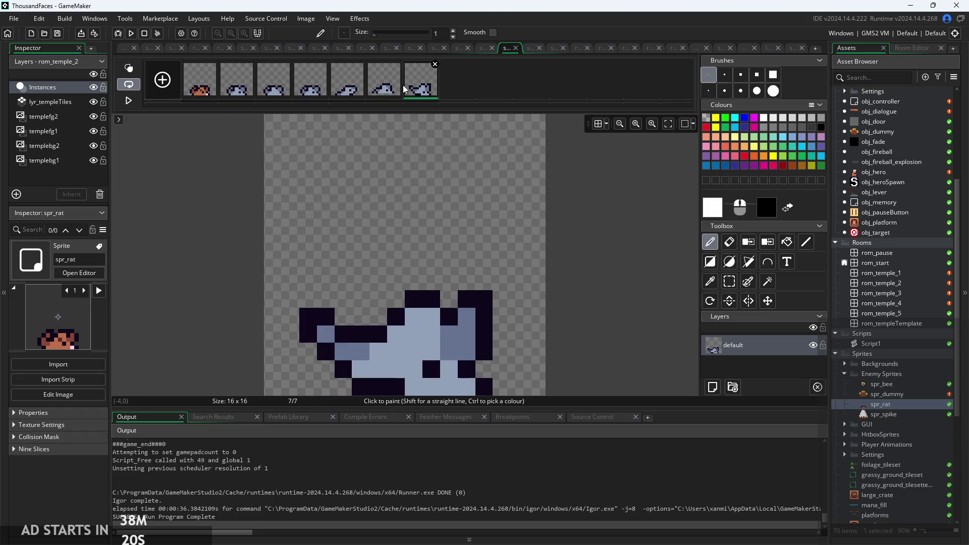
pyautogui.click(357, 86)
pyautogui.click(310, 87)
pyautogui.click(273, 87)
pyautogui.click(236, 87)
pyautogui.click(200, 86)
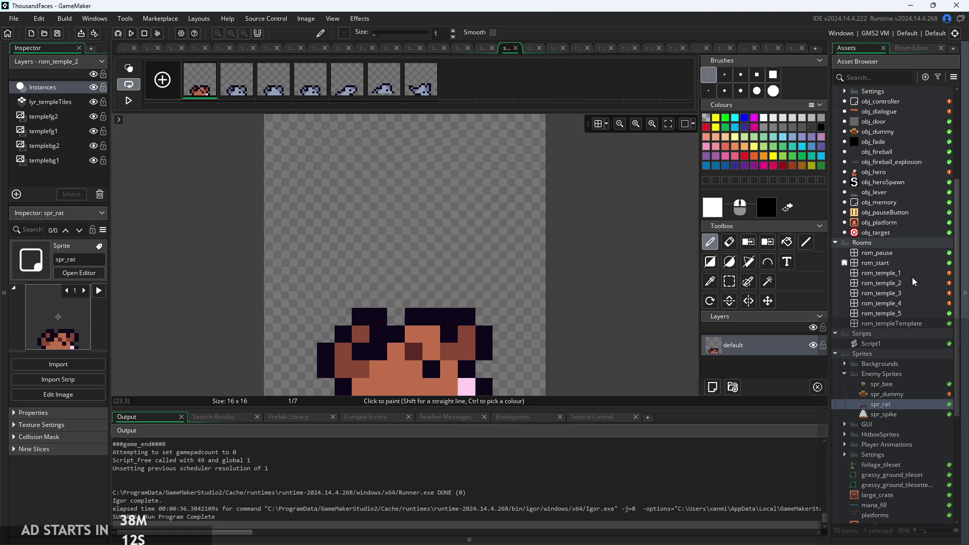
pyautogui.click(233, 92)
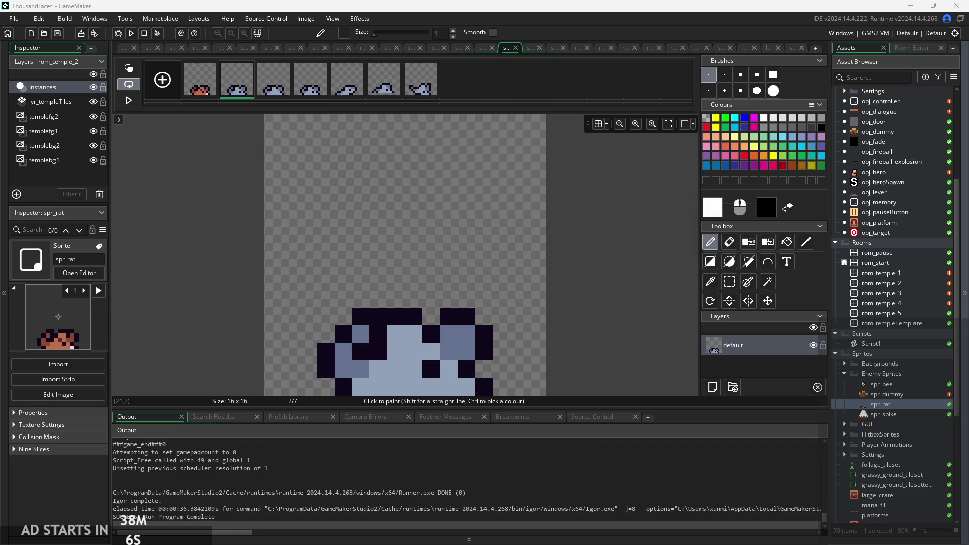
pyautogui.click(205, 80)
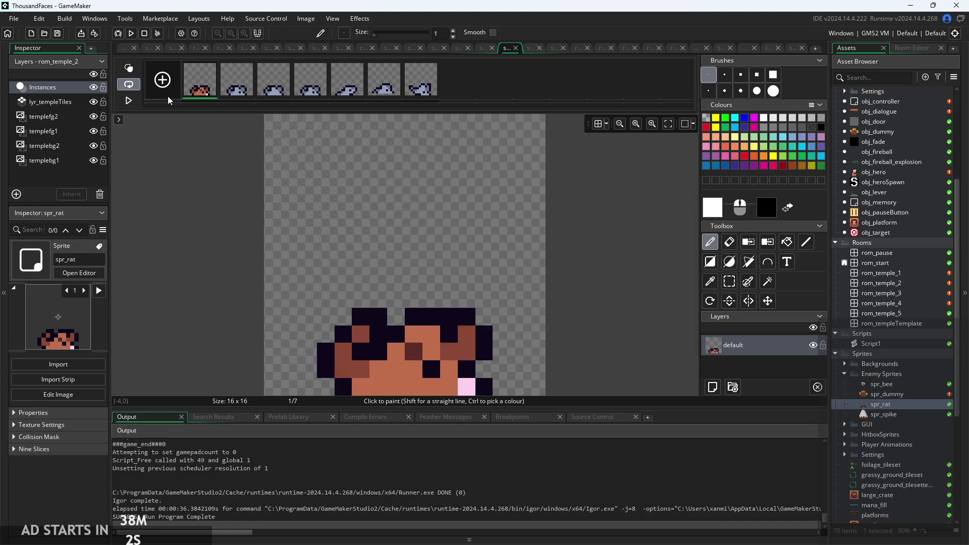
pyautogui.click(213, 65)
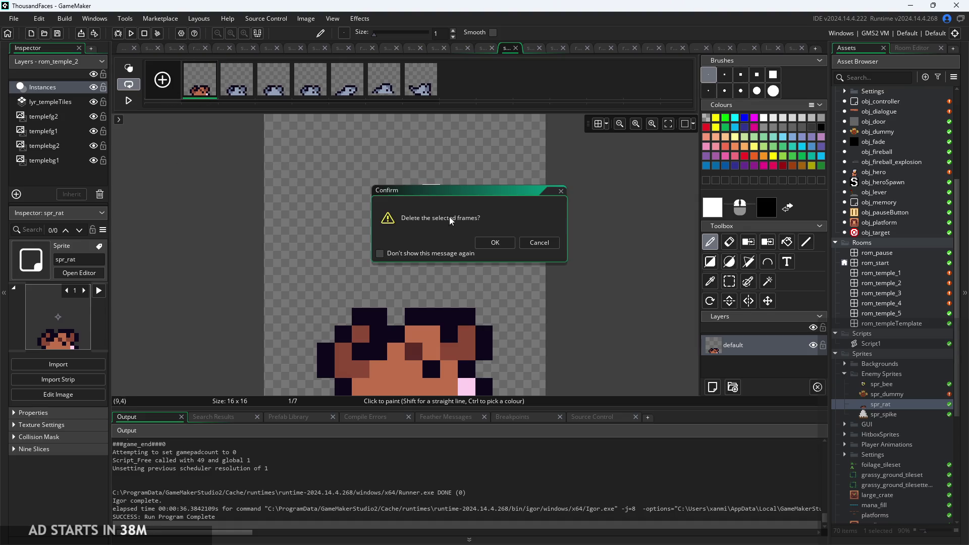
pyautogui.click(495, 243)
# Step: Review the six remaining grey rat frames, then return to the spr_rat workspace
pyautogui.click(236, 84)
pyautogui.click(273, 86)
pyautogui.click(298, 92)
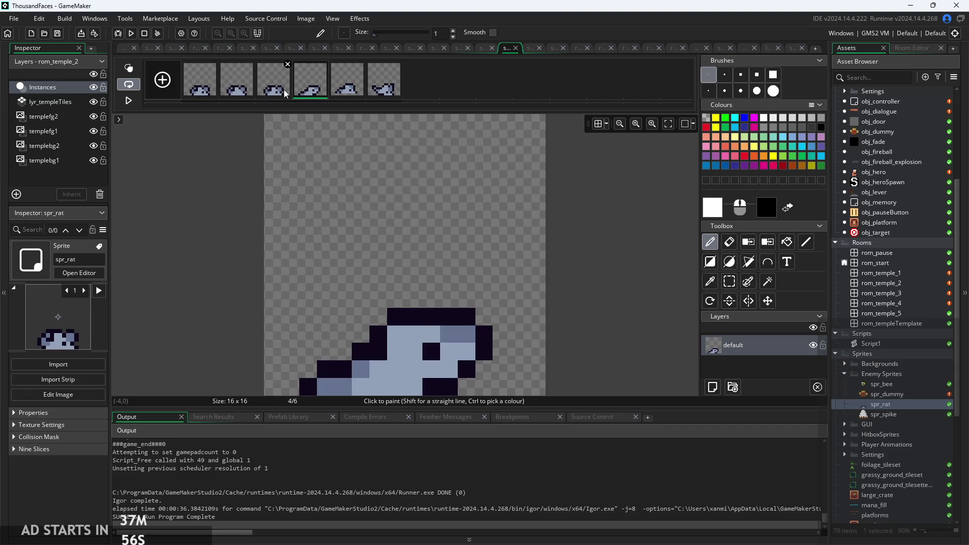
pyautogui.click(348, 90)
pyautogui.click(396, 92)
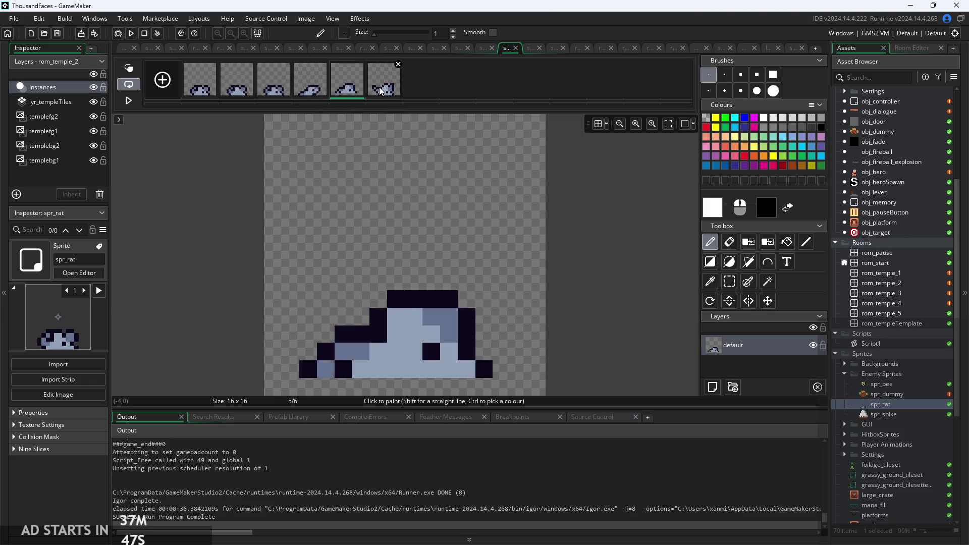
pyautogui.click(341, 93)
pyautogui.click(374, 85)
pyautogui.scroll(3, 887, 252)
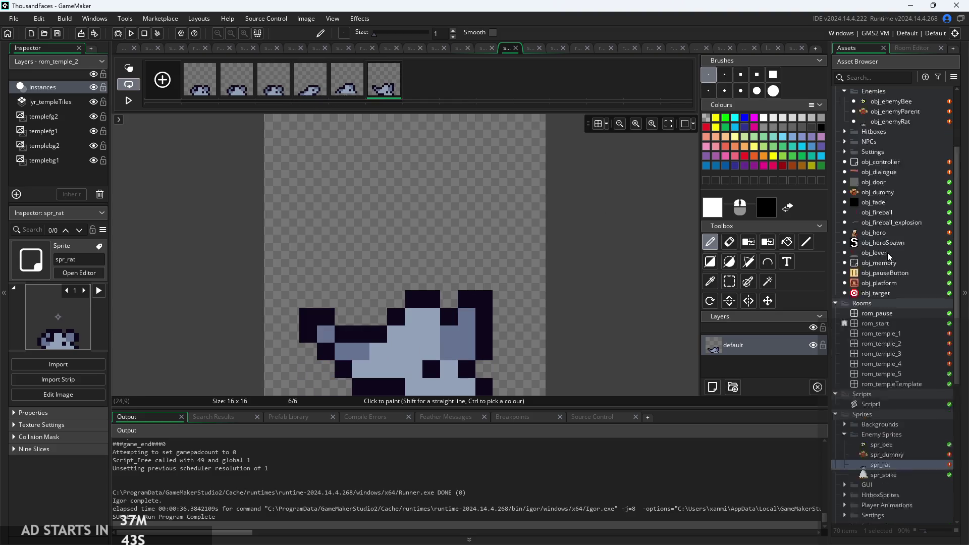
pyautogui.scroll(4, 887, 252)
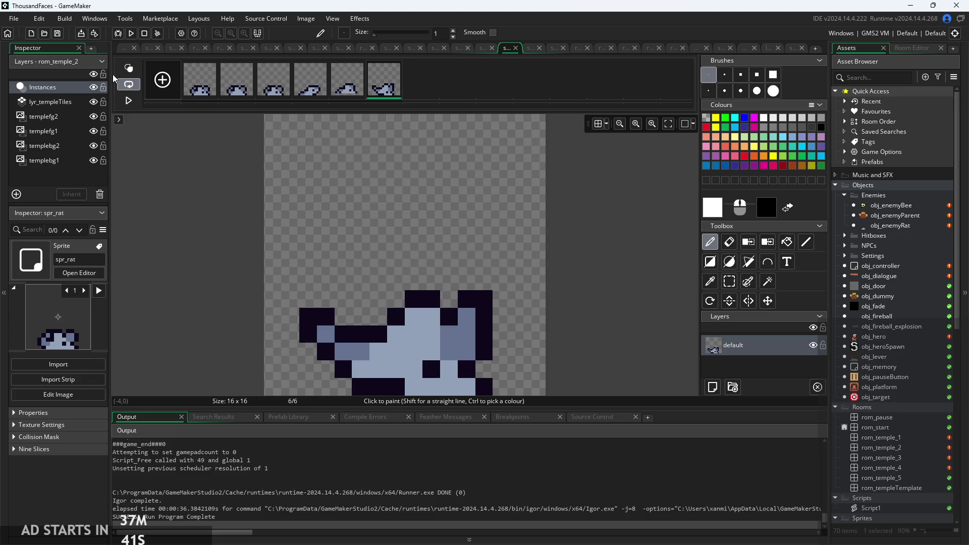
pyautogui.click(123, 51)
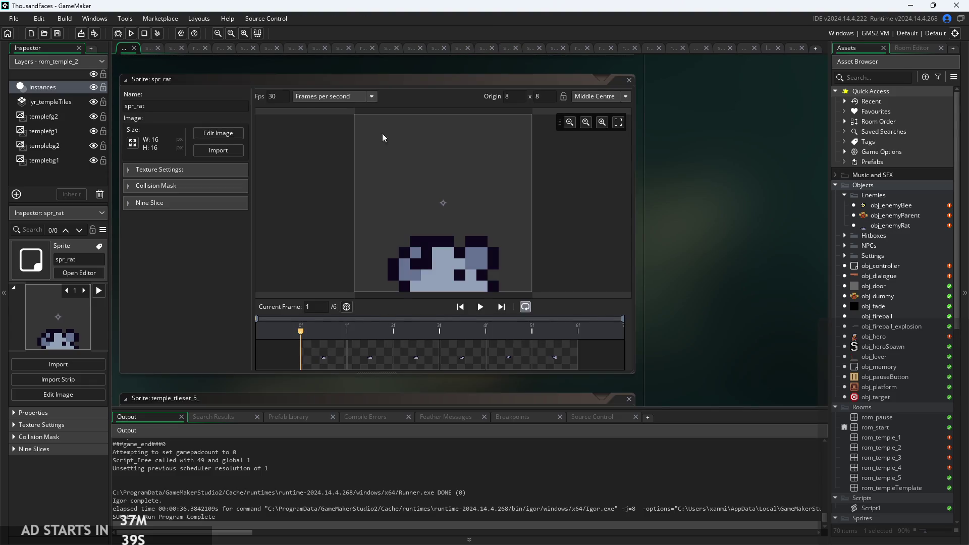
# Step: Locate the imgspd=0 line and the later imgspd=3 line in obj_enemyRat's Create code
pyautogui.click(281, 97)
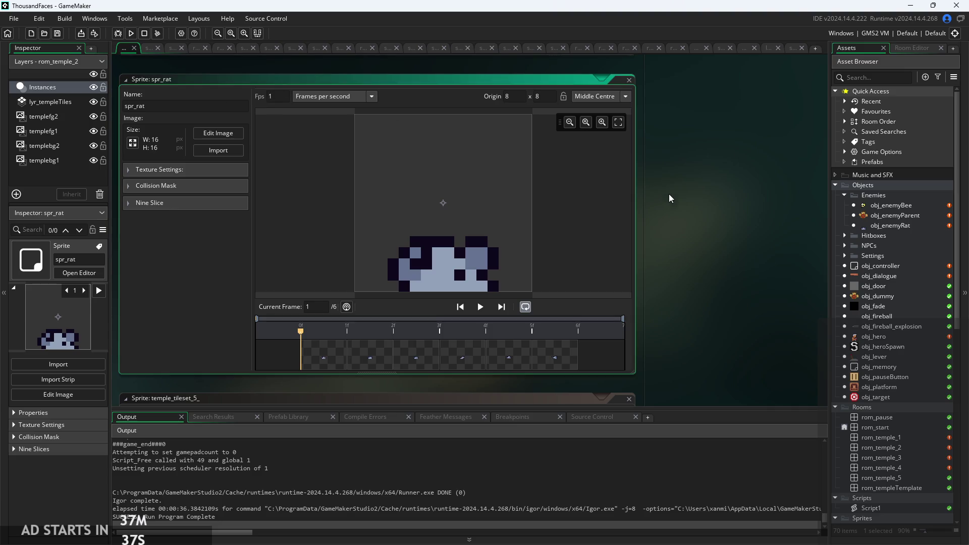
pyautogui.doubleClick(891, 225)
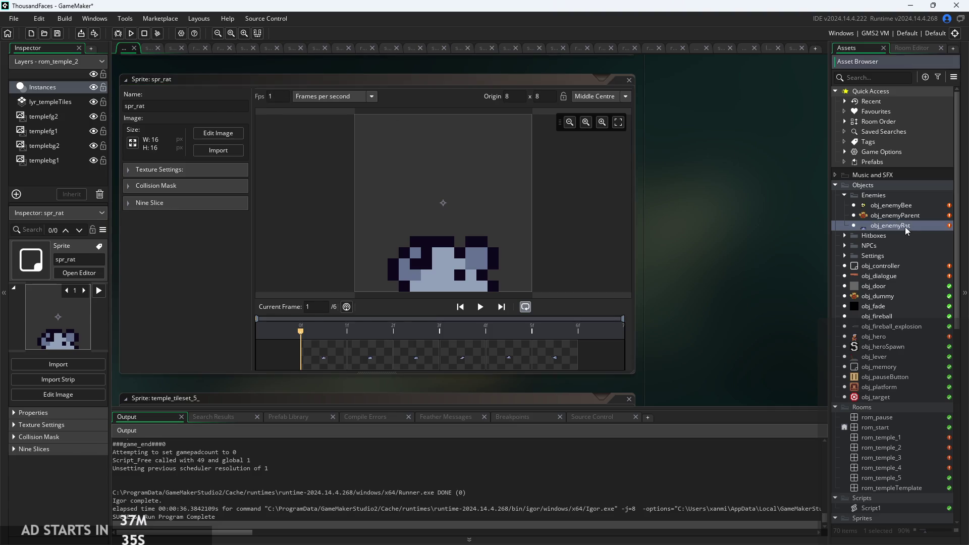
pyautogui.scroll(-3, 552, 218)
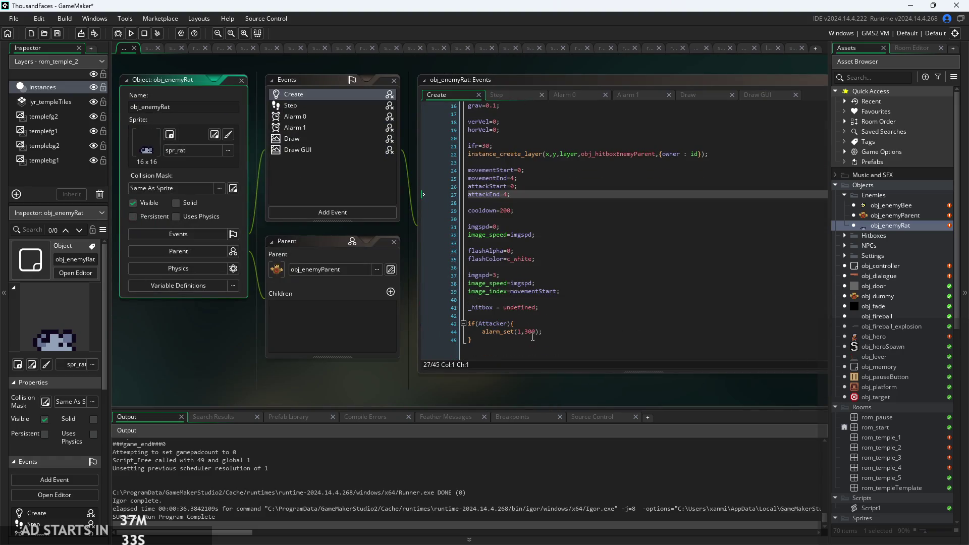
pyautogui.scroll(1, 558, 233)
pyautogui.click(540, 225)
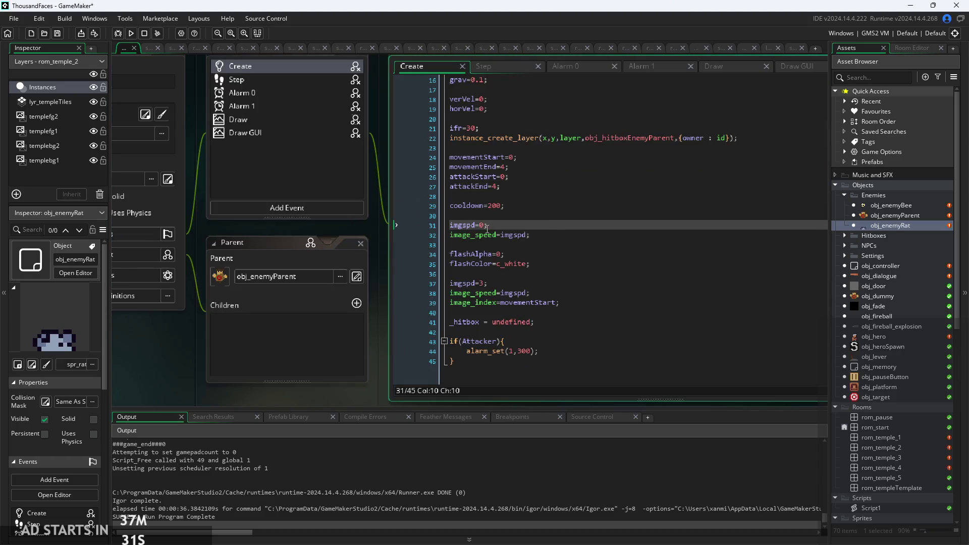
pyautogui.scroll(1, 525, 254)
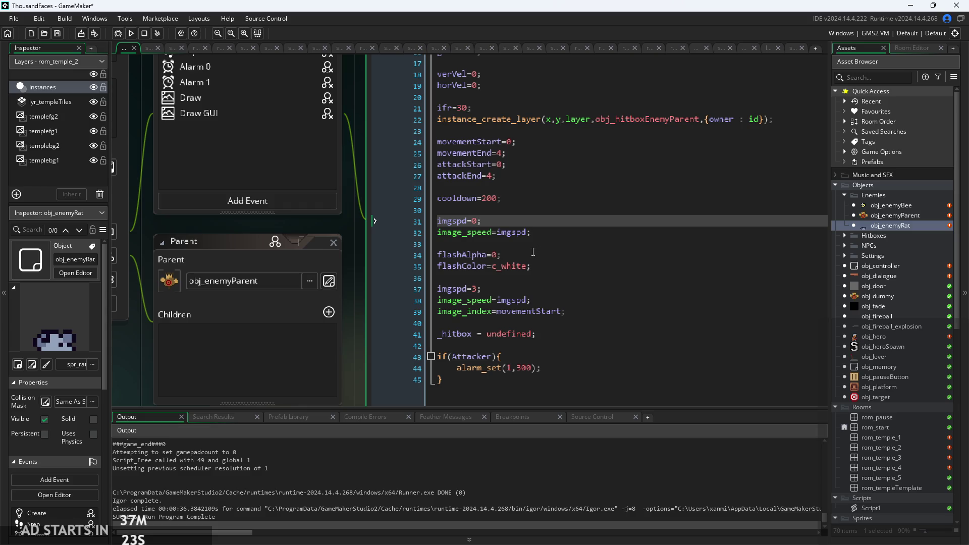
pyautogui.click(496, 291)
# Step: Compare against obj_enemyBee's Create code, which uses imgspd=3, then return to the rat
pyautogui.doubleClick(909, 208)
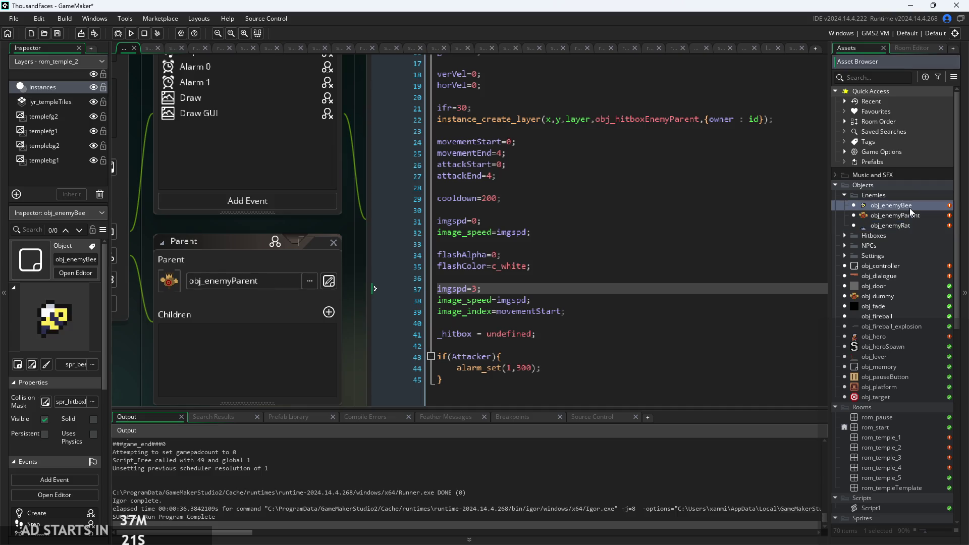
pyautogui.scroll(1, 546, 223)
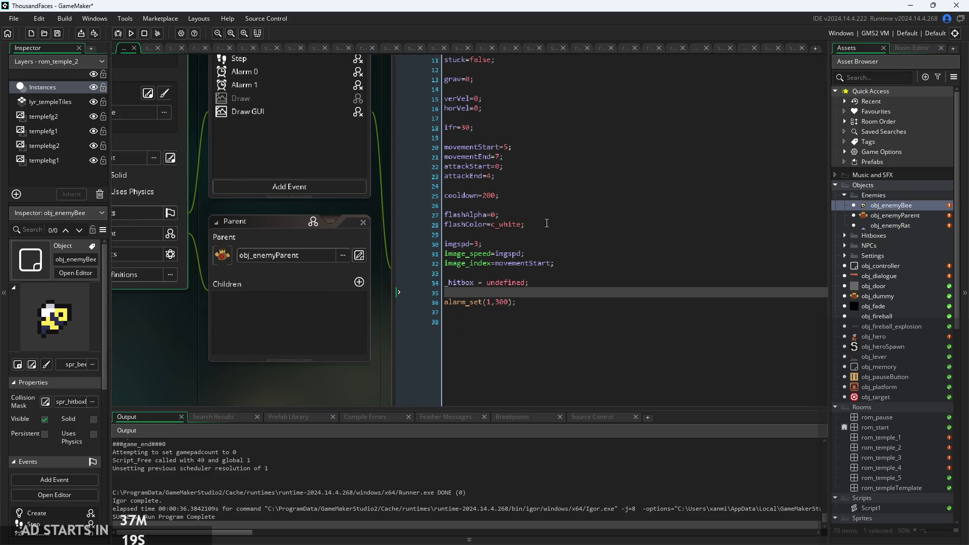
pyautogui.click(524, 245)
pyautogui.scroll(3, 523, 245)
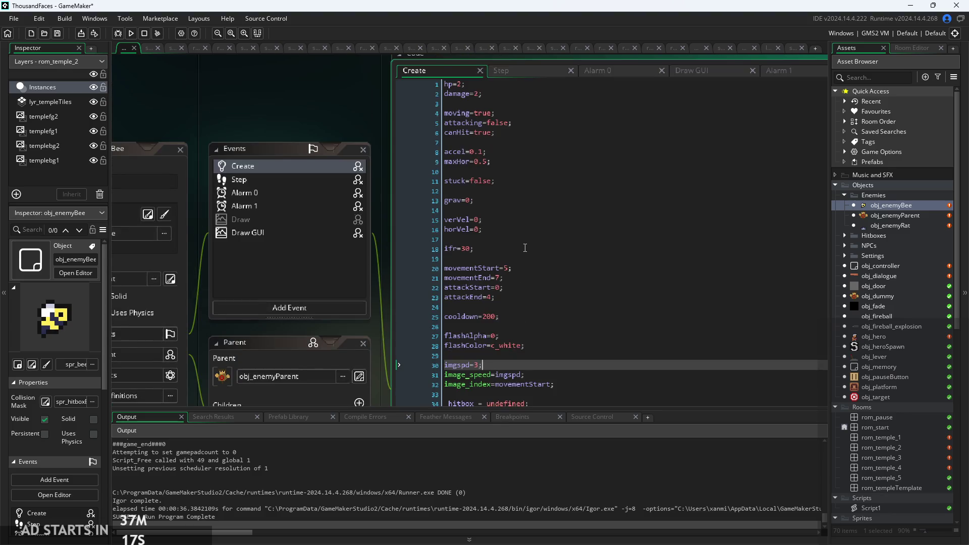
pyautogui.doubleClick(894, 224)
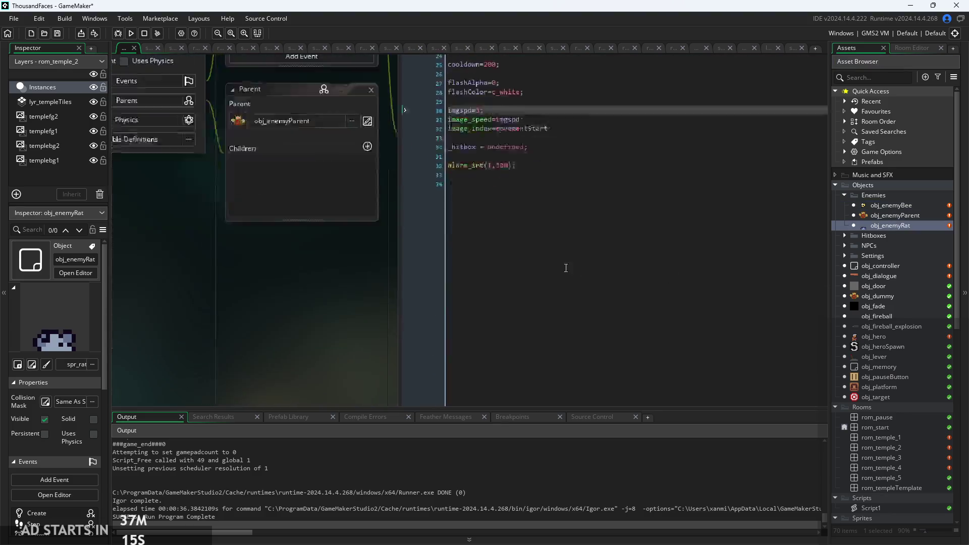
# Step: Delete the duplicate imgspd=0 and image_speed lines plus the leftover blank line
pyautogui.moveTo(497, 243)
pyautogui.mouseDown()
pyautogui.moveTo(338, 232)
pyautogui.moveTo(350, 261)
pyautogui.mouseUp()
pyautogui.press('BackSpace')
pyautogui.hotkey('shift', 'Home')
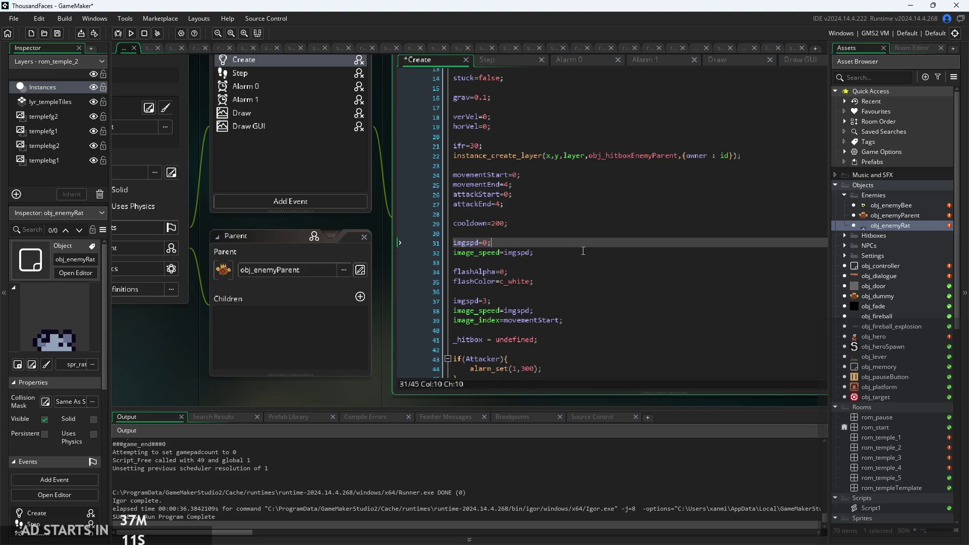
pyautogui.press('BackSpace')
pyautogui.press('Up')
pyautogui.press('BackSpace')
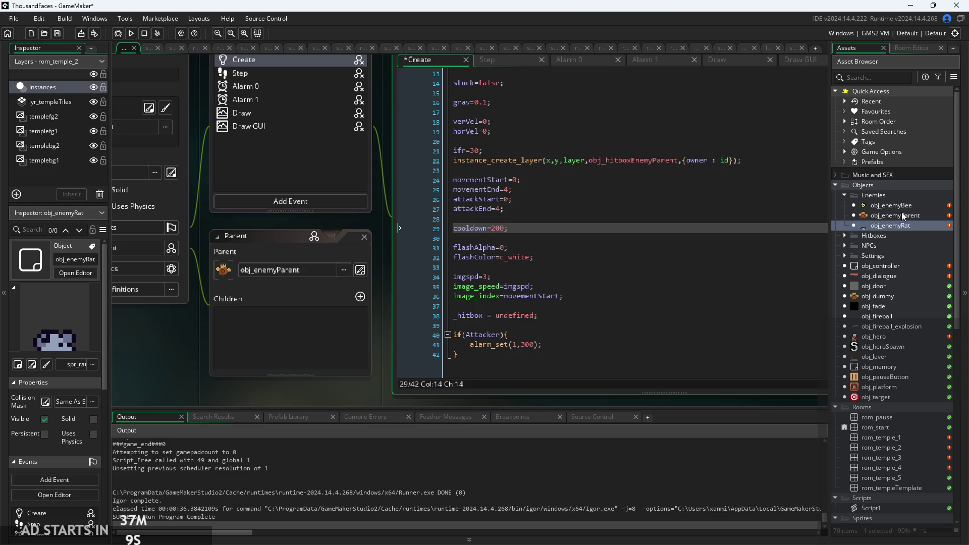
# Step: Remove the imgspd=0 and image_speed lines from obj_enemyParent's Create code, keeping imgspd=3
pyautogui.doubleClick(902, 215)
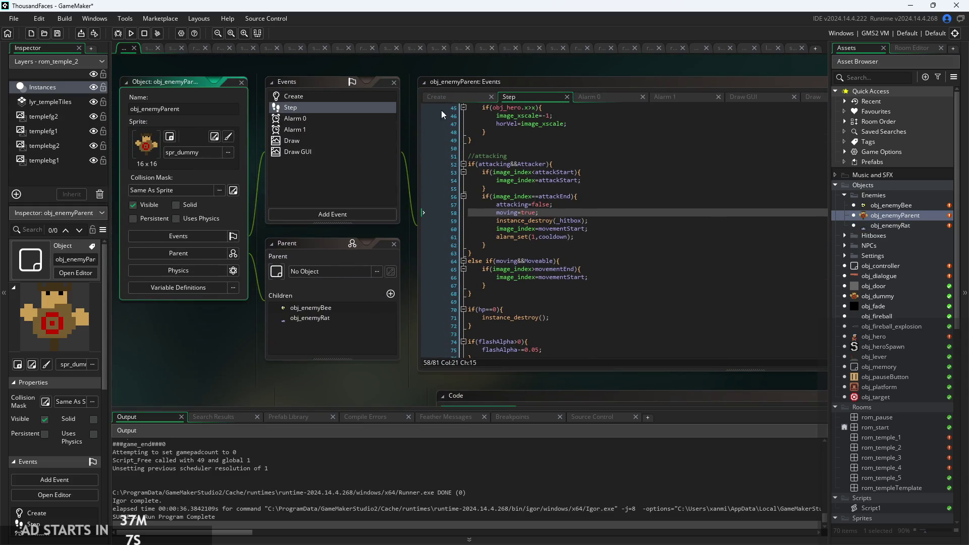
pyautogui.click(441, 98)
pyautogui.scroll(2, 590, 182)
pyautogui.click(420, 264)
pyautogui.hotkey('shift', 'Up')
pyautogui.hotkey('shift', 'Up')
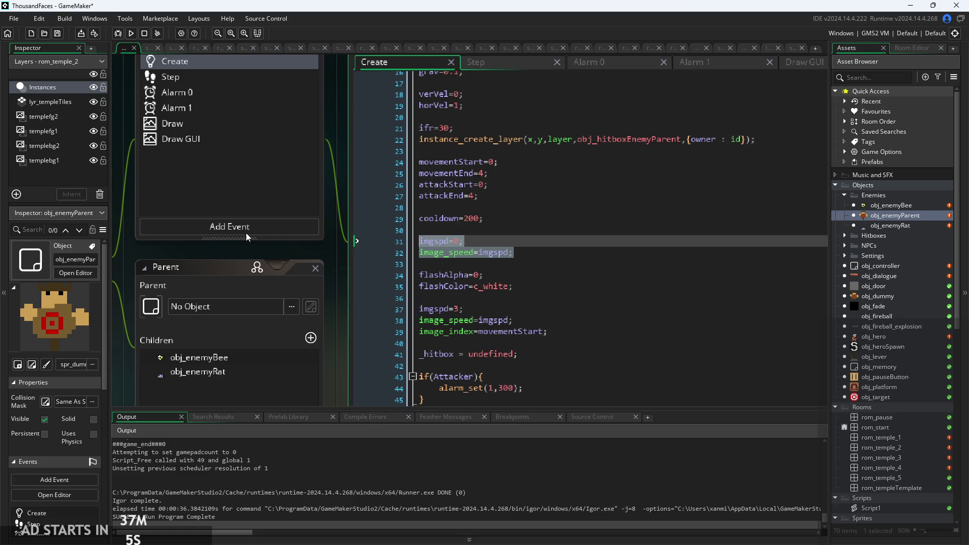
pyautogui.press('BackSpace')
pyautogui.press('BackSpace')
pyautogui.press('BackSpace')
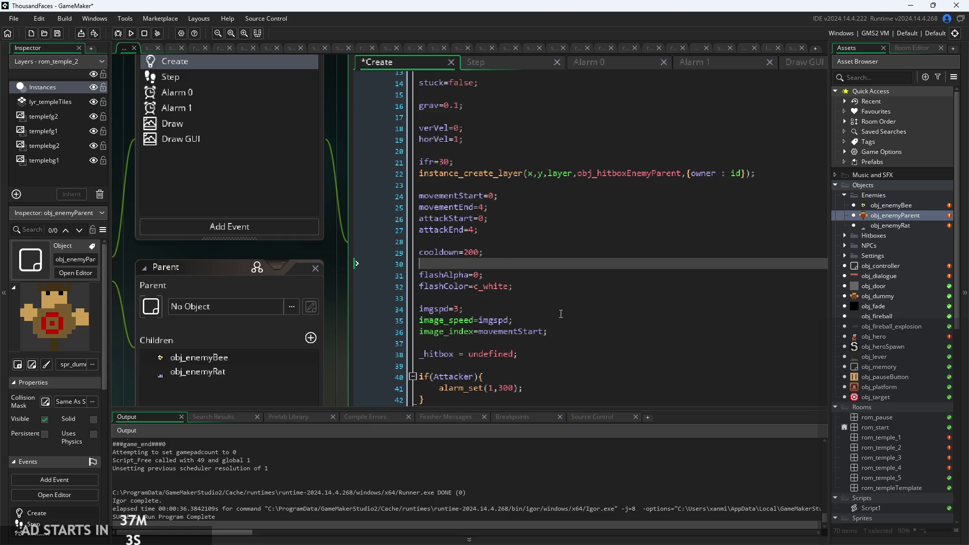
pyautogui.press('Return')
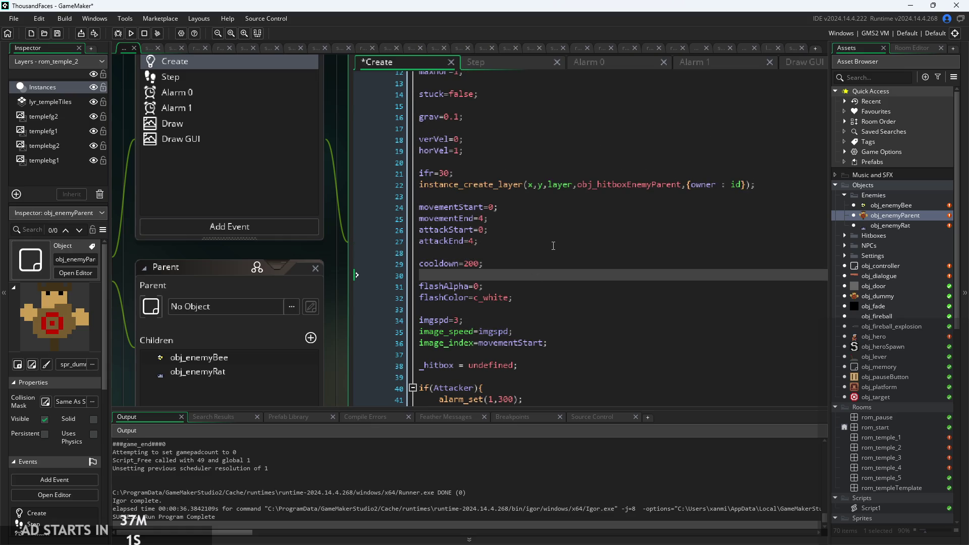
pyautogui.click(560, 263)
pyautogui.scroll(-2, 561, 265)
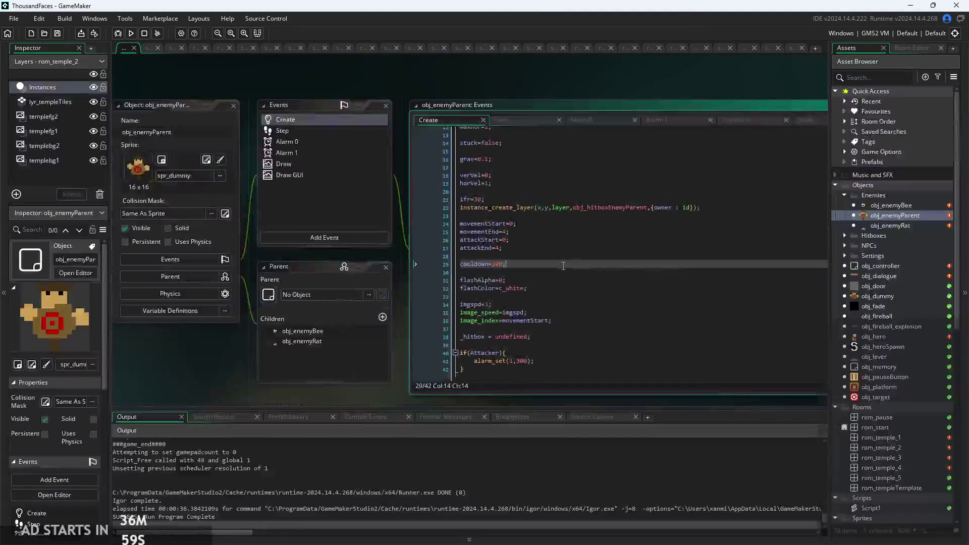
# Step: Bring obj_enemyRat's Create code into view at the cooldown line
pyautogui.doubleClick(909, 226)
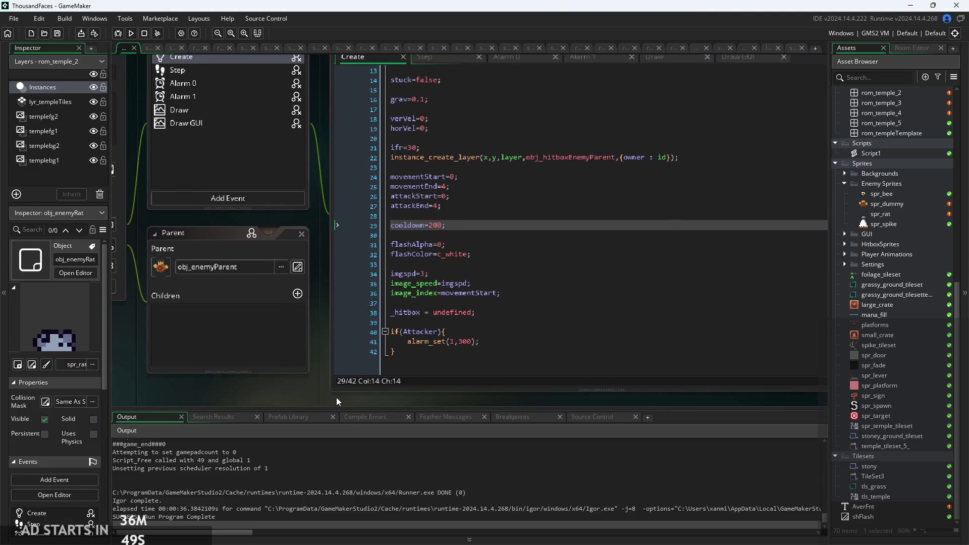
pyautogui.moveTo(336, 398); pyautogui.dragTo(277, 396)
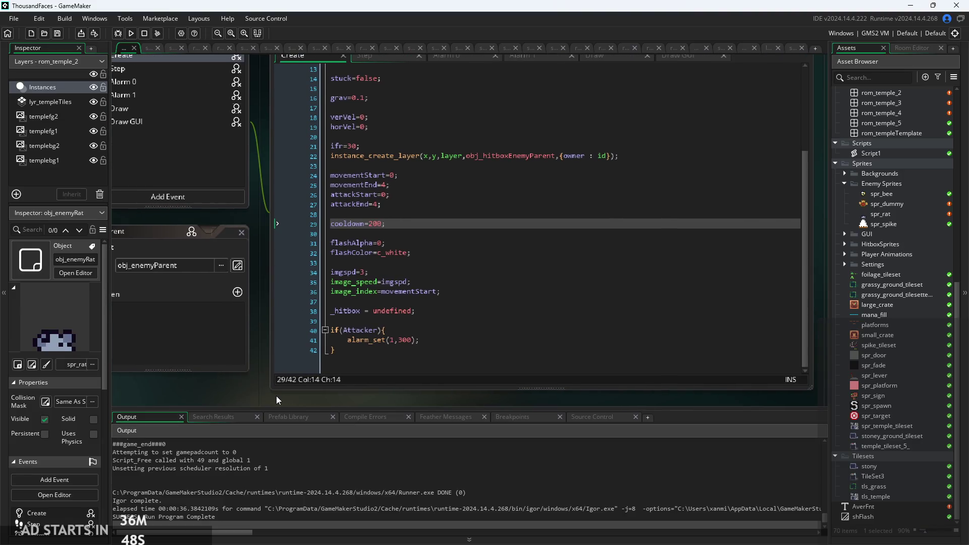
pyautogui.click(402, 245)
pyautogui.scroll(2, 383, 245)
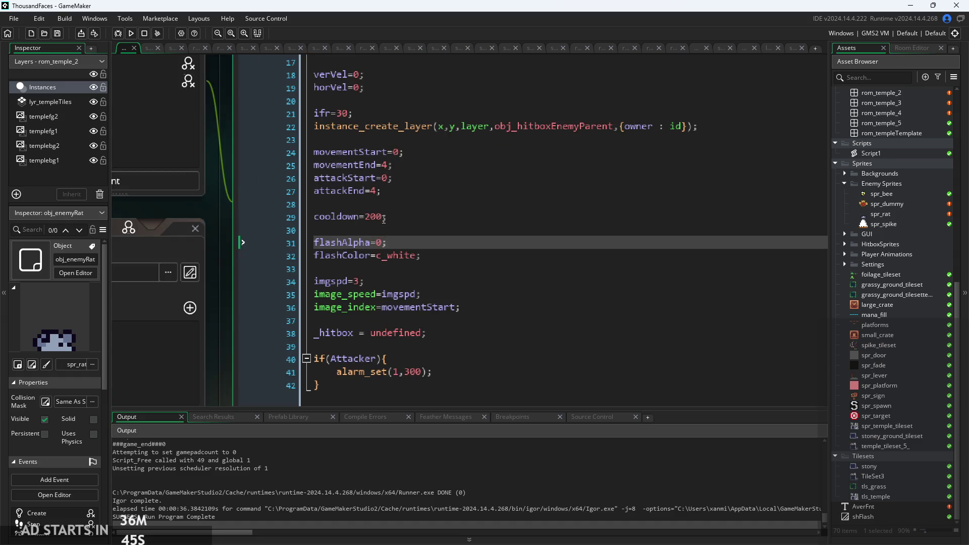
pyautogui.click(464, 219)
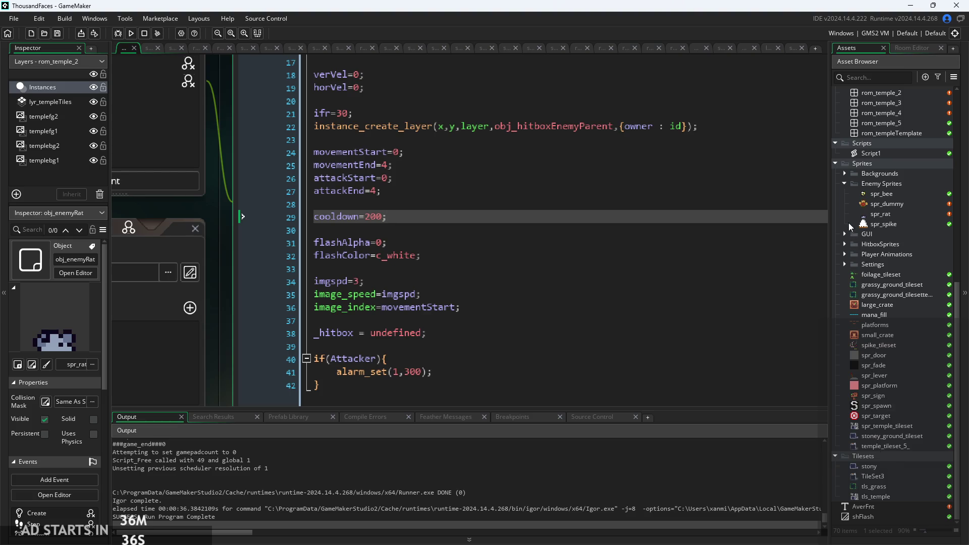
# Step: Step through the spr_rat animation frames, including frames 4 and 6
pyautogui.doubleClick(873, 212)
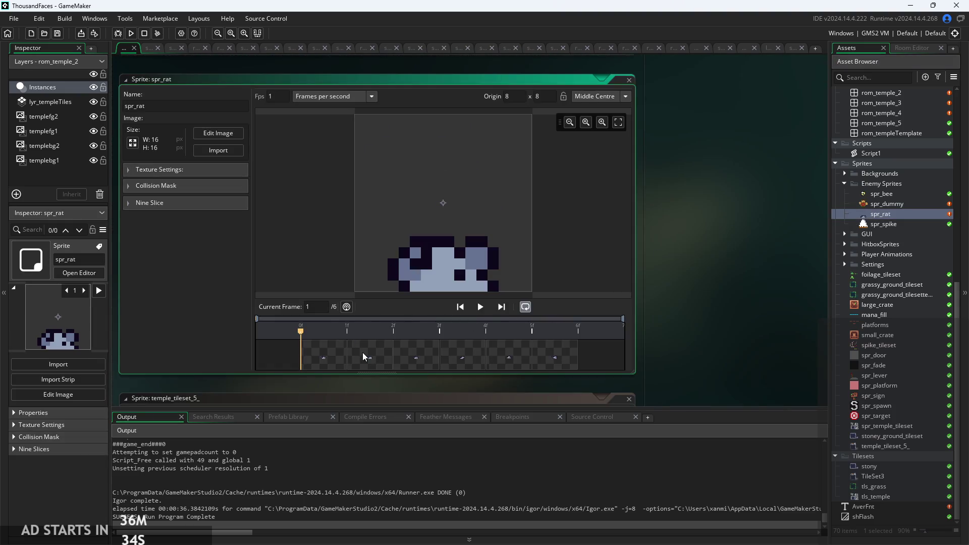
pyautogui.click(565, 363)
pyautogui.click(413, 349)
pyautogui.click(463, 350)
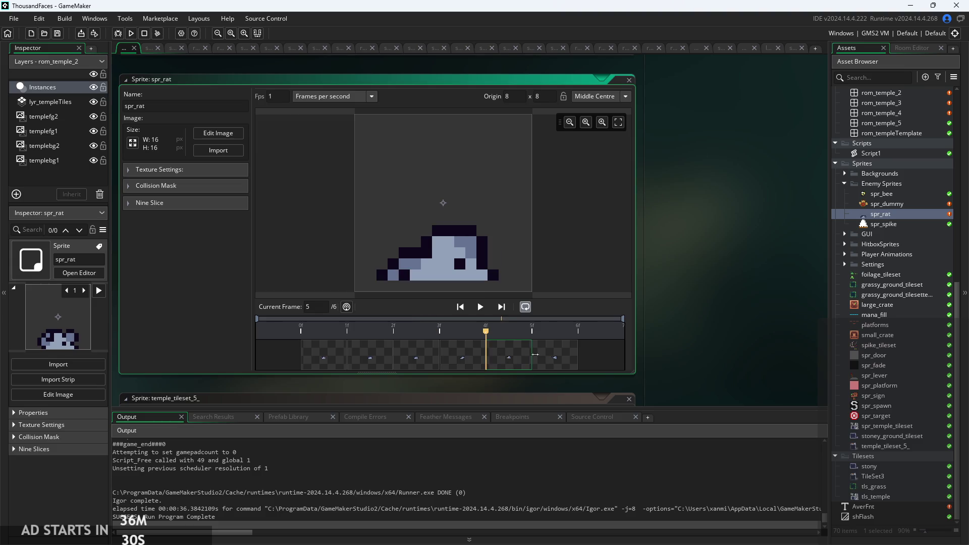
pyautogui.click(565, 361)
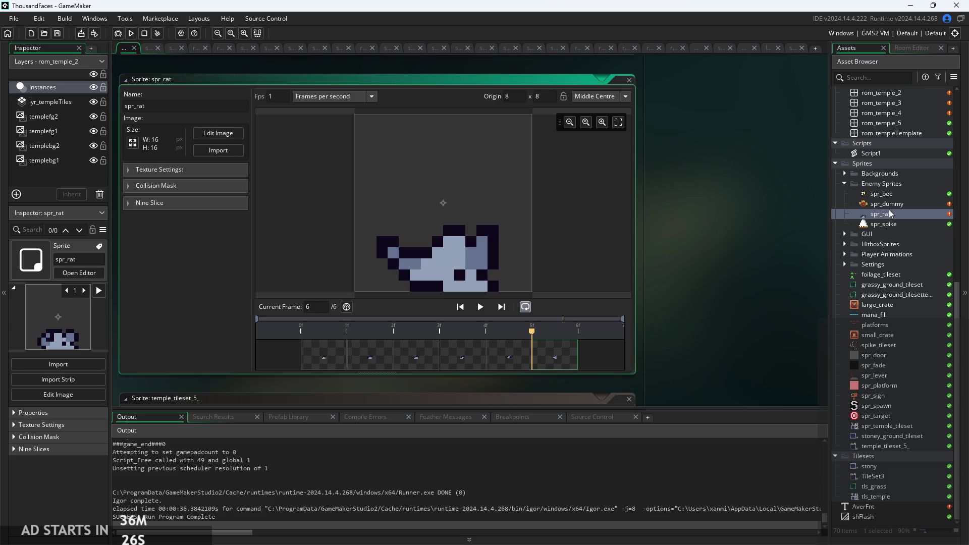
pyautogui.scroll(10, 889, 214)
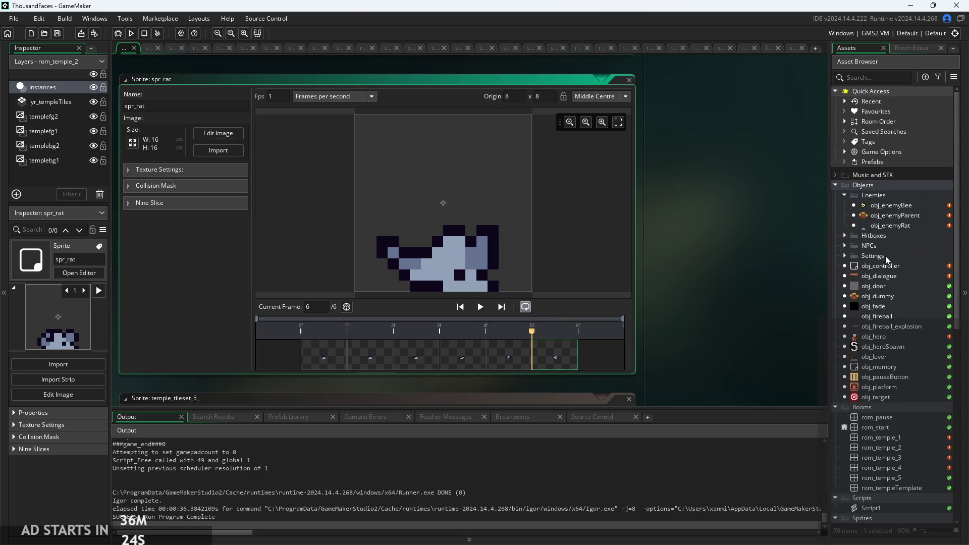
# Step: Set movementStart to 3, movementEnd to 5 and attackEnd to 2 in obj_enemyRat's Create code
pyautogui.doubleClick(878, 225)
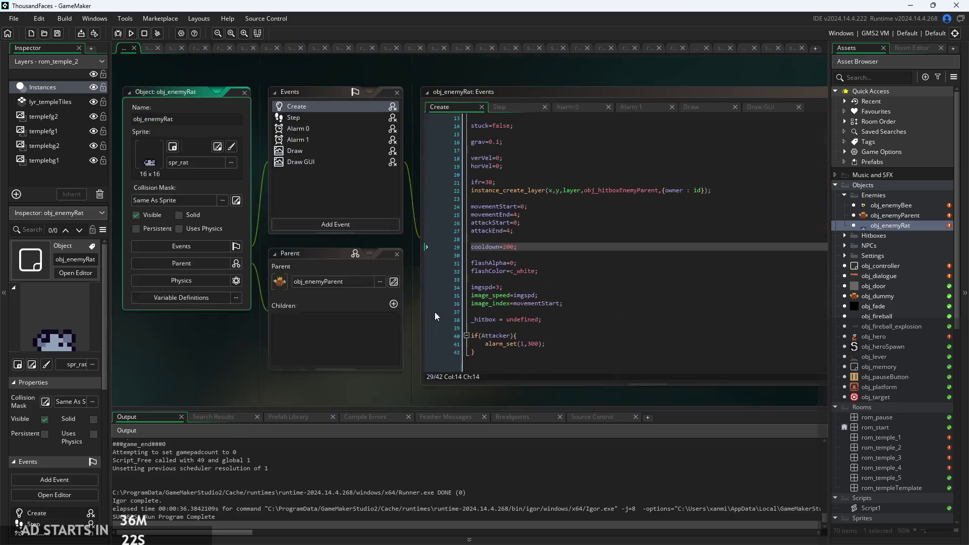
pyautogui.scroll(3, 437, 252)
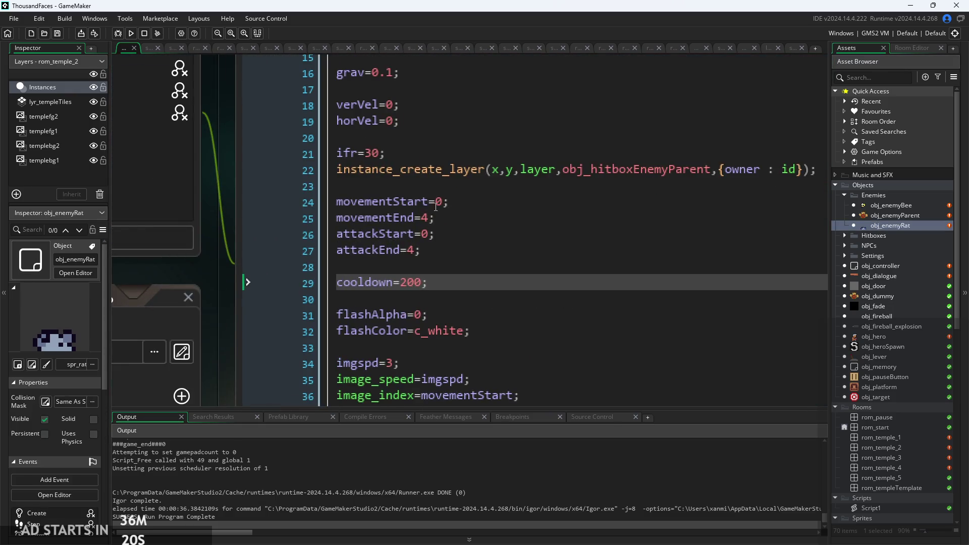
pyautogui.click(443, 202)
pyautogui.press('Down')
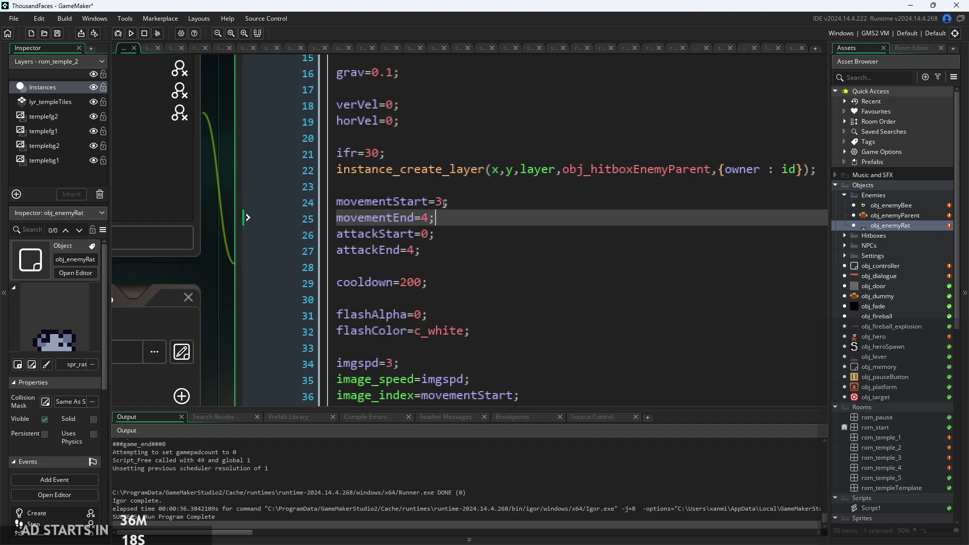
pyautogui.click(436, 234)
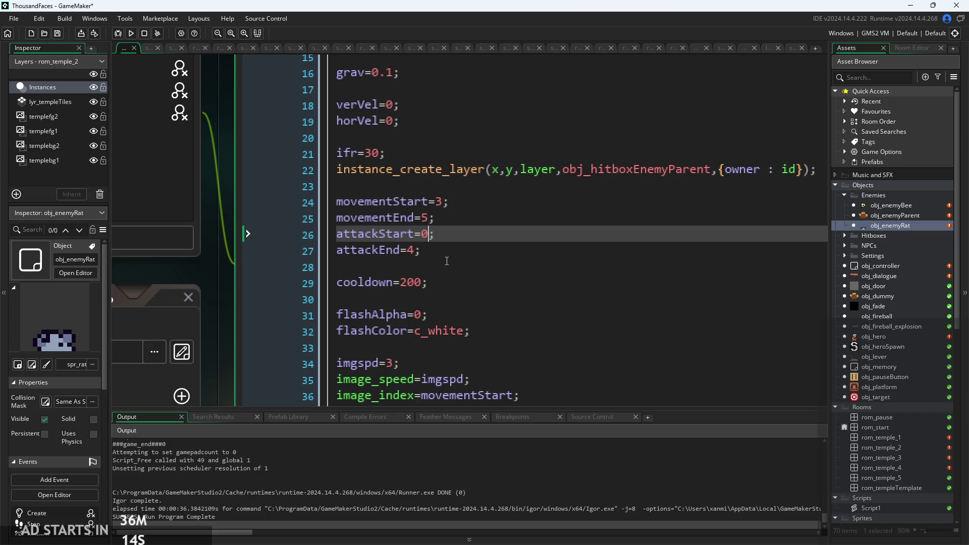
pyautogui.press('Down')
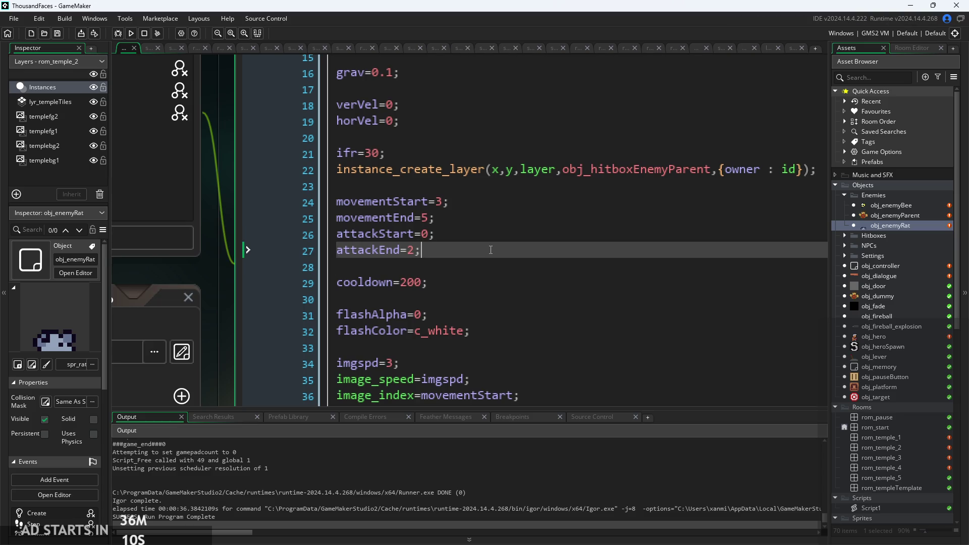
# Step: Review the _hitbox line and launch a test run of the game
pyautogui.scroll(-1, 489, 250)
pyautogui.scroll(-1, 480, 241)
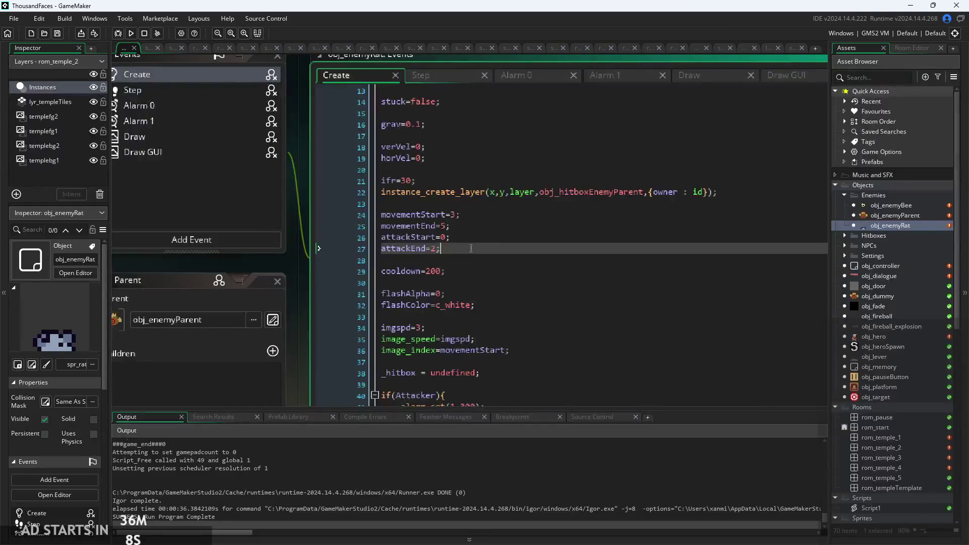
pyautogui.scroll(4, 470, 250)
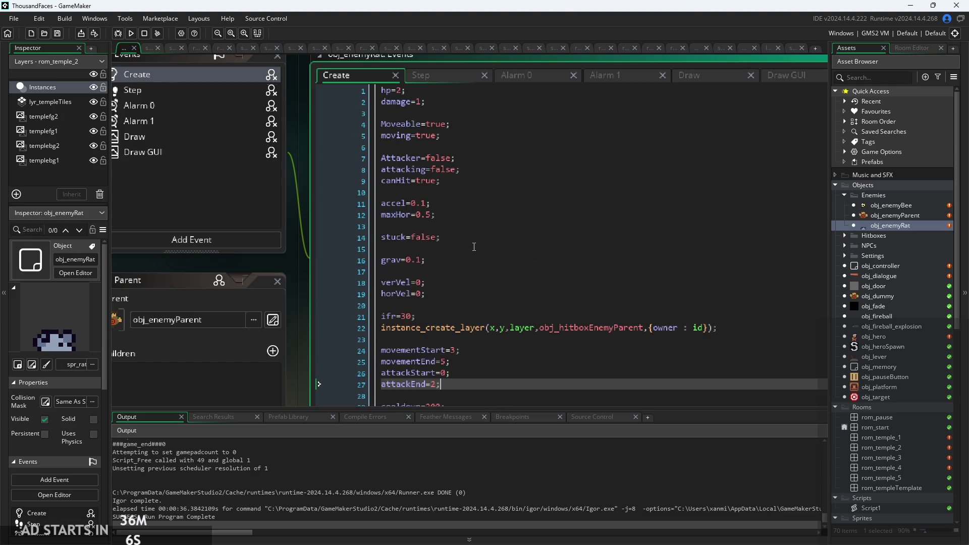
pyautogui.scroll(-1, 474, 246)
pyautogui.scroll(-6, 470, 237)
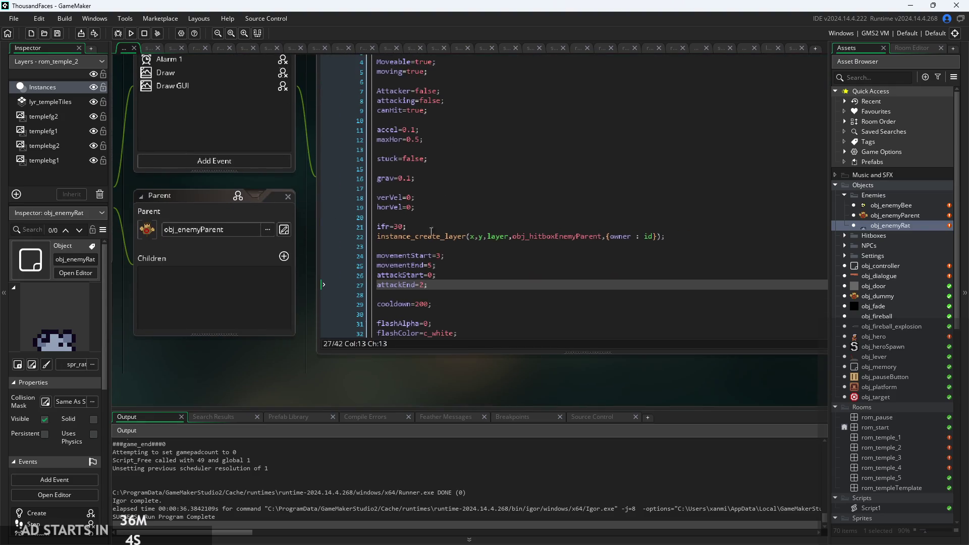
pyautogui.scroll(2, 479, 389)
pyautogui.click(460, 318)
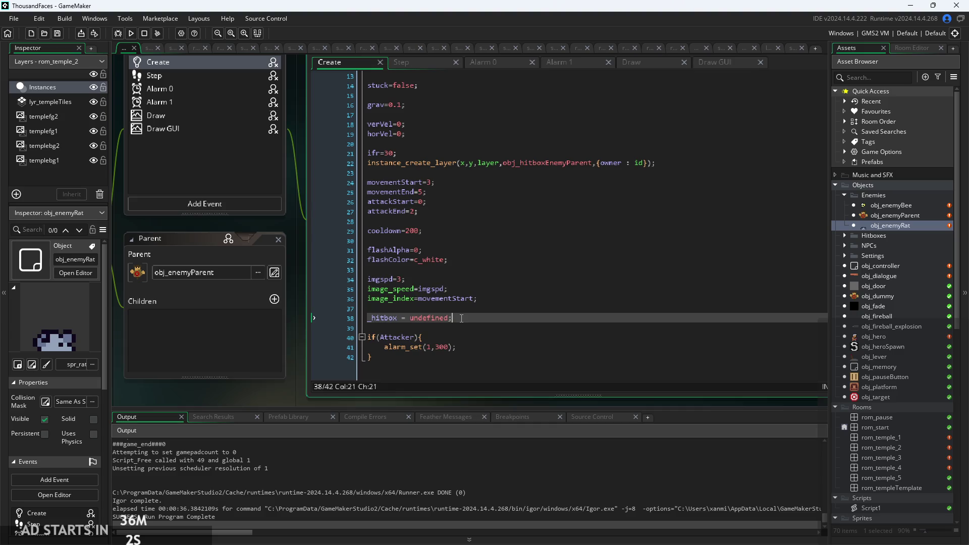
pyautogui.click(131, 33)
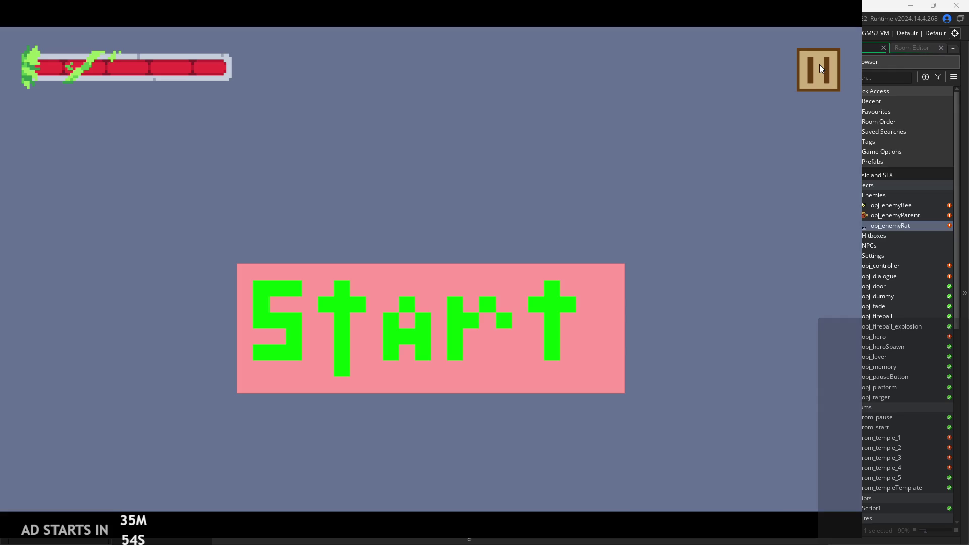
# Step: Exit the test and change obj_hitboxEnemyParent to obj_hitboxEnemyRat in the rat's Create code
pyautogui.click(818, 66)
pyautogui.click(764, 445)
pyautogui.click(608, 201)
pyautogui.scroll(2, 592, 165)
pyautogui.click(559, 162)
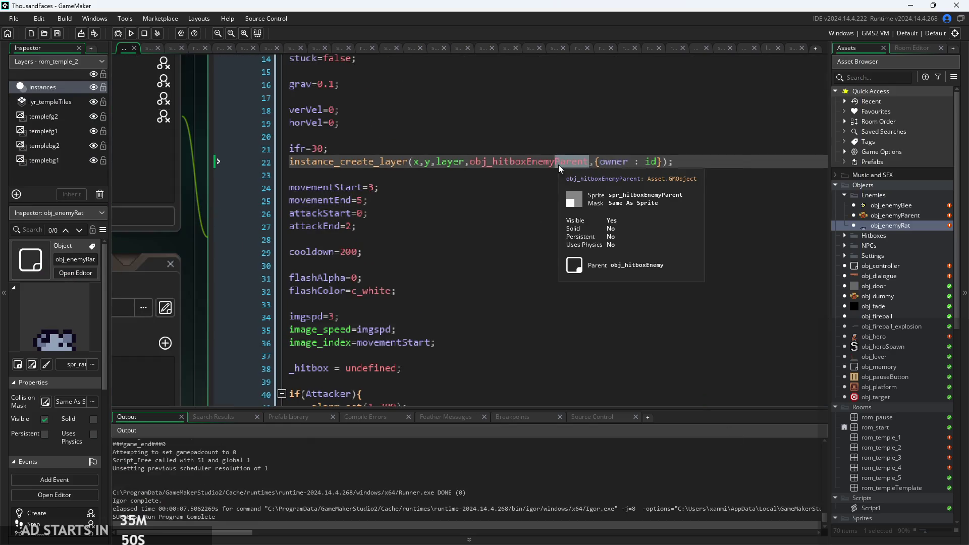
pyautogui.write('Rat')
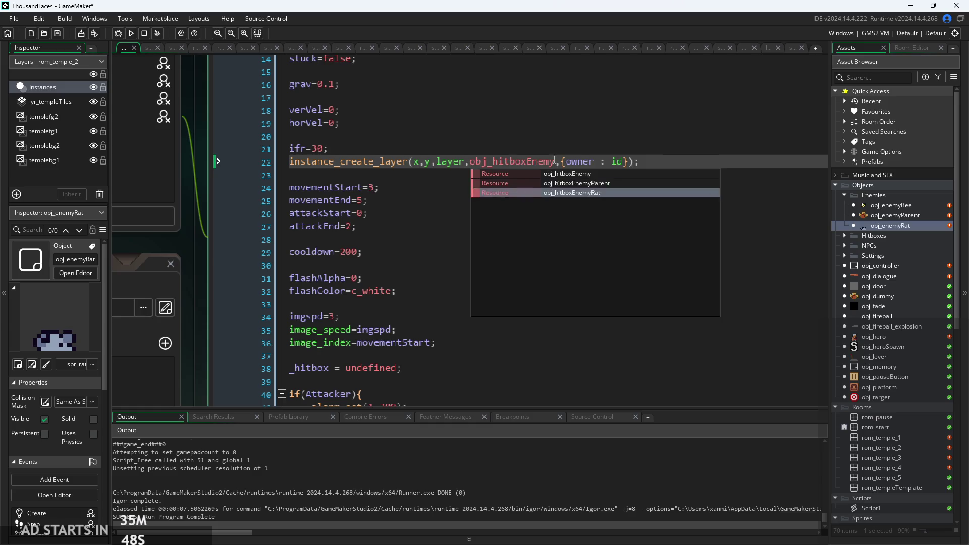
pyautogui.click(661, 204)
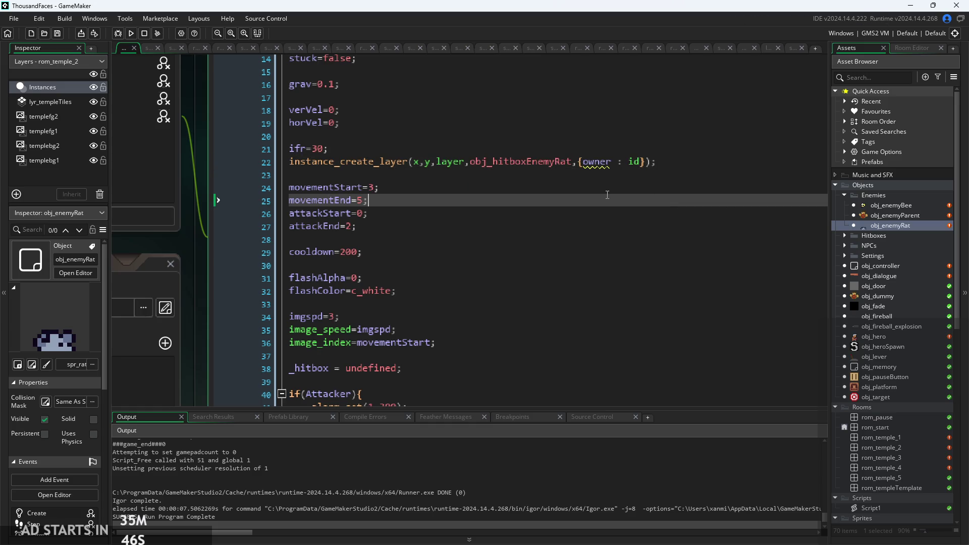
pyautogui.click(656, 161)
pyautogui.scroll(-1, 644, 161)
pyautogui.scroll(1, 643, 161)
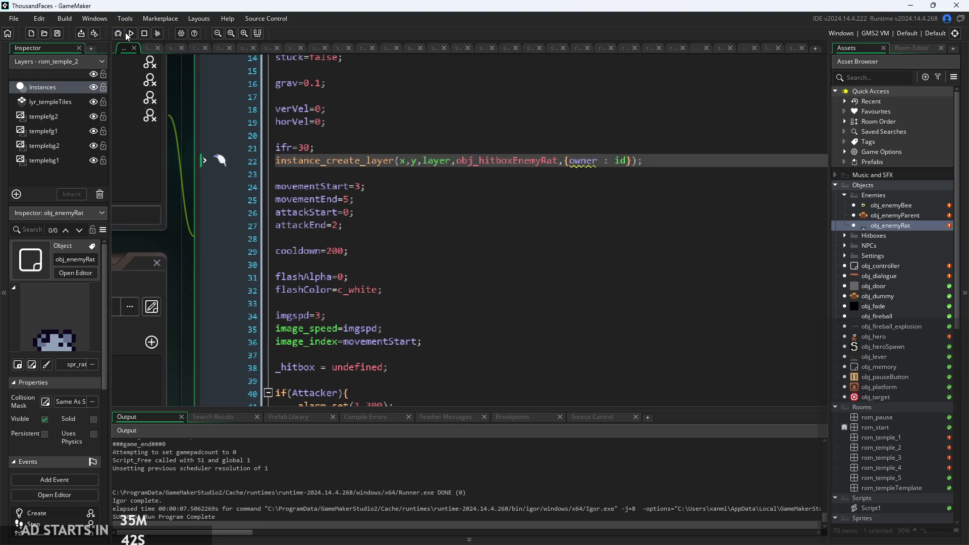
# Step: Test-run the game again with F5, then open the rom_temple_1 room
pyautogui.press('F5')
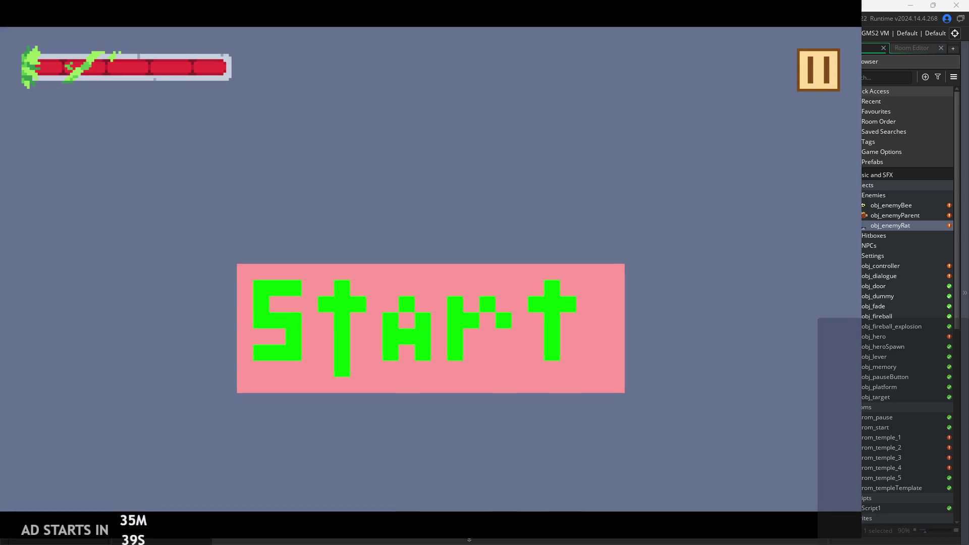
pyautogui.click(380, 307)
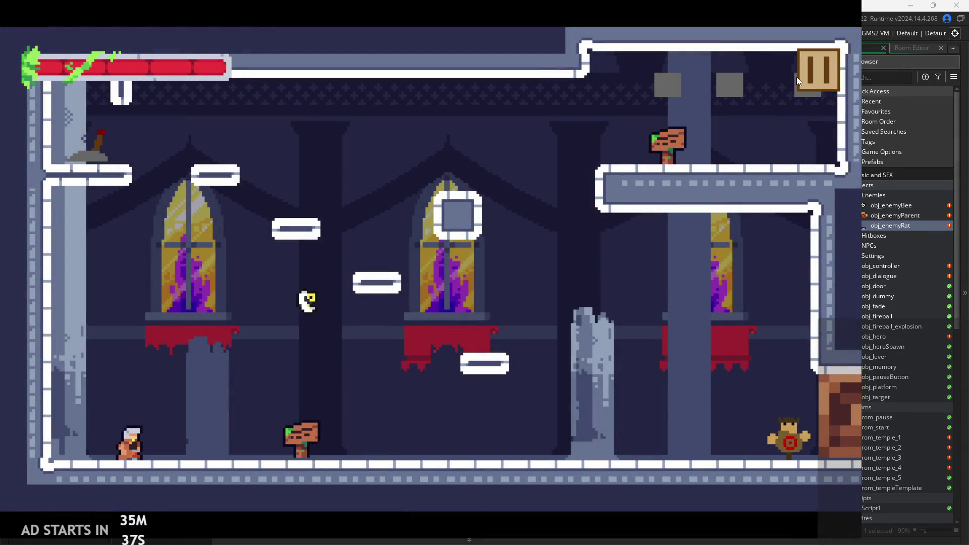
pyautogui.click(802, 75)
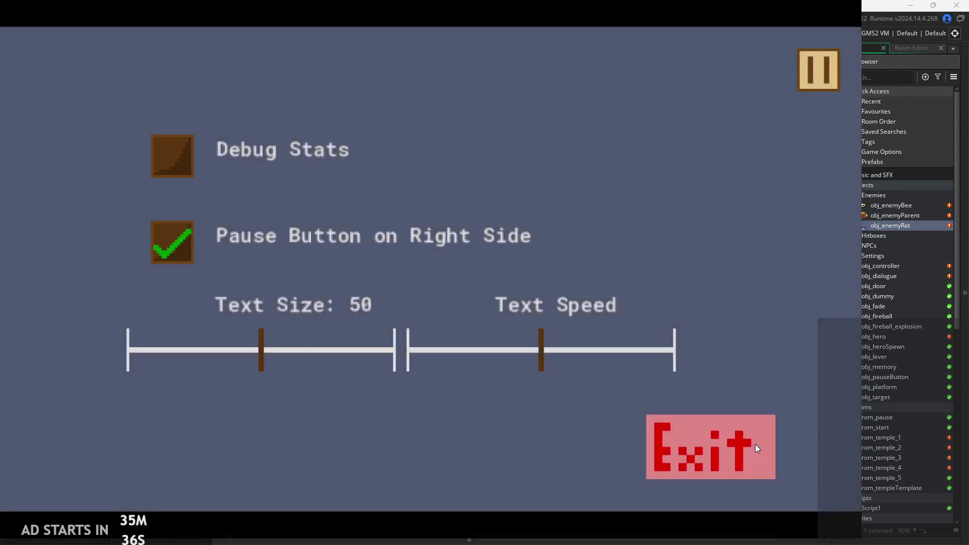
pyautogui.click(755, 444)
pyautogui.doubleClick(887, 419)
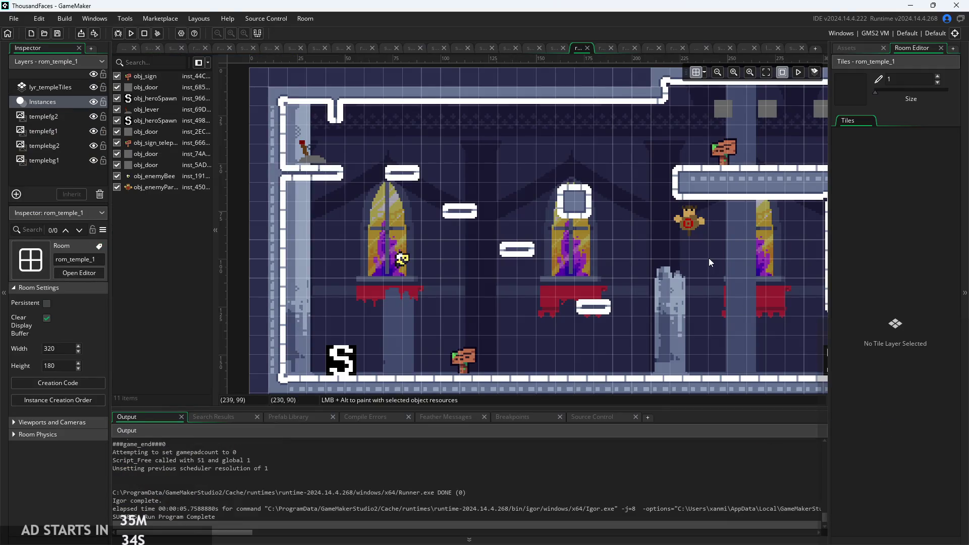
# Step: Place an obj_enemyRat instance on the rom_temple_1 floor
pyautogui.click(847, 47)
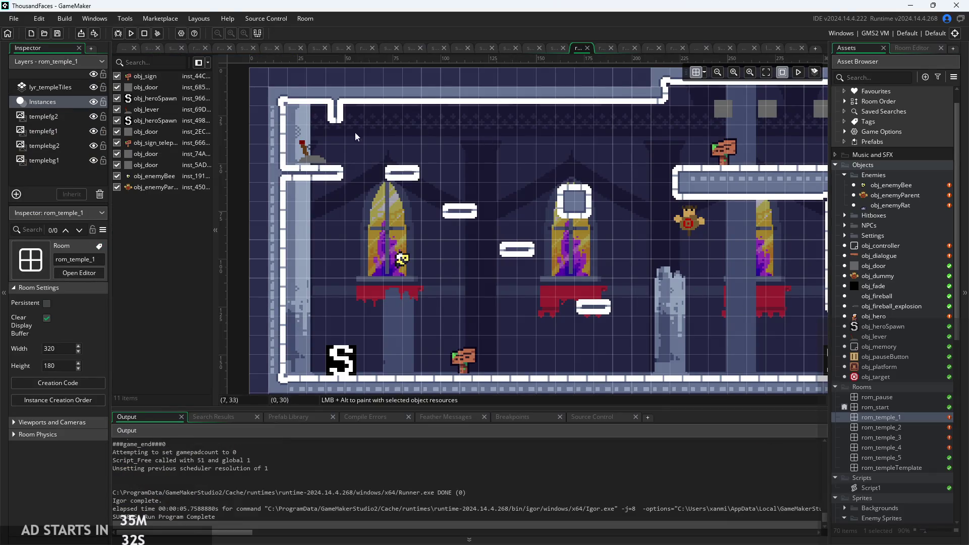
pyautogui.moveTo(871, 207)
pyautogui.mouseDown()
pyautogui.moveTo(807, 262)
pyautogui.moveTo(555, 365)
pyautogui.mouseUp()
pyautogui.scroll(3, 598, 372)
pyautogui.scroll(-2, 529, 358)
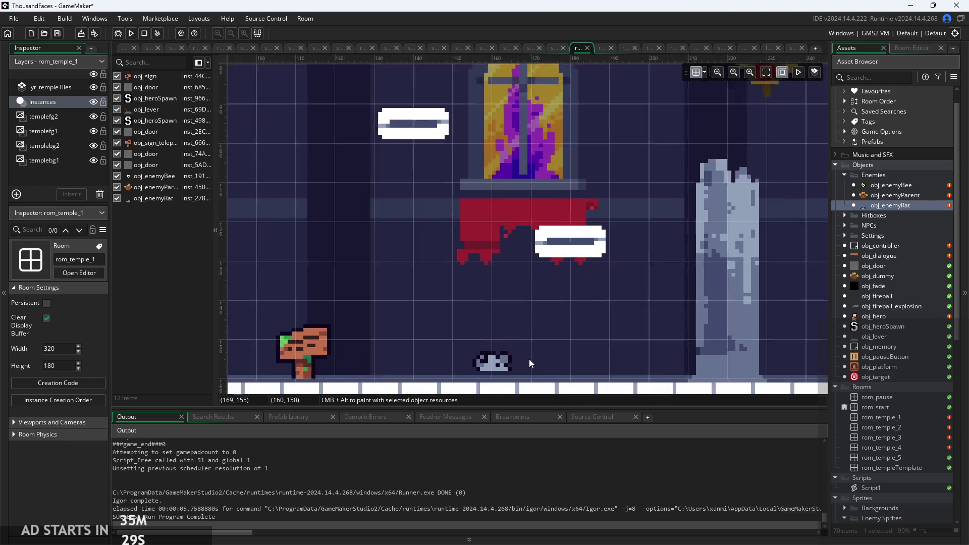
# Step: Test-run the temple level, moving and jumping the hero near the rat, then quit
pyautogui.click(126, 47)
pyautogui.click(130, 31)
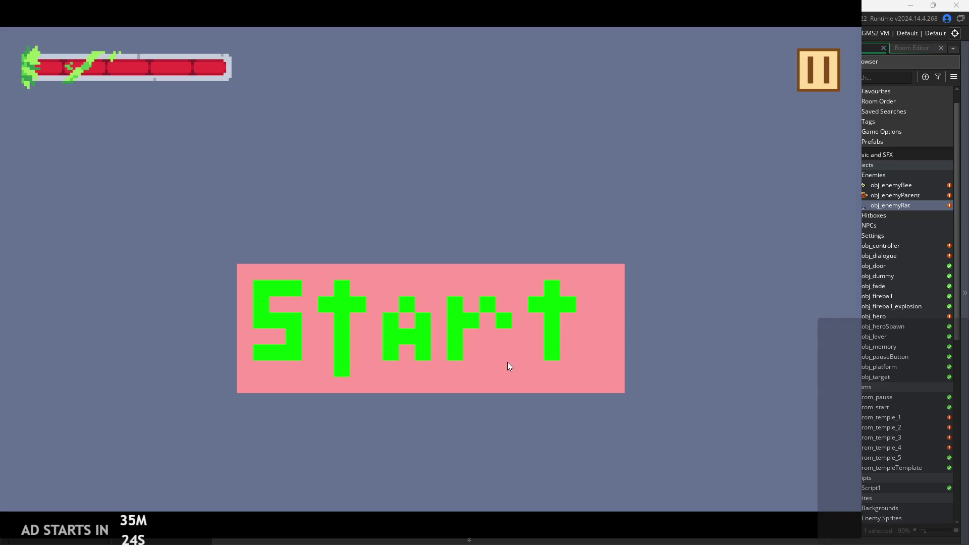
pyautogui.click(507, 362)
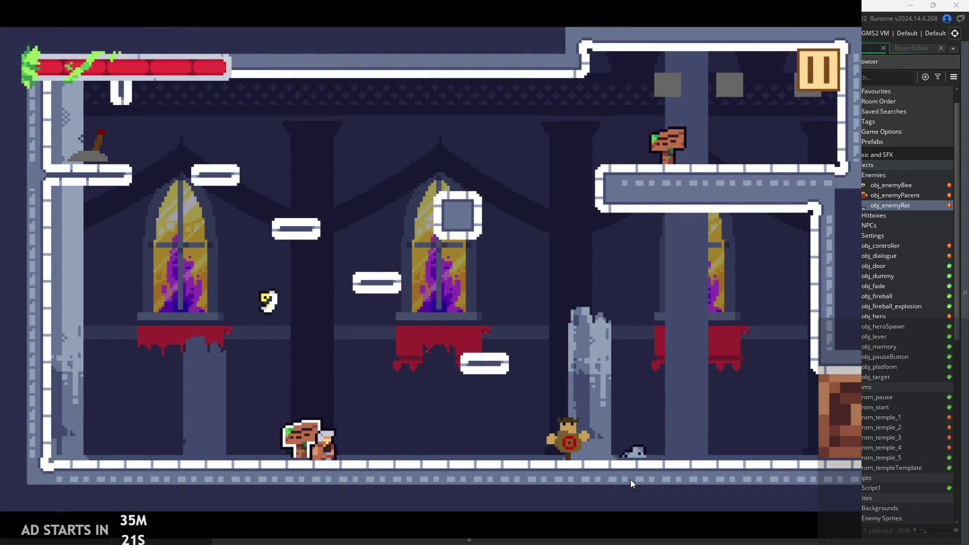
pyautogui.press('Left')
pyautogui.press('Right')
pyautogui.press('space')
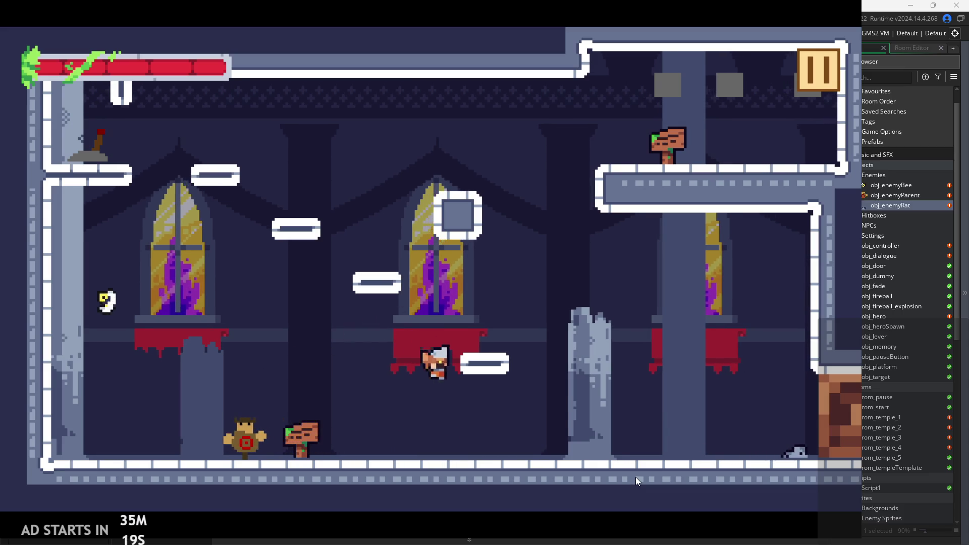
pyautogui.click(818, 75)
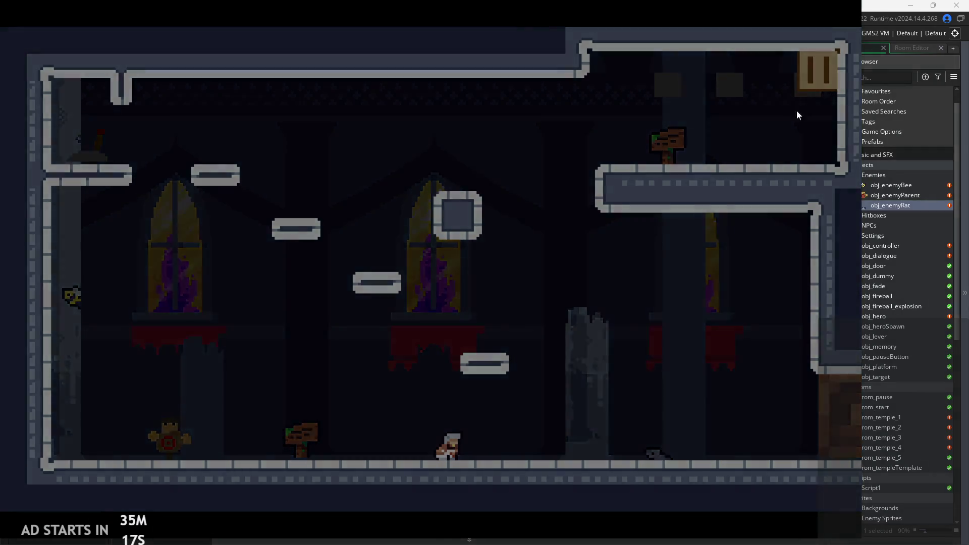
pyautogui.click(706, 426)
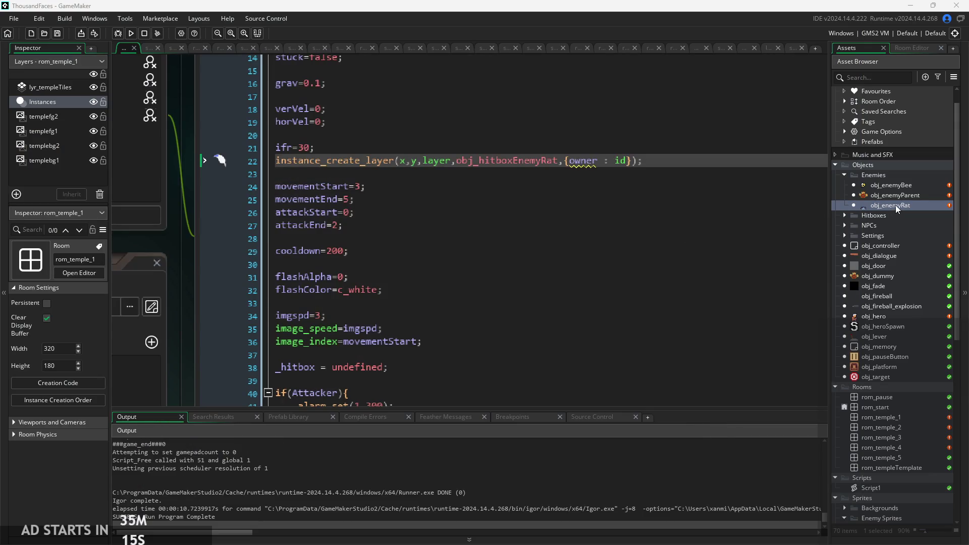
pyautogui.scroll(-3, 878, 429)
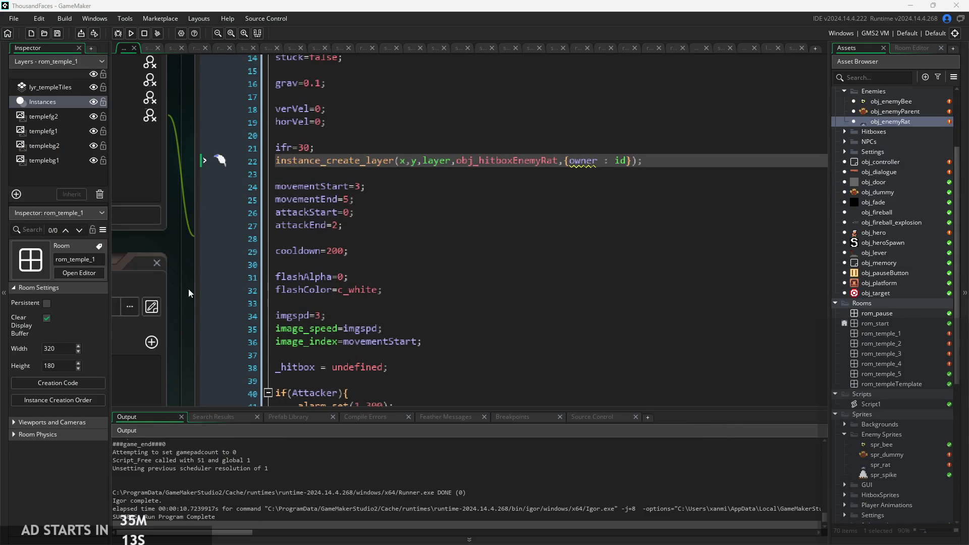
# Step: Open spr_rat in the Image Editor and review its frames
pyautogui.scroll(-1, 202, 310)
pyautogui.click(343, 119)
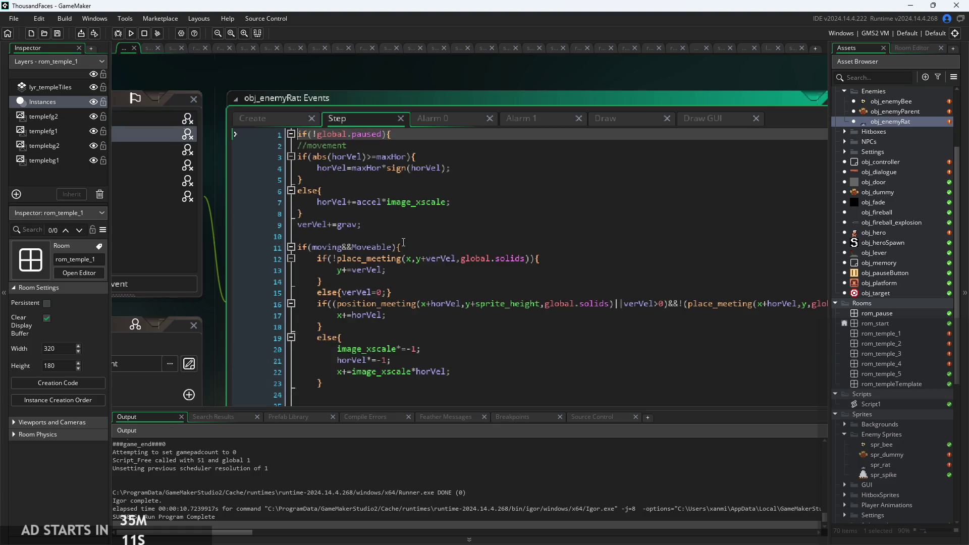
pyautogui.click(256, 119)
pyautogui.scroll(-3, 889, 425)
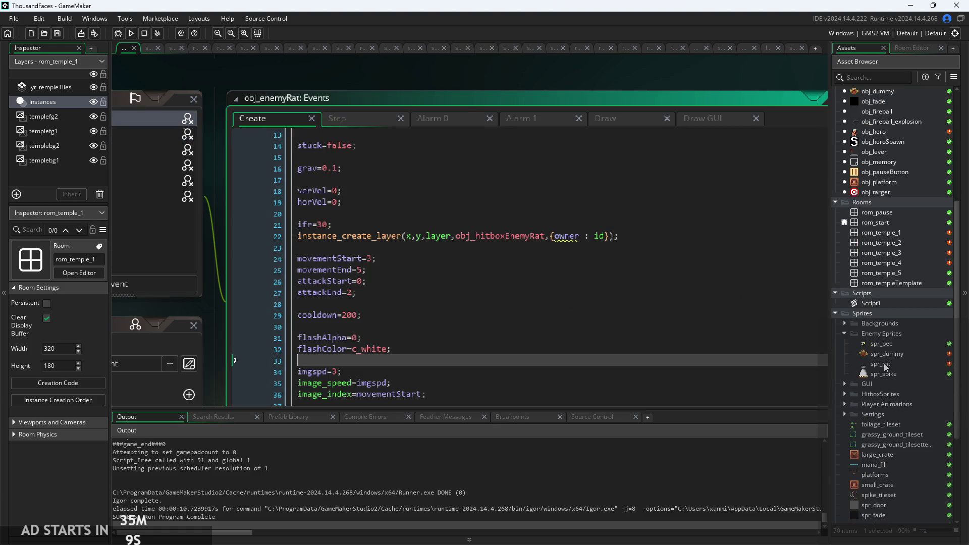
pyautogui.doubleClick(882, 364)
pyautogui.click(212, 129)
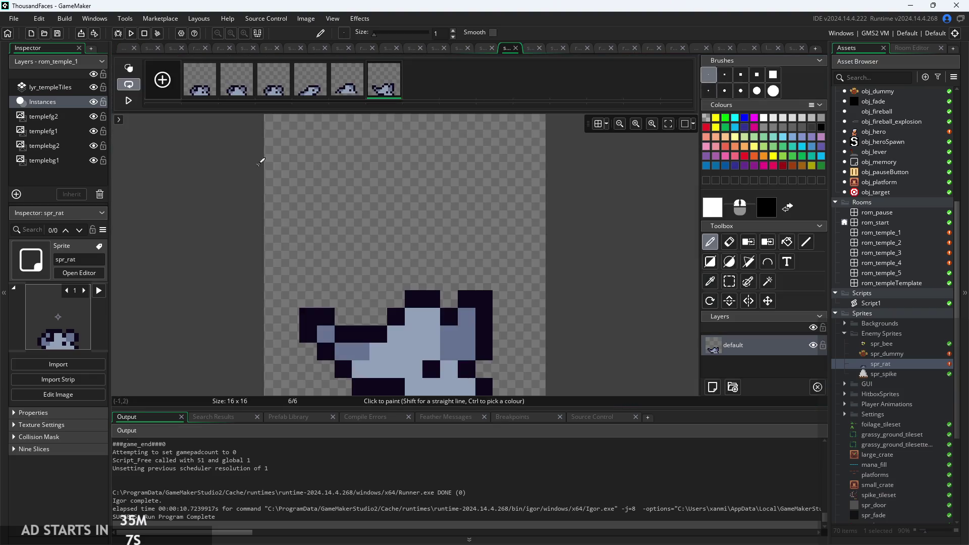
pyautogui.click(315, 93)
pyautogui.click(347, 81)
pyautogui.click(383, 80)
pyautogui.click(196, 83)
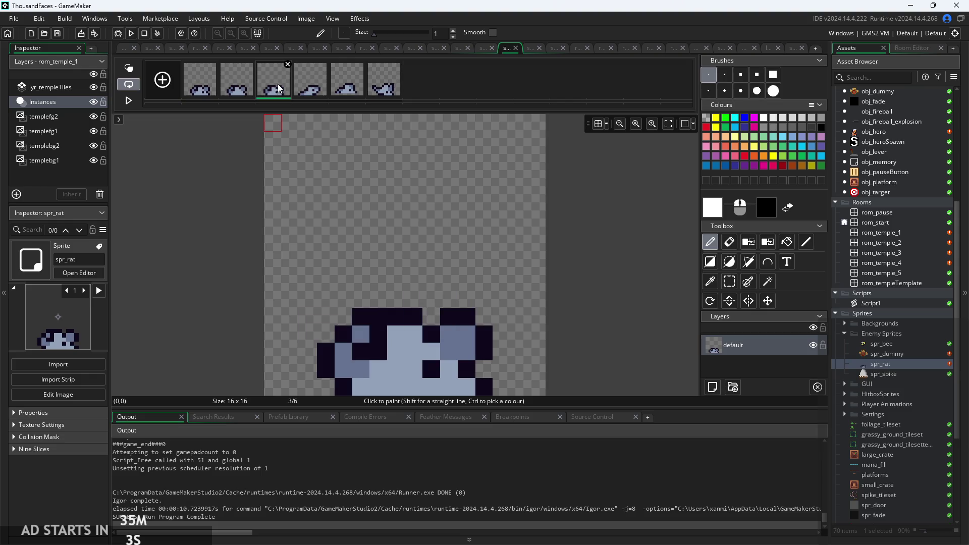
# Step: Copy the first rat frame, paste it, and move it to the end as a seventh frame
pyautogui.rightClick(198, 90)
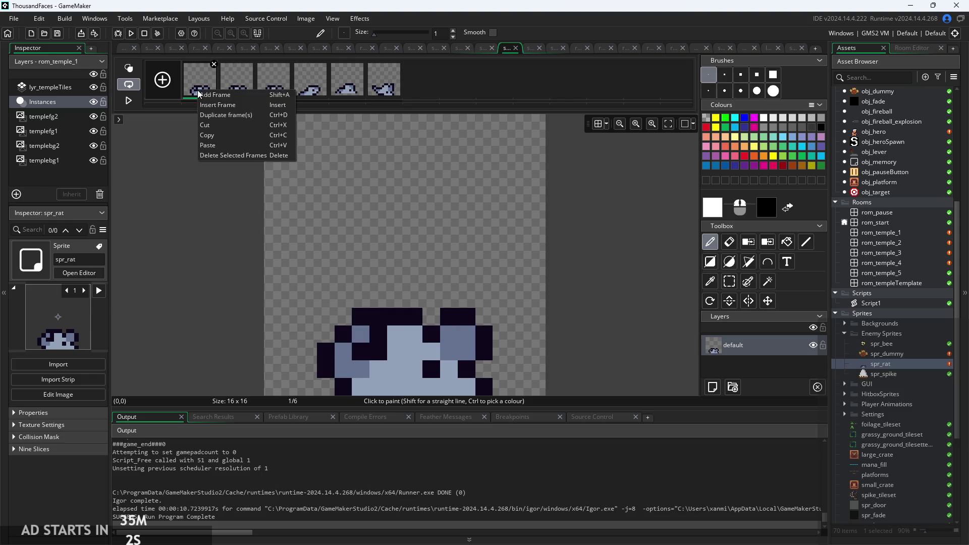
pyautogui.click(222, 133)
pyautogui.rightClick(415, 84)
pyautogui.click(443, 139)
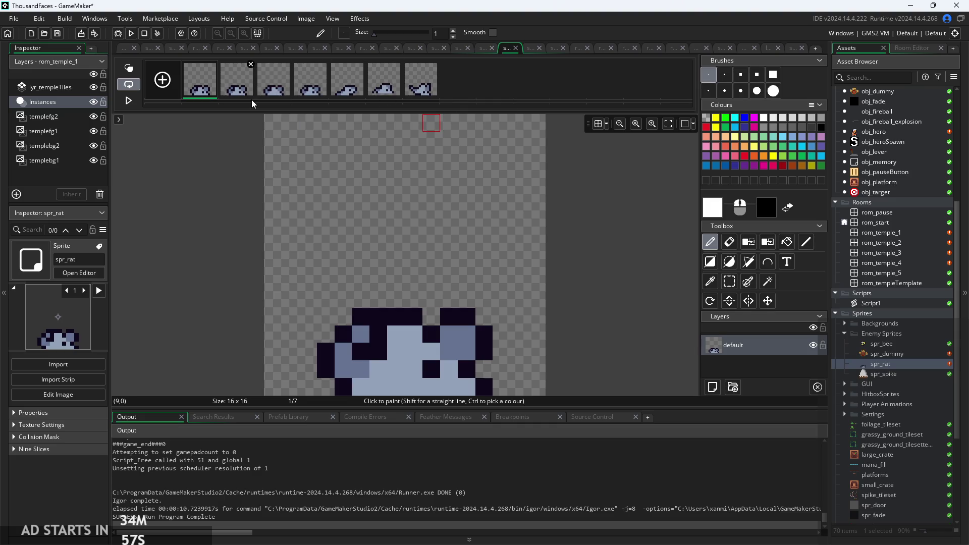
pyautogui.moveTo(212, 81)
pyautogui.mouseDown()
pyautogui.moveTo(214, 96)
pyautogui.moveTo(461, 103)
pyautogui.moveTo(444, 83)
pyautogui.mouseUp()
pyautogui.click(311, 80)
pyautogui.click(420, 80)
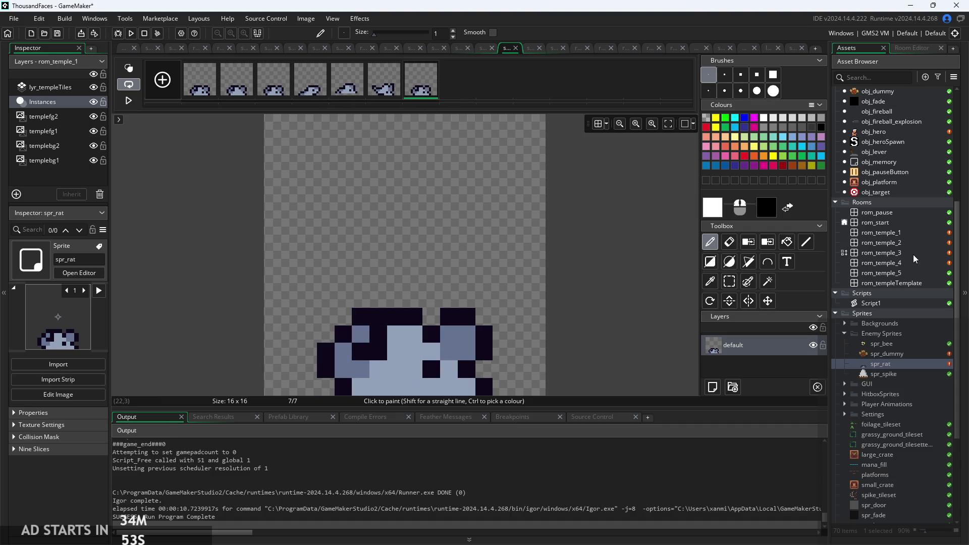
pyautogui.scroll(2, 912, 255)
pyautogui.scroll(5, 917, 337)
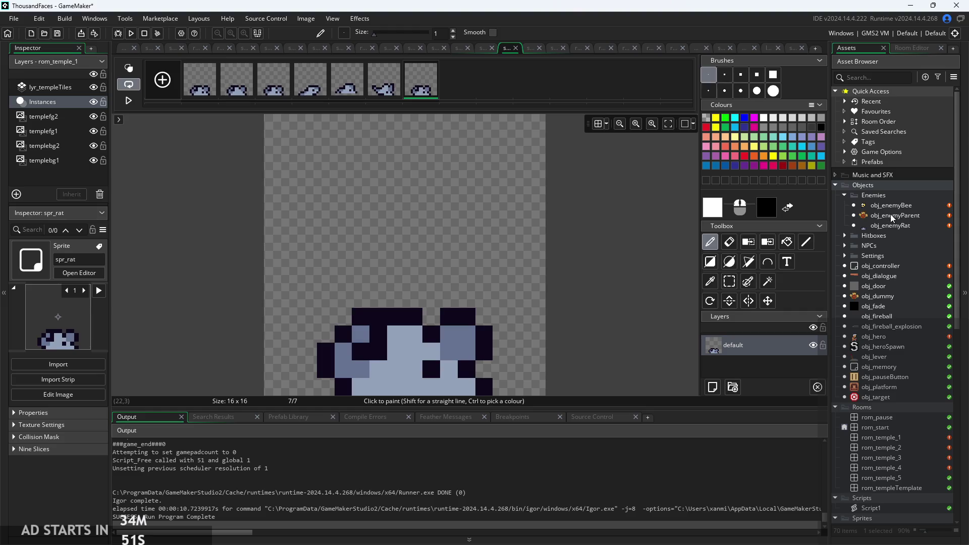
pyautogui.doubleClick(889, 227)
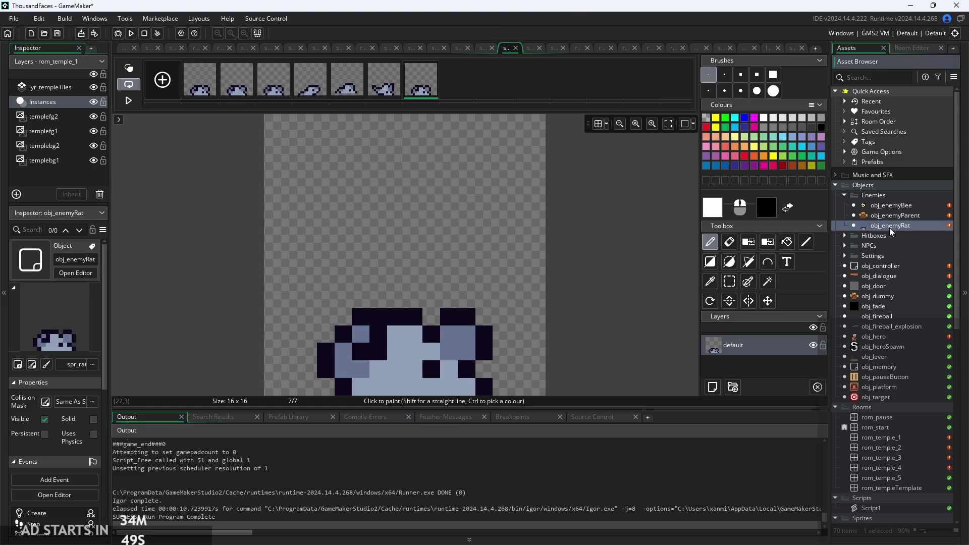
# Step: Set the rat's movementEnd to 6 and test-run the temple level
pyautogui.scroll(2, 505, 241)
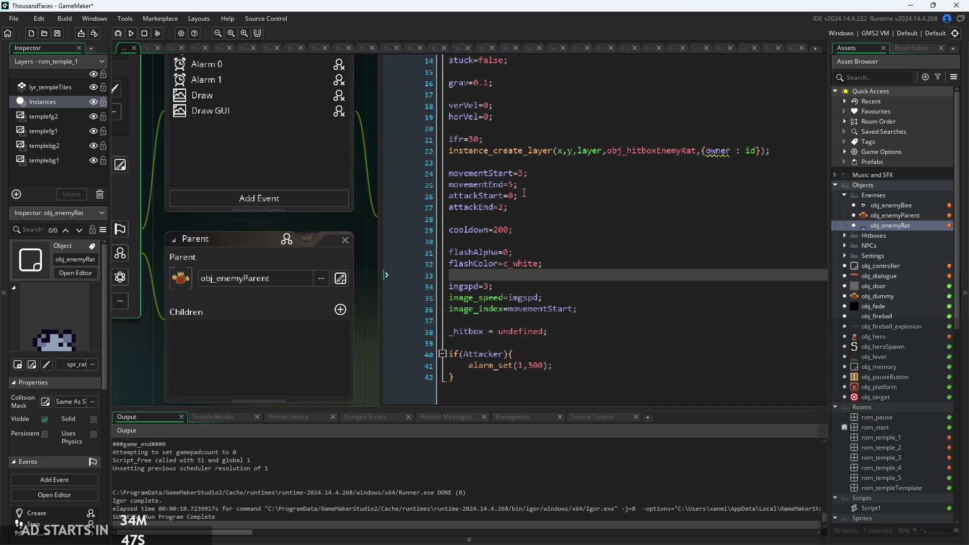
pyautogui.click(514, 185)
pyautogui.write('6')
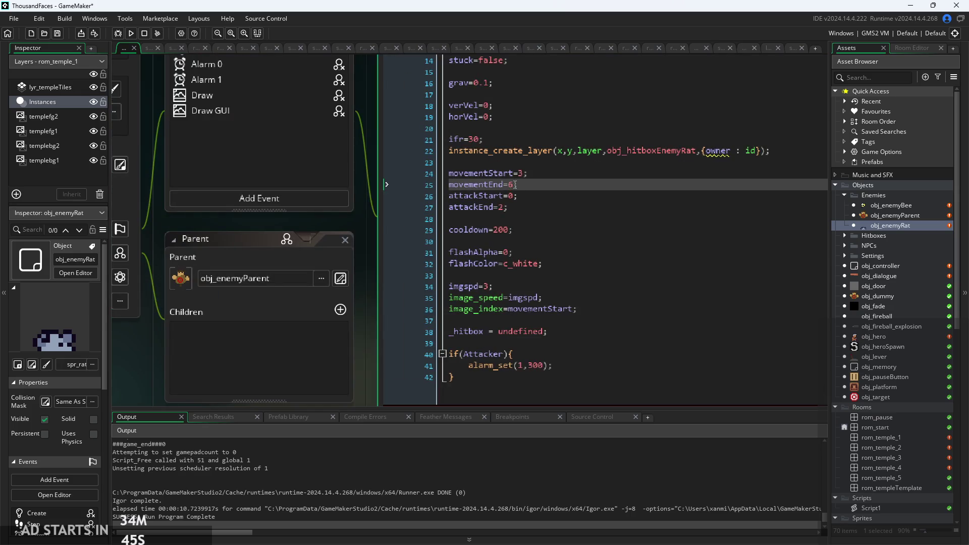
pyautogui.press('F5')
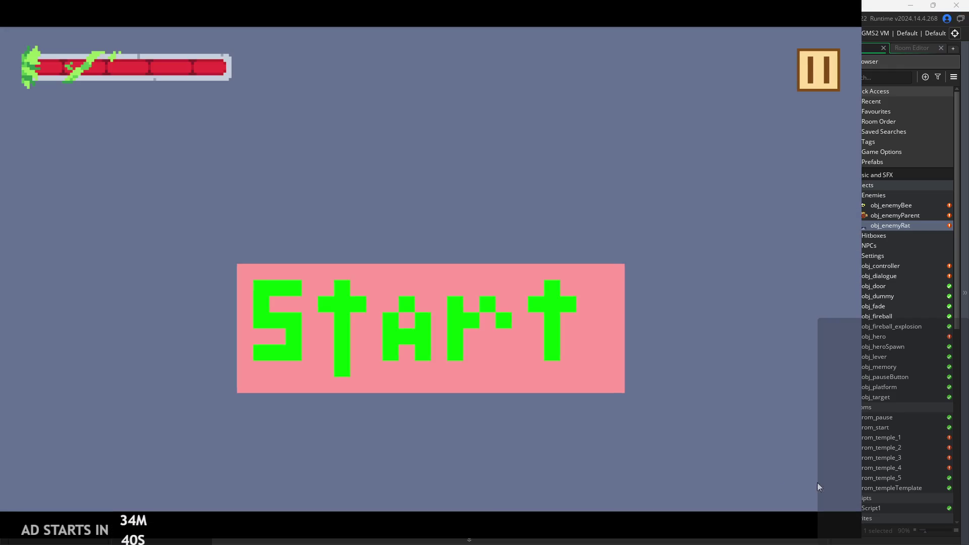
pyautogui.click(513, 335)
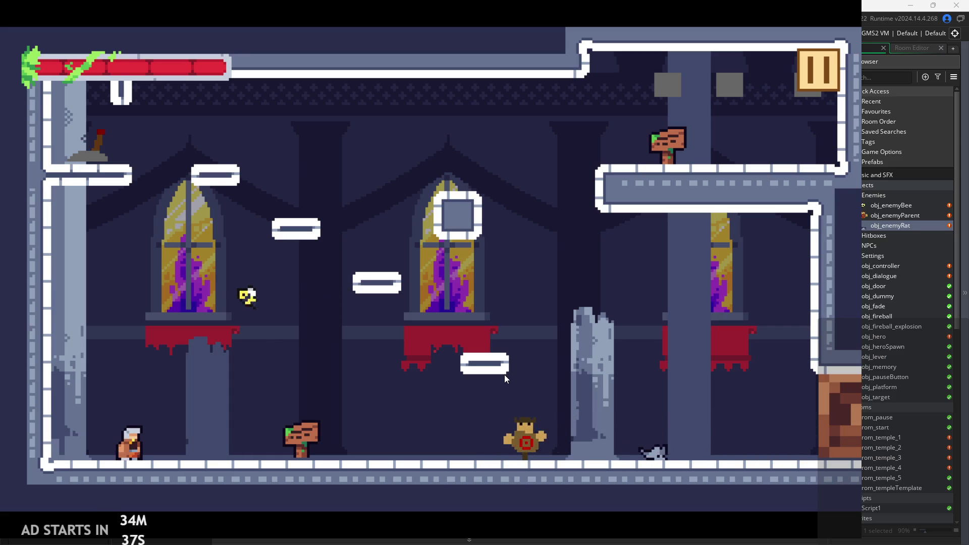
pyautogui.press('Right')
pyautogui.press('space')
pyautogui.press('Left')
pyautogui.press('space')
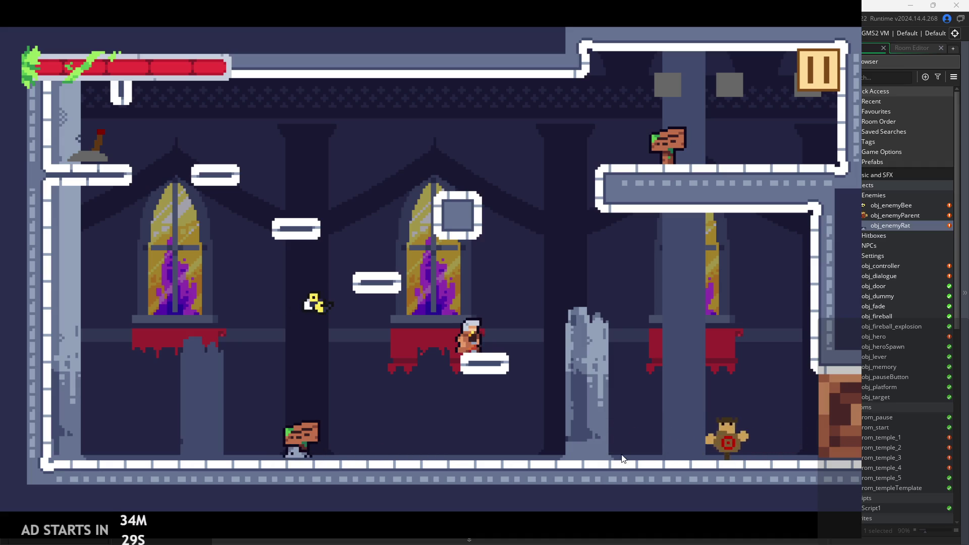
pyautogui.click(806, 82)
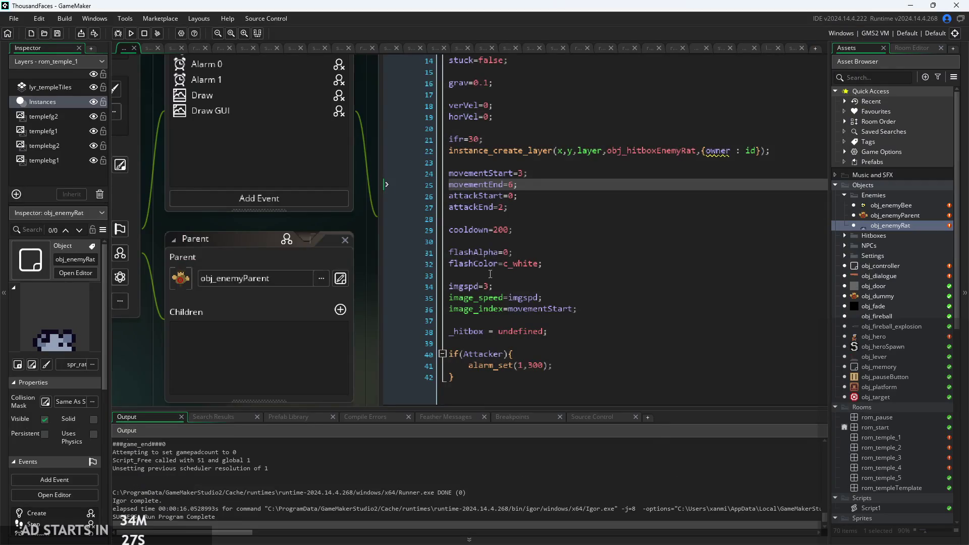
# Step: Change imgspd from 3 to 5, test-run again, and pause into the settings menu
pyautogui.doubleClick(484, 285)
pyautogui.write('5')
pyautogui.press('F5')
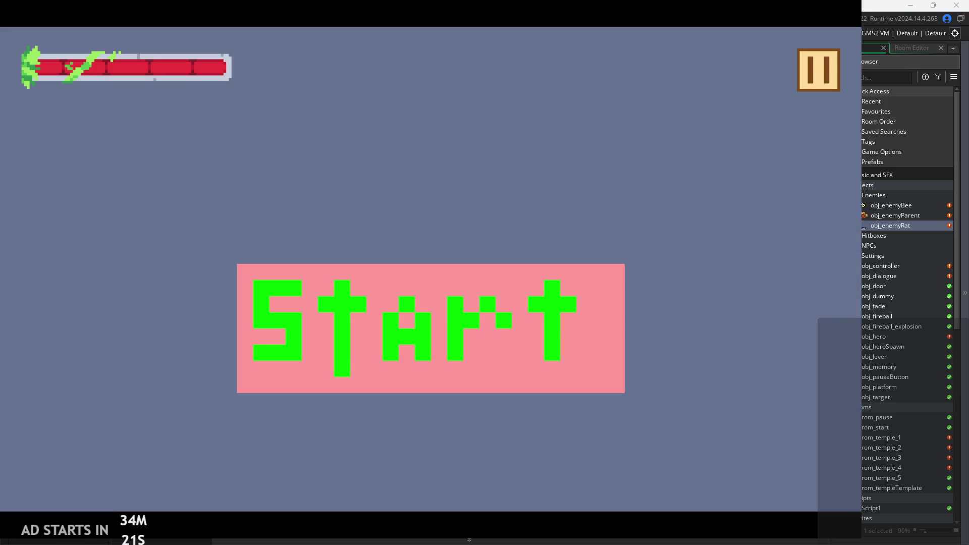
pyautogui.click(418, 316)
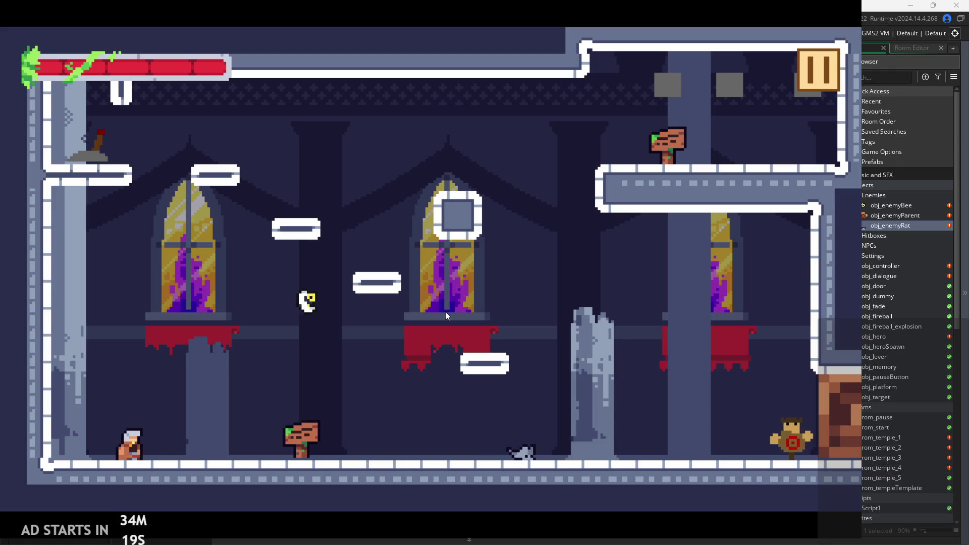
pyautogui.press('Right')
pyautogui.press('space')
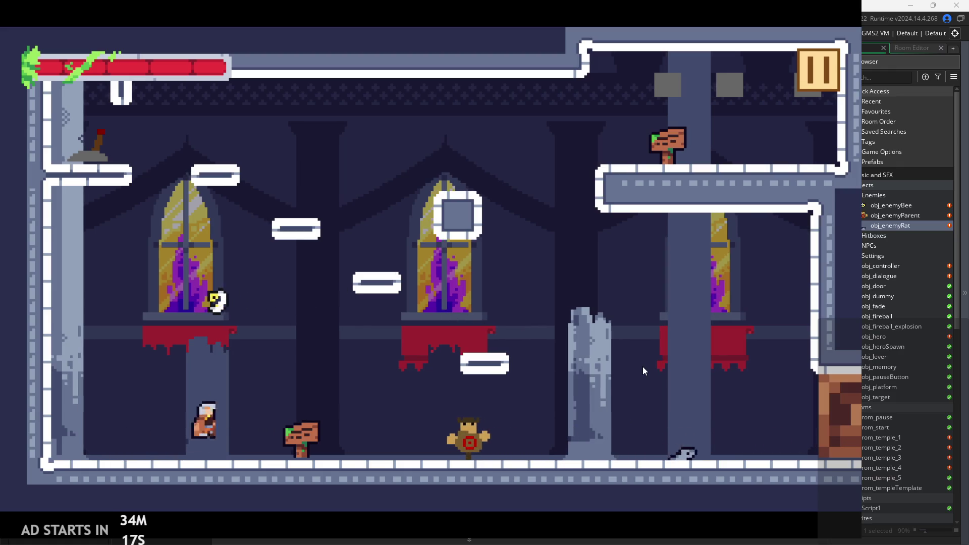
pyautogui.press('Right')
pyautogui.press('space')
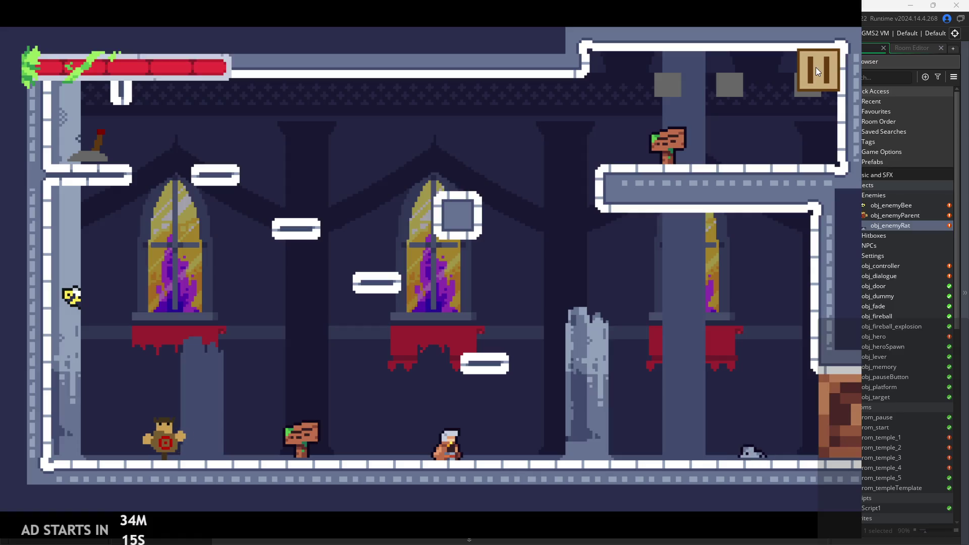
pyautogui.click(817, 68)
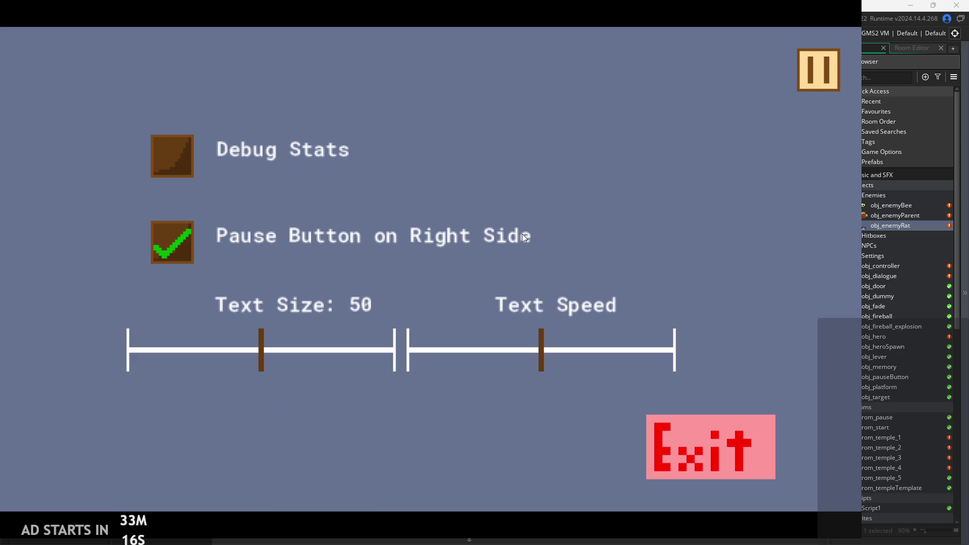
# Step: Quit the running game, set the rat's imgspd to 10, and rebuild with F5
pyautogui.click(722, 437)
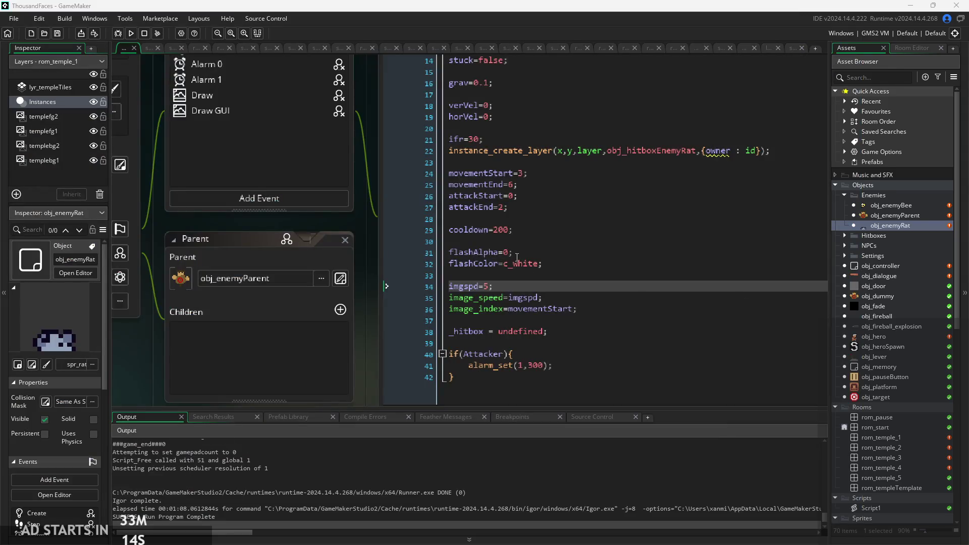
pyautogui.click(489, 286)
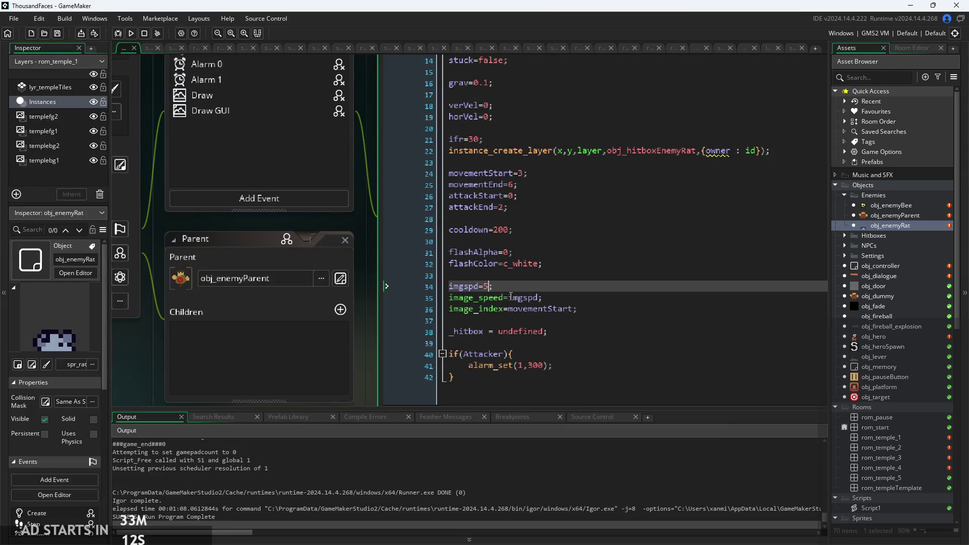
pyautogui.write('10')
pyautogui.press('F5')
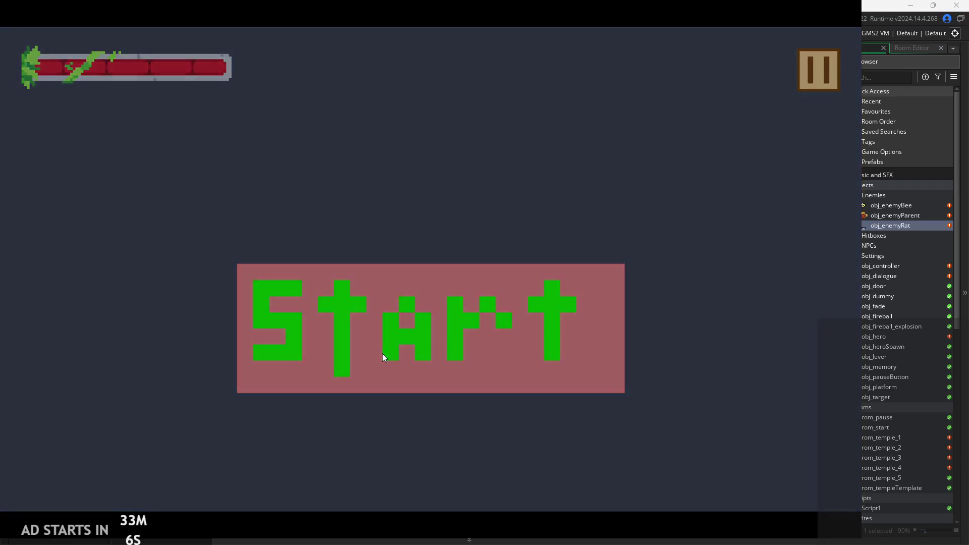
# Step: Start the game, walk the hero right, then pause and exit to the editor
pyautogui.click(383, 356)
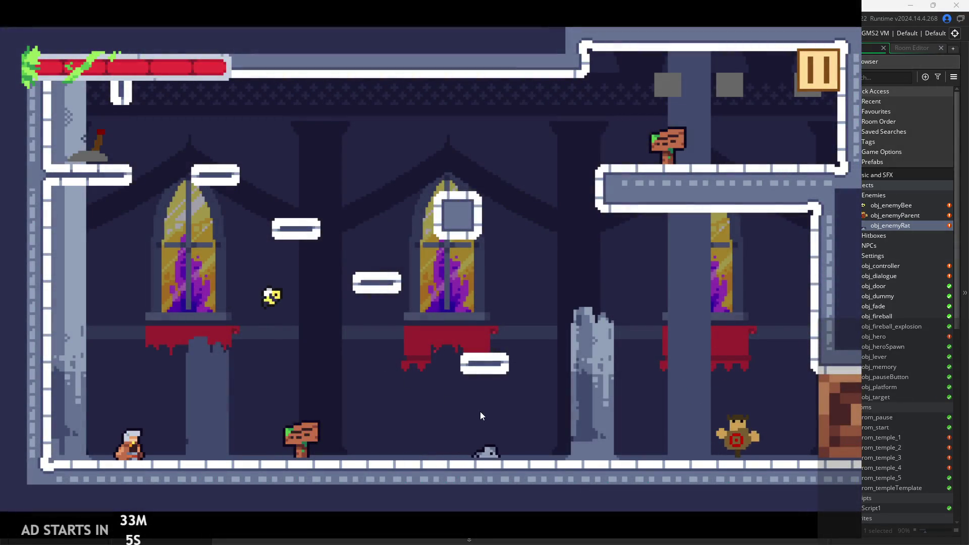
pyautogui.press('Right')
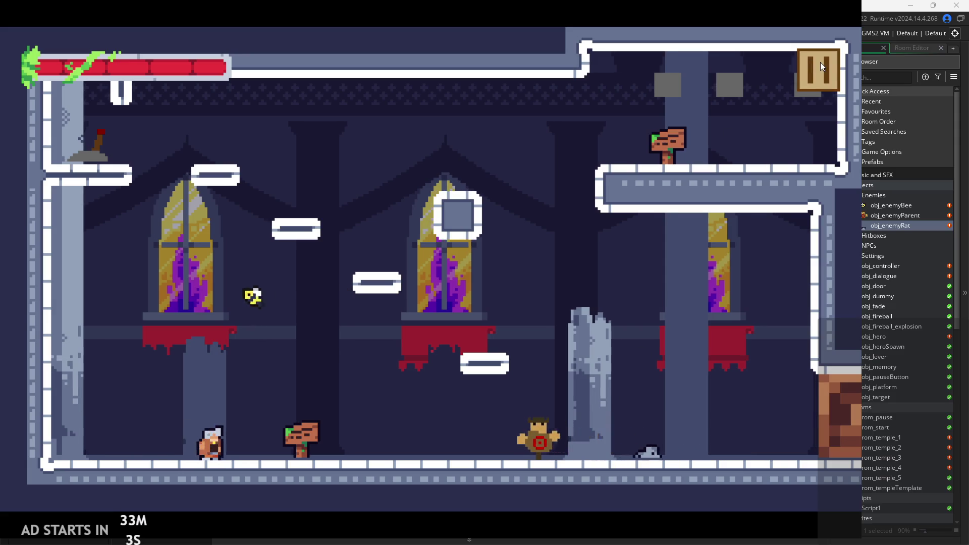
pyautogui.click(819, 66)
pyautogui.click(698, 425)
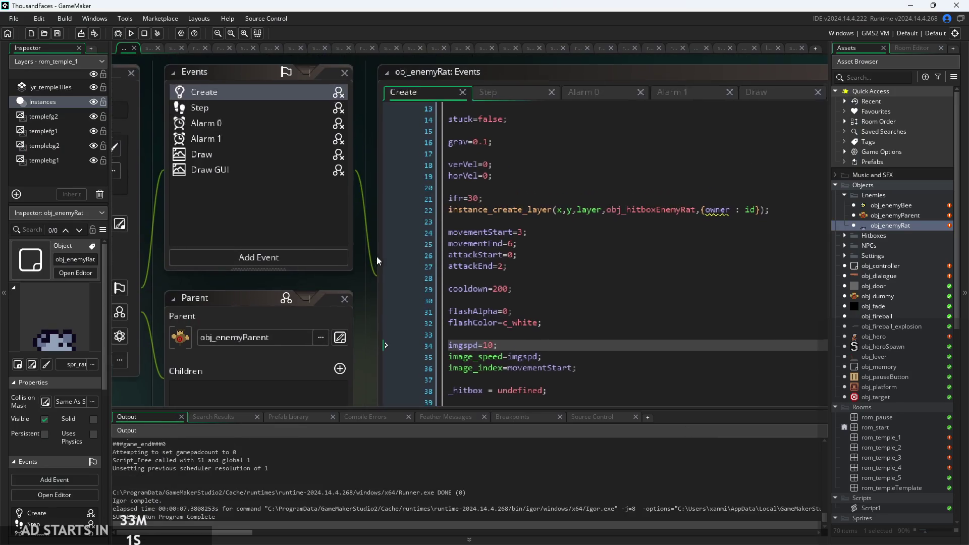
# Step: In the rat's Create code, change imgspd on line 34 from 10 to 7
pyautogui.scroll(2, 377, 261)
pyautogui.scroll(-2, 377, 261)
pyautogui.click(505, 198)
pyautogui.scroll(1, 541, 333)
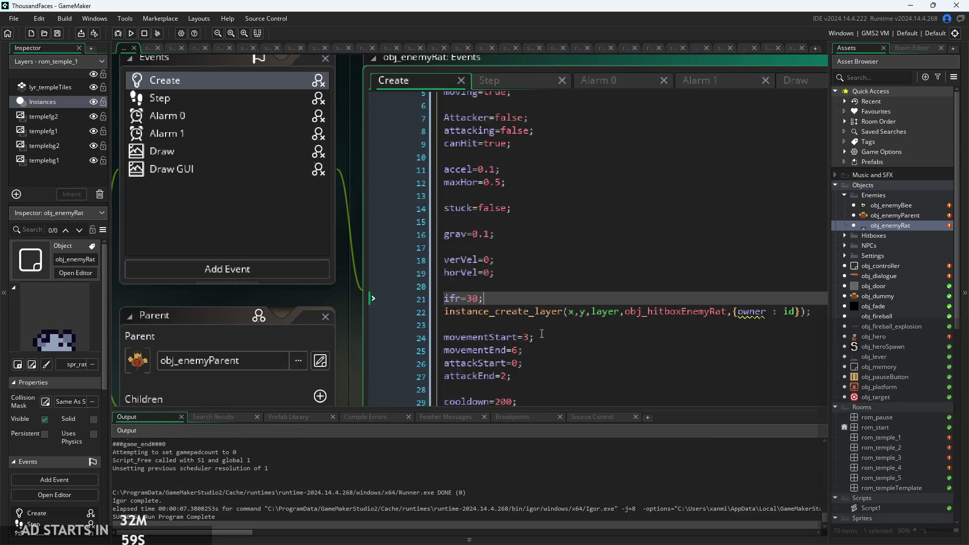
pyautogui.scroll(2, 541, 333)
pyautogui.scroll(-3, 531, 316)
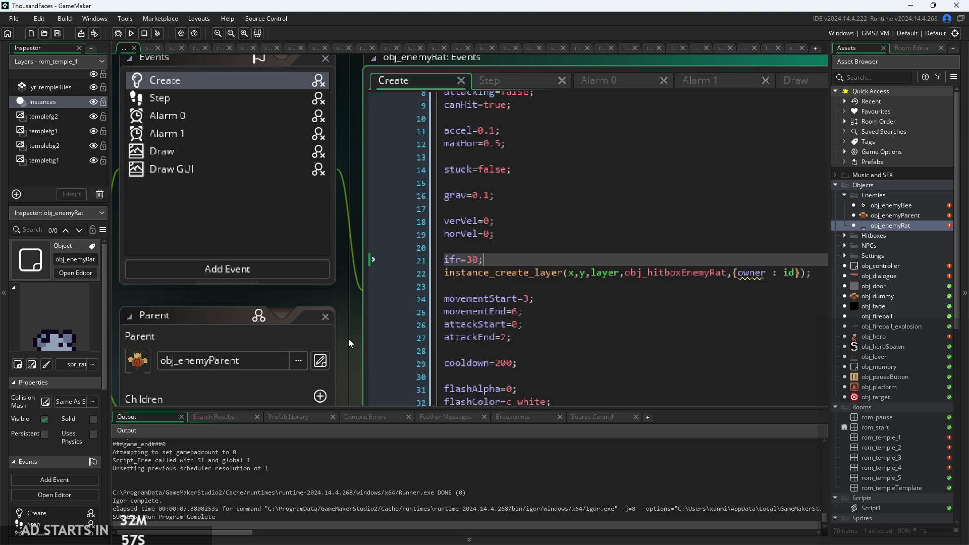
pyautogui.moveTo(349, 338); pyautogui.dragTo(328, 192)
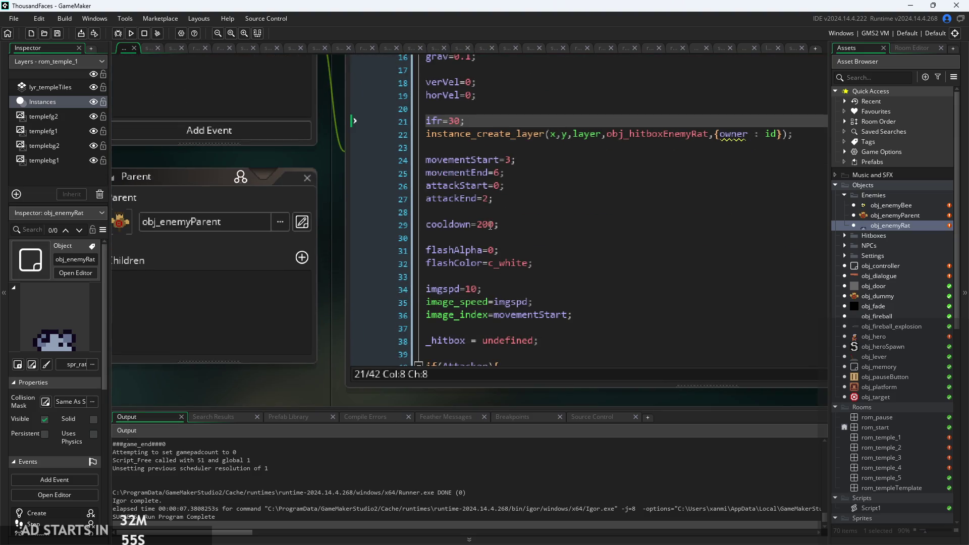
pyautogui.click(480, 291)
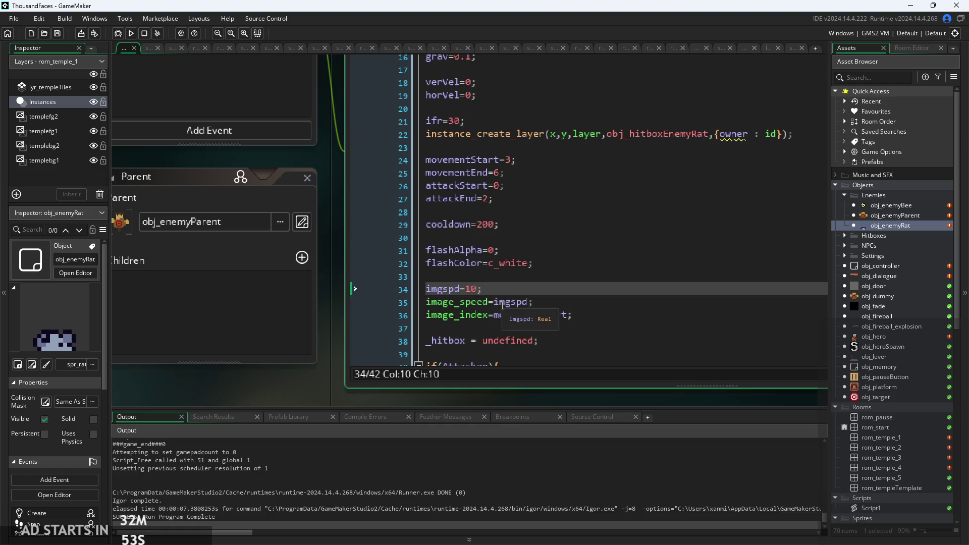
pyautogui.press('BackSpace')
pyautogui.press('BackSpace')
pyautogui.write('7')
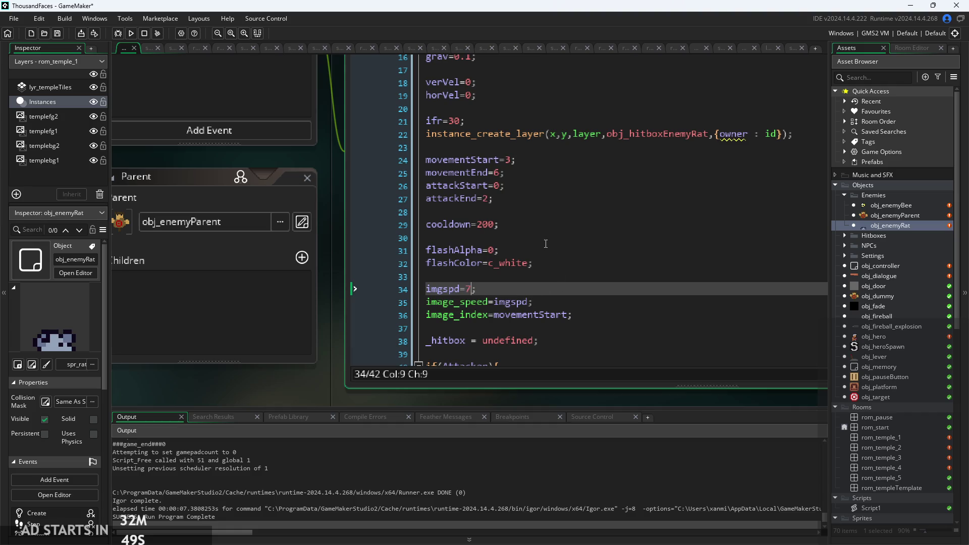
# Step: Edit the maxHor value on line 12, then build and run the game again
pyautogui.scroll(2, 545, 243)
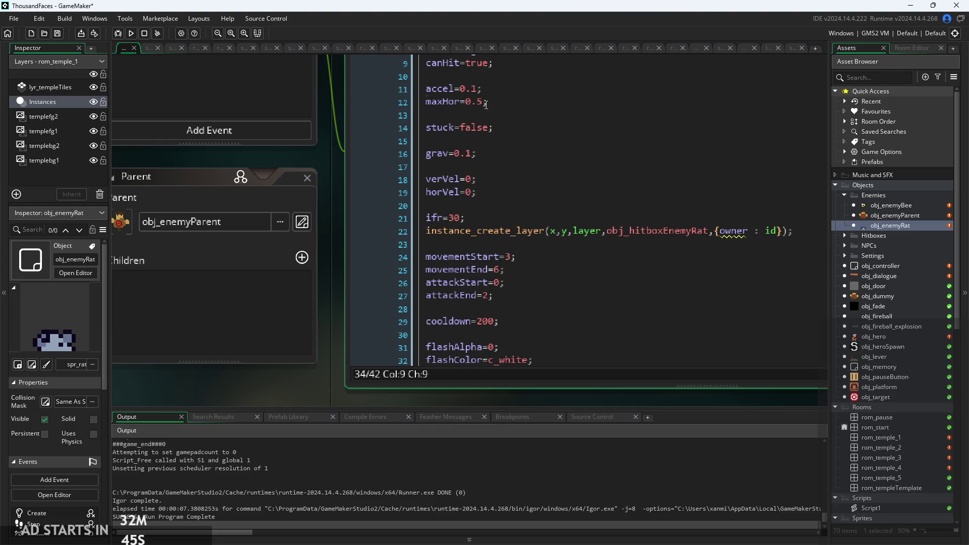
pyautogui.click(486, 105)
pyautogui.write('7')
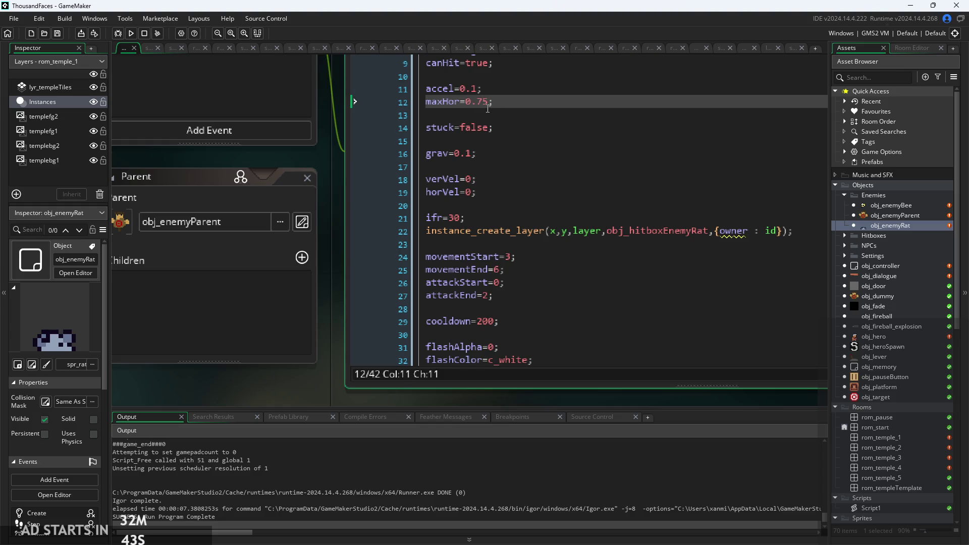
pyautogui.click(131, 33)
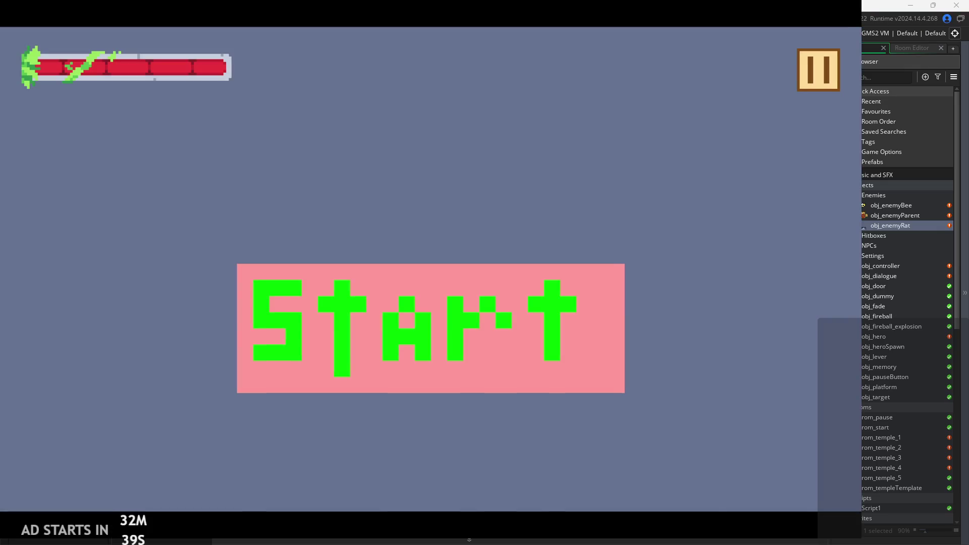
# Step: Start the game and walk the hero right past the signpost and dummy toward the rat, then pause and exit
pyautogui.click(352, 313)
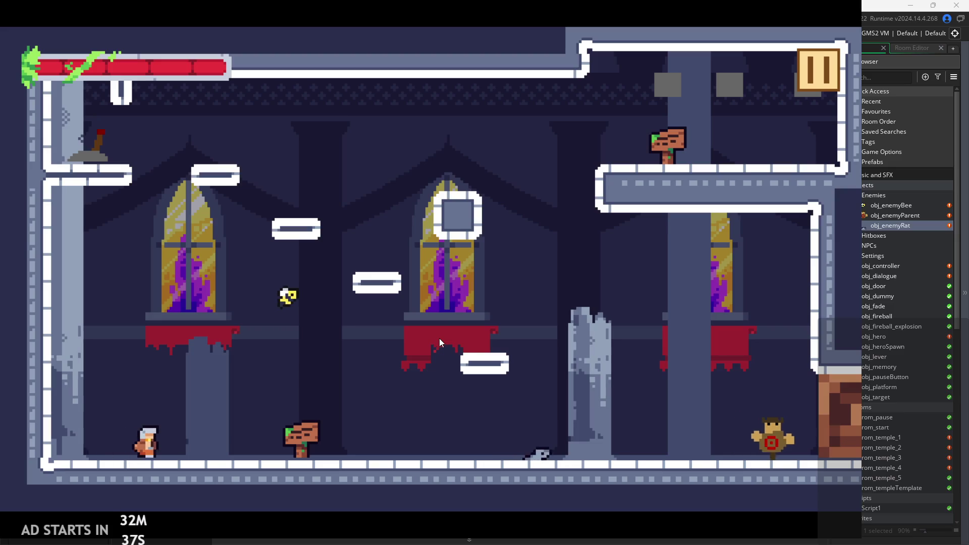
pyautogui.press('Right')
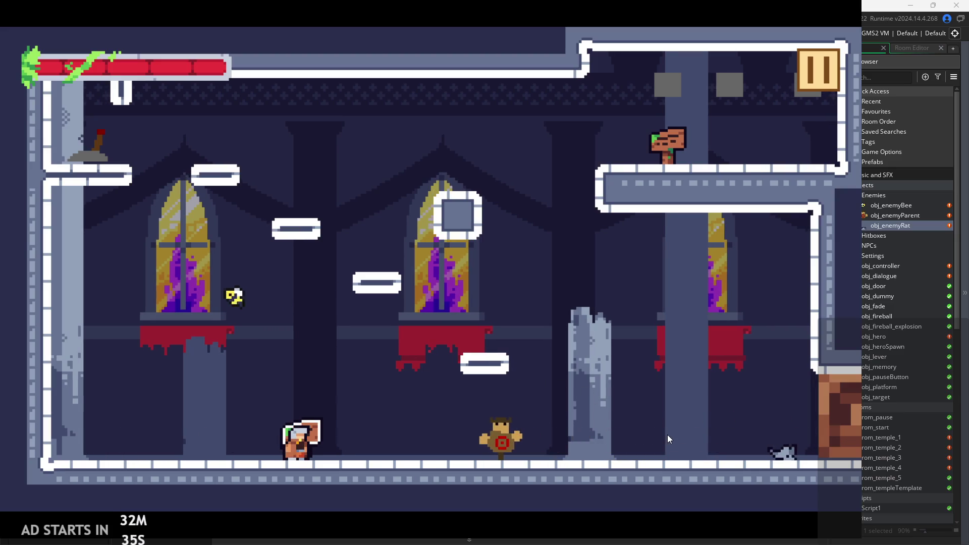
pyautogui.press('Right')
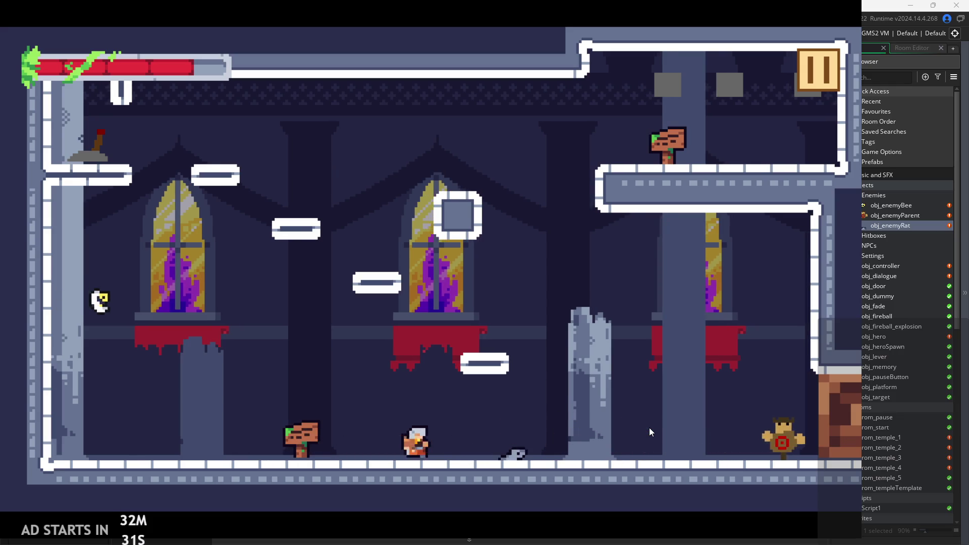
pyautogui.press('Right')
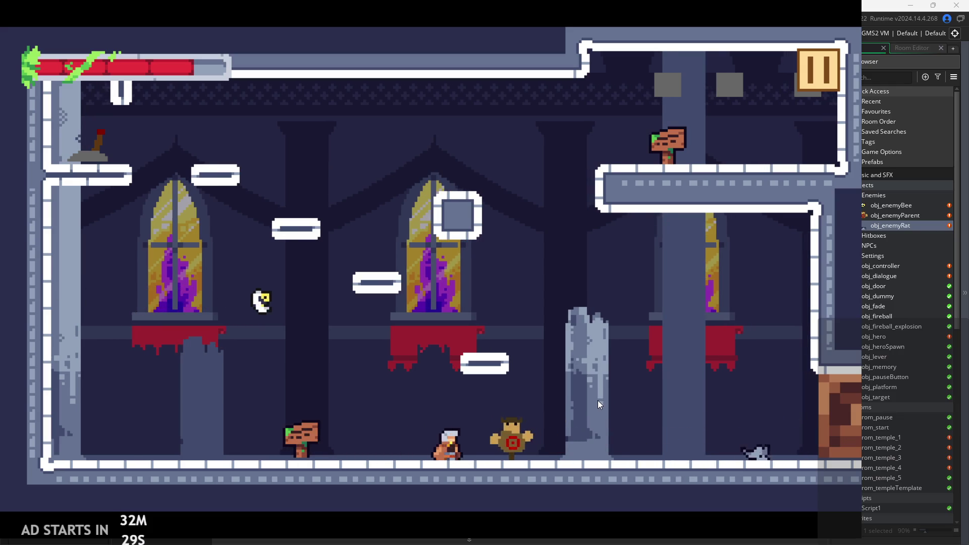
pyautogui.click(797, 101)
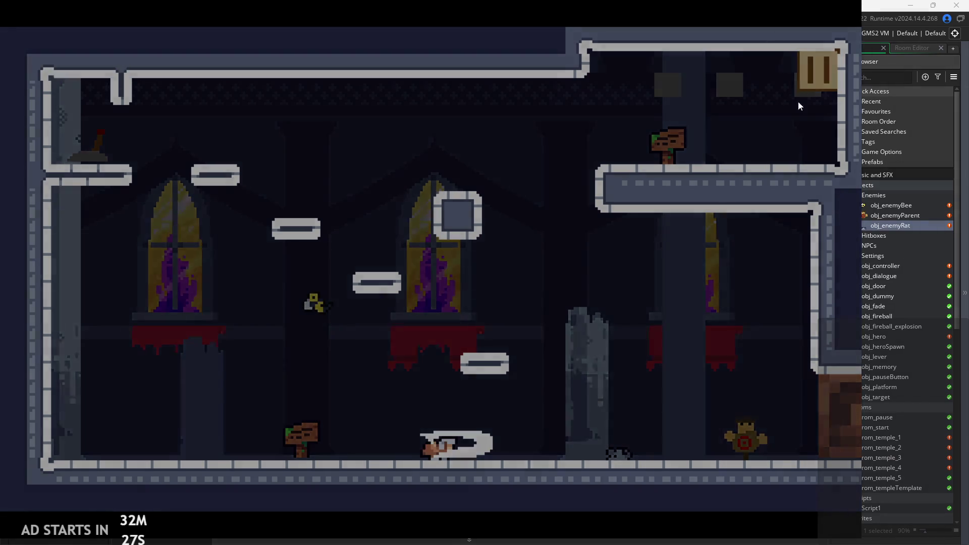
pyautogui.click(713, 442)
pyautogui.click(897, 216)
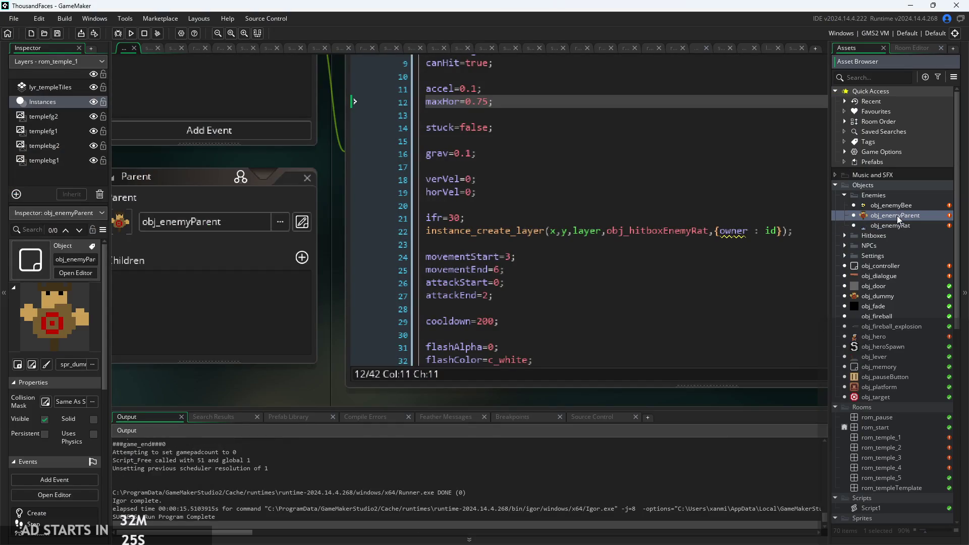
# Step: Open obj_enemyParent and bring up its Step event code at the attack-start check
pyautogui.doubleClick(897, 216)
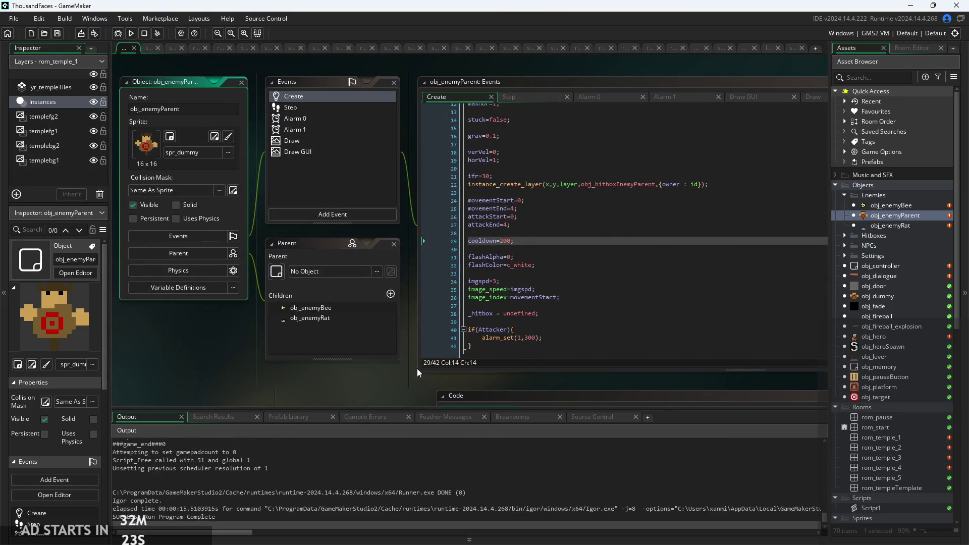
pyautogui.scroll(3, 417, 368)
pyautogui.moveTo(312, 256); pyautogui.dragTo(694, 238)
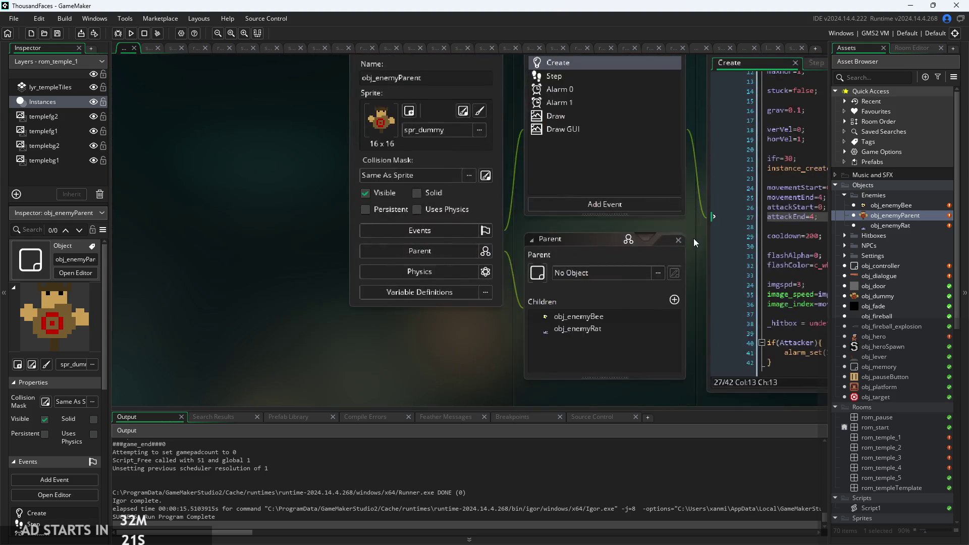
pyautogui.scroll(-2, 298, 262)
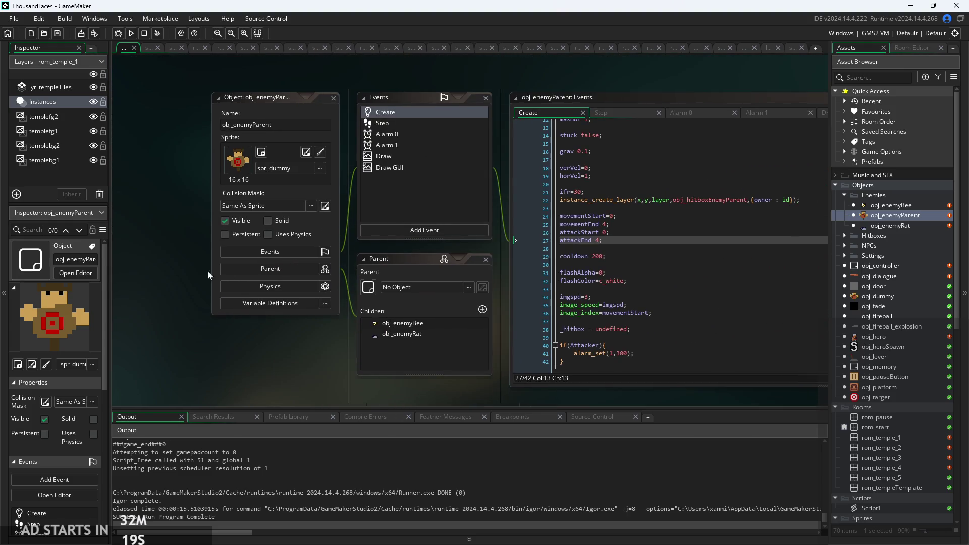
pyautogui.hscroll(1, 282, 348)
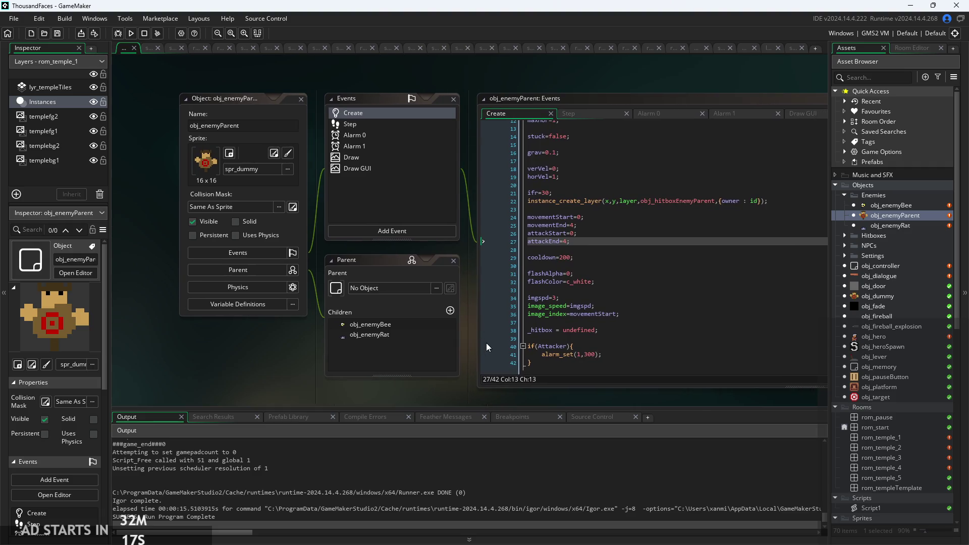
pyautogui.hscroll(4, 439, 338)
pyautogui.click(437, 87)
pyautogui.click(490, 204)
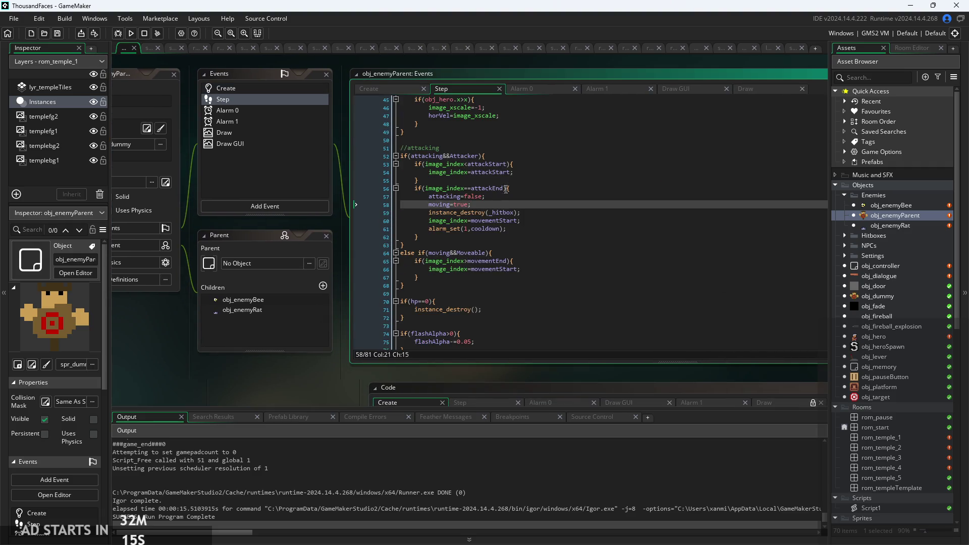
pyautogui.click(507, 180)
# Step: Review the attacking block and the combat hit block in the Step event
pyautogui.scroll(2, 479, 191)
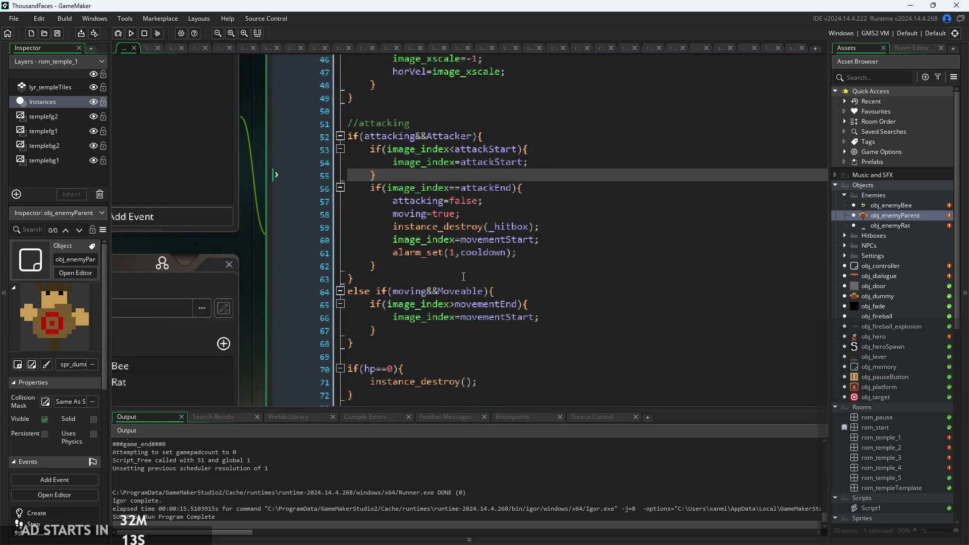
pyautogui.click(463, 277)
pyautogui.scroll(-3, 504, 228)
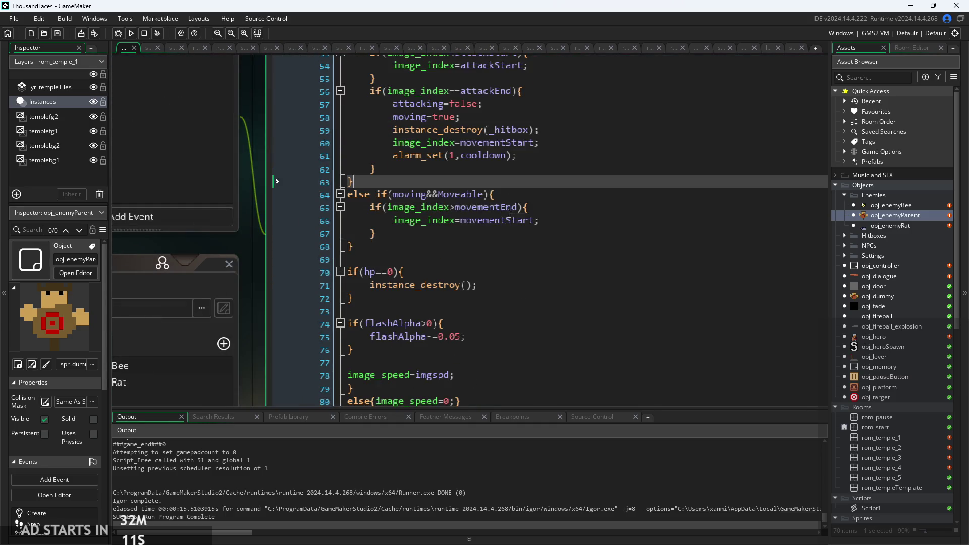
pyautogui.scroll(-2, 504, 228)
pyautogui.scroll(9, 451, 343)
pyautogui.scroll(3, 451, 343)
pyautogui.scroll(-1, 459, 313)
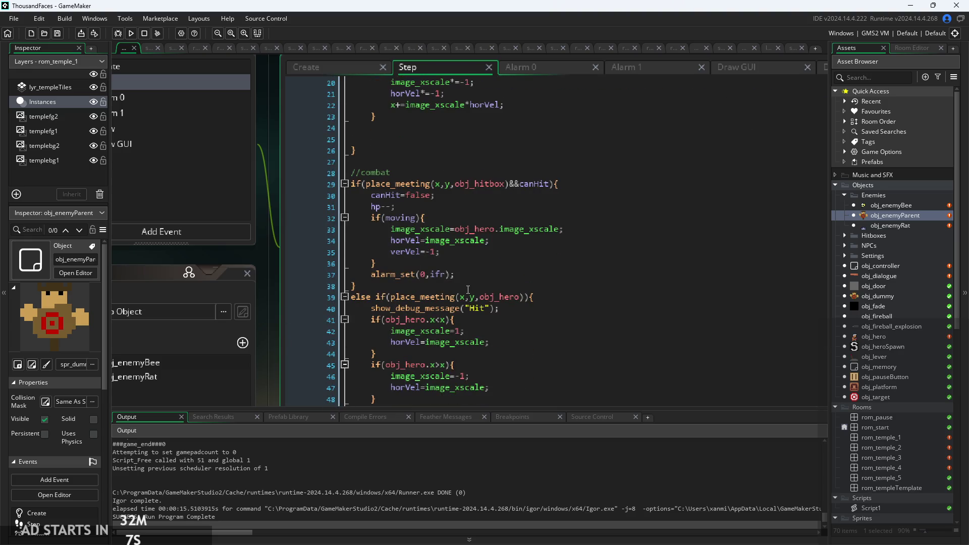
pyautogui.scroll(1, 499, 292)
pyautogui.click(468, 281)
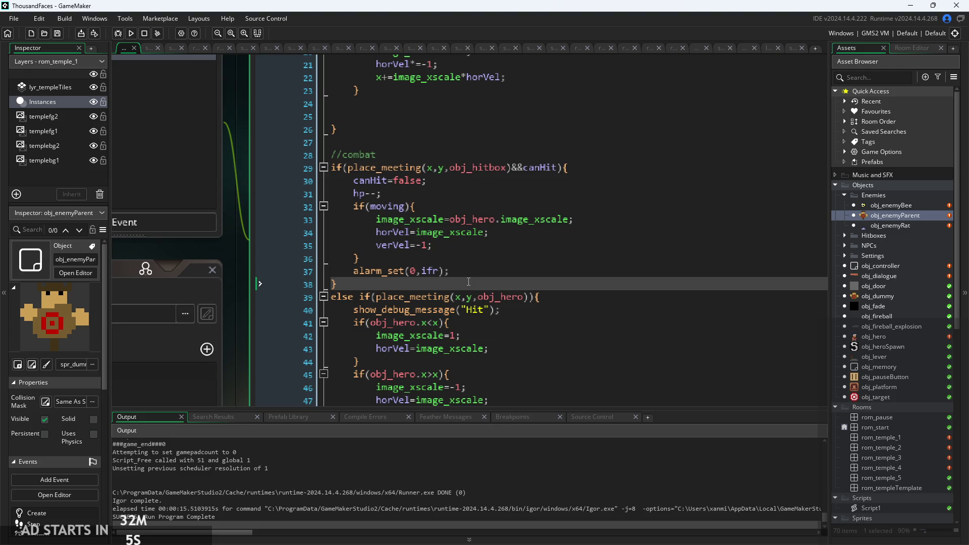
# Step: Inspect the place_meeting hitbox check on line 29 and the hp-lowering line
pyautogui.click(441, 184)
pyautogui.click(443, 191)
pyautogui.click(427, 172)
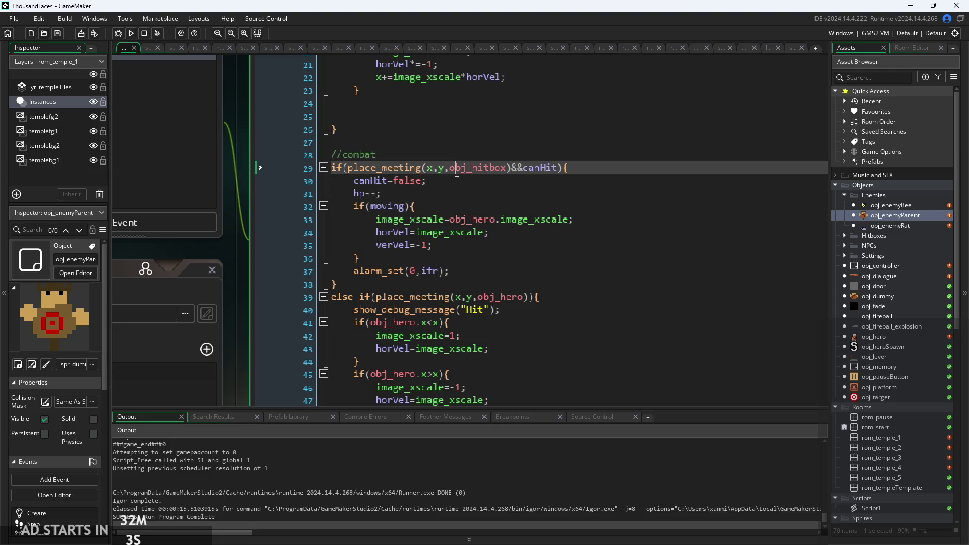
pyautogui.click(404, 194)
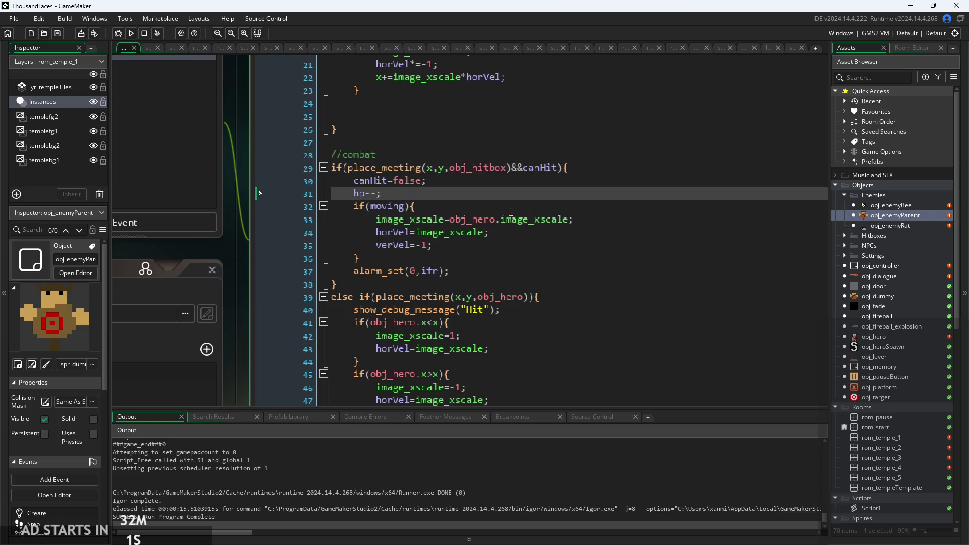
pyautogui.scroll(-1, 483, 275)
pyautogui.click(486, 279)
pyautogui.scroll(1, 485, 279)
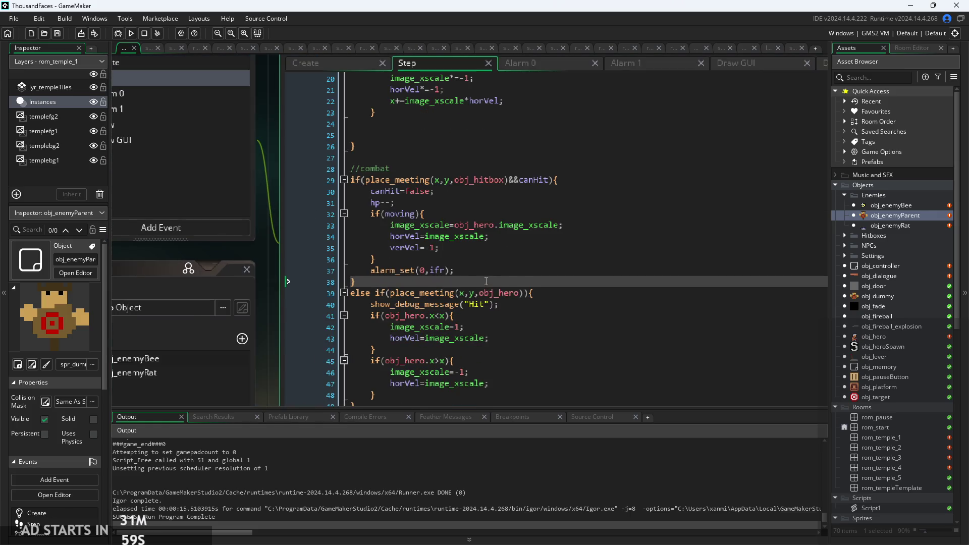
# Step: Look over the enemy parent's Create and Alarm 0 code, then return to the Step event
pyautogui.click(331, 64)
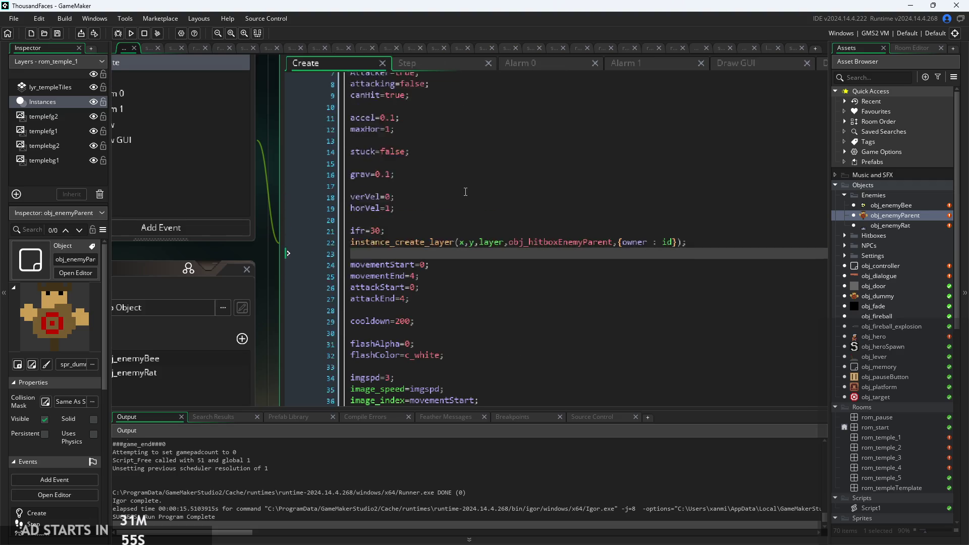
pyautogui.scroll(2, 466, 191)
pyautogui.scroll(-4, 427, 150)
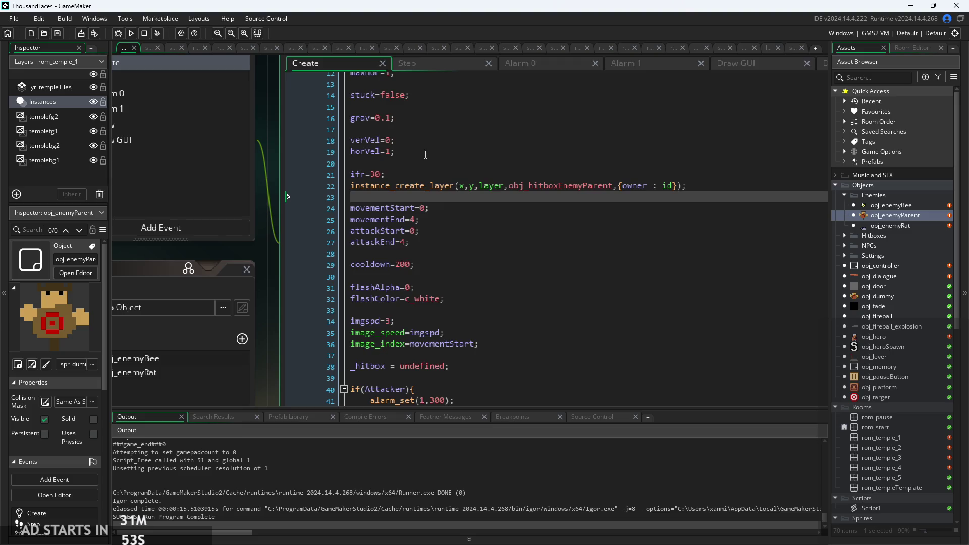
pyautogui.scroll(-2, 421, 77)
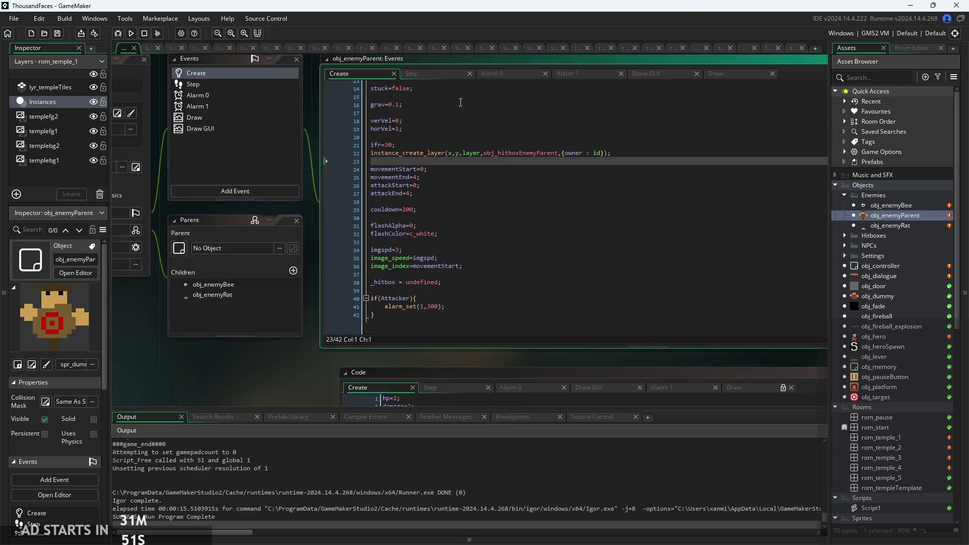
pyautogui.click(492, 76)
pyautogui.click(427, 73)
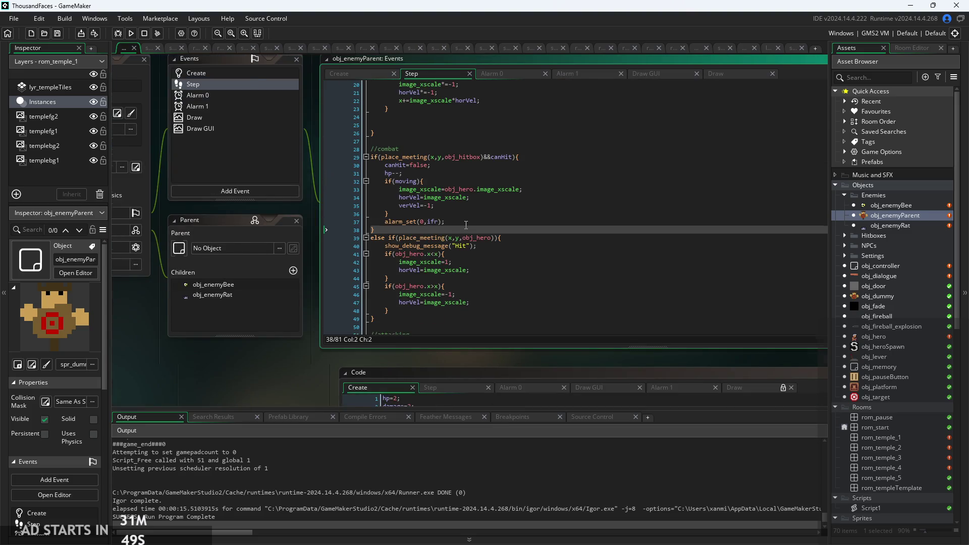
pyautogui.scroll(3, 466, 224)
# Step: Check the moving block, hero-contact, knockback and verVel lines, then build and run the game
pyautogui.click(488, 239)
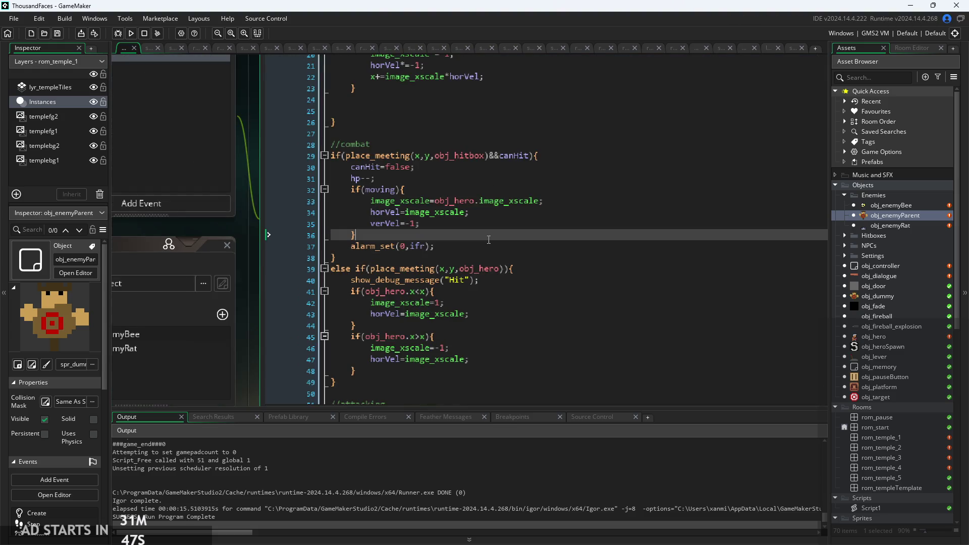
pyautogui.click(515, 269)
pyautogui.click(499, 280)
pyautogui.click(492, 303)
pyautogui.click(495, 280)
pyautogui.click(545, 202)
pyautogui.click(451, 229)
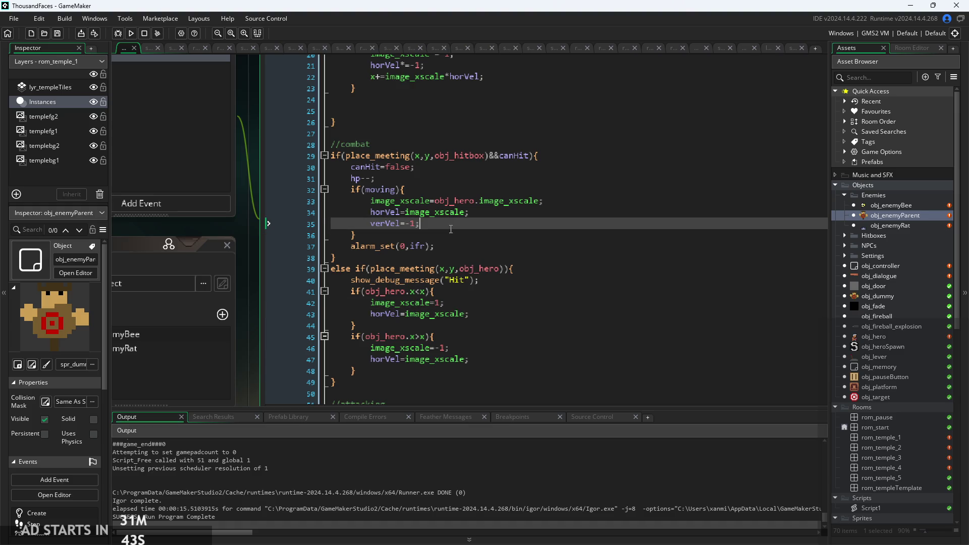
pyautogui.click(129, 37)
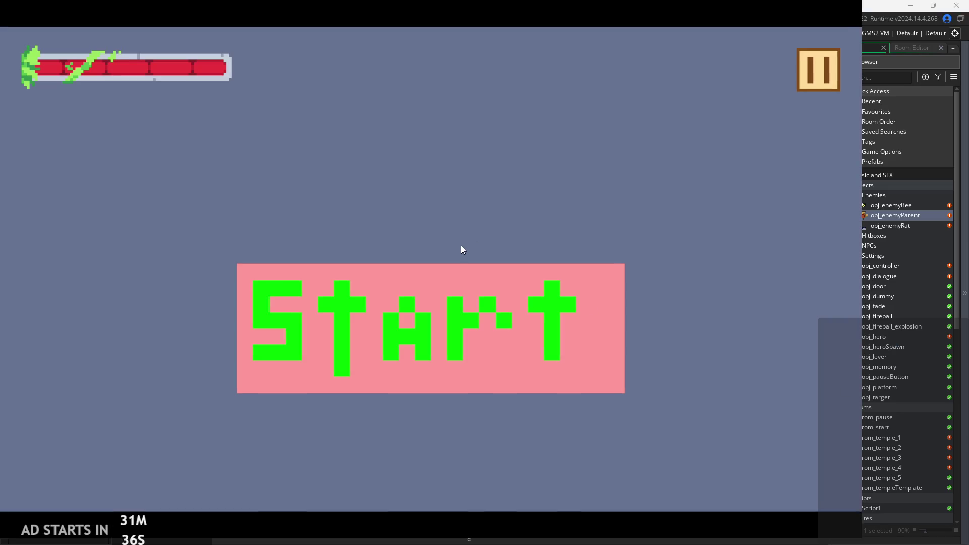
# Step: Start the game and walk right, attacking the enemies, then run left slashing across the room
pyautogui.click(556, 275)
pyautogui.press('Right')
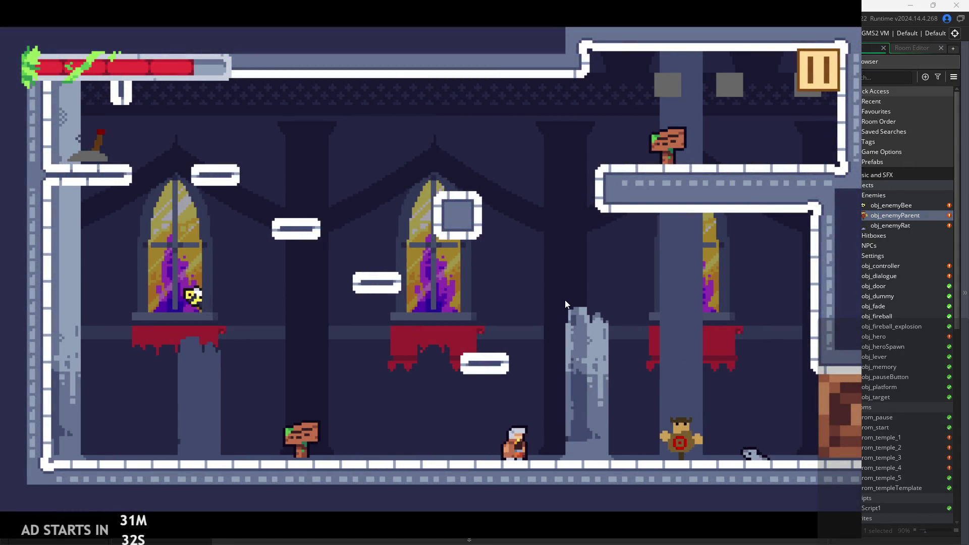
pyautogui.press('x')
pyautogui.press('Right')
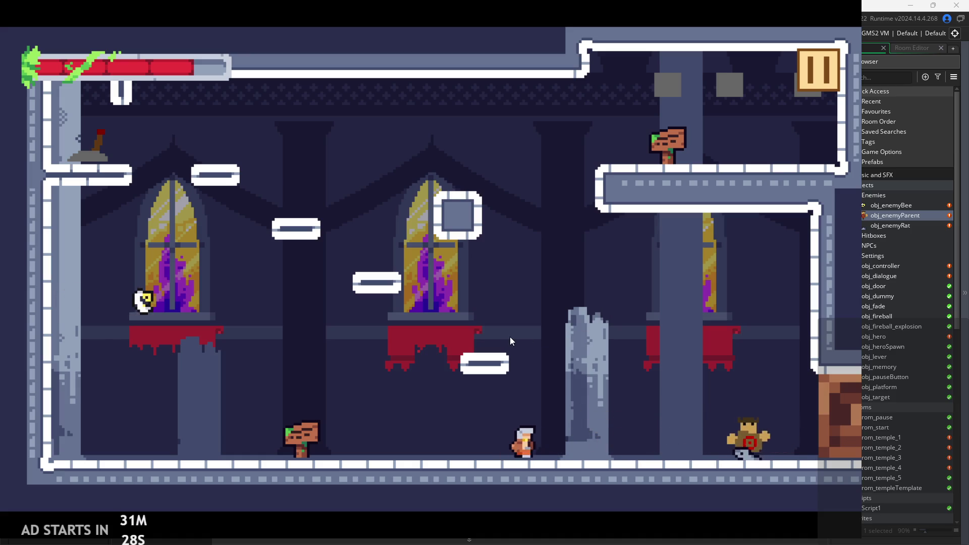
pyautogui.press('Left')
pyautogui.press('space')
pyautogui.press('Right')
pyautogui.press('Left')
pyautogui.press('x')
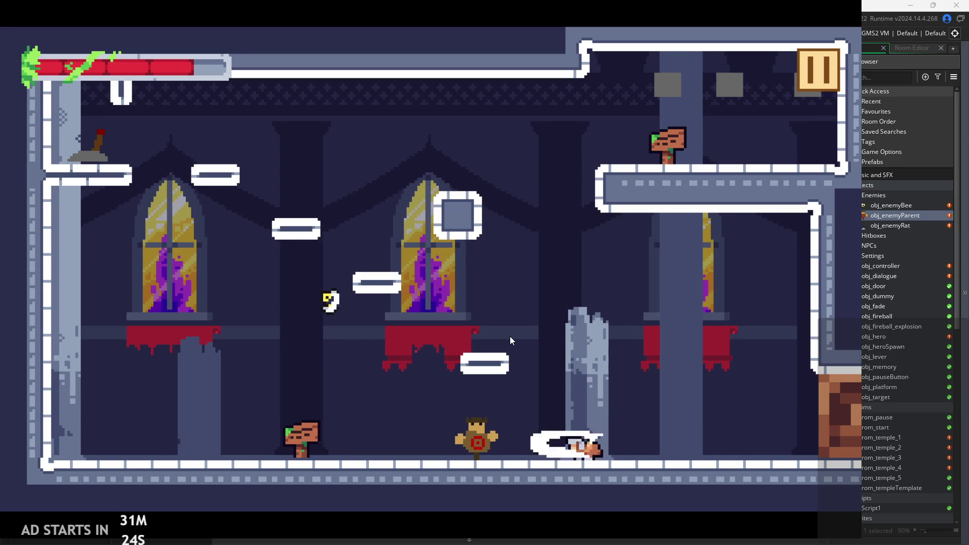
pyautogui.press('Left')
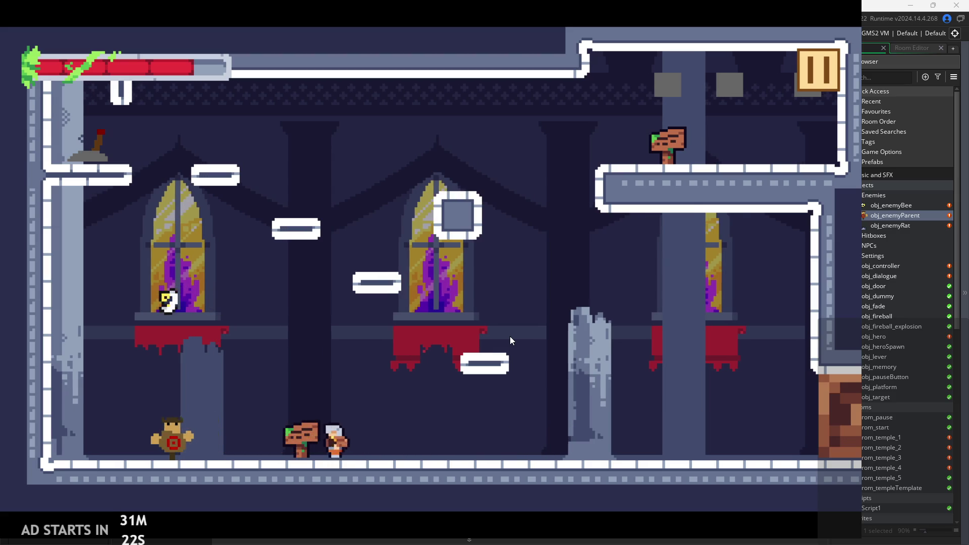
pyautogui.press('x')
# Step: Wall-jump off the left wall repeatedly while slashing at the enemy
pyautogui.press('Left')
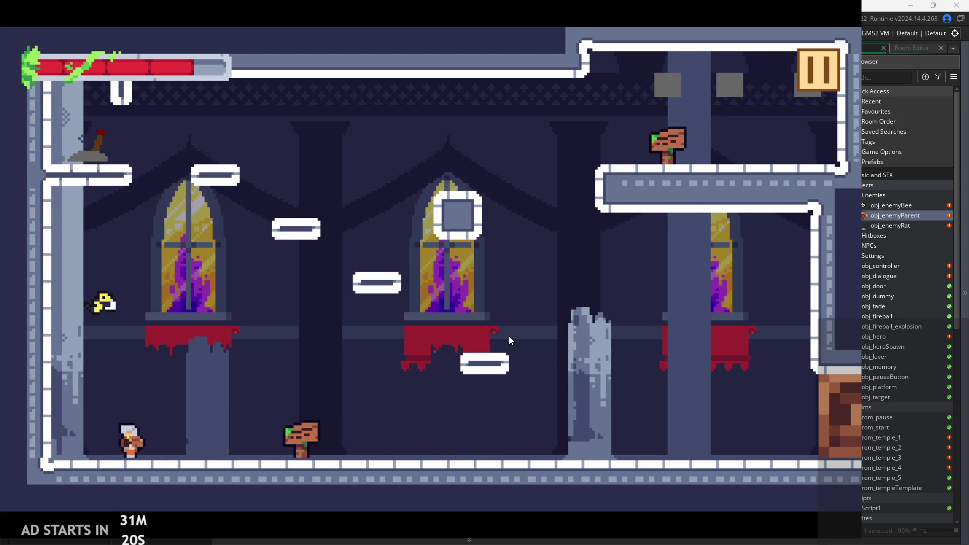
pyautogui.press('space')
pyautogui.press('space')
pyautogui.press('Right')
pyautogui.press('x')
pyautogui.press('Left')
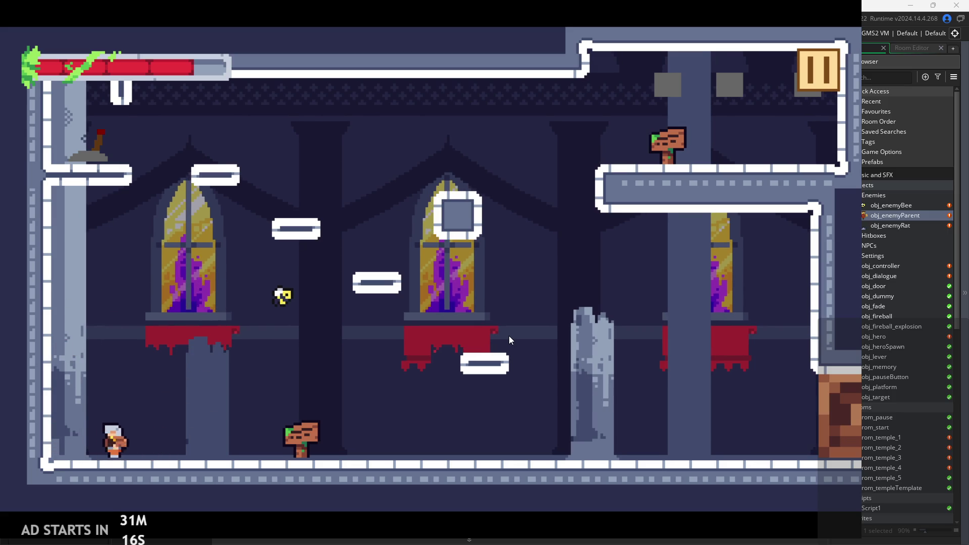
pyautogui.press('space')
pyautogui.press('Right')
pyautogui.press('x')
pyautogui.press('Left')
pyautogui.press('x')
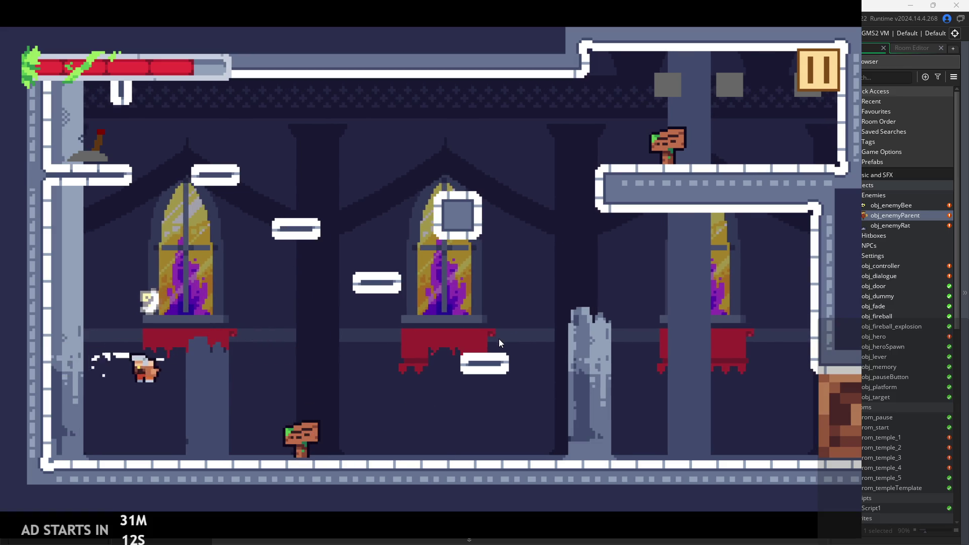
# Step: Jump back and forth between the wall and signpost, landing beside the signpost
pyautogui.press('space')
pyautogui.press('Right')
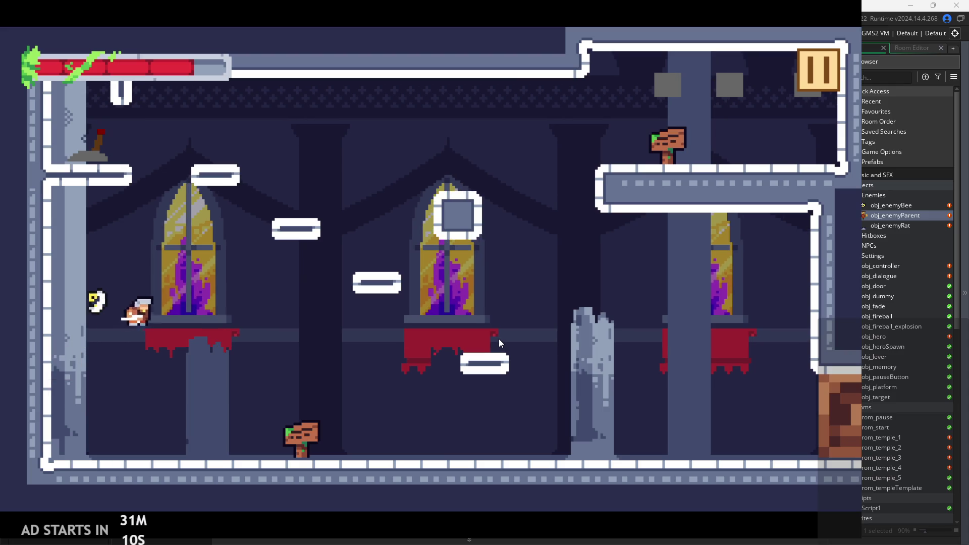
pyautogui.press('space')
pyautogui.press('Right')
pyautogui.press('Left')
pyautogui.press('space')
pyautogui.press('Right')
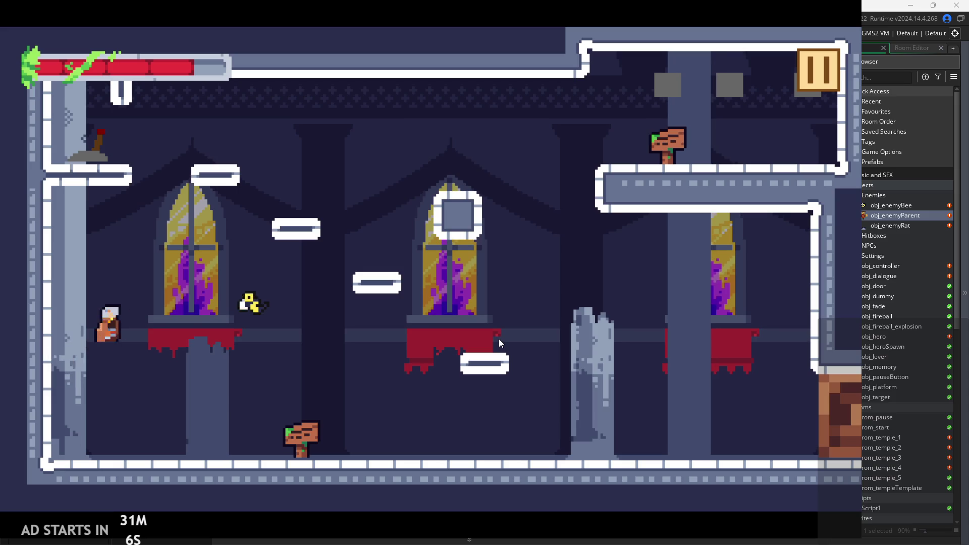
pyautogui.press('x')
pyautogui.press('space')
pyautogui.press('Right')
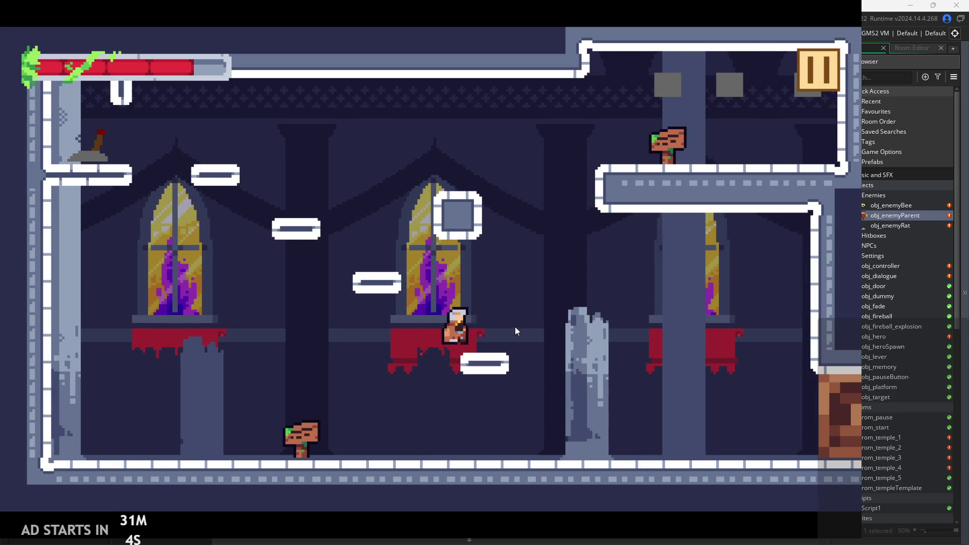
pyautogui.press('Left')
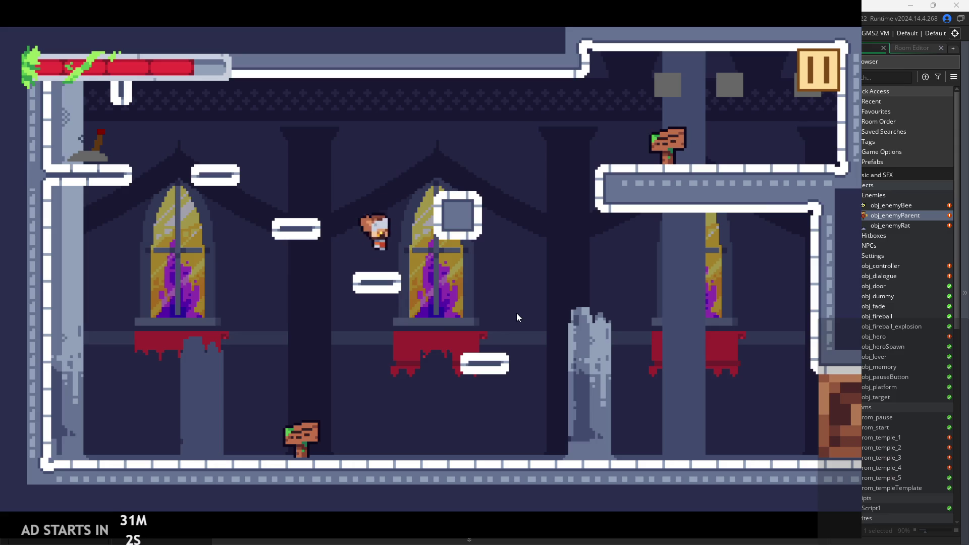
# Step: Read the signpost's dialogue through to the end and close it
pyautogui.press('Up')
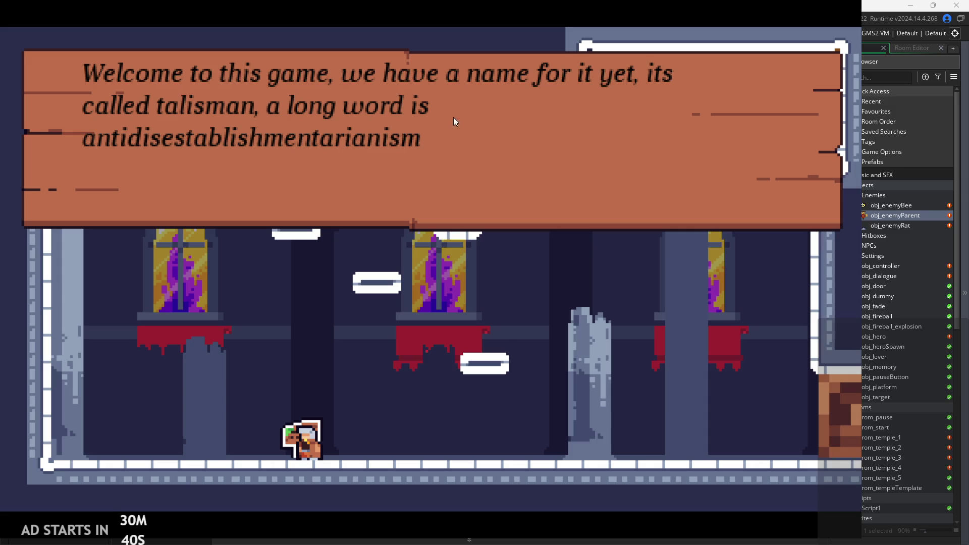
pyautogui.click(453, 162)
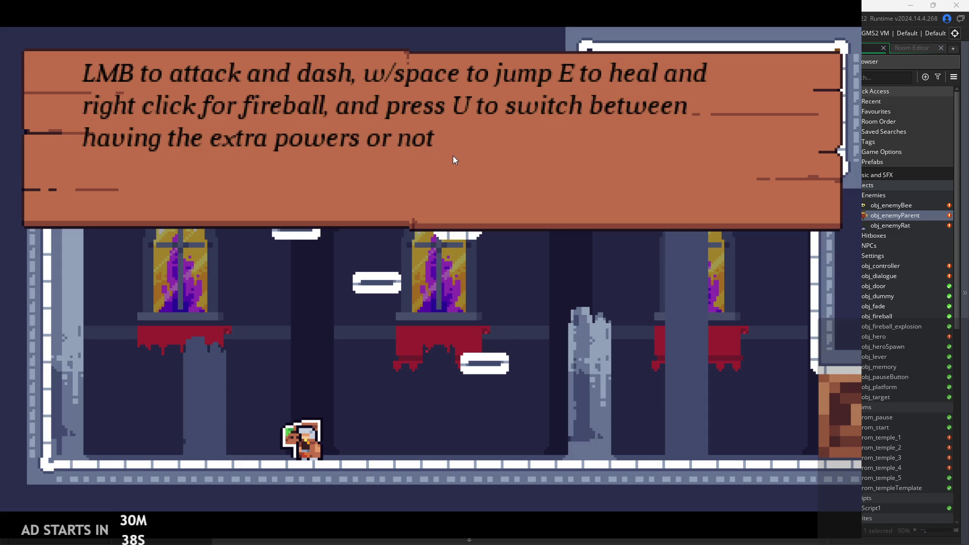
pyautogui.click(453, 155)
# Step: Jump across the upper-right ledge and floating platforms, then pause and exit to the IDE
pyautogui.press('d')
pyautogui.press('space')
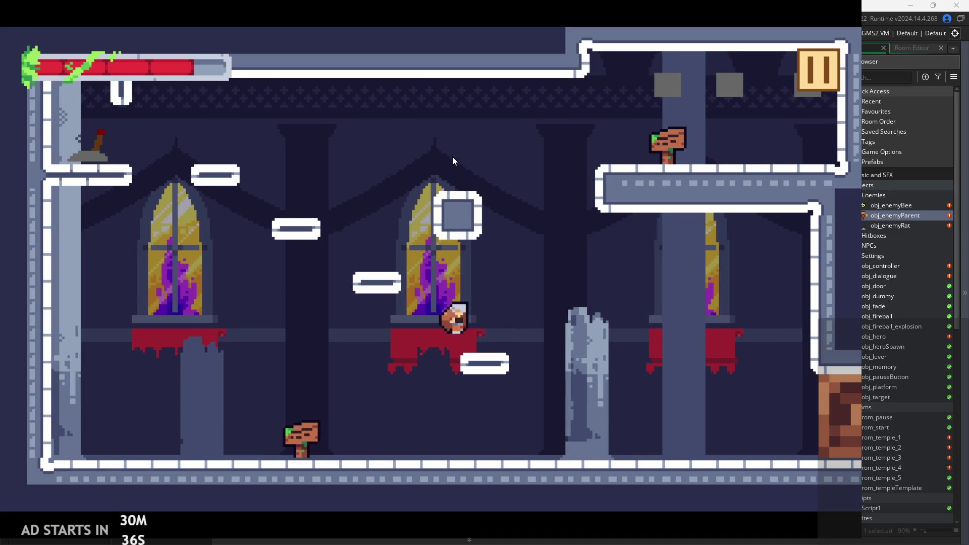
pyautogui.press('a')
pyautogui.press('d')
pyautogui.press('a')
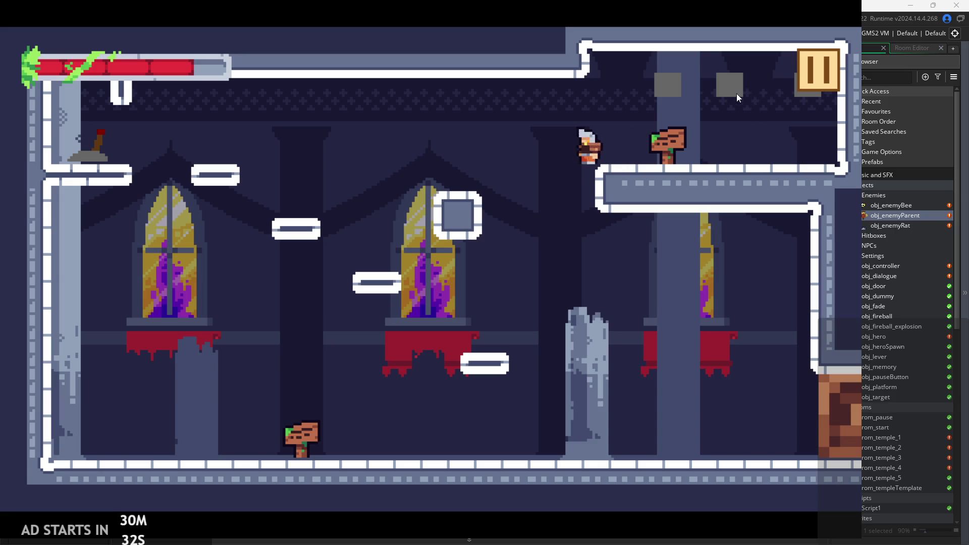
pyautogui.press('space')
pyautogui.press('a')
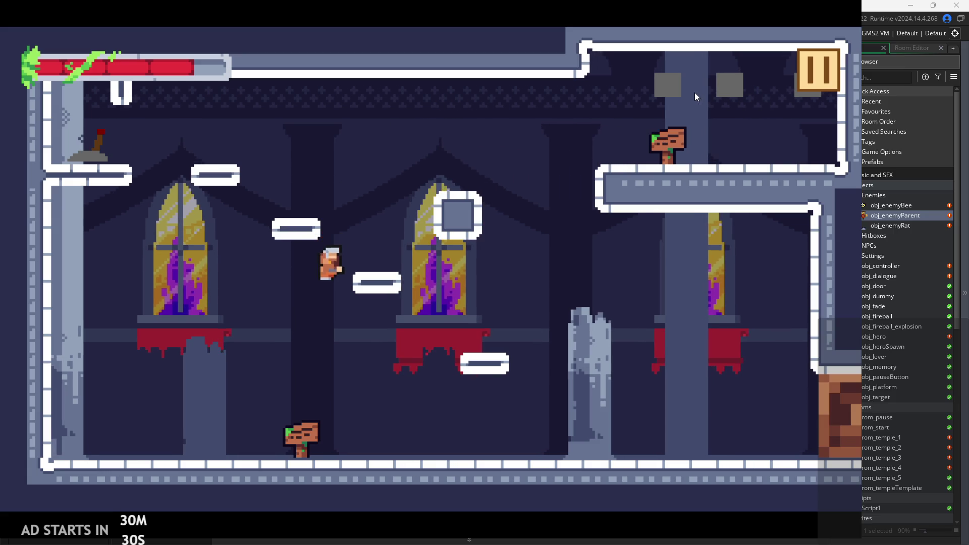
pyautogui.press('space')
pyautogui.press('d')
pyautogui.press('space')
pyautogui.press('a')
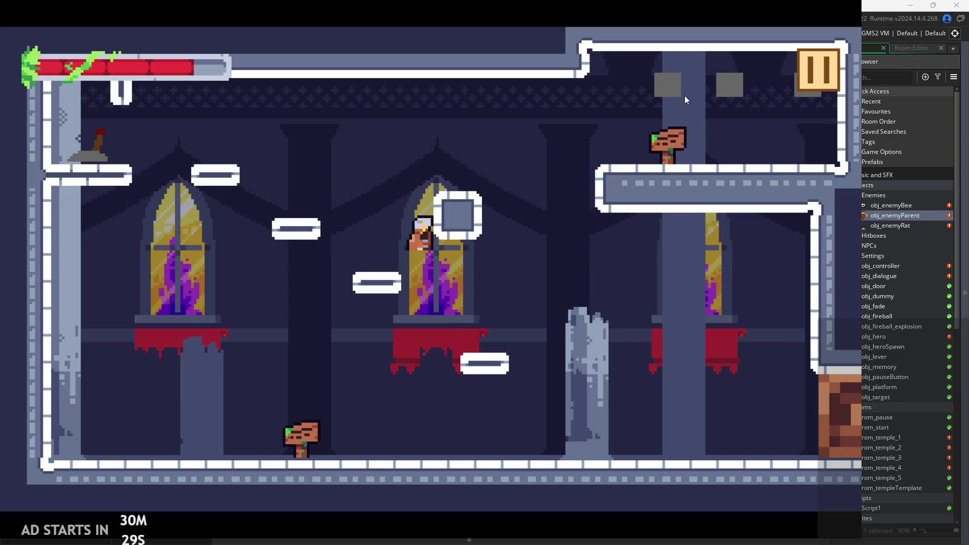
pyautogui.click(809, 50)
pyautogui.click(759, 426)
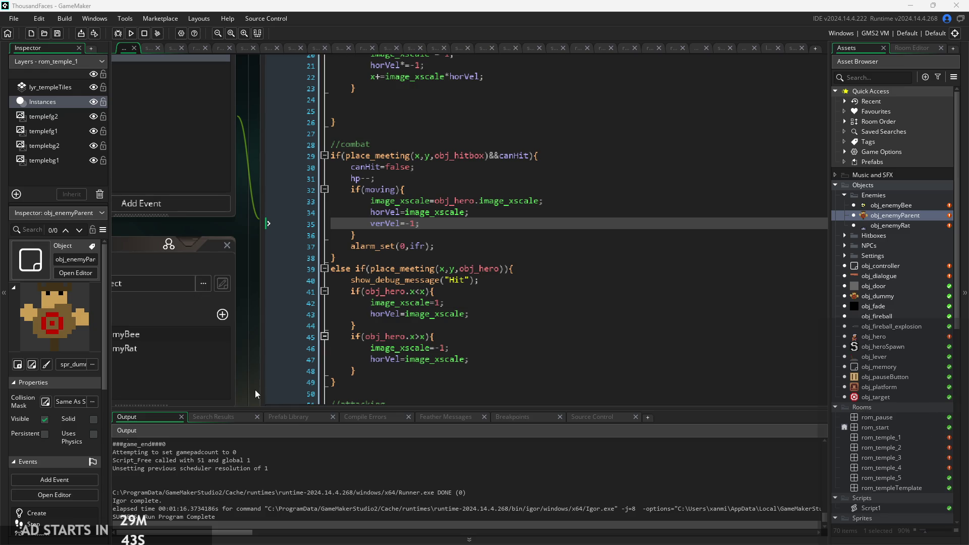
# Step: Scroll down the Asset Browser's Sprites and select temple_tileset_5_ to show it in the Inspector
pyautogui.scroll(-4, 255, 389)
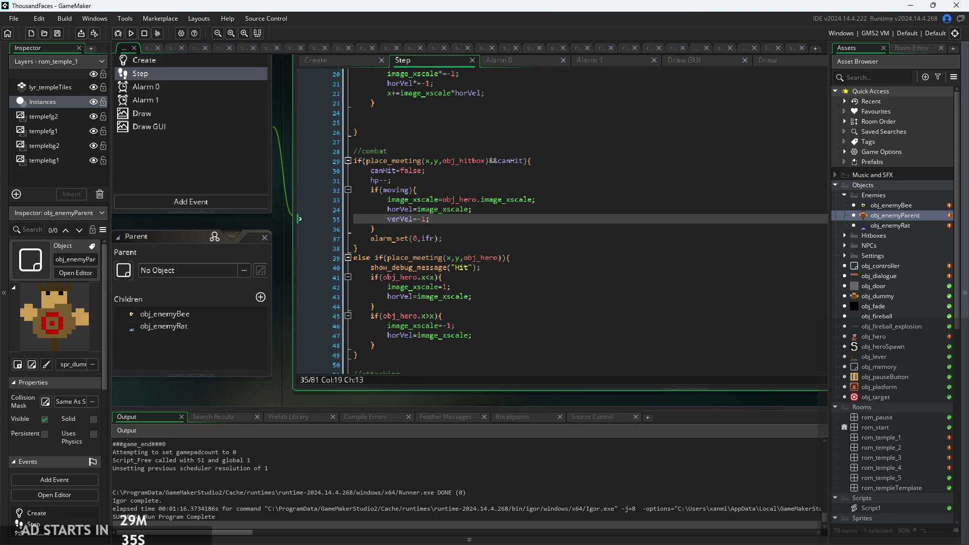
pyautogui.scroll(-3, 719, 379)
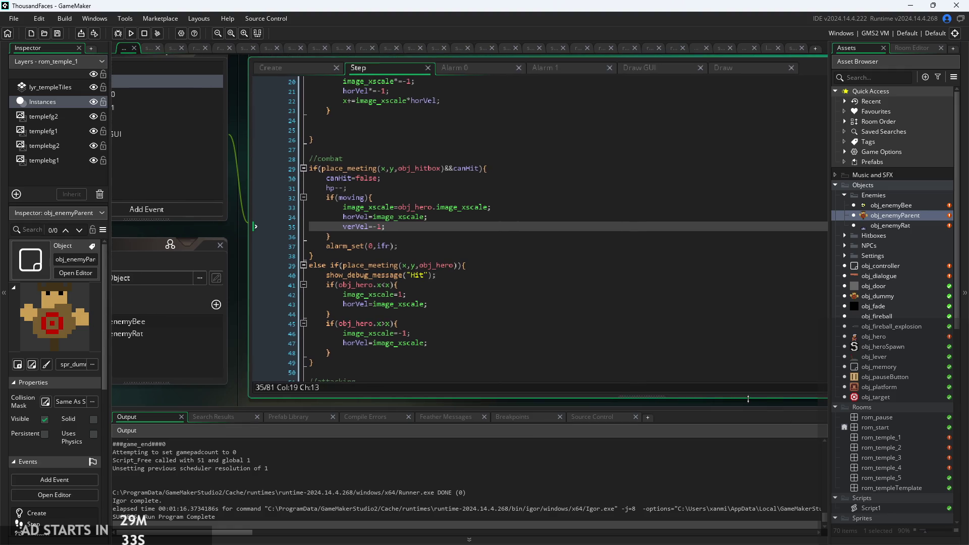
pyautogui.scroll(-2, 718, 375)
pyautogui.scroll(4, 515, 377)
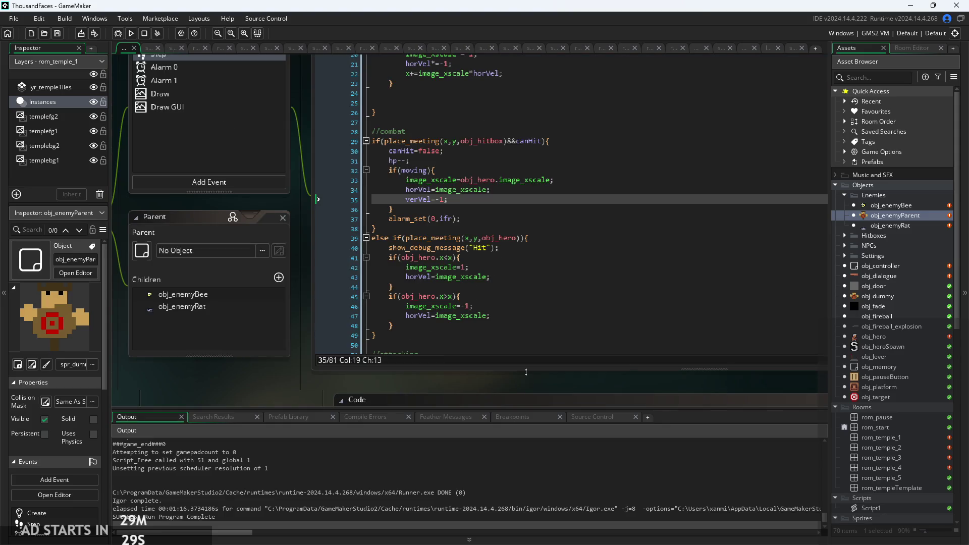
pyautogui.moveTo(541, 391); pyautogui.dragTo(499, 382)
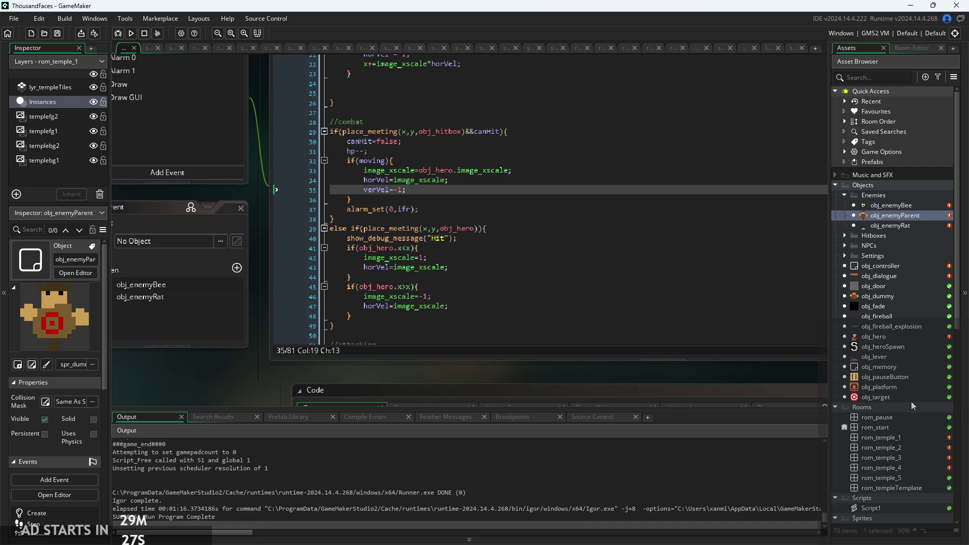
pyautogui.scroll(-8, 910, 401)
pyautogui.scroll(-5, 906, 411)
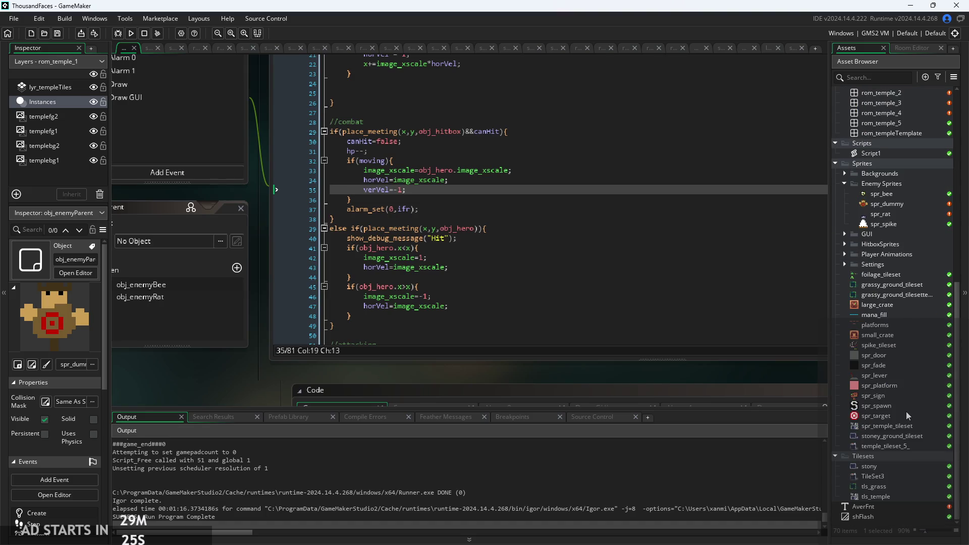
pyautogui.click(897, 447)
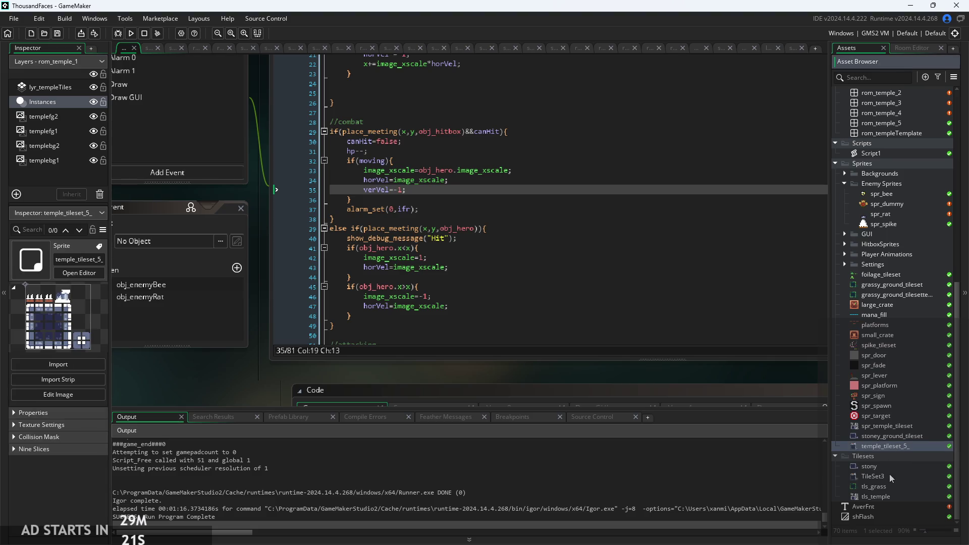
# Step: Open TileSet3 and bring its red-topped temple tiles into view
pyautogui.doubleClick(889, 475)
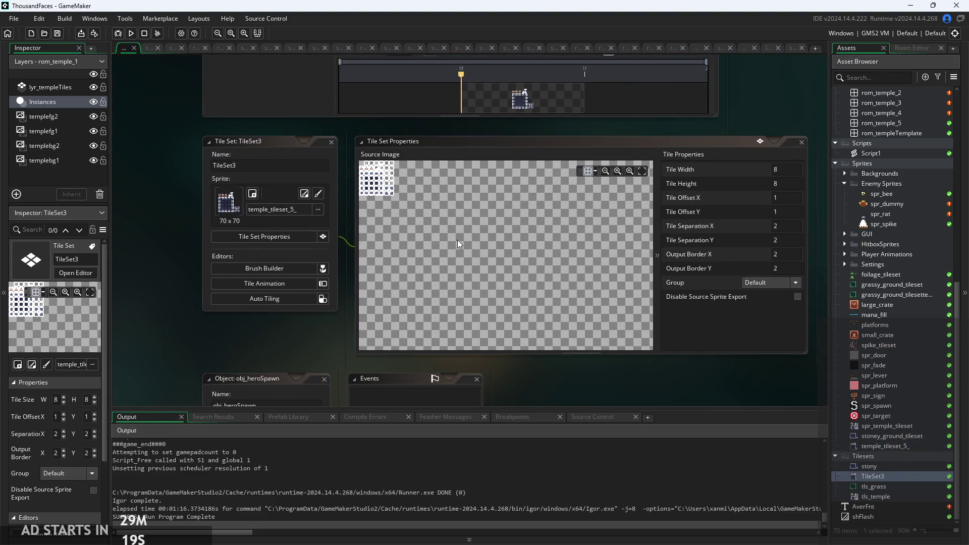
pyautogui.scroll(6, 410, 223)
pyautogui.moveTo(484, 293)
pyautogui.mouseDown()
pyautogui.moveTo(533, 340)
pyautogui.moveTo(404, 189)
pyautogui.moveTo(459, 199)
pyautogui.mouseUp()
pyautogui.scroll(2, 459, 200)
pyautogui.scroll(-2, 483, 221)
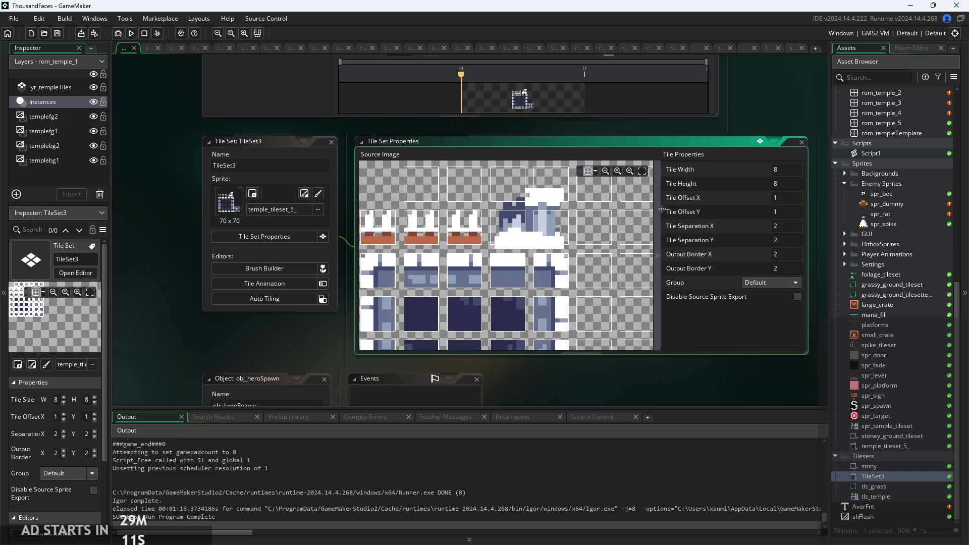
# Step: Set TileSet3's tile width and height to 10 and tile separation X/Y to 0
pyautogui.doubleClick(777, 169)
pyautogui.write('10')
pyautogui.doubleClick(789, 183)
pyautogui.write('10')
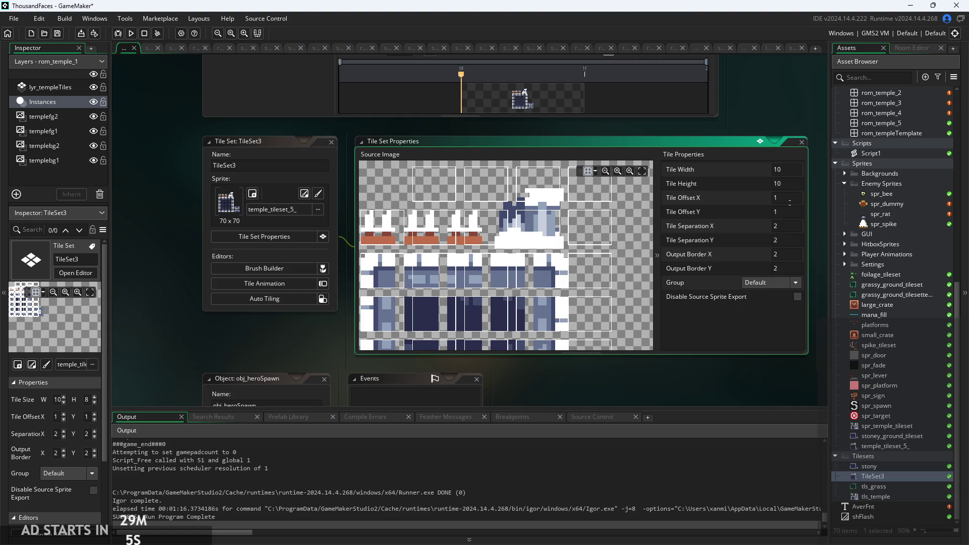
pyautogui.press('Return')
pyautogui.press('BackSpace')
pyautogui.write('0')
pyautogui.press('Tab')
pyautogui.write('0')
pyautogui.press('Return')
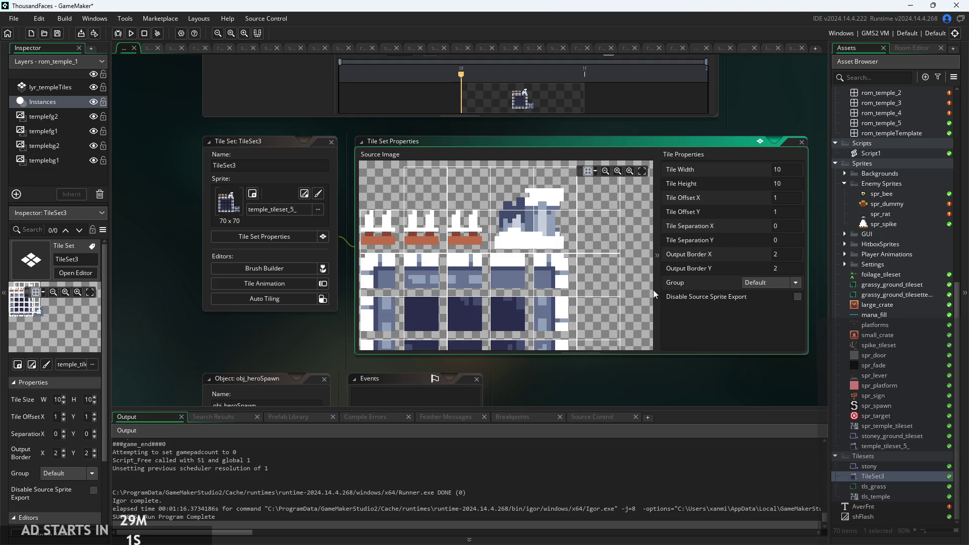
# Step: Set the tile offset X/Y to 0 and zoom over the image to check the 10x10 grid
pyautogui.moveTo(522, 282)
pyautogui.mouseDown()
pyautogui.moveTo(492, 283)
pyautogui.moveTo(558, 292)
pyautogui.moveTo(544, 298)
pyautogui.mouseUp()
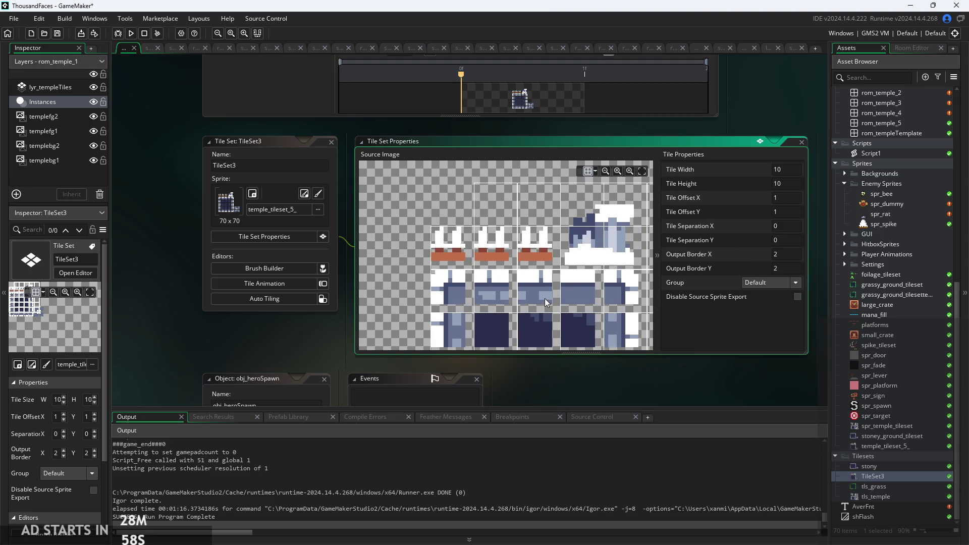
pyautogui.press('BackSpace')
pyautogui.write('0')
pyautogui.press('Tab')
pyautogui.write('0')
pyautogui.press('Return')
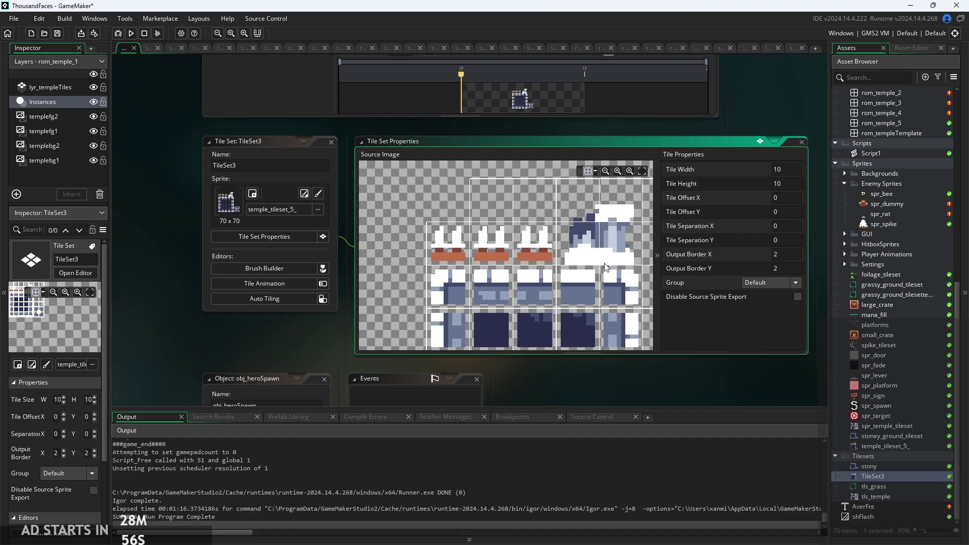
pyautogui.scroll(5, 531, 204)
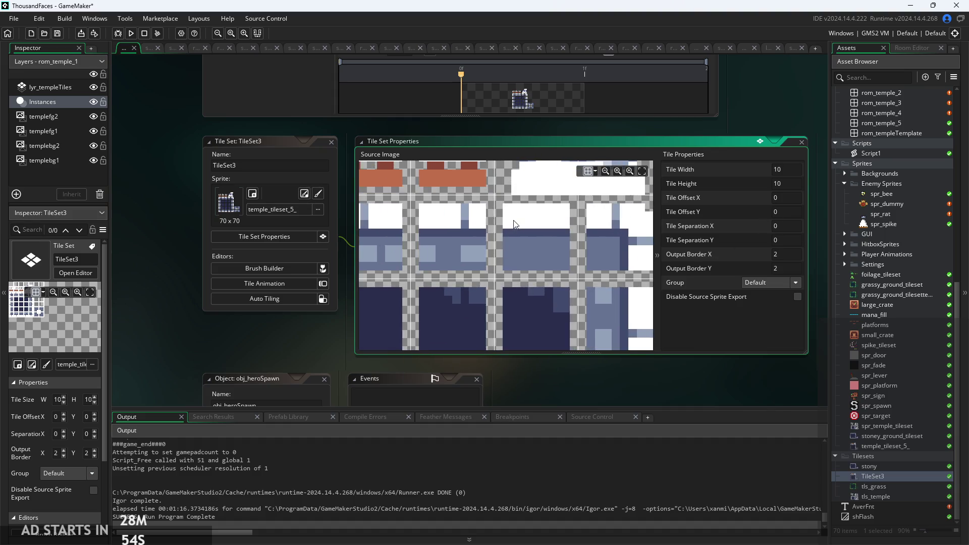
pyautogui.scroll(1, 519, 223)
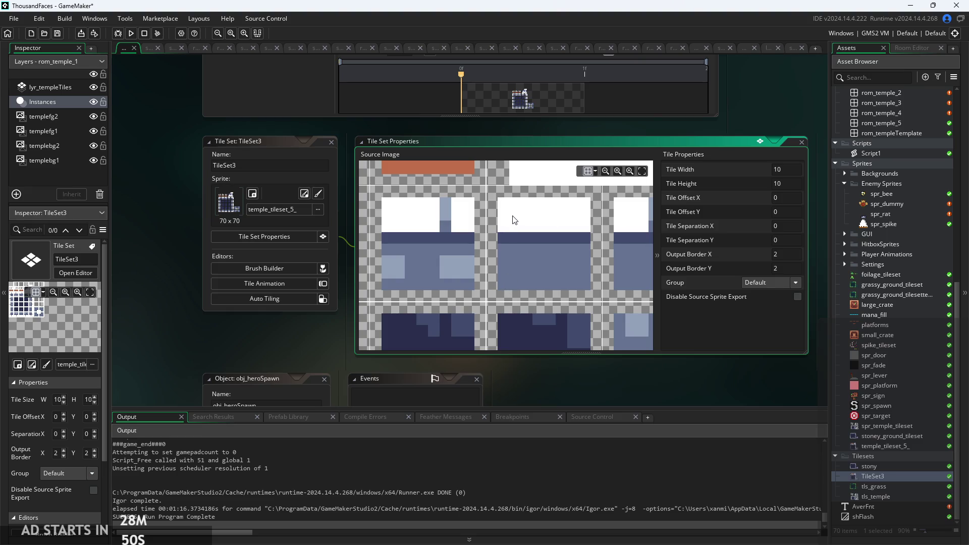
pyautogui.scroll(-5, 501, 257)
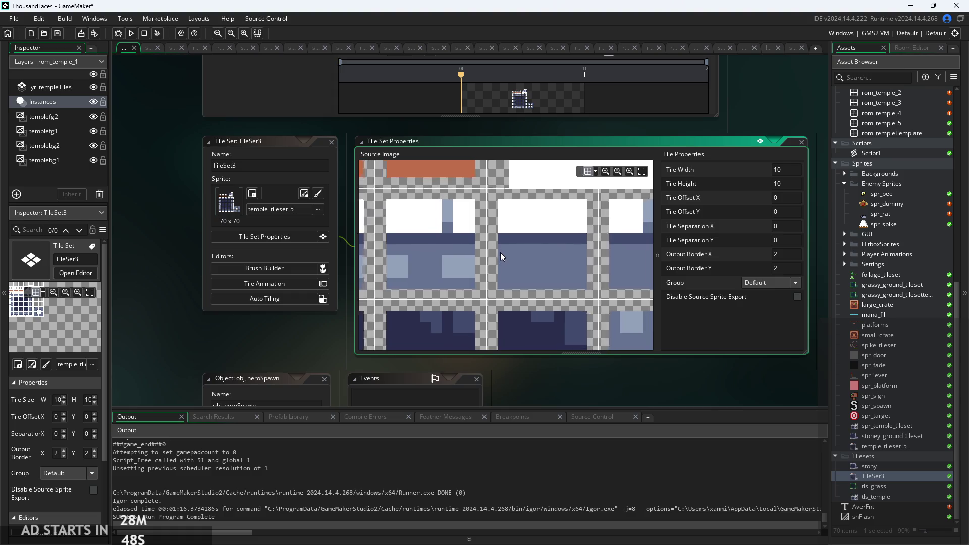
pyautogui.scroll(-2, 492, 258)
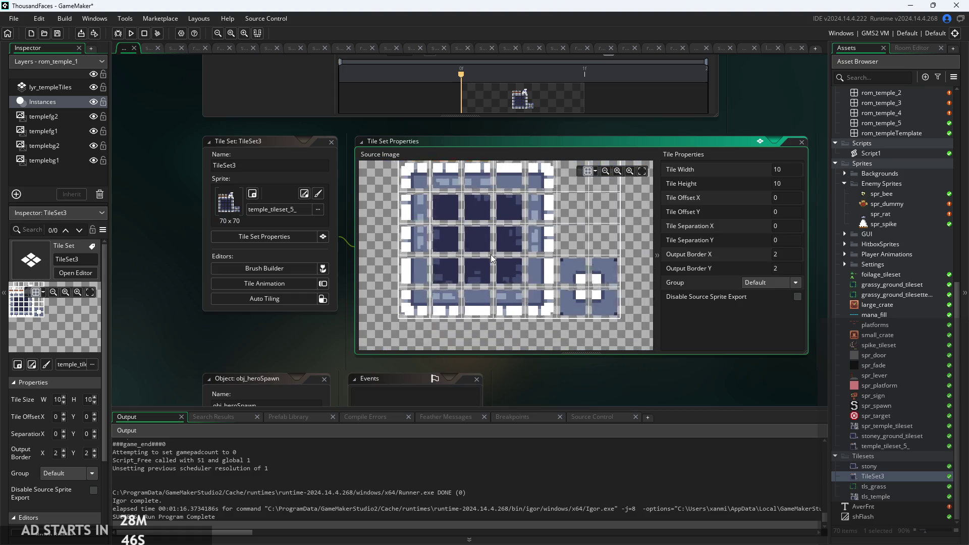
pyautogui.scroll(-3, 492, 251)
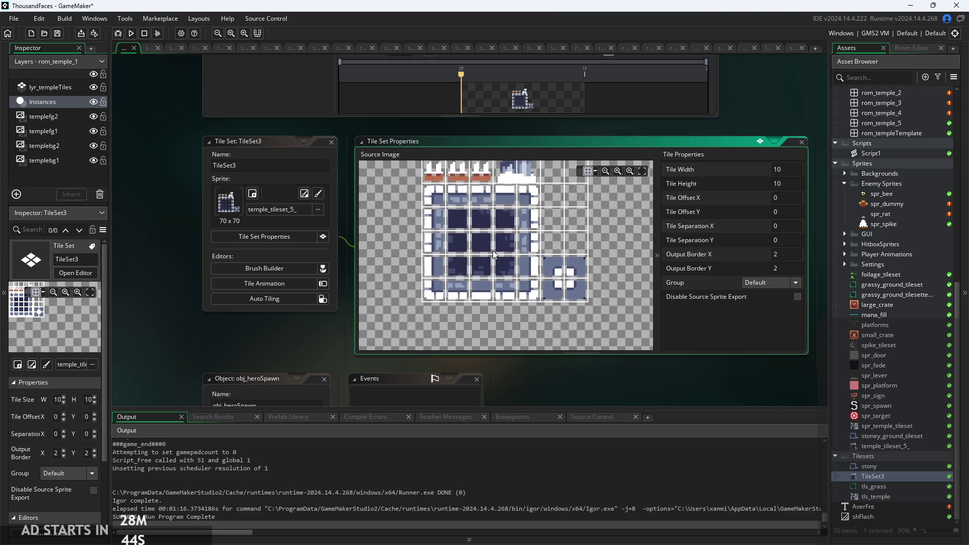
pyautogui.scroll(-2, 500, 231)
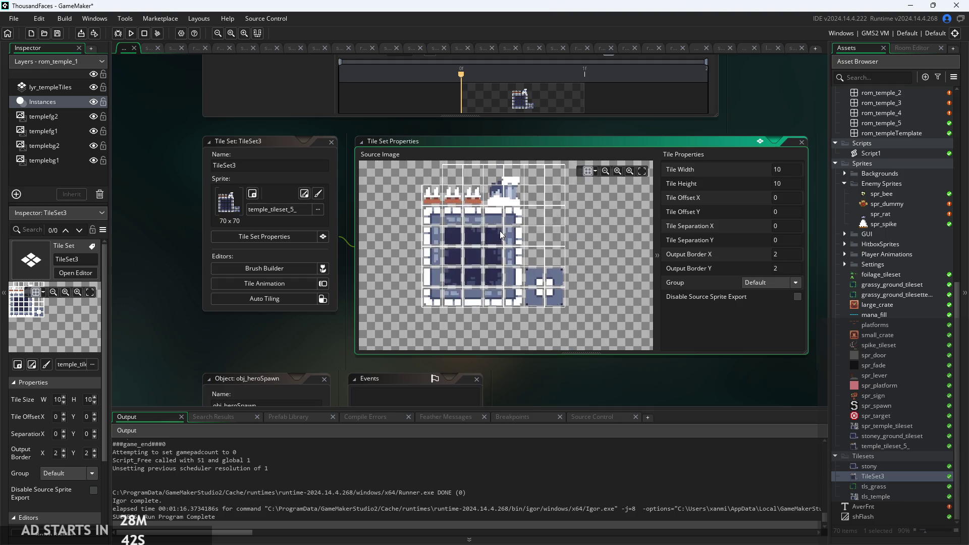
pyautogui.scroll(-2, 497, 253)
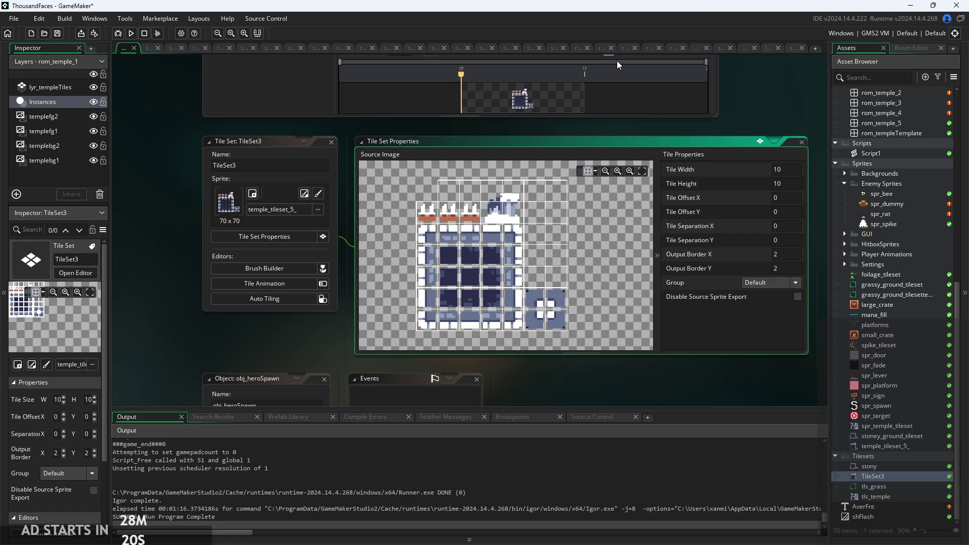
pyautogui.moveTo(591, 258)
pyautogui.mouseDown()
pyautogui.moveTo(574, 261)
pyautogui.moveTo(594, 239)
pyautogui.mouseUp()
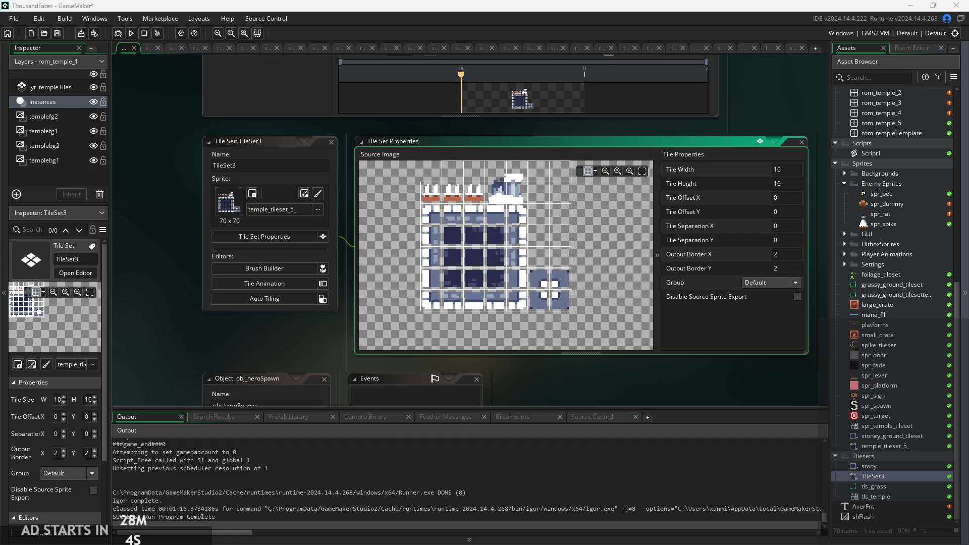
pyautogui.hscroll(-2, 655, 383)
pyautogui.scroll(2, 595, 317)
pyautogui.scroll(1, 595, 322)
pyautogui.scroll(2, 580, 375)
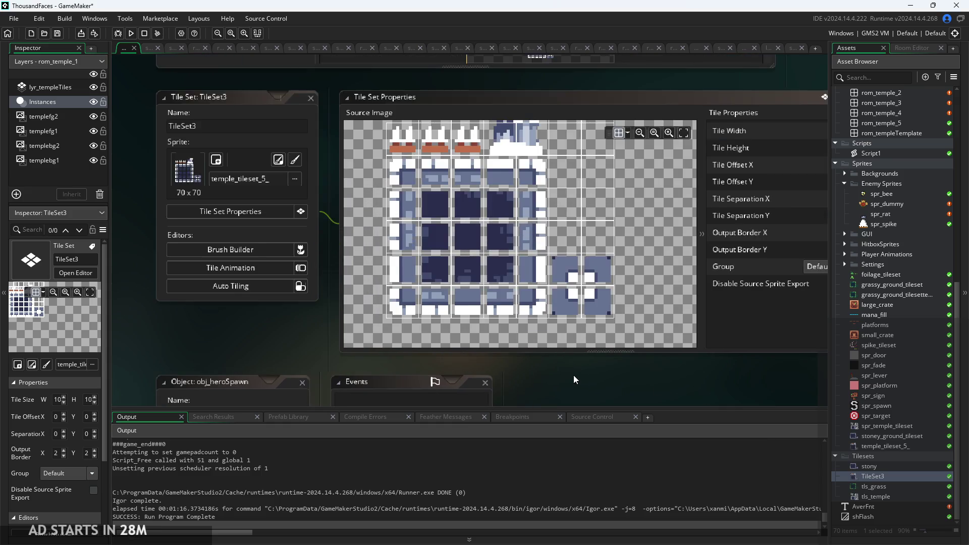
pyautogui.scroll(4, 423, 241)
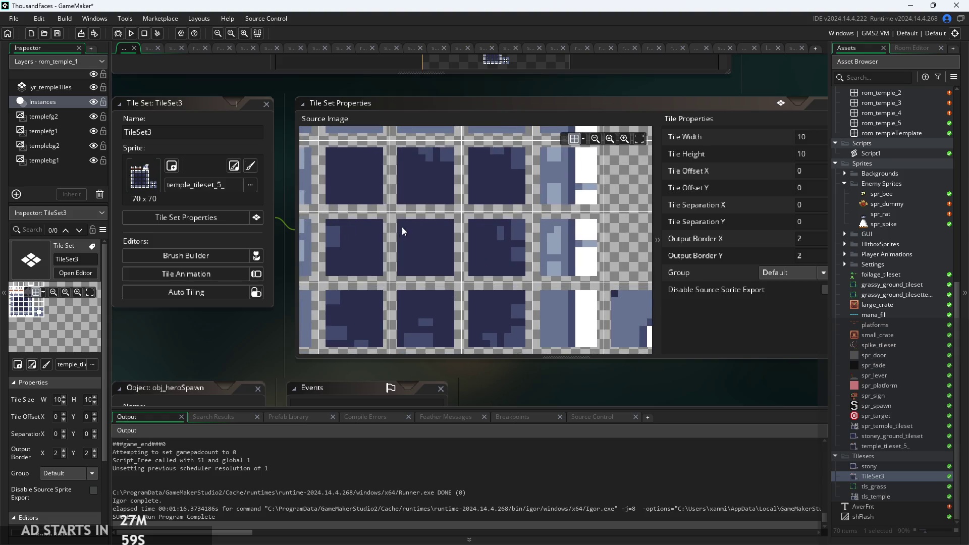
pyautogui.scroll(-5, 413, 234)
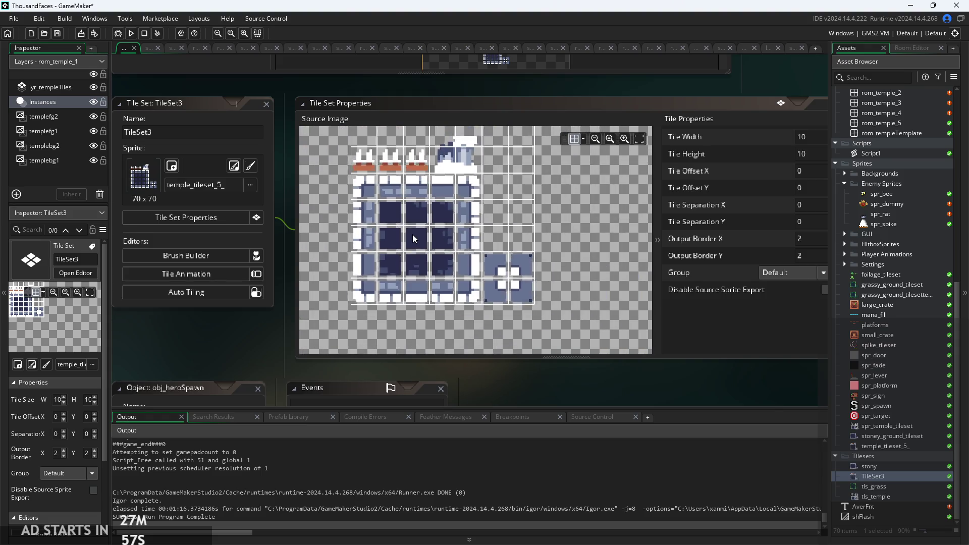
pyautogui.moveTo(413, 234); pyautogui.dragTo(416, 265)
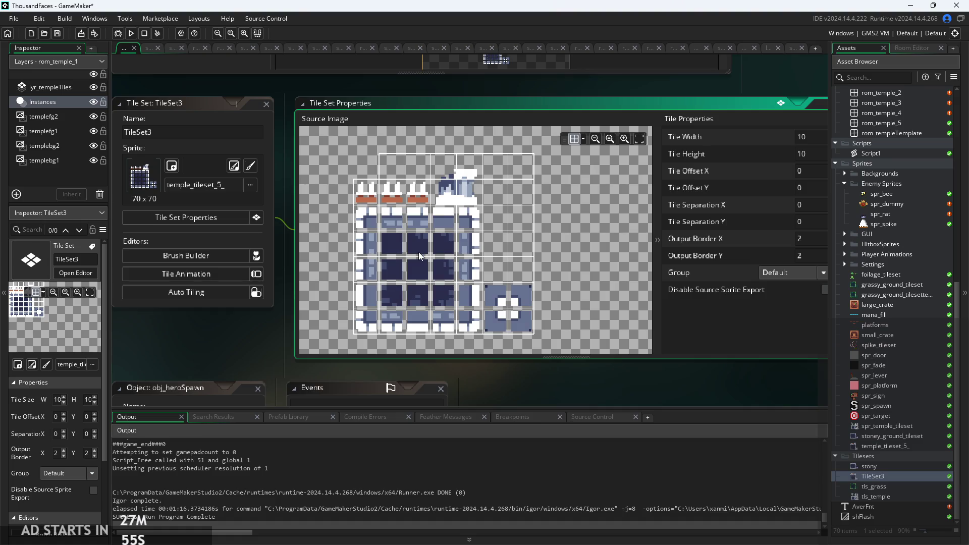
pyautogui.moveTo(422, 250); pyautogui.dragTo(455, 250)
pyautogui.scroll(1, 475, 186)
pyautogui.scroll(1, 475, 186)
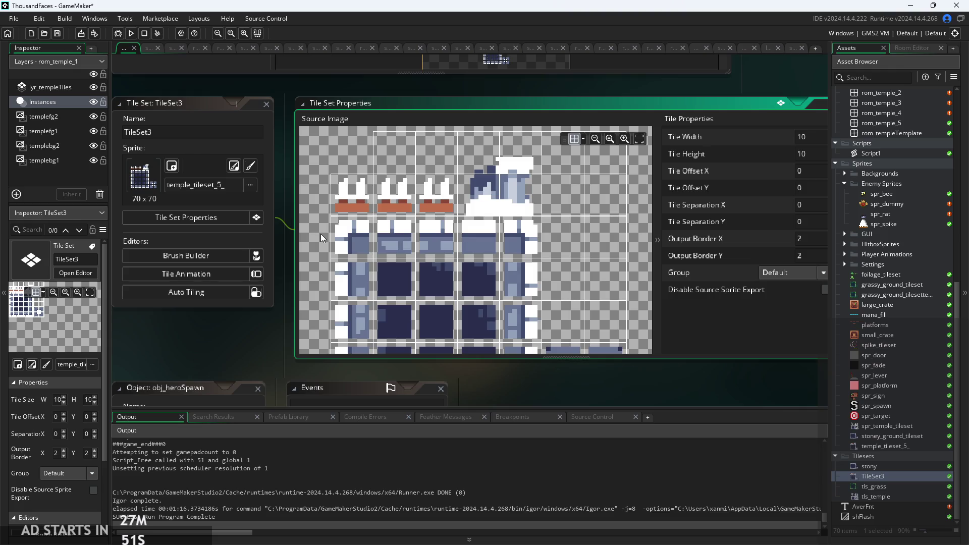
pyautogui.hscroll(3, 348, 236)
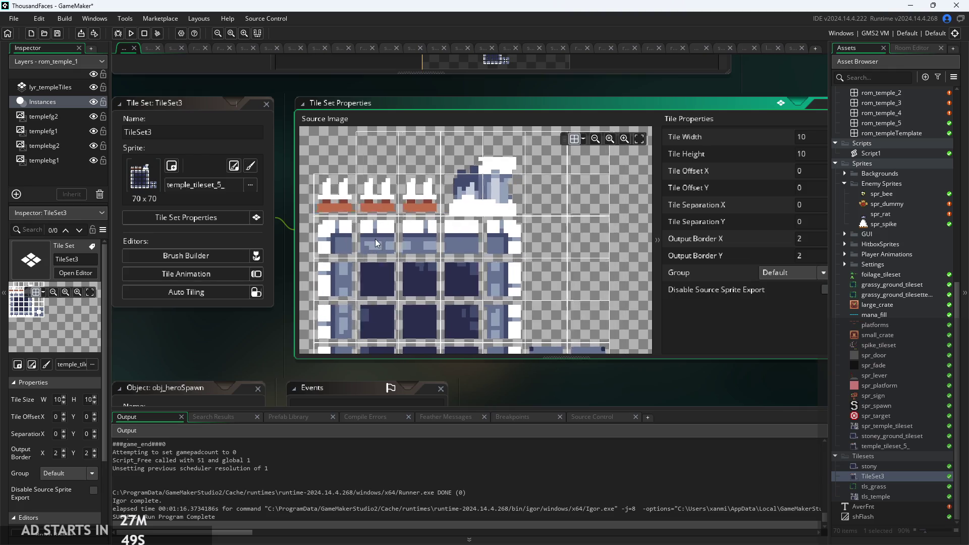
pyautogui.hscroll(-5, 374, 238)
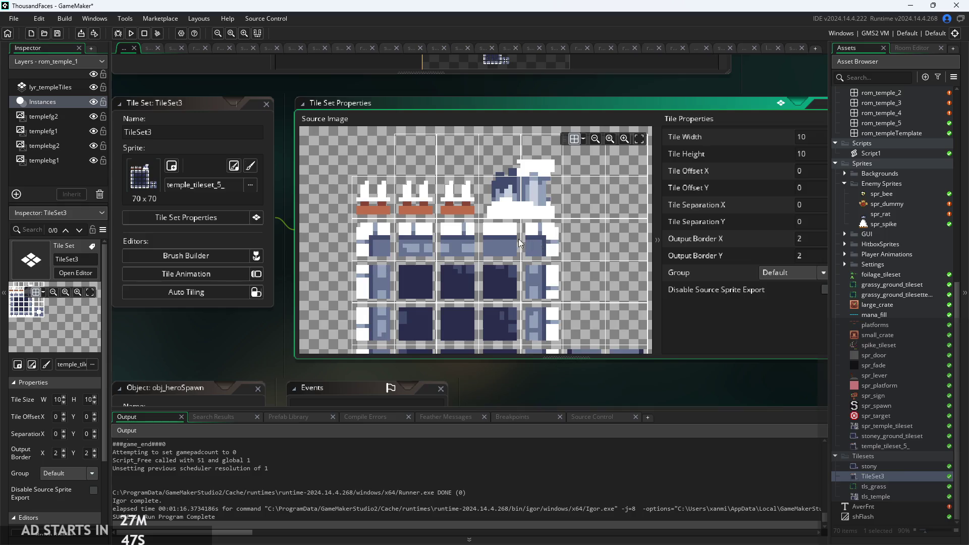
pyautogui.scroll(-2, 358, 237)
pyautogui.hscroll(3, 355, 231)
pyautogui.scroll(2, 427, 278)
pyautogui.scroll(-2, 427, 278)
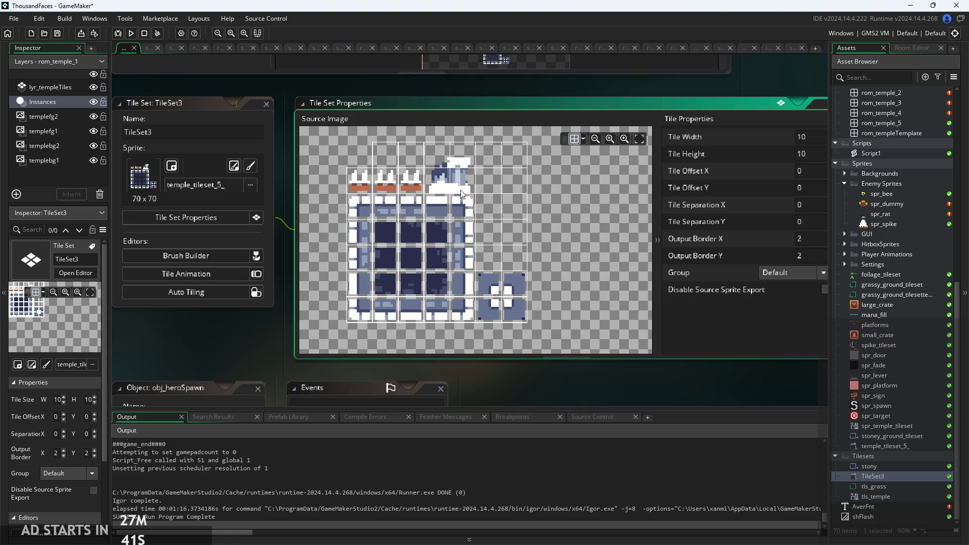
pyautogui.scroll(5, 500, 183)
pyautogui.scroll(-4, 523, 213)
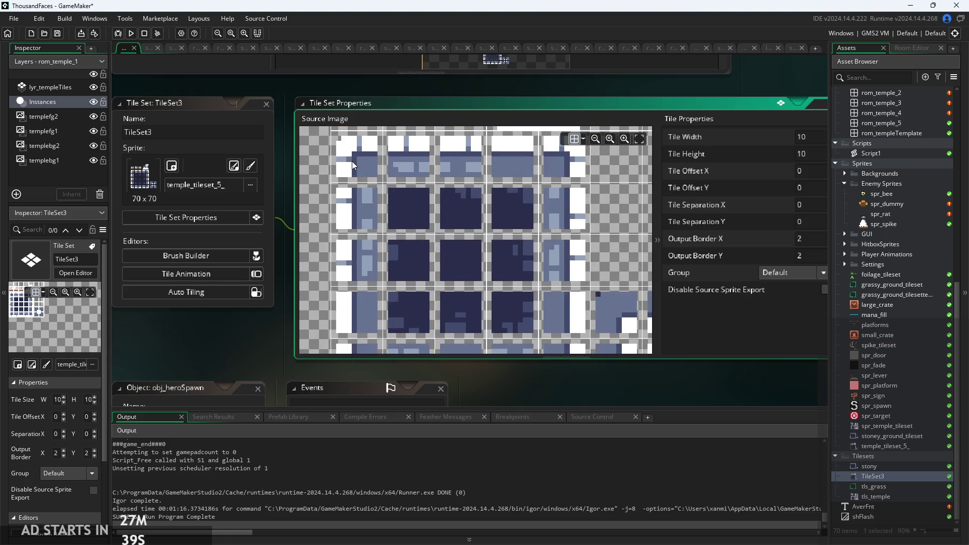
pyautogui.scroll(-4, 525, 264)
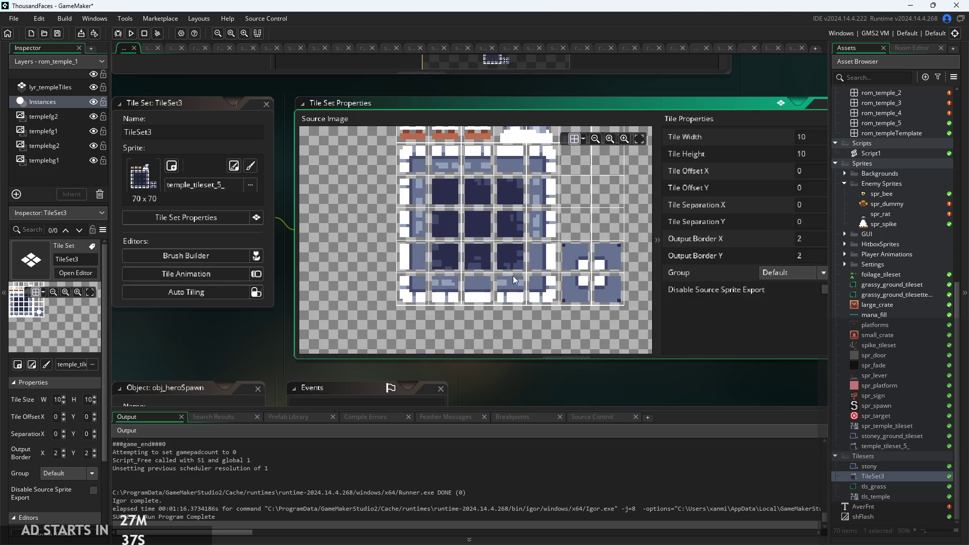
pyautogui.doubleClick(875, 467)
pyautogui.doubleClick(881, 477)
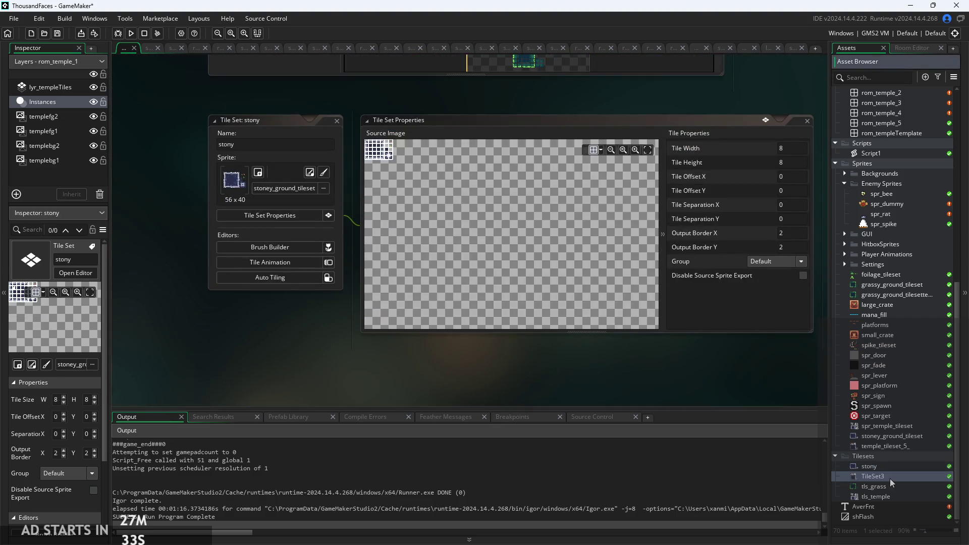
pyautogui.scroll(3, 364, 209)
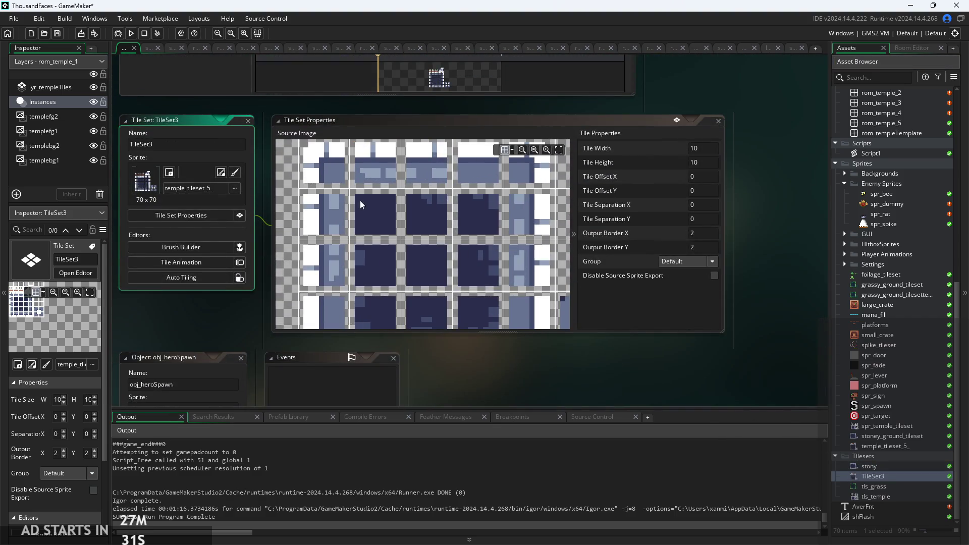
pyautogui.scroll(-1, 421, 222)
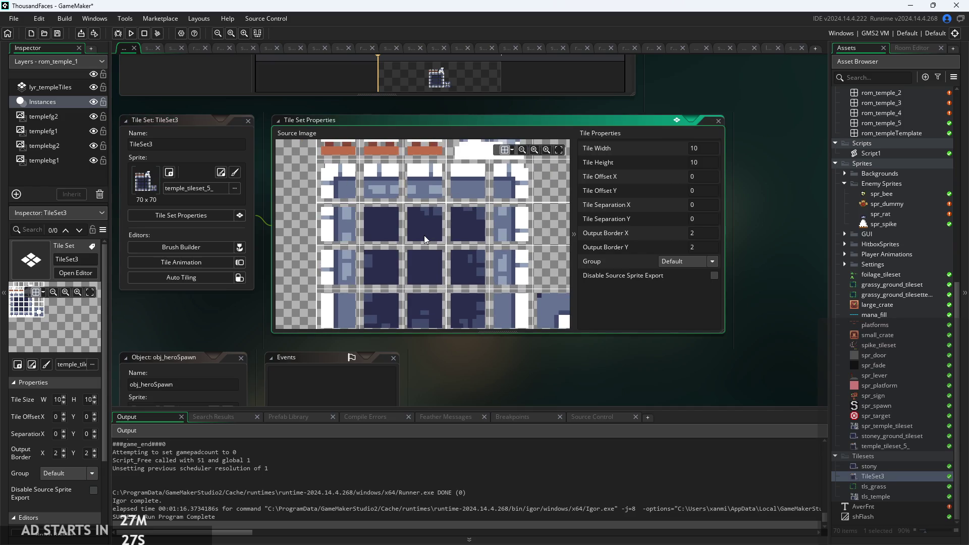
pyautogui.doubleClick(895, 495)
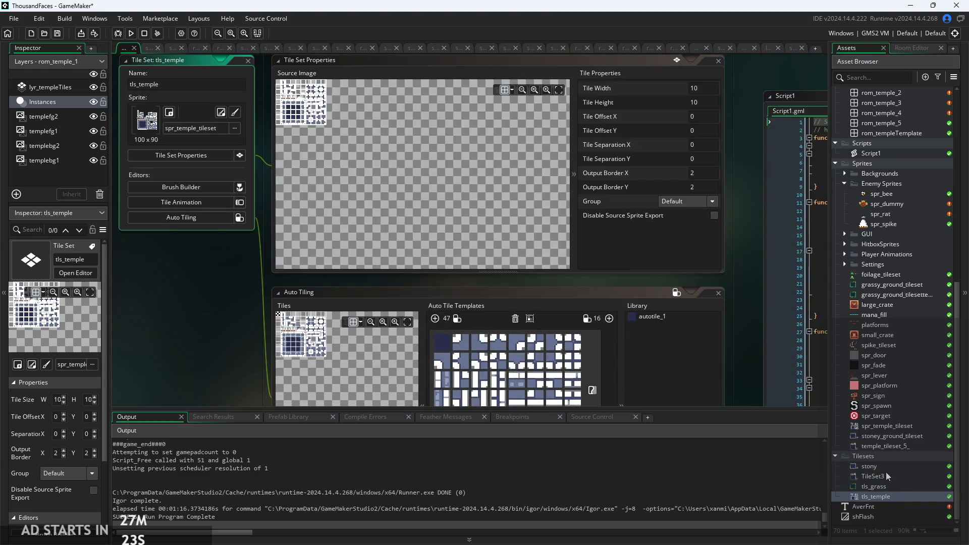
pyautogui.click(885, 471)
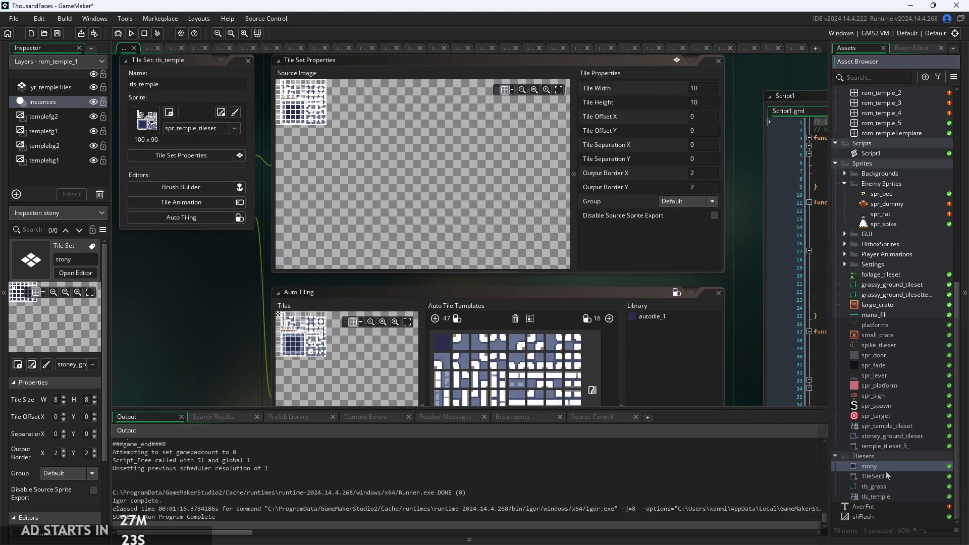
pyautogui.doubleClick(885, 470)
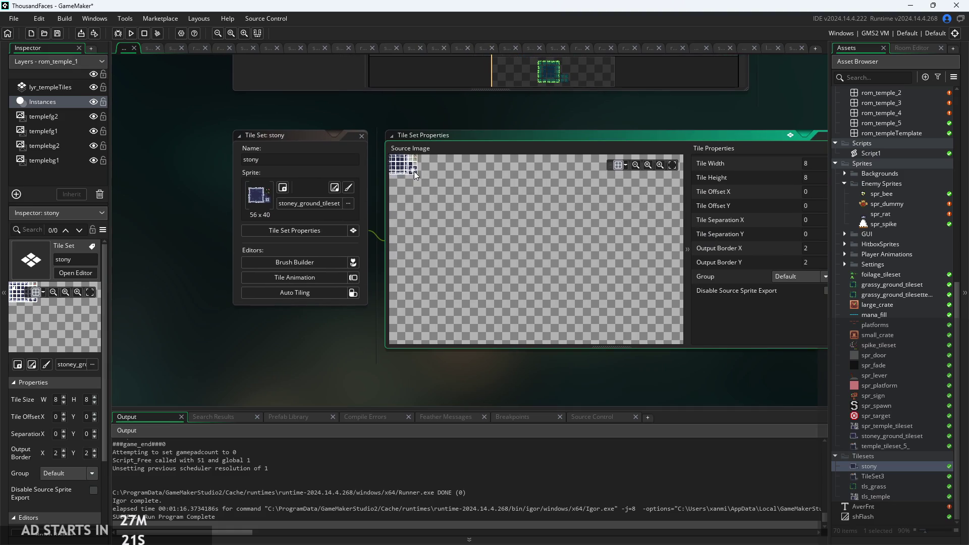
pyautogui.scroll(5, 457, 200)
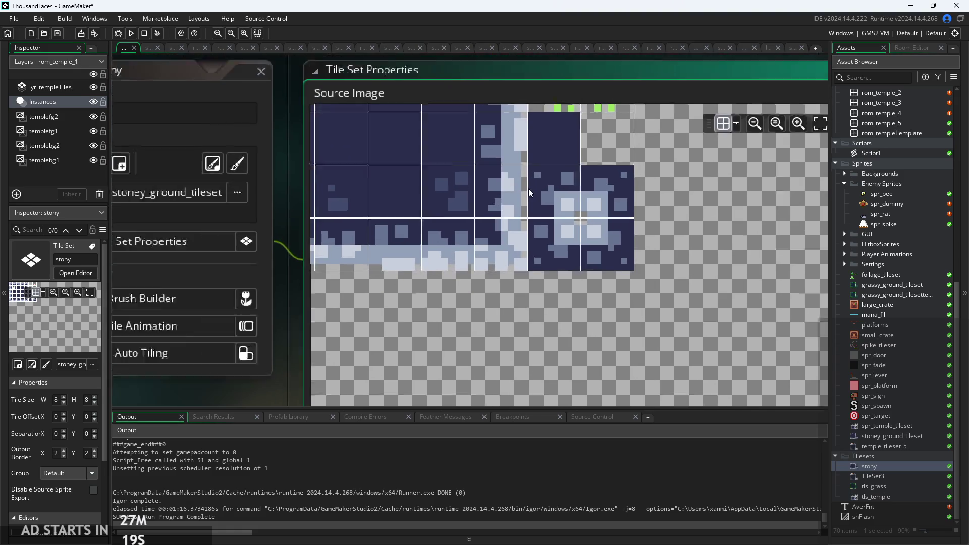
pyautogui.scroll(-2, 528, 189)
pyautogui.scroll(5, 537, 234)
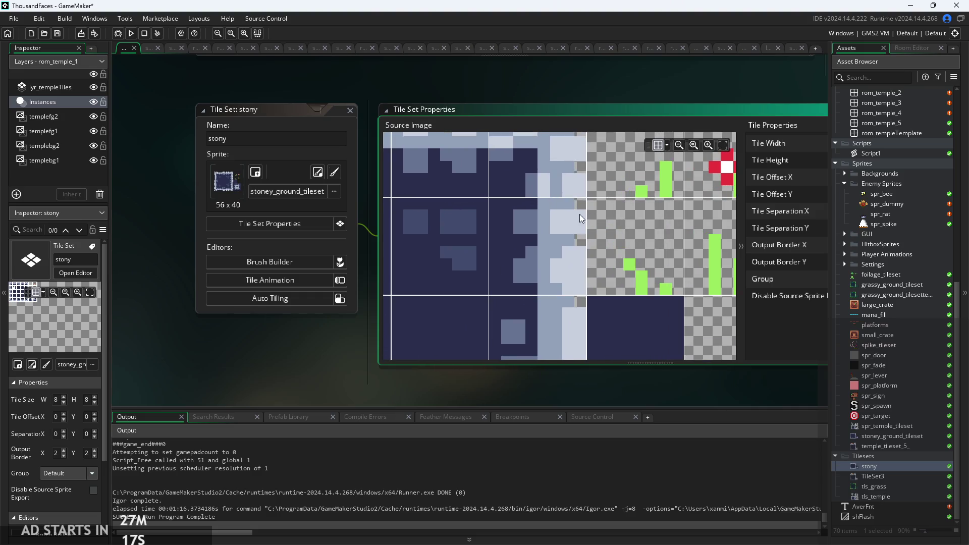
pyautogui.scroll(4, 583, 232)
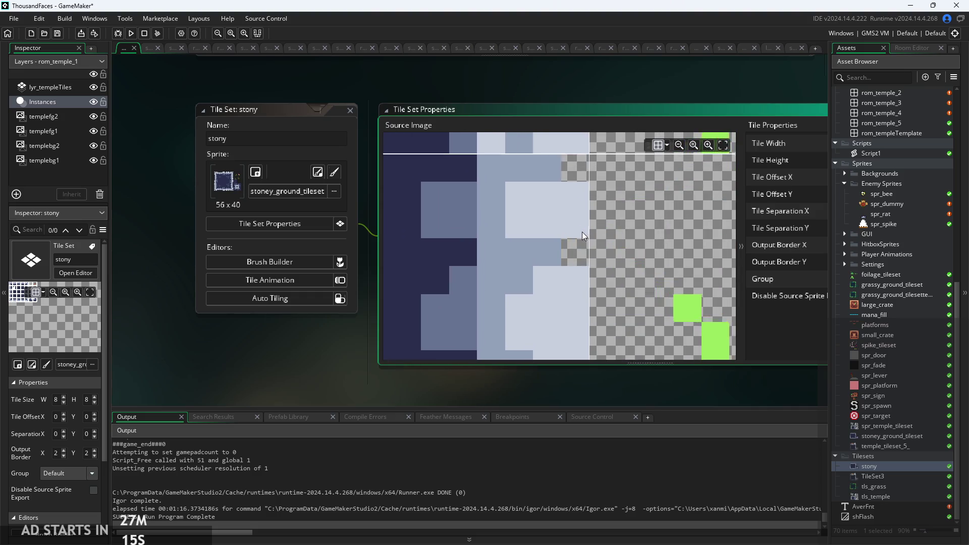
pyautogui.scroll(-2, 579, 222)
pyautogui.scroll(2, 576, 212)
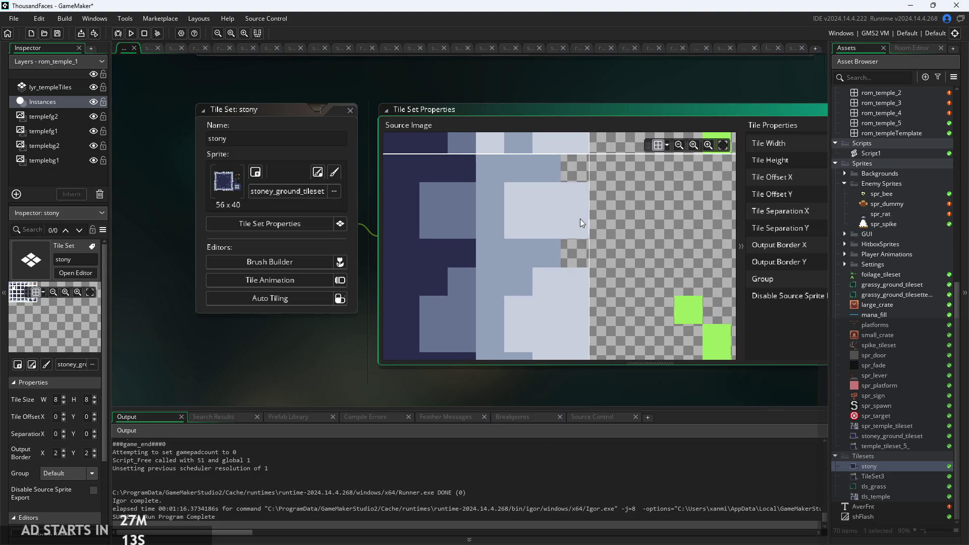
pyautogui.scroll(-6, 579, 221)
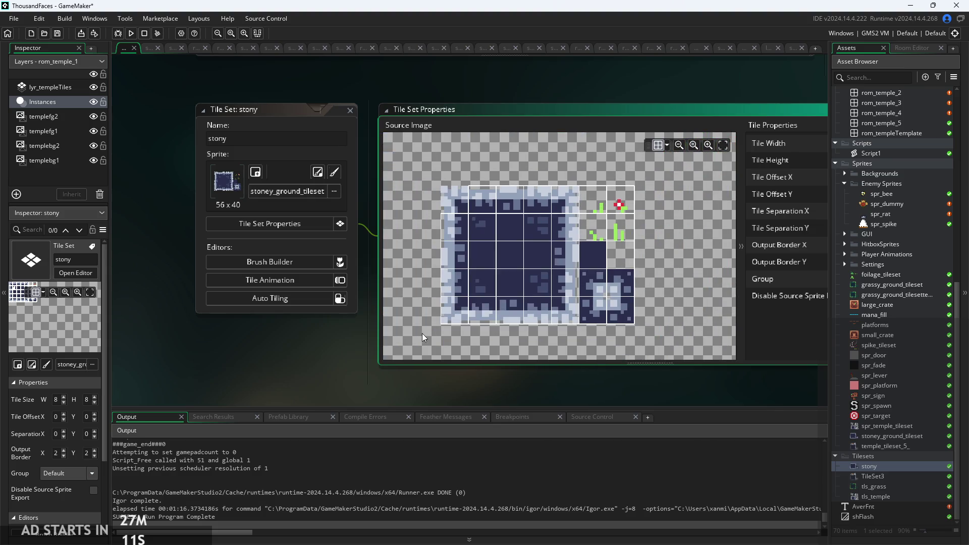
pyautogui.click(422, 333)
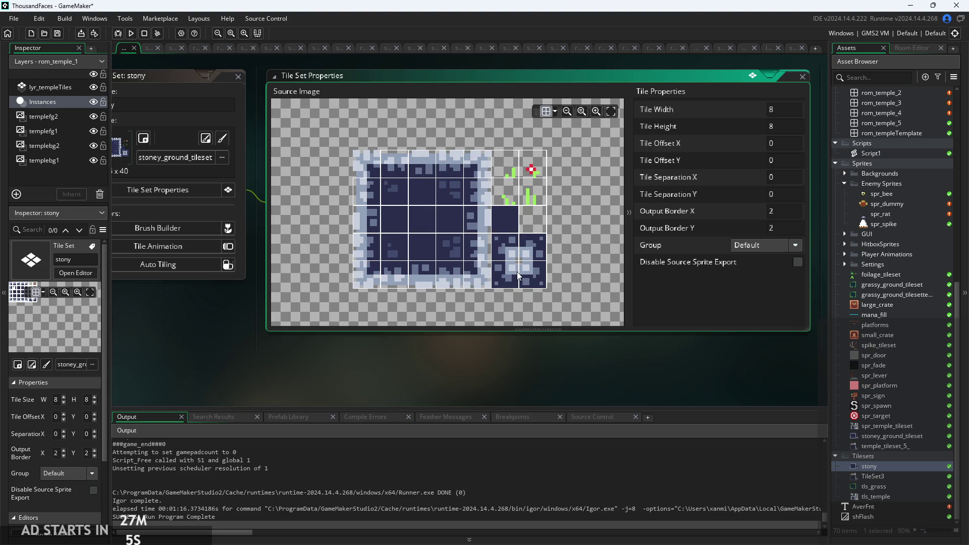
pyautogui.moveTo(516, 271); pyautogui.dragTo(533, 284)
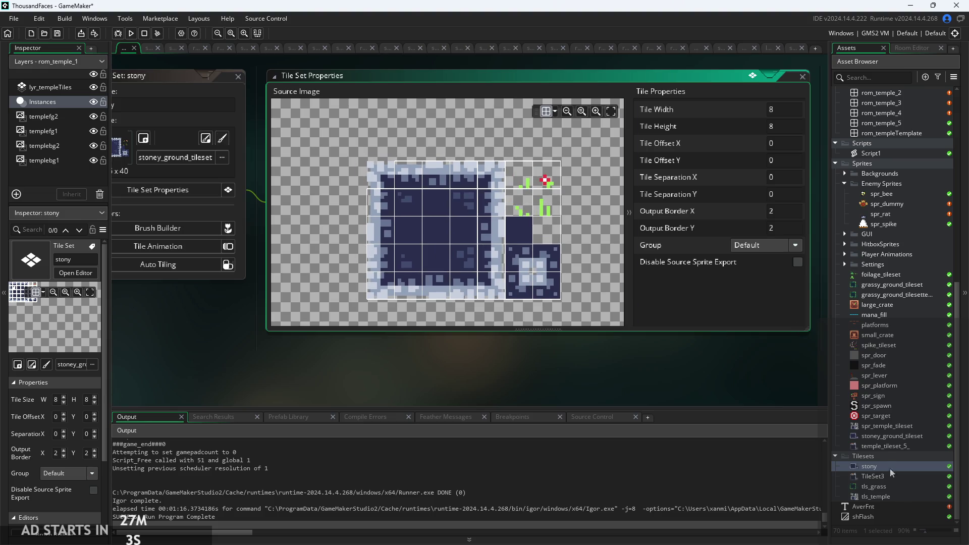
pyautogui.rightClick(888, 447)
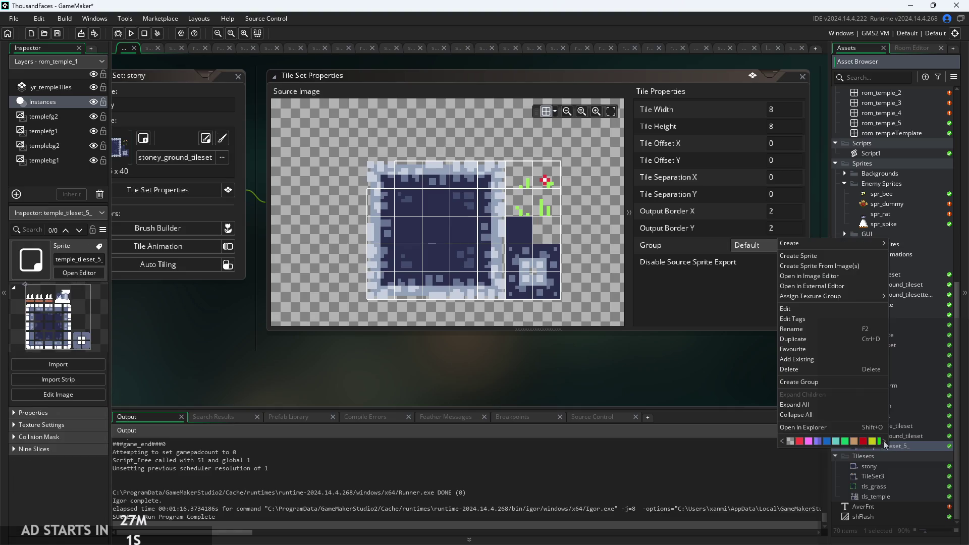
pyautogui.moveTo(801, 243)
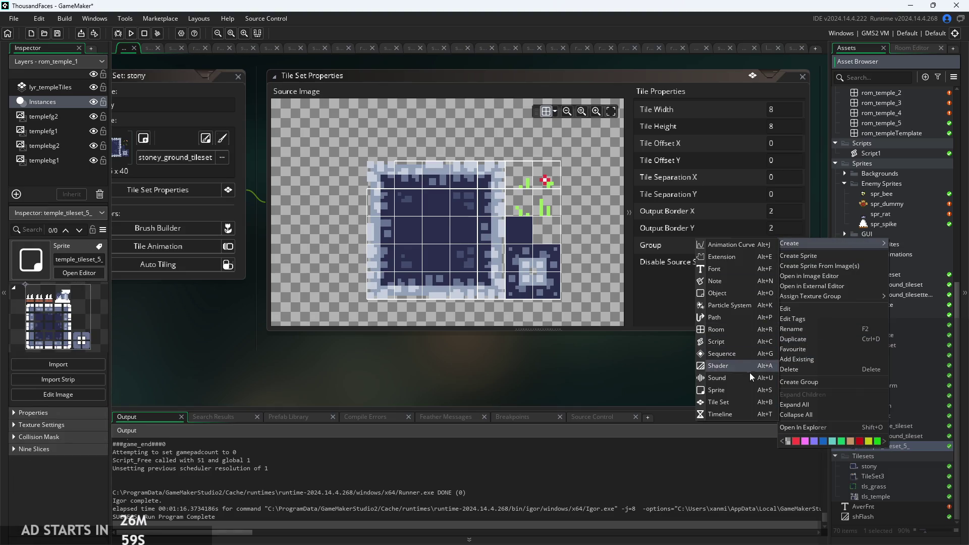
pyautogui.click(685, 391)
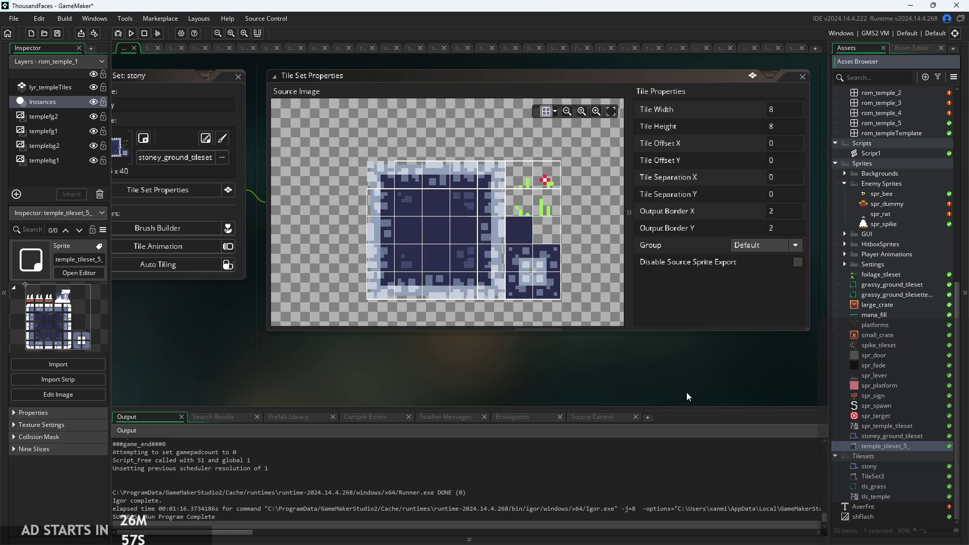
pyautogui.click(892, 463)
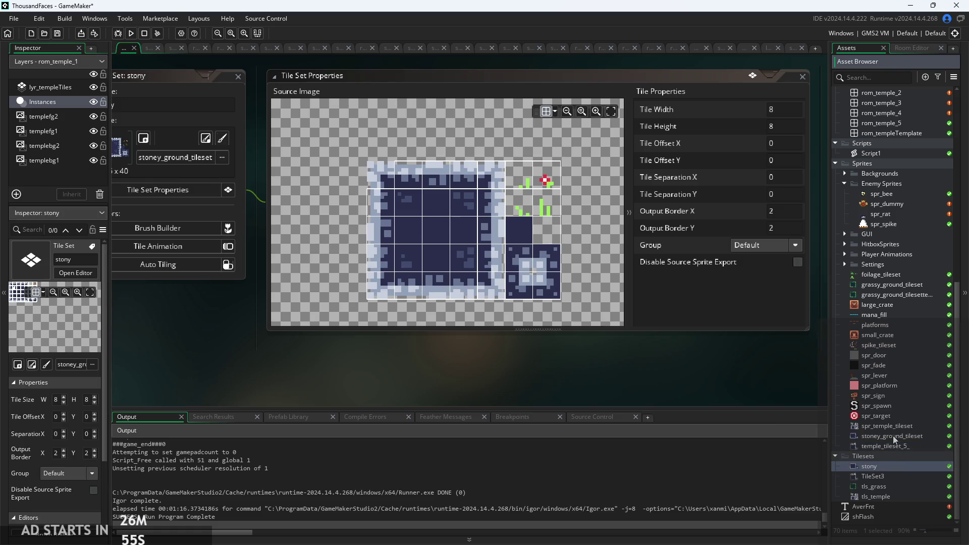
pyautogui.moveTo(679, 377)
pyautogui.mouseDown()
pyautogui.moveTo(700, 374)
pyautogui.moveTo(571, 370)
pyautogui.mouseUp()
pyautogui.scroll(1, 449, 296)
pyautogui.scroll(2, 460, 256)
pyautogui.scroll(-2, 480, 263)
pyautogui.scroll(4, 444, 266)
pyautogui.scroll(-3, 510, 256)
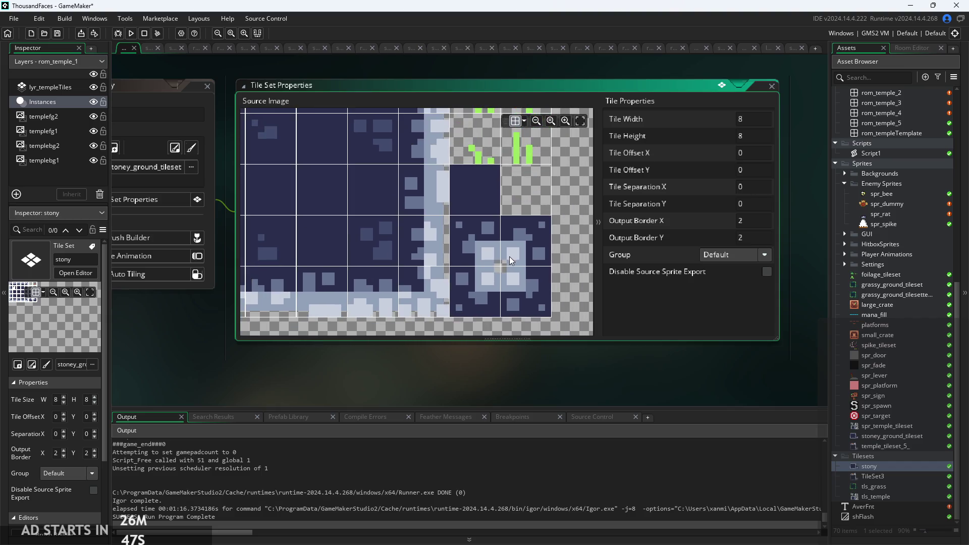
pyautogui.scroll(5, 497, 264)
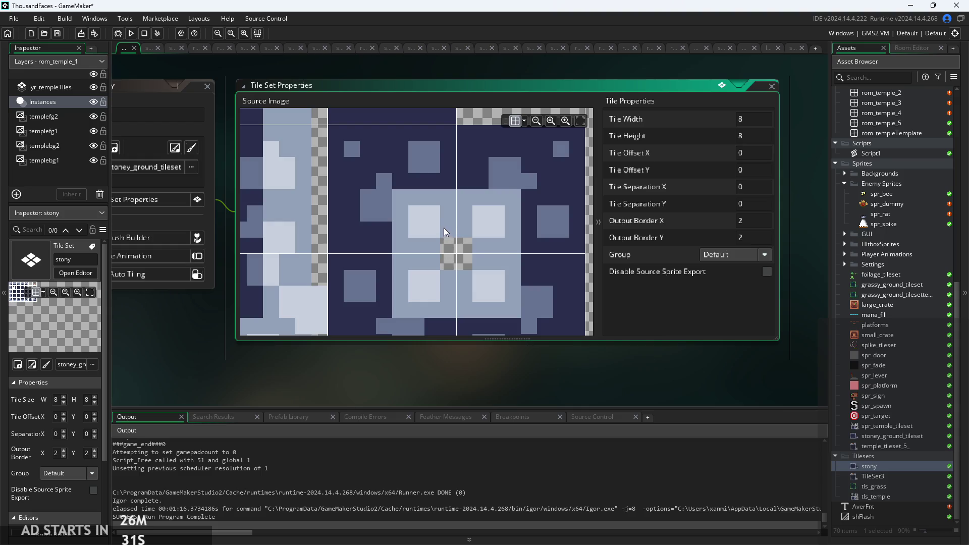
pyautogui.hscroll(-2, 428, 220)
pyautogui.scroll(-1, 421, 232)
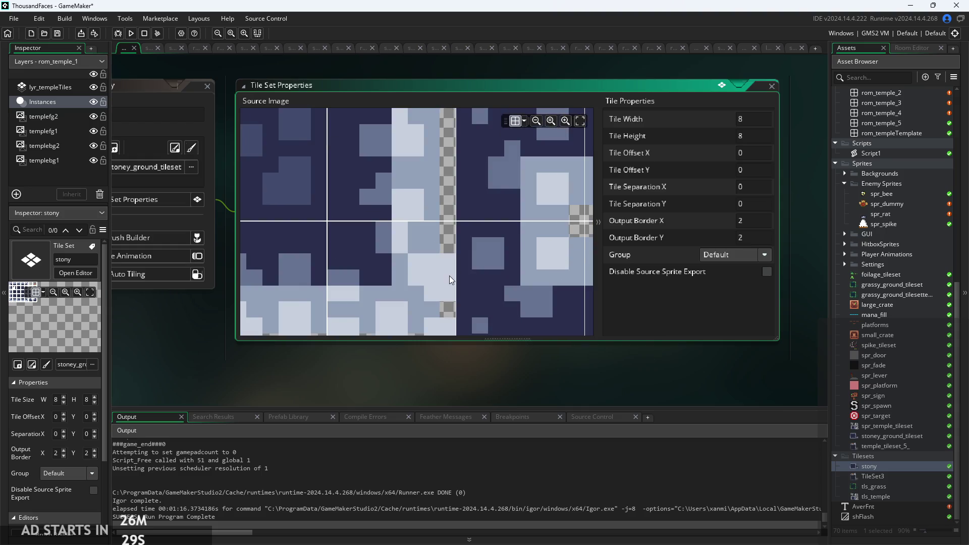
pyautogui.scroll(-3, 449, 275)
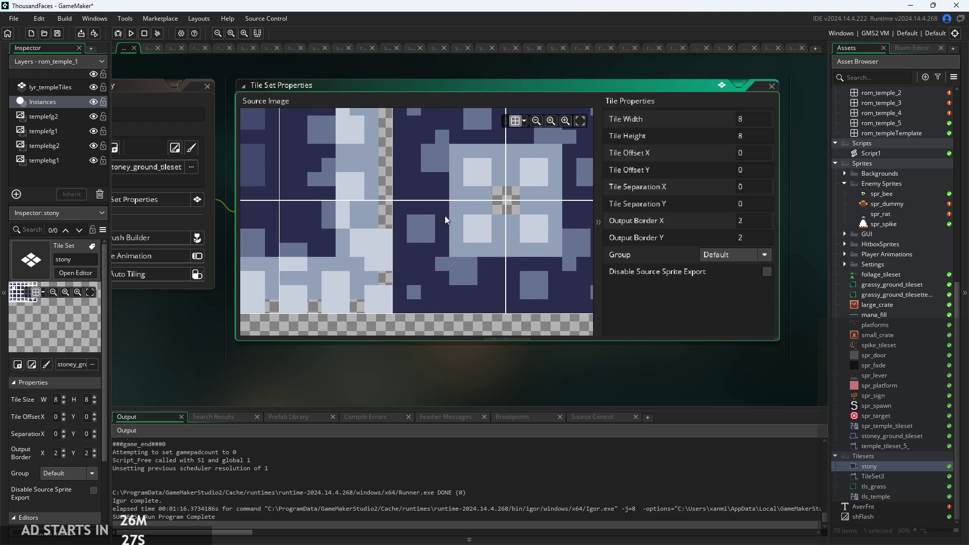
pyautogui.scroll(-3, 417, 210)
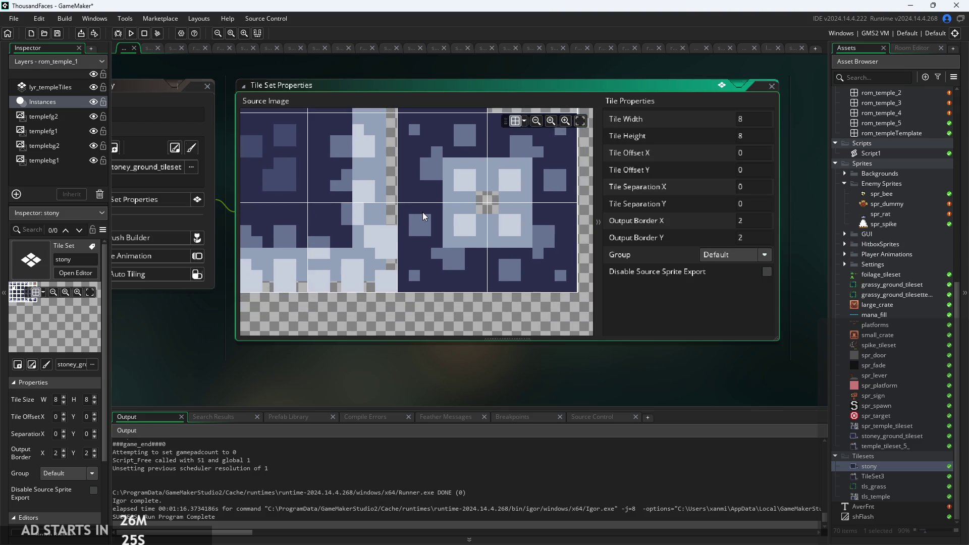
pyautogui.scroll(-1, 418, 214)
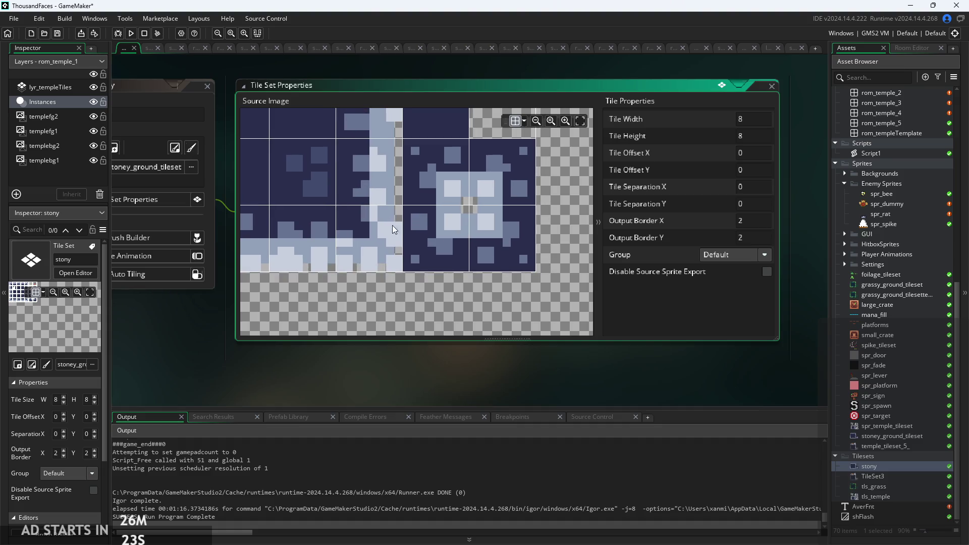
pyautogui.scroll(-1, 416, 240)
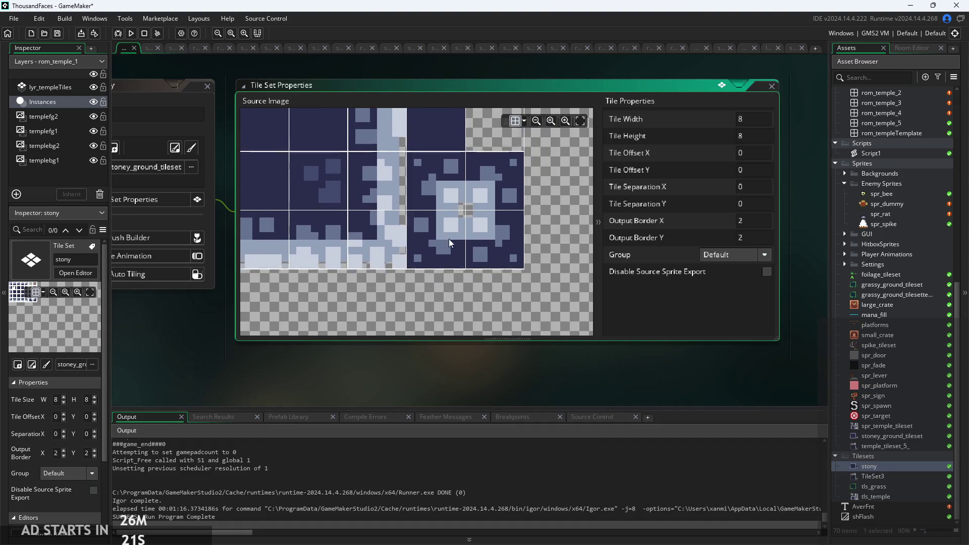
pyautogui.scroll(-2, 458, 241)
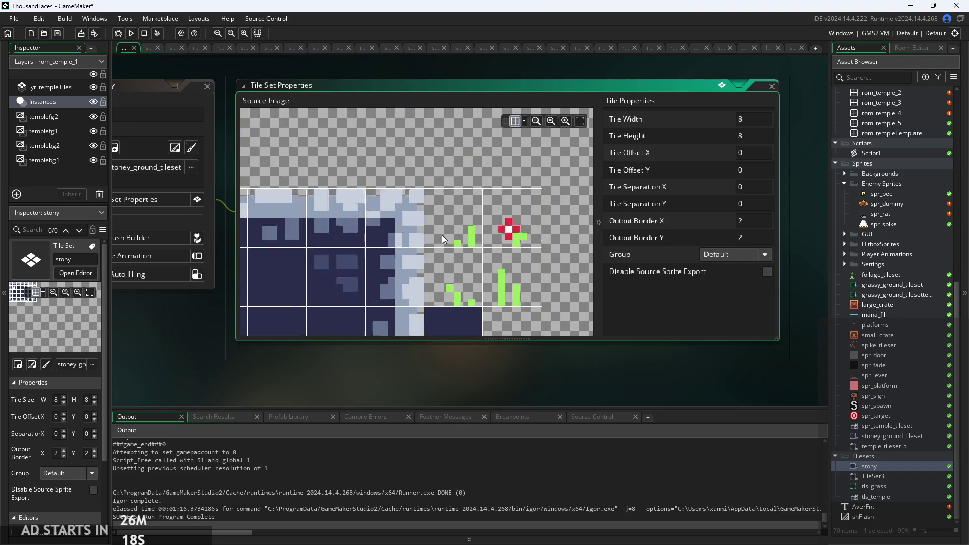
pyautogui.scroll(1, 441, 235)
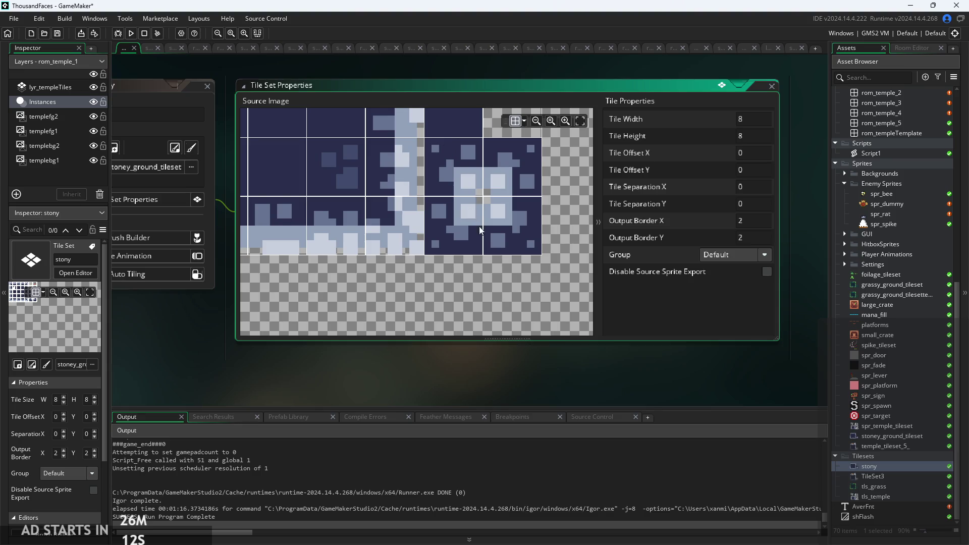
pyautogui.moveTo(468, 213); pyautogui.dragTo(522, 270)
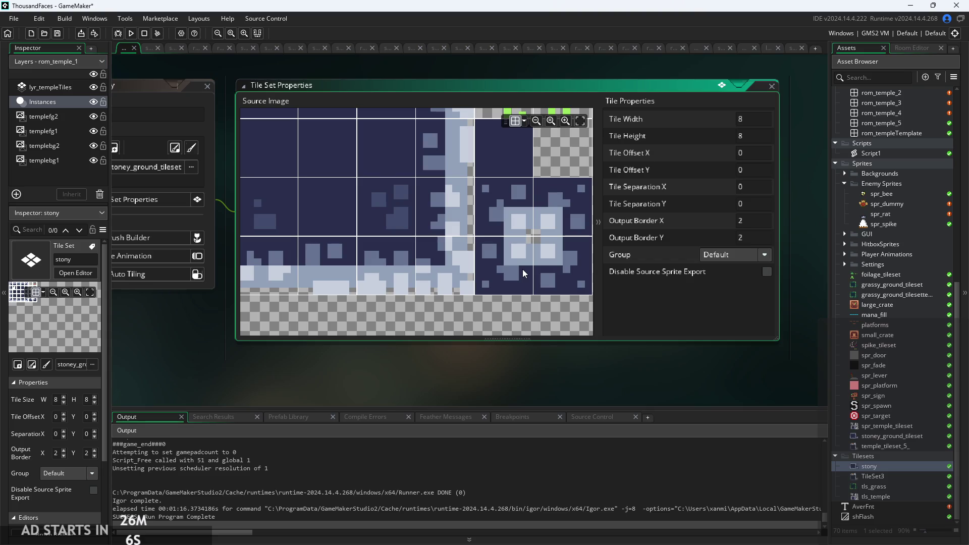
pyautogui.scroll(-1, 463, 360)
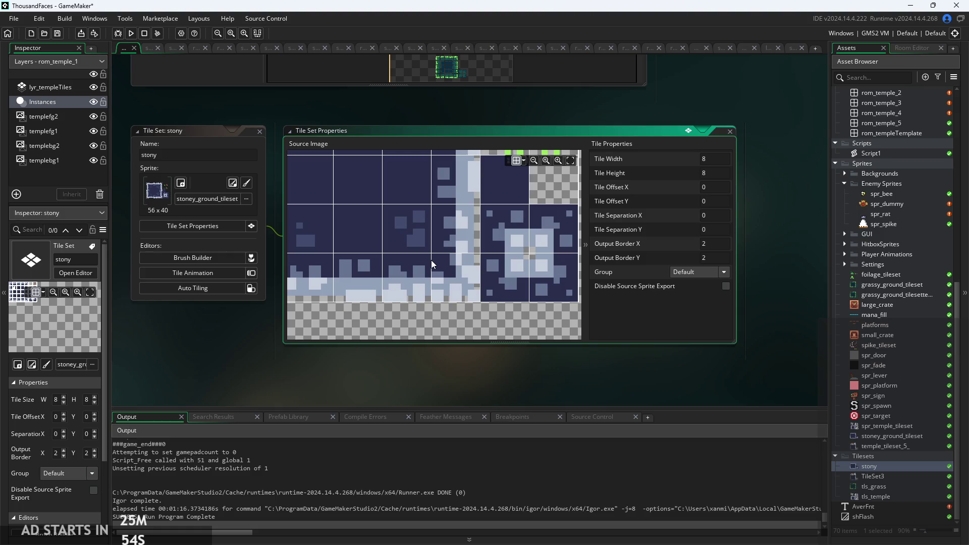
pyautogui.scroll(-5, 488, 283)
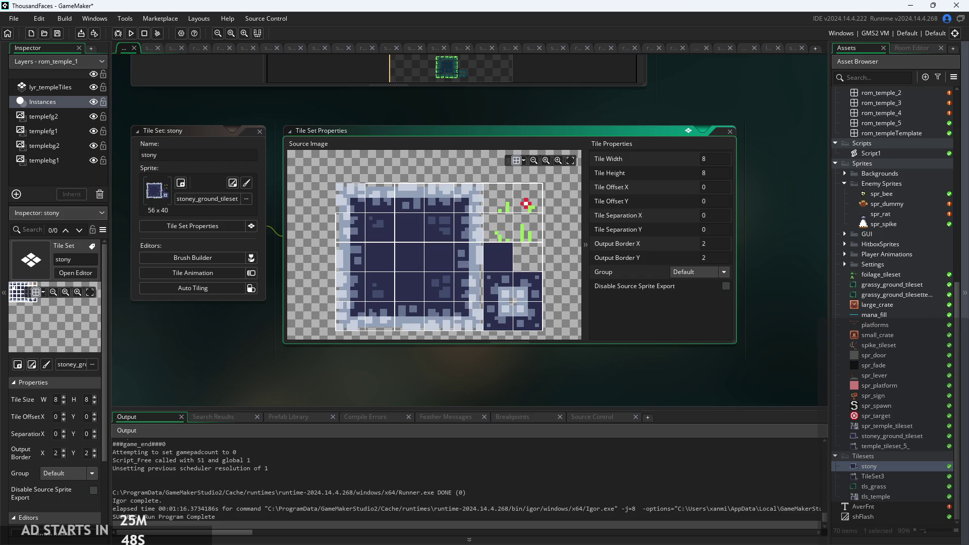
pyautogui.scroll(4, 509, 255)
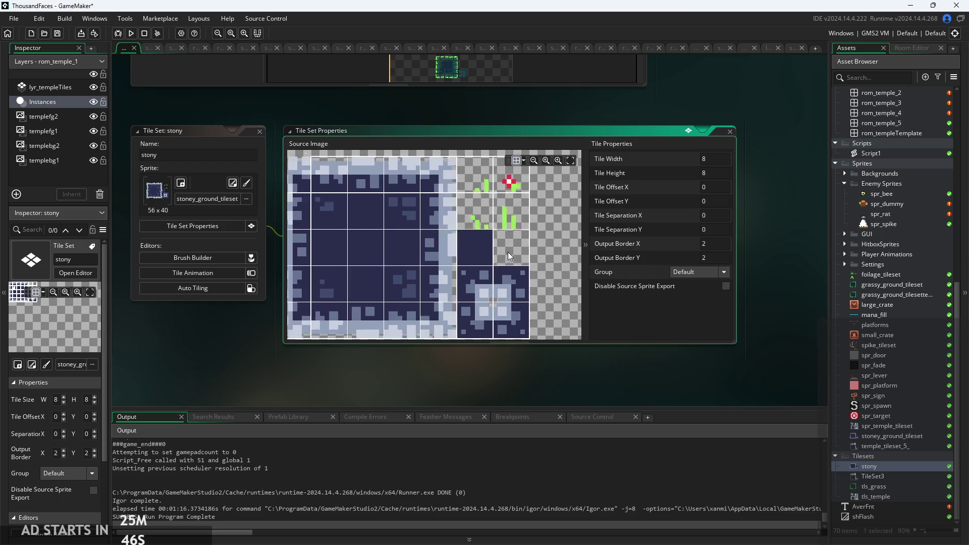
pyautogui.scroll(2, 507, 227)
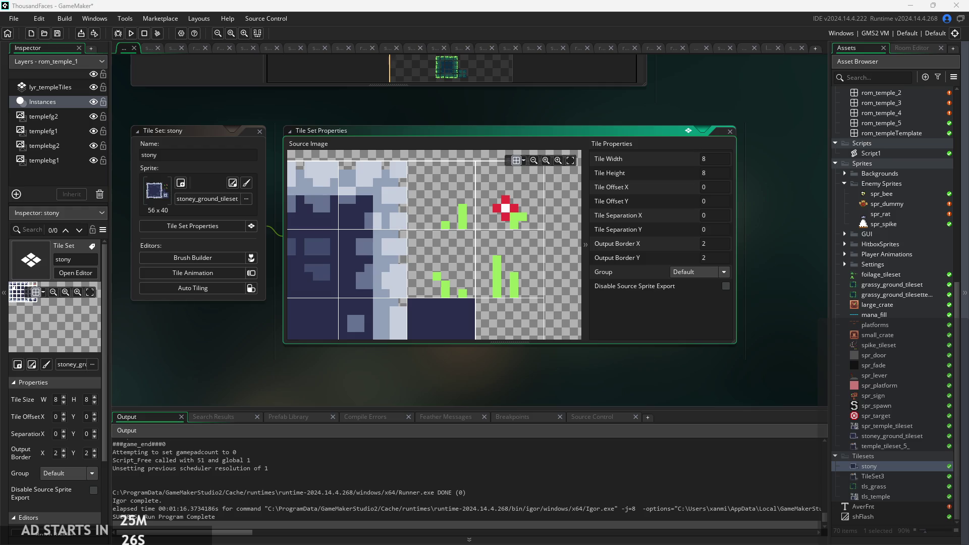
pyautogui.moveTo(662, 355); pyautogui.dragTo(697, 360)
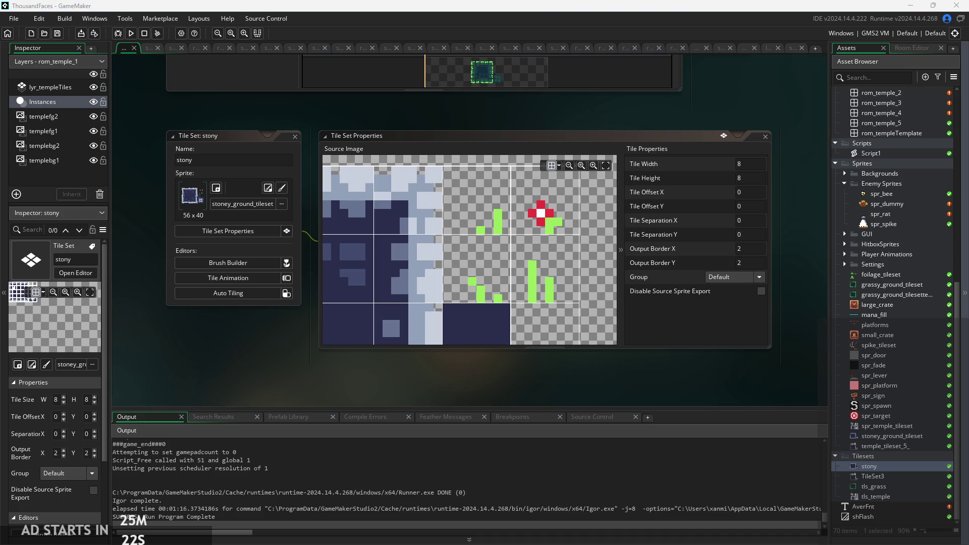
# Step: Zoom and pan across the stony tileset source image to inspect its 8x8 tiles
pyautogui.moveTo(503, 356); pyautogui.dragTo(530, 356)
pyautogui.scroll(1, 527, 268)
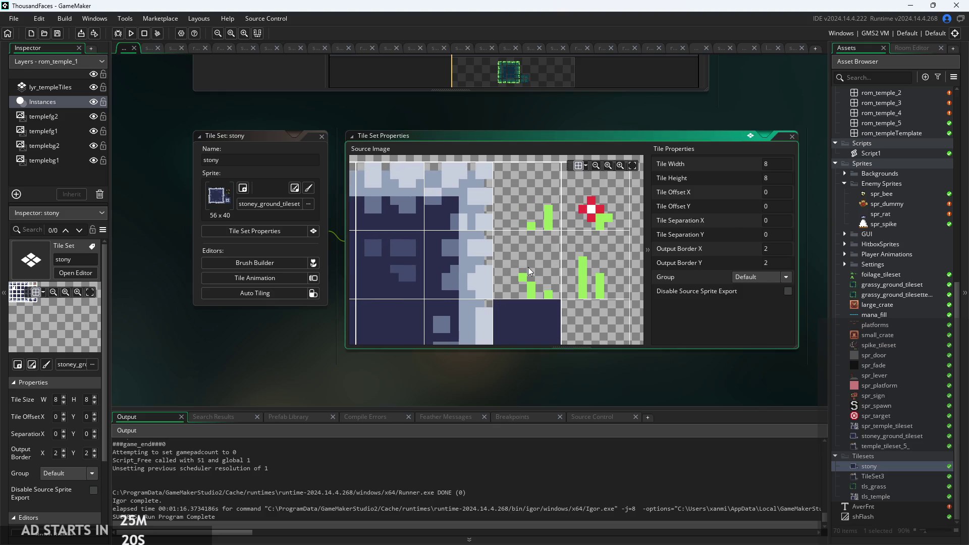
pyautogui.scroll(1, 547, 238)
pyautogui.scroll(1, 518, 249)
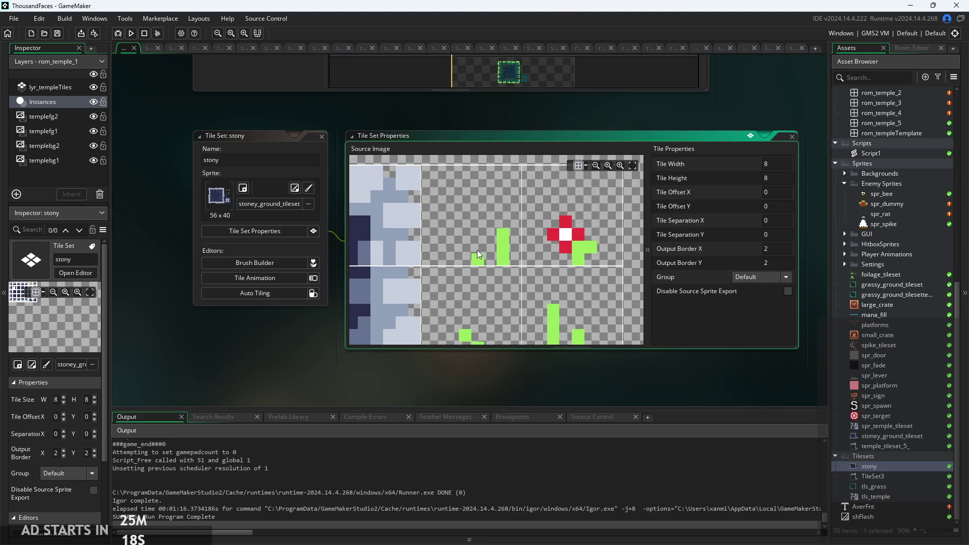
pyautogui.scroll(-1, 477, 250)
pyautogui.scroll(-1, 459, 241)
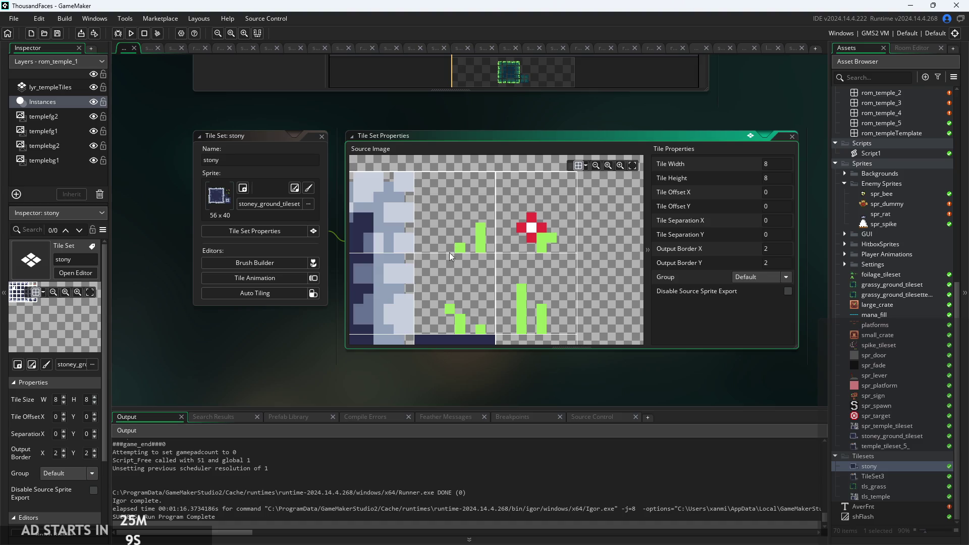
pyautogui.scroll(3, 437, 256)
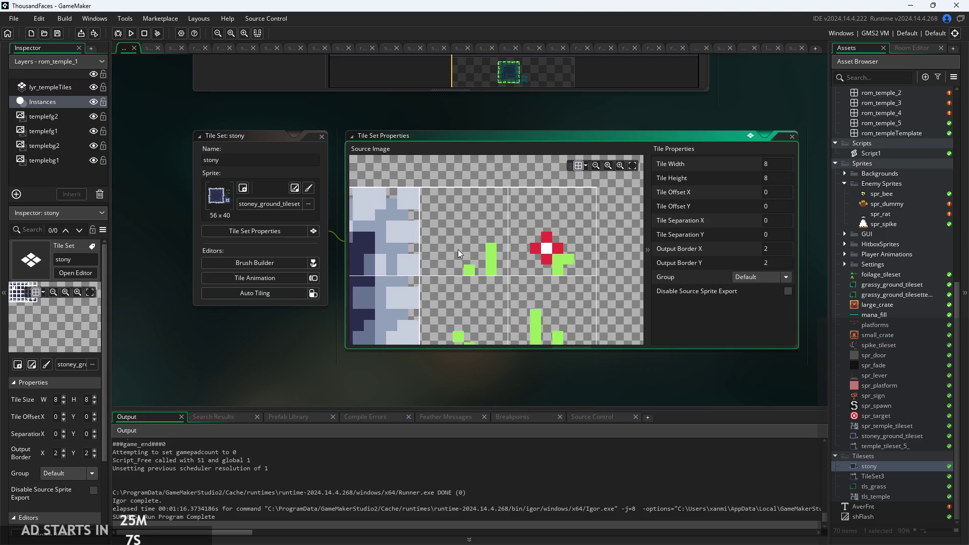
pyautogui.scroll(2, 452, 235)
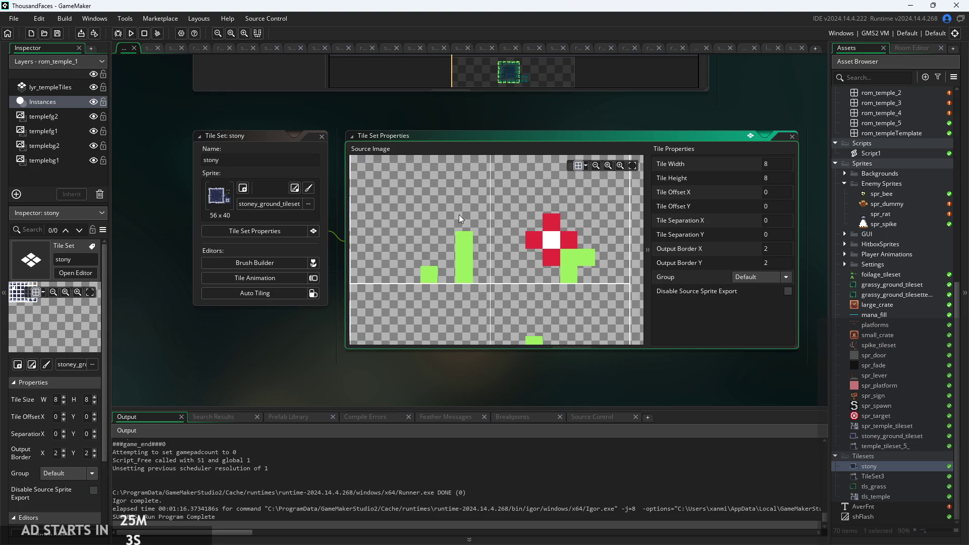
pyautogui.moveTo(459, 214); pyautogui.dragTo(509, 242)
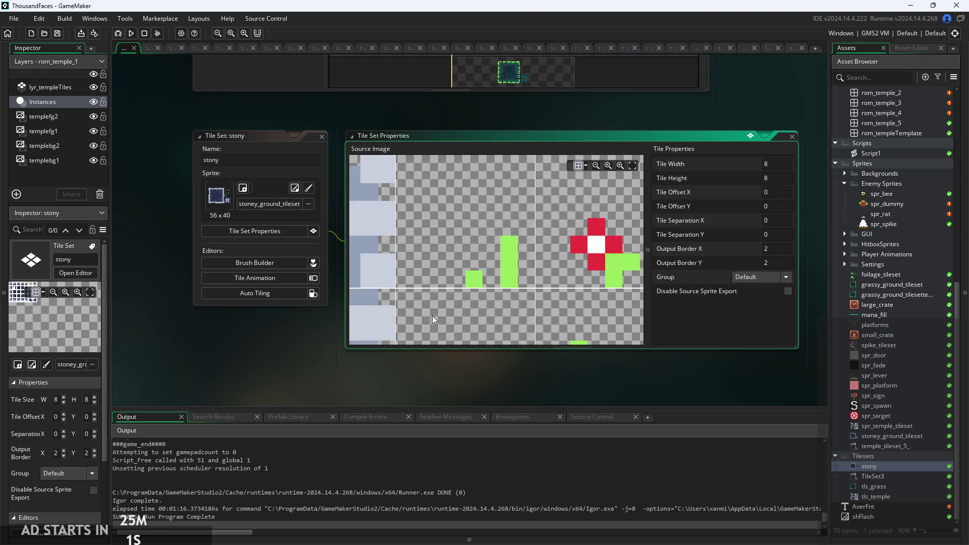
pyautogui.scroll(-2, 432, 316)
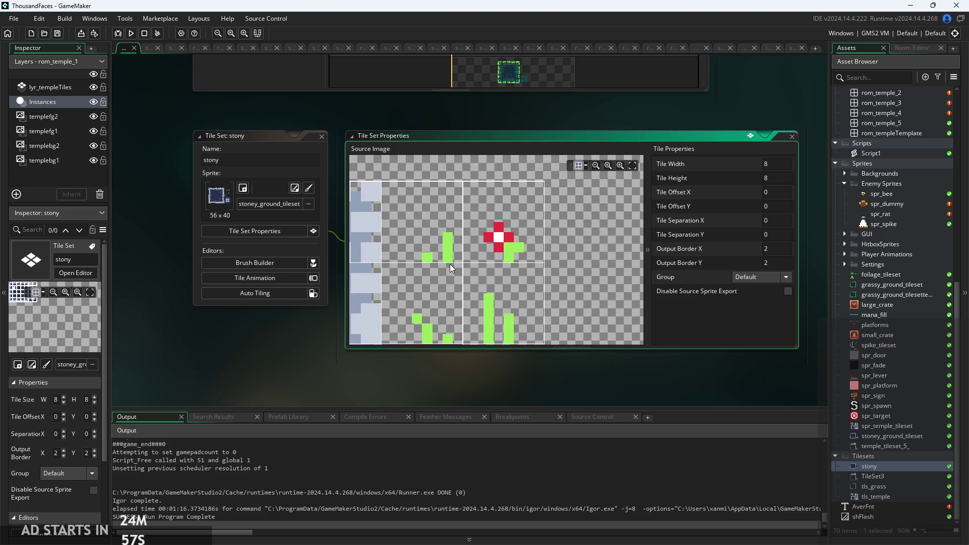
pyautogui.scroll(2, 492, 219)
pyautogui.scroll(-2, 493, 219)
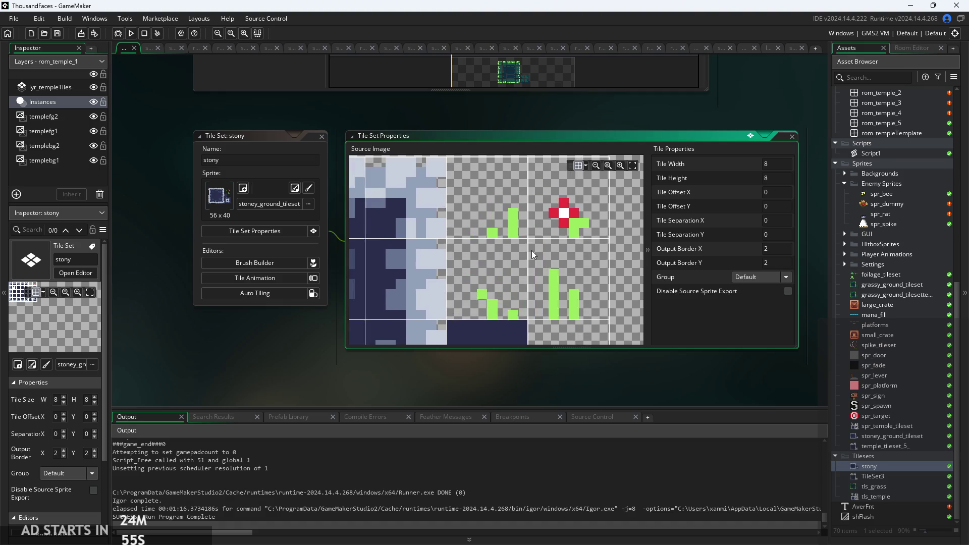
pyautogui.scroll(-3, 531, 251)
pyautogui.scroll(3, 510, 251)
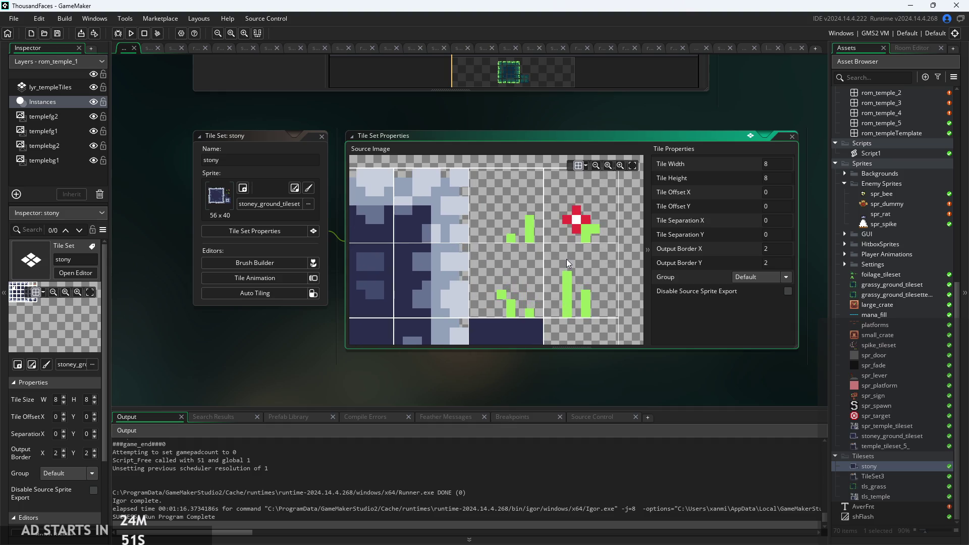
pyautogui.scroll(-3, 566, 259)
# Step: Inspect the stony tileset's left tiles, then open the TileSet3 temple tileset
pyautogui.moveTo(566, 258); pyautogui.dragTo(538, 257)
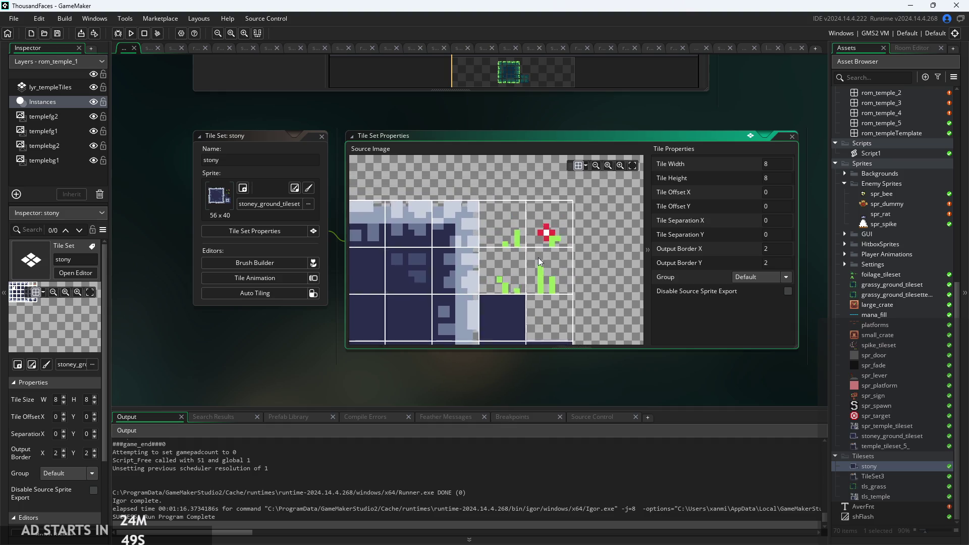
pyautogui.scroll(-3, 537, 257)
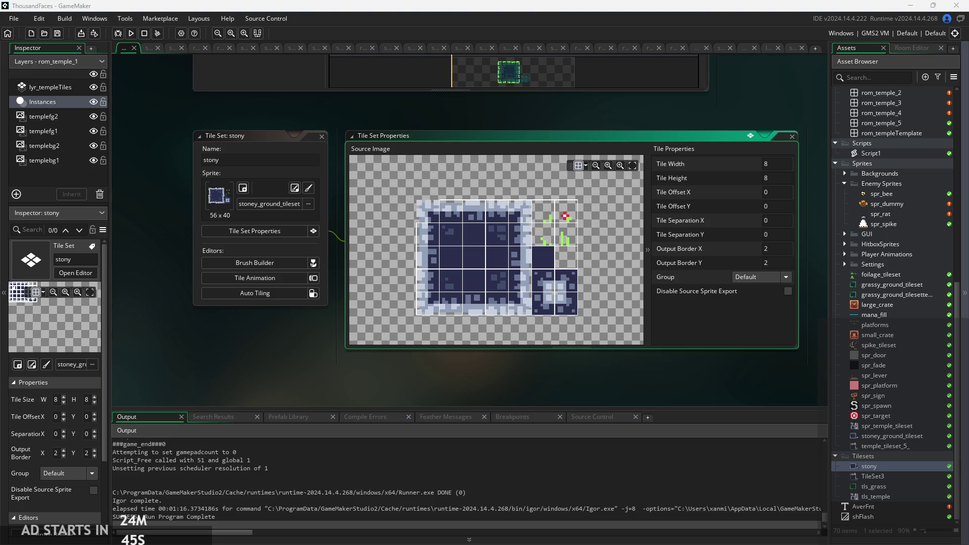
pyautogui.scroll(2, 525, 367)
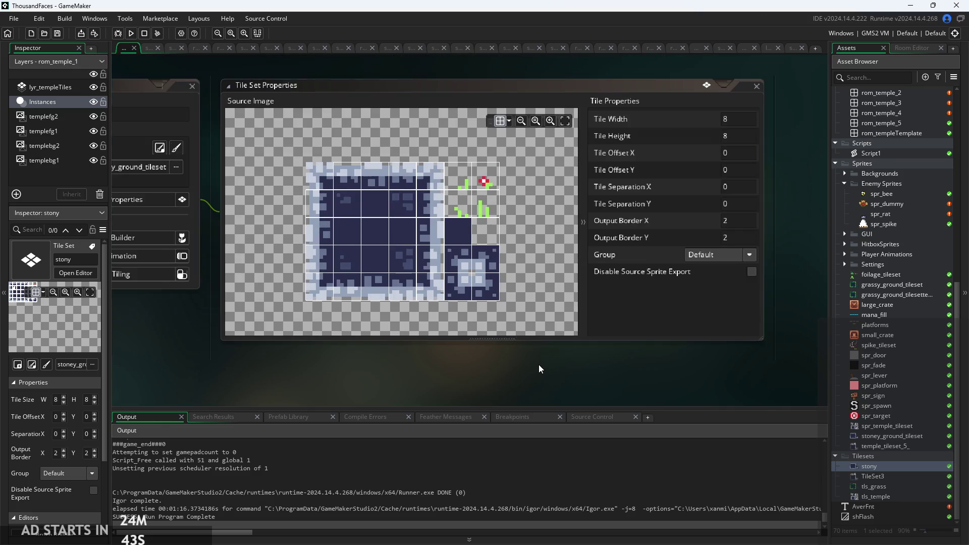
pyautogui.scroll(3, 492, 271)
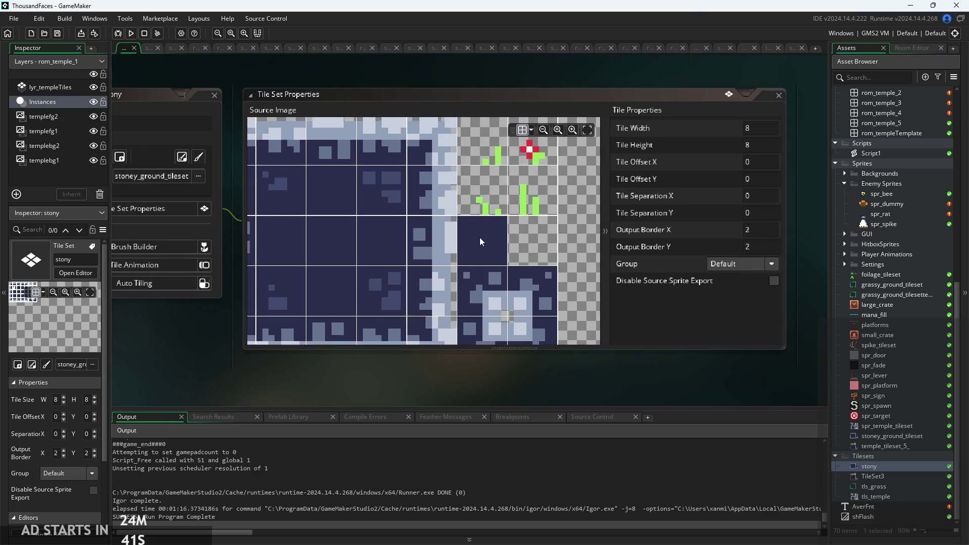
pyautogui.scroll(-3, 479, 237)
pyautogui.scroll(5, 356, 168)
pyautogui.scroll(2, 361, 179)
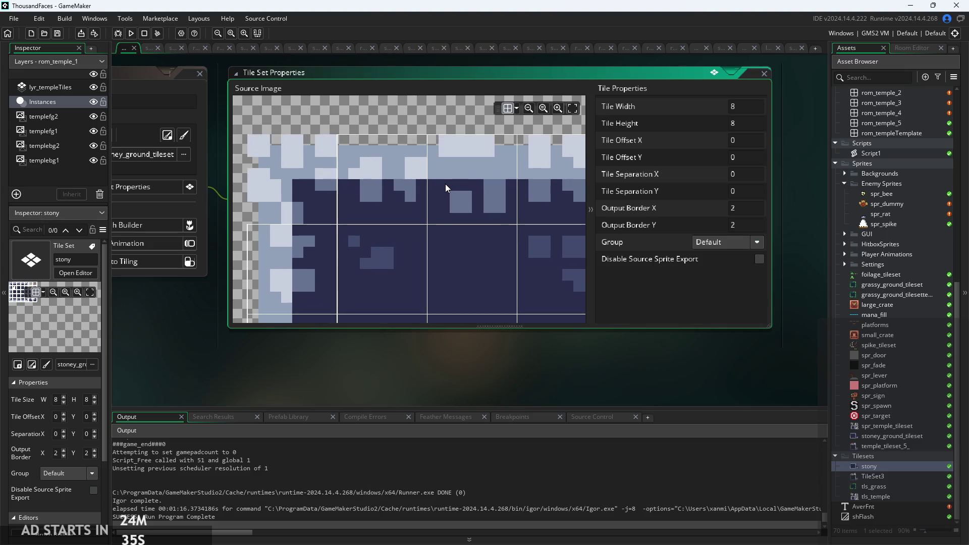
pyautogui.scroll(2, 445, 184)
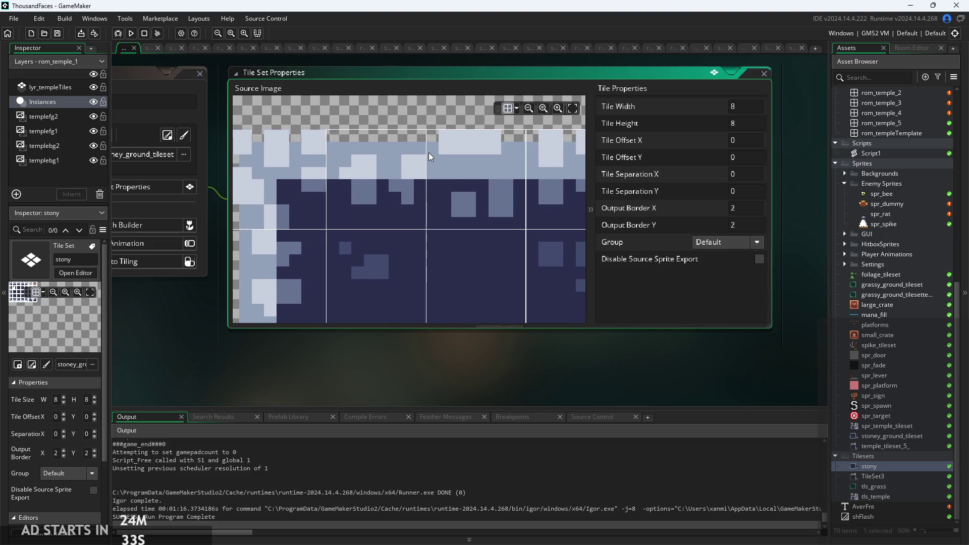
pyautogui.scroll(-2, 428, 152)
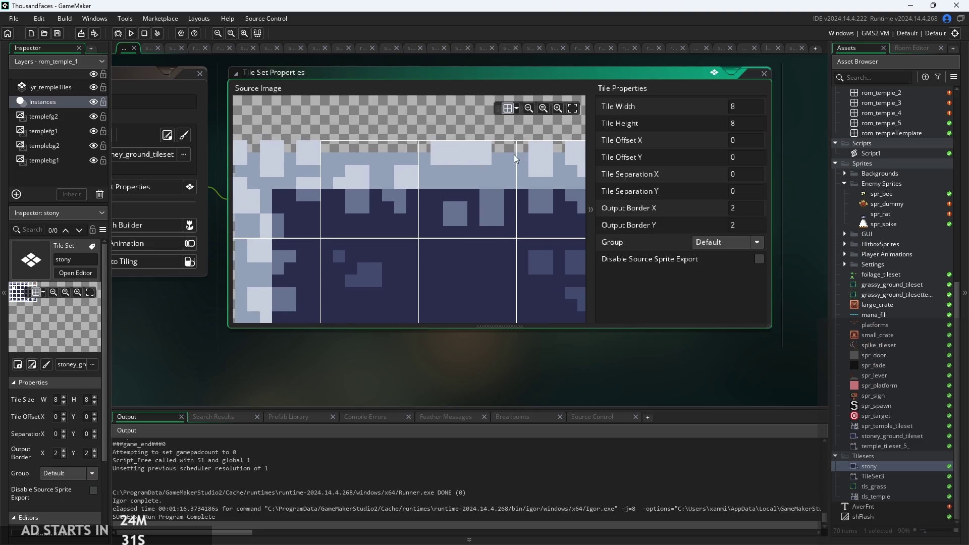
pyautogui.scroll(2, 423, 192)
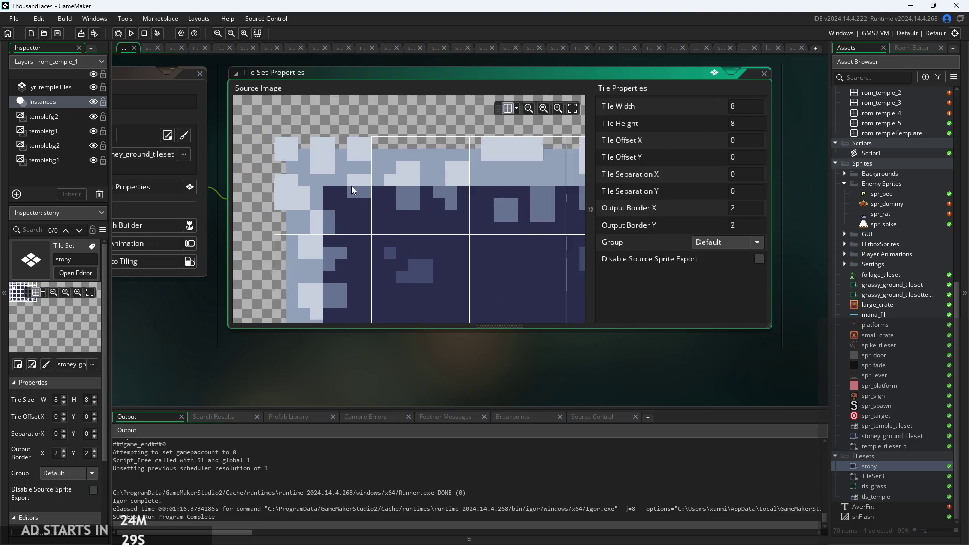
pyautogui.scroll(2, 451, 187)
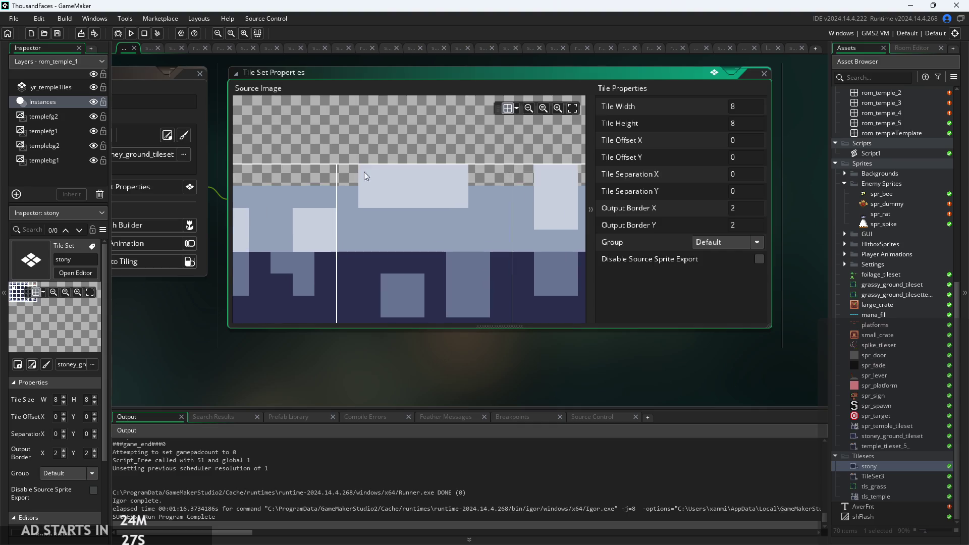
pyautogui.scroll(-4, 466, 208)
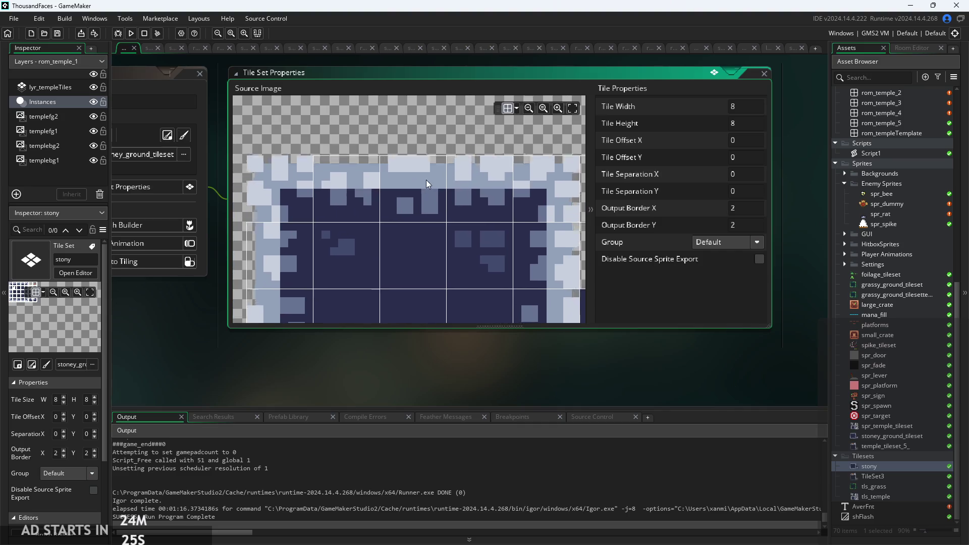
pyautogui.doubleClick(876, 473)
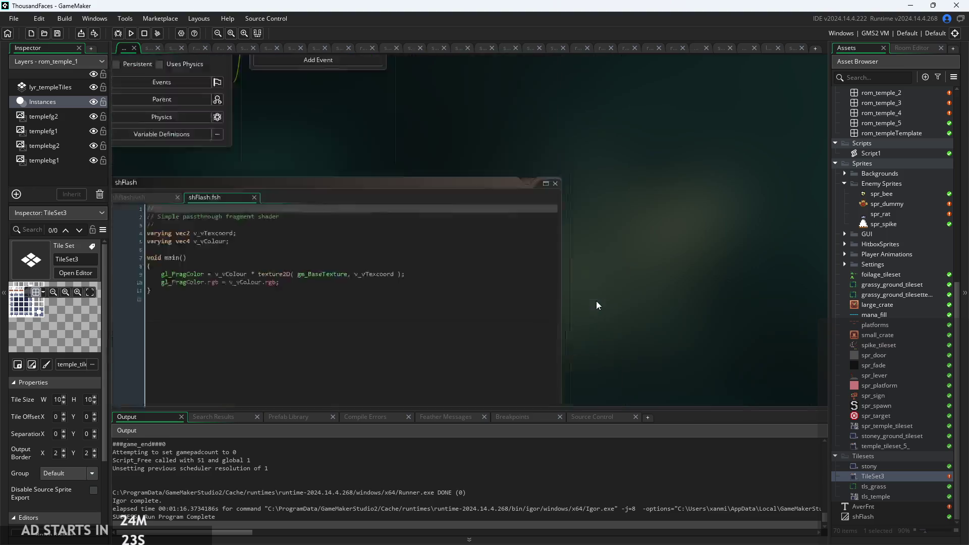
# Step: Zoom and pan the TileSet3 source image to inspect its 10x10 tiles
pyautogui.scroll(3, 452, 216)
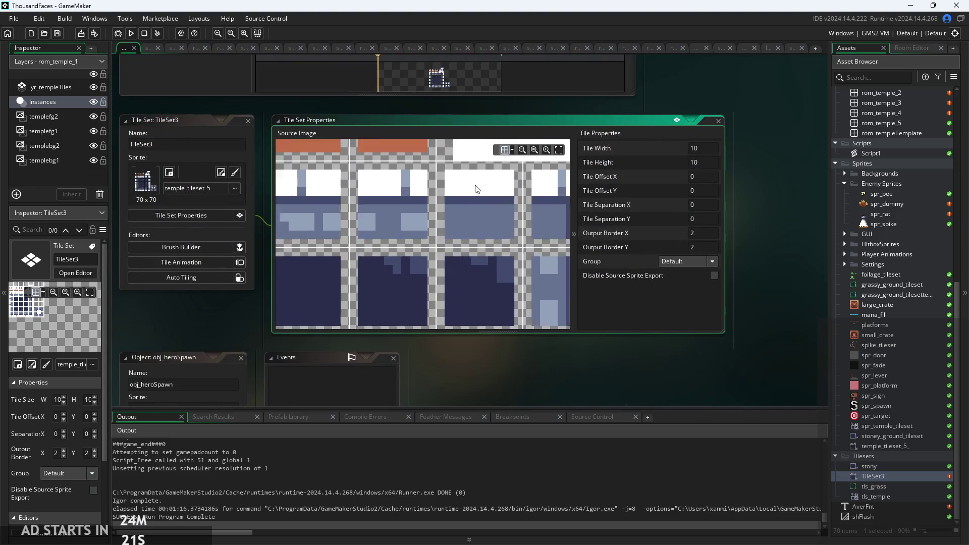
pyautogui.moveTo(477, 214); pyautogui.dragTo(476, 259)
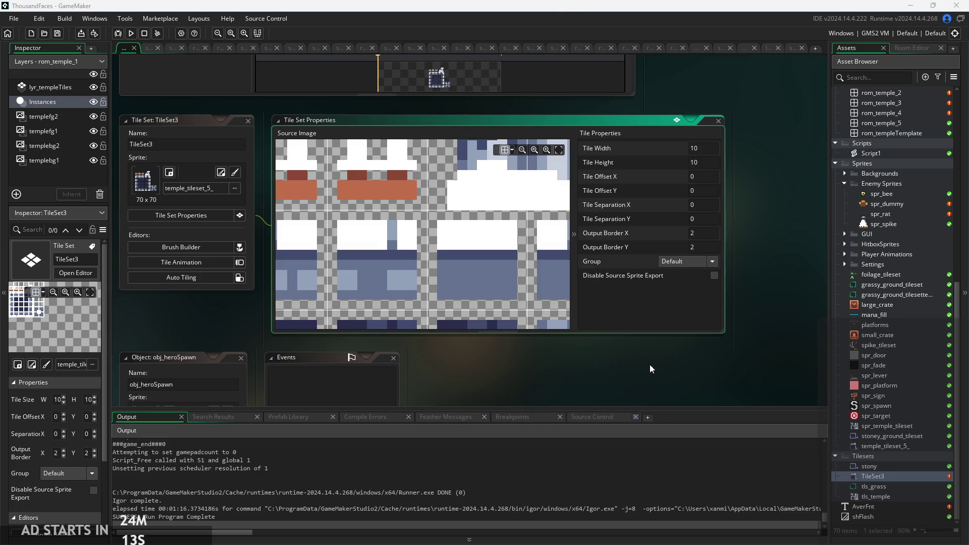
pyautogui.scroll(-5, 468, 271)
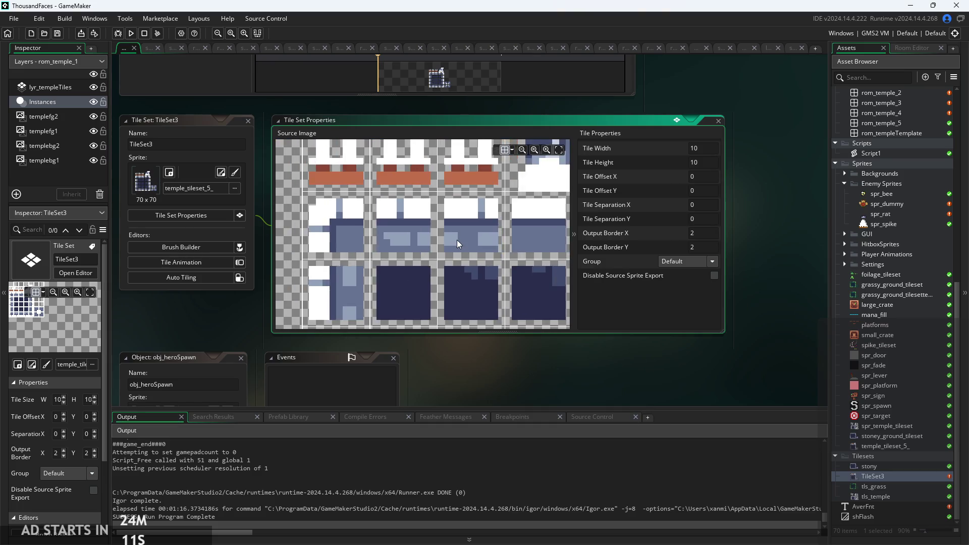
pyautogui.scroll(3, 422, 232)
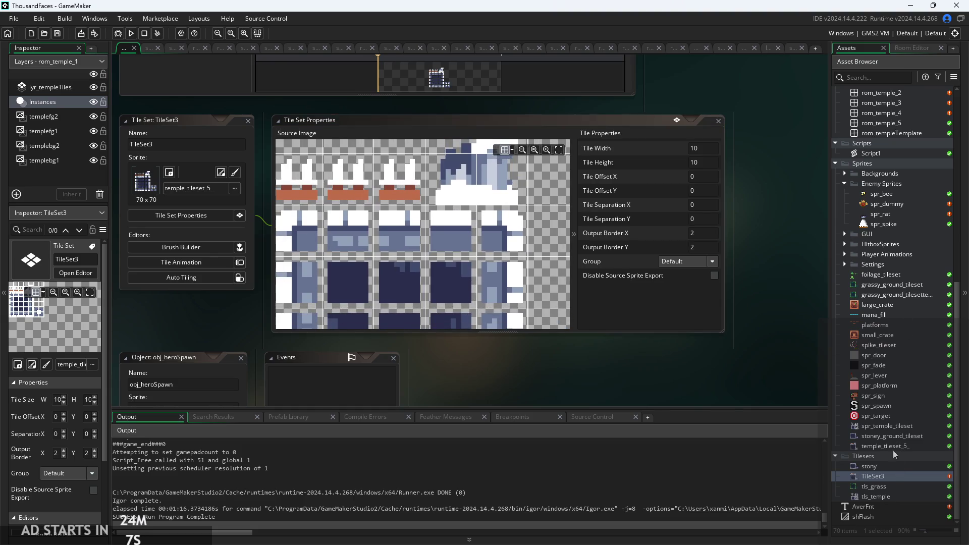
pyautogui.scroll(5, 894, 341)
# Step: Open Script1 and move its code window beside the tileset editors, focusing tls_grass properties
pyautogui.doubleClick(877, 254)
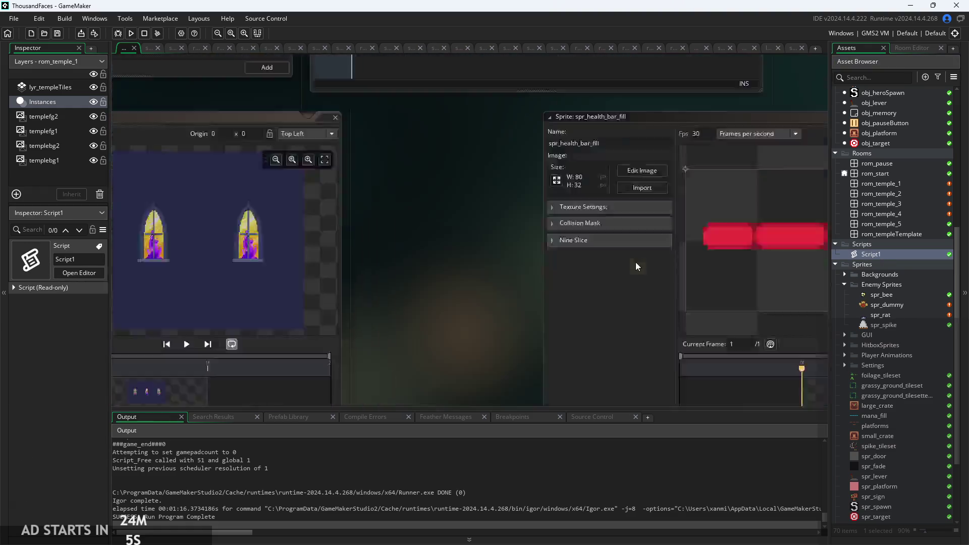
pyautogui.scroll(-4, 395, 299)
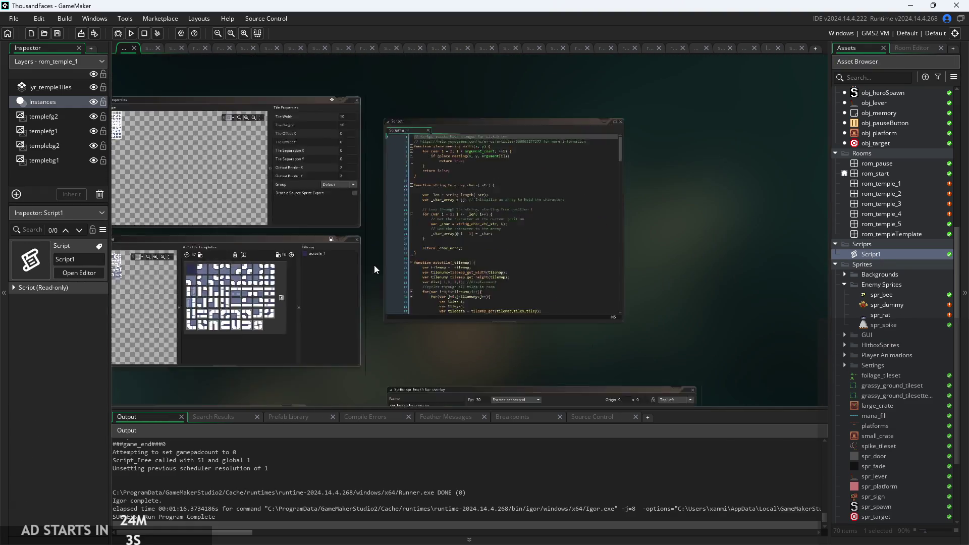
pyautogui.scroll(-5, 403, 262)
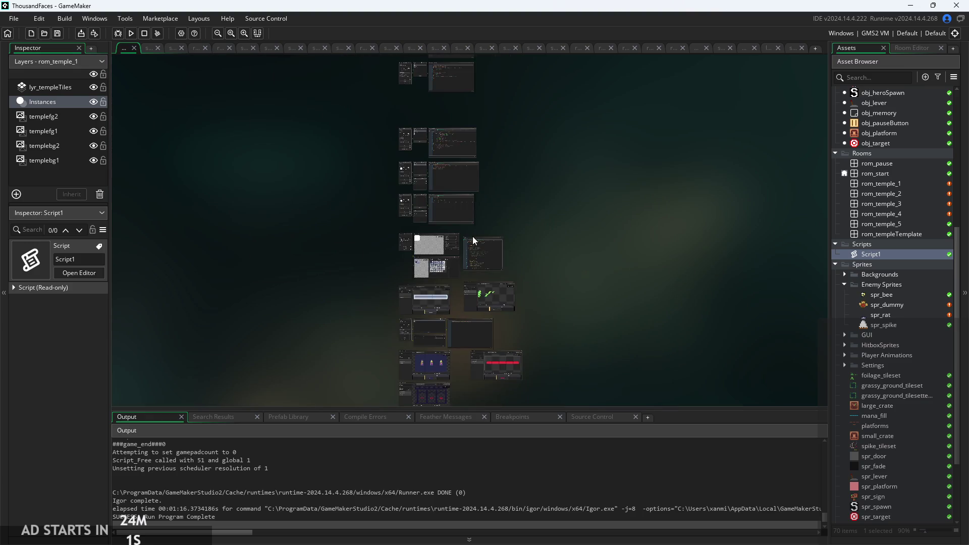
pyautogui.scroll(3, 473, 240)
pyautogui.moveTo(486, 243)
pyautogui.mouseDown()
pyautogui.moveTo(650, 279)
pyautogui.moveTo(683, 262)
pyautogui.moveTo(583, 216)
pyautogui.moveTo(530, 175)
pyautogui.mouseUp()
pyautogui.scroll(-5, 668, 268)
pyautogui.scroll(-10, 682, 263)
pyautogui.scroll(-10, 557, 192)
pyautogui.scroll(8, 461, 287)
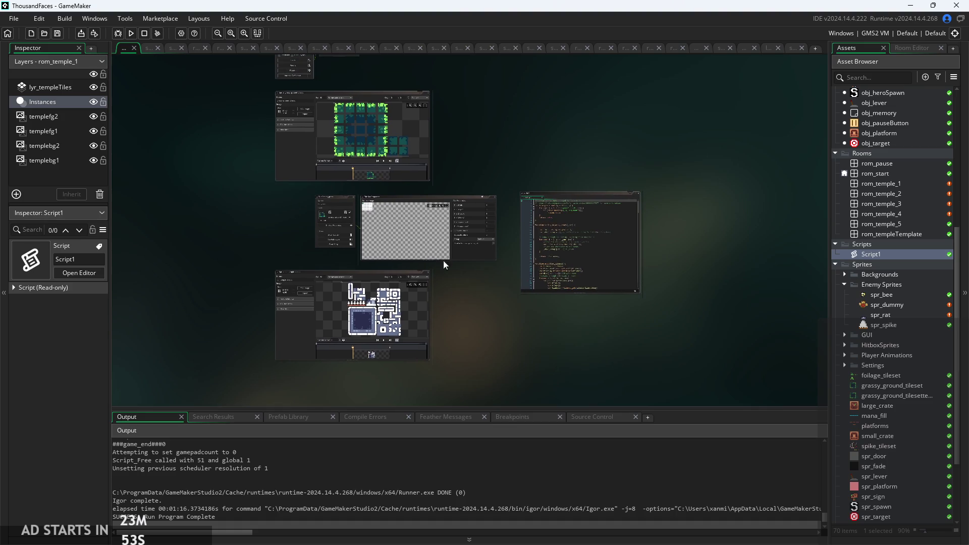
pyautogui.click(383, 201)
# Step: Pan over to Script1 and place the caret on its empty line 23
pyautogui.scroll(4, 391, 206)
pyautogui.scroll(5, 486, 241)
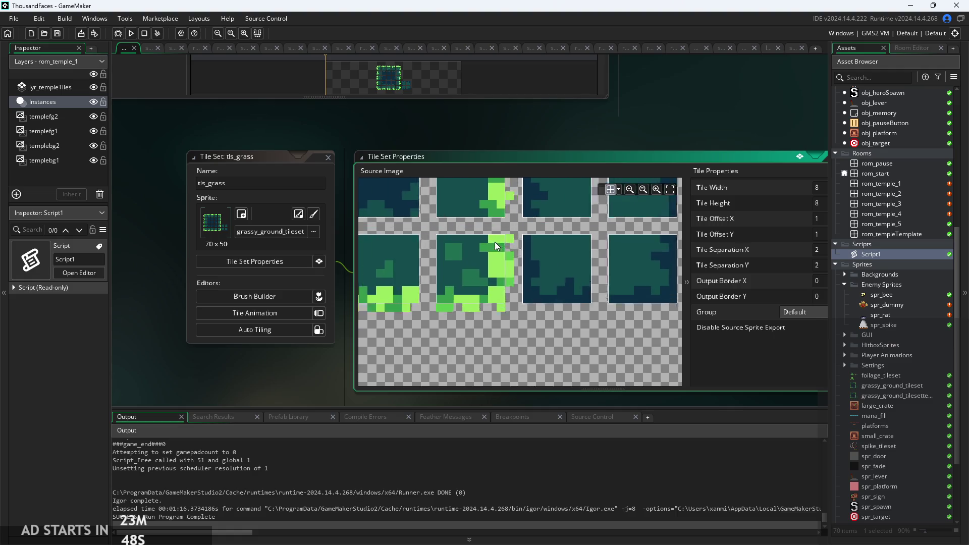
pyautogui.scroll(-3, 517, 259)
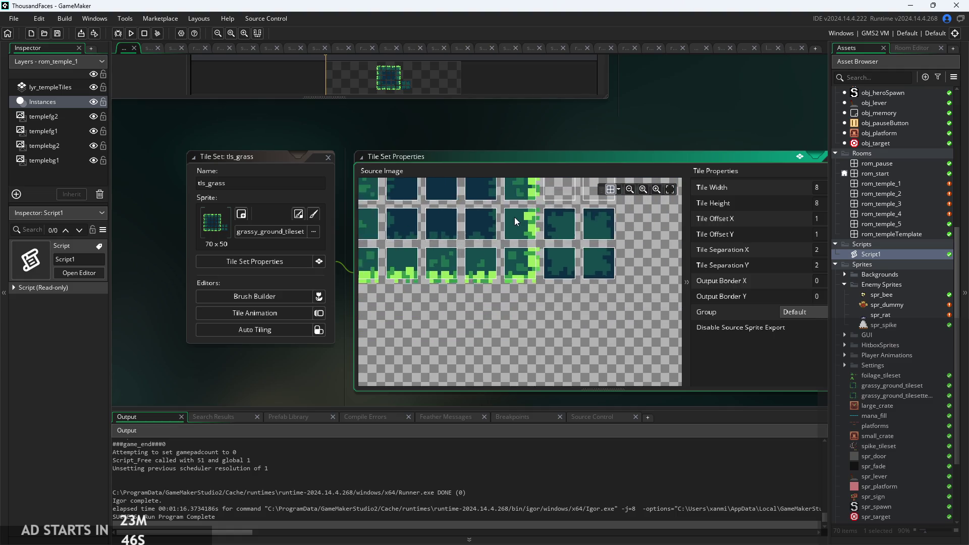
pyautogui.scroll(3, 514, 217)
pyautogui.scroll(-5, 550, 266)
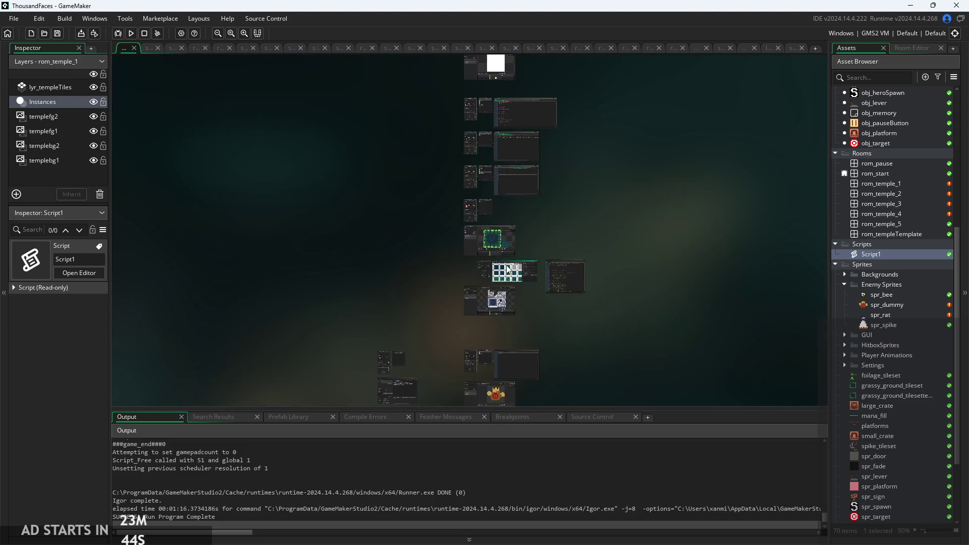
pyautogui.scroll(3, 558, 308)
pyautogui.scroll(3, 344, 355)
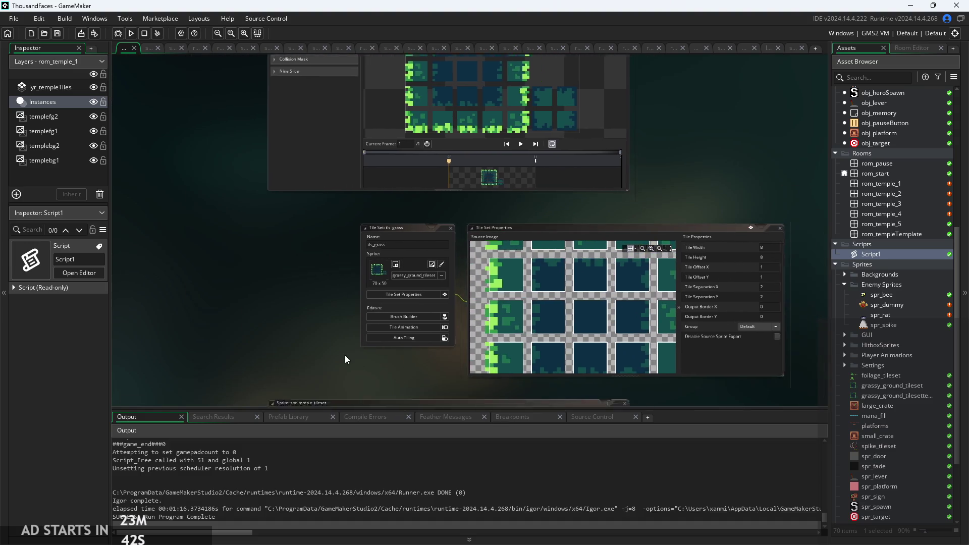
pyautogui.scroll(-3, 373, 284)
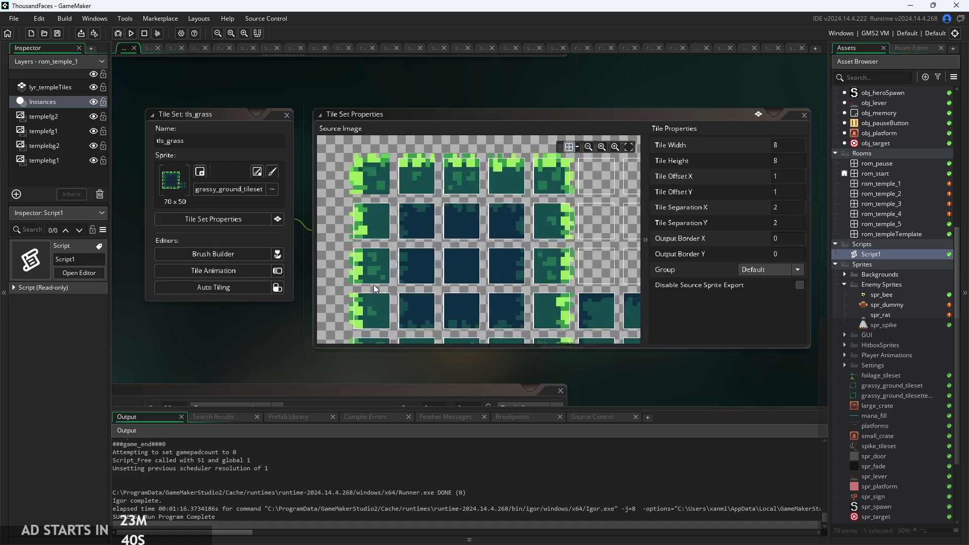
pyautogui.scroll(-3, 377, 323)
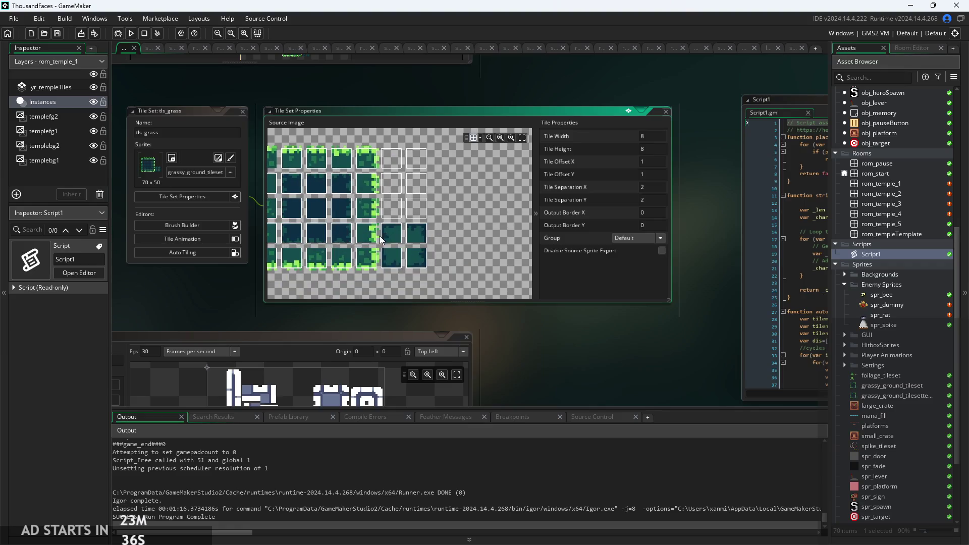
pyautogui.moveTo(581, 337); pyautogui.dragTo(491, 317)
pyautogui.scroll(2, 491, 314)
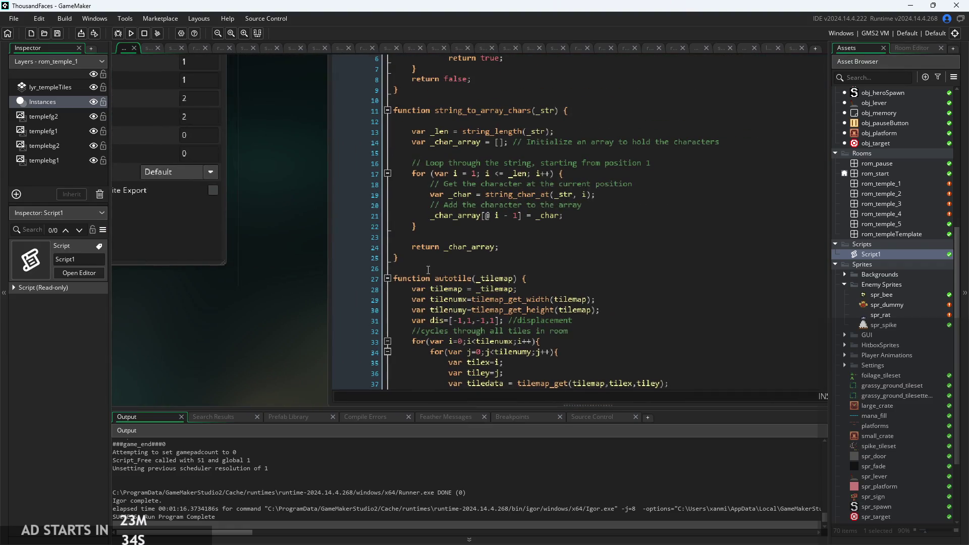
pyautogui.click(510, 257)
pyautogui.click(515, 248)
pyautogui.scroll(1, 516, 241)
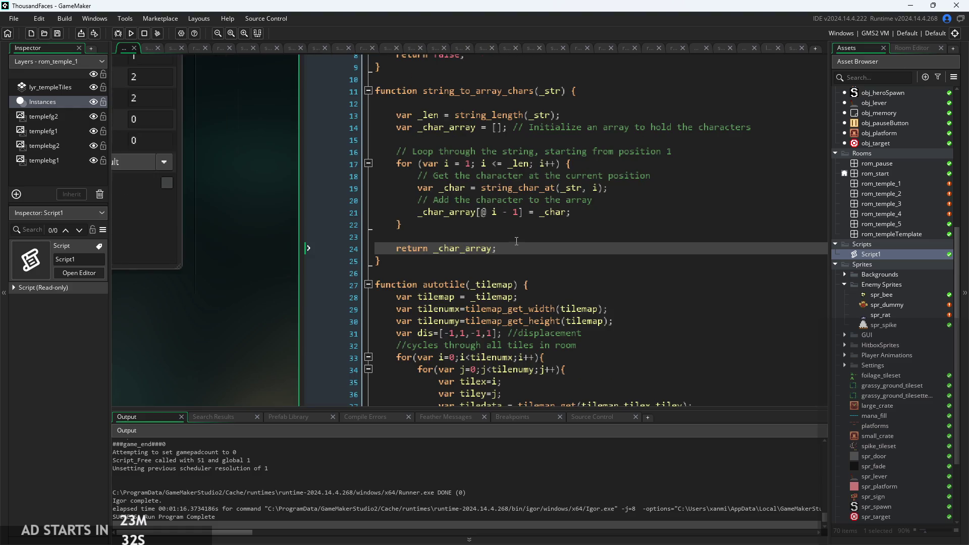
pyautogui.click(532, 236)
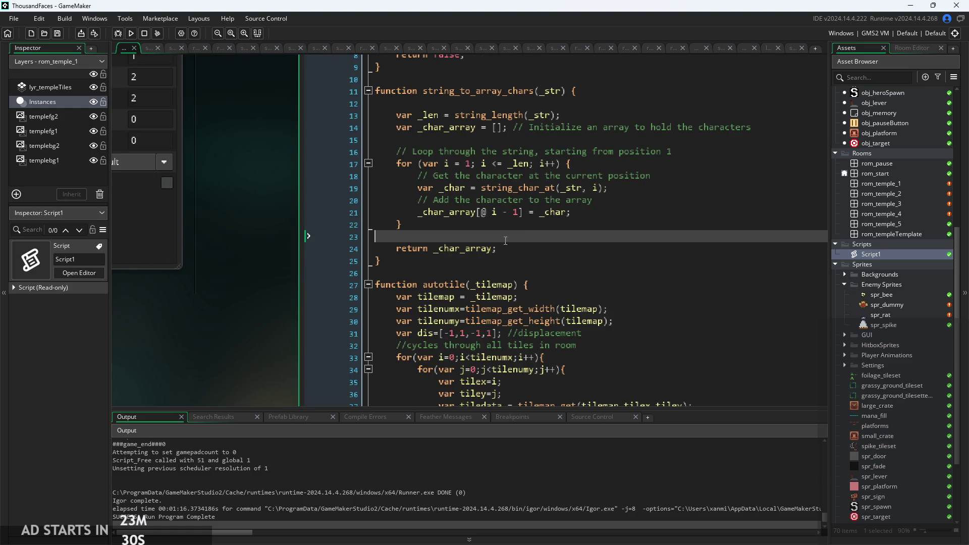
pyautogui.scroll(-3, 266, 322)
# Step: Set tls_grass to 10x10 tiles with tile offset and separation X/Y all 0
pyautogui.moveTo(396, 323)
pyautogui.mouseDown()
pyautogui.moveTo(625, 349)
pyautogui.moveTo(539, 342)
pyautogui.mouseUp()
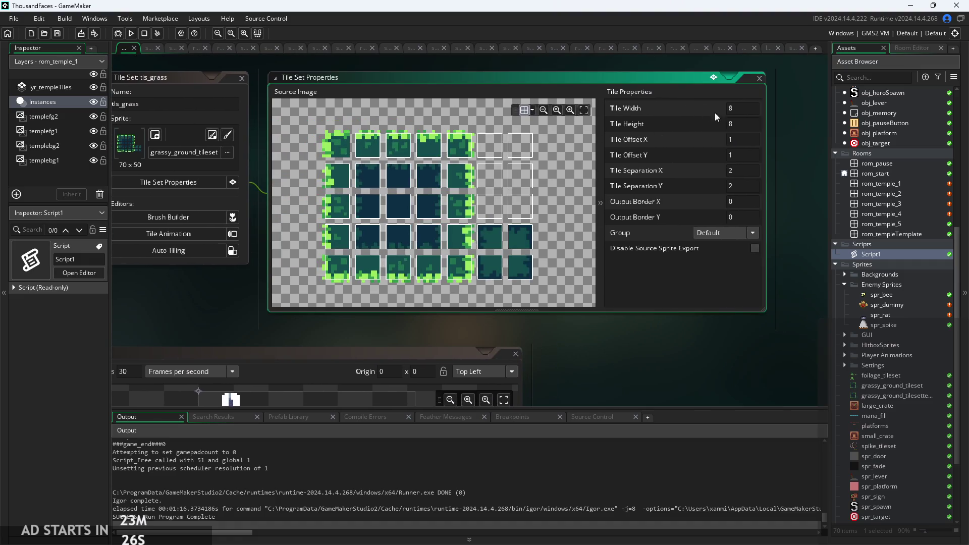
pyautogui.click(734, 124)
pyautogui.press('Tab')
pyautogui.write('0')
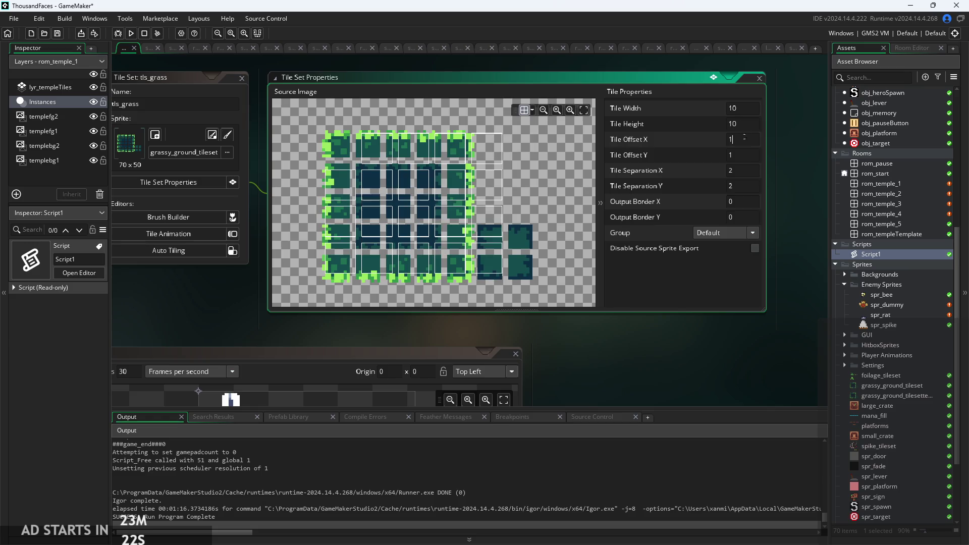
pyautogui.press('Tab')
pyautogui.write('0')
pyautogui.press('Tab')
pyautogui.write('0')
pyautogui.press('Tab')
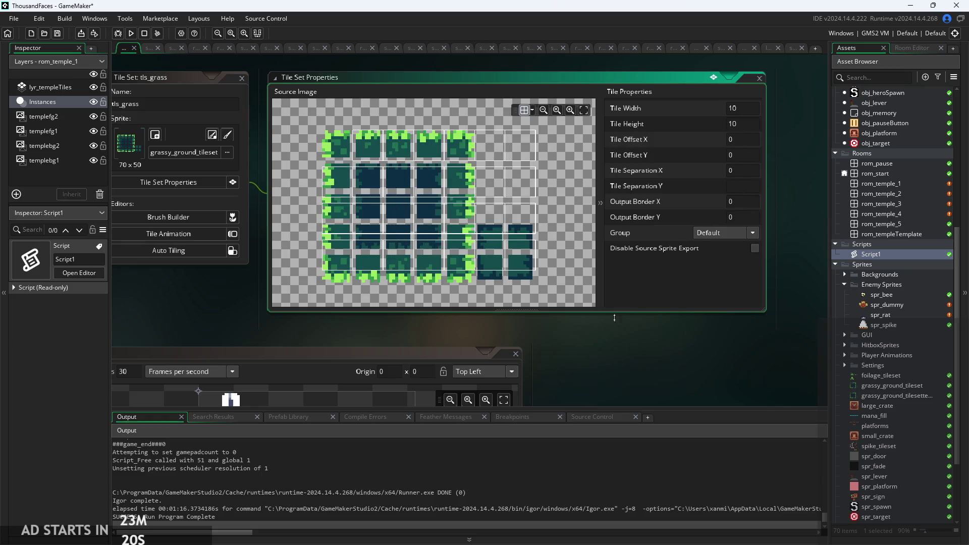
pyautogui.write('0')
pyautogui.scroll(2, 421, 197)
pyautogui.scroll(-2, 424, 199)
# Step: Bring Script1 into view and scroll through its correctMapping auto-tiling code
pyautogui.moveTo(594, 322)
pyautogui.mouseDown()
pyautogui.moveTo(385, 299)
pyautogui.moveTo(350, 283)
pyautogui.mouseUp()
pyautogui.click(502, 243)
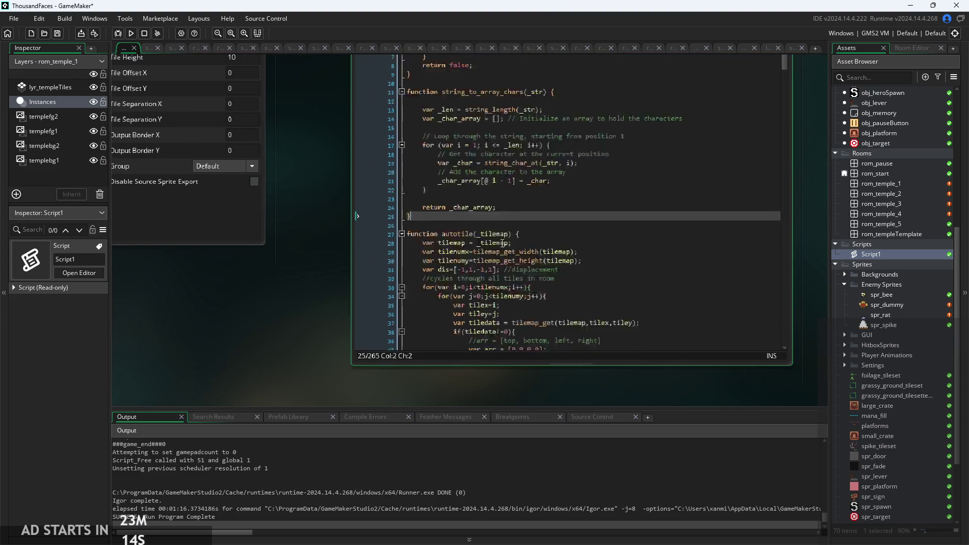
pyautogui.scroll(-20, 502, 243)
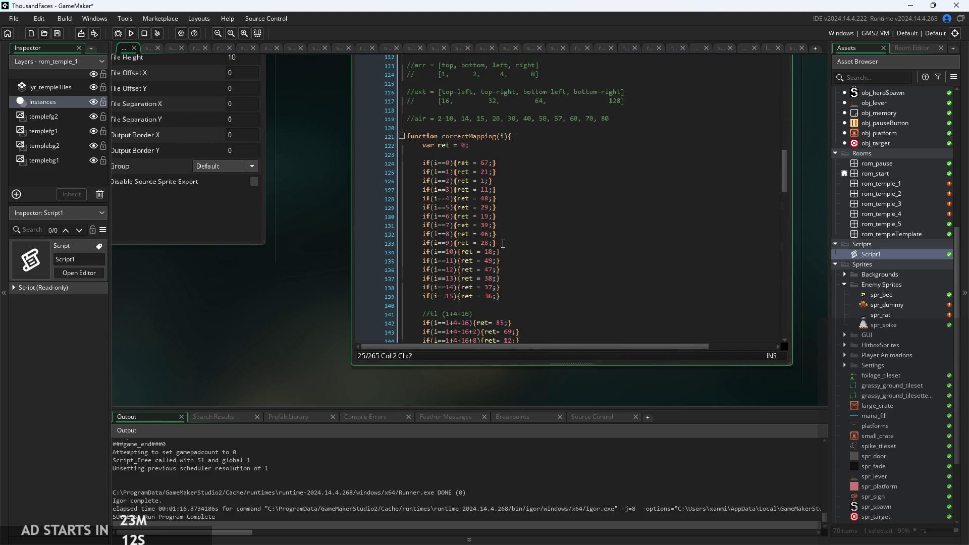
pyautogui.scroll(-20, 502, 244)
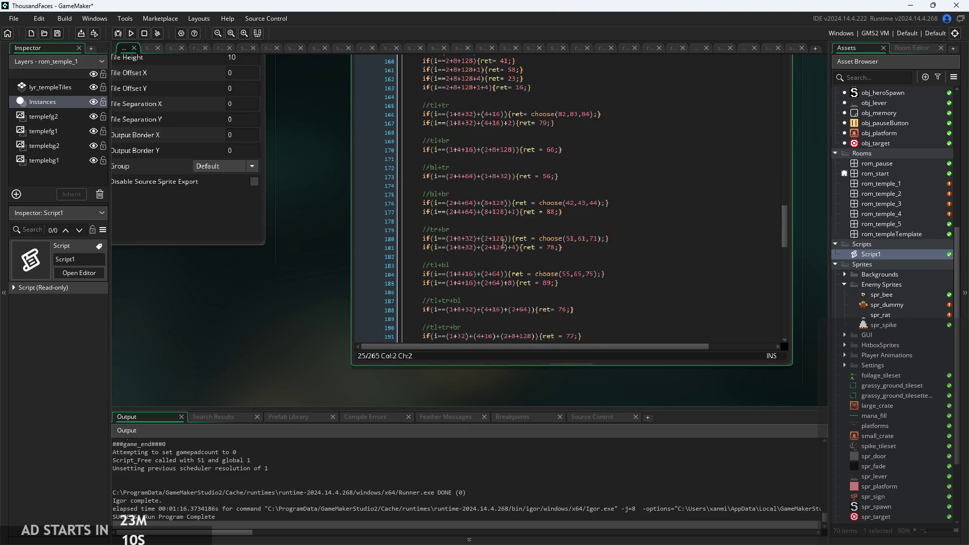
pyautogui.scroll(-1, 502, 244)
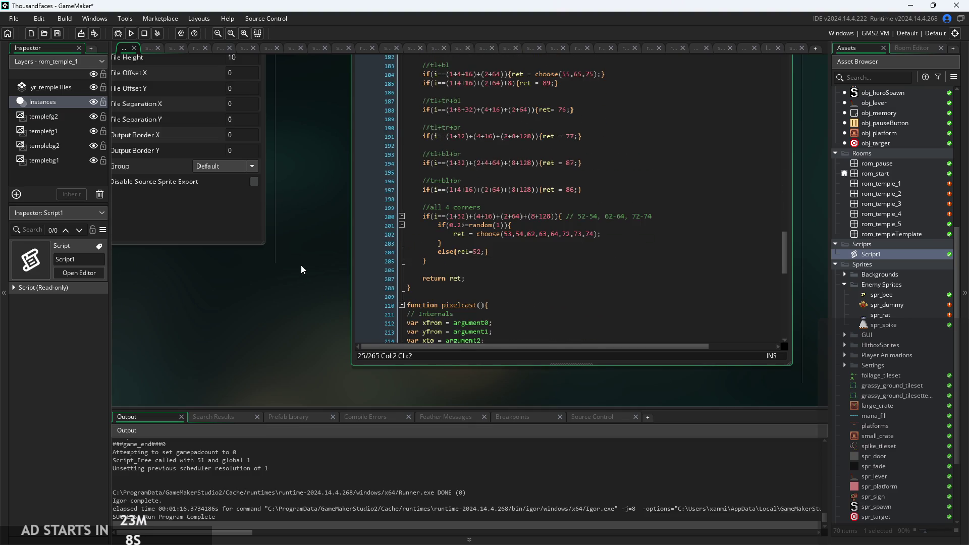
pyautogui.scroll(3, 323, 270)
pyautogui.scroll(5, 495, 236)
pyautogui.scroll(19, 495, 236)
pyautogui.scroll(1, 496, 193)
pyautogui.scroll(2, 490, 206)
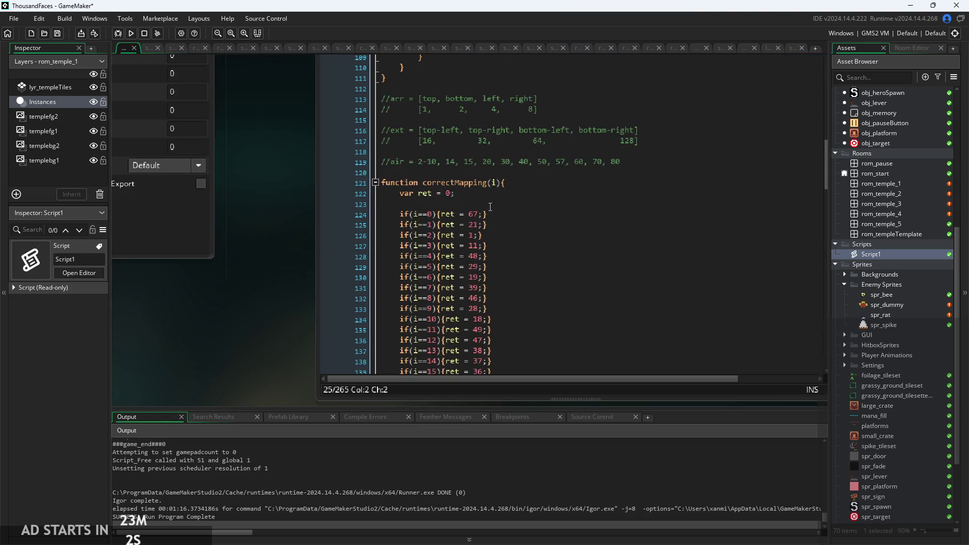
pyautogui.scroll(-5, 488, 212)
pyautogui.scroll(5, 488, 212)
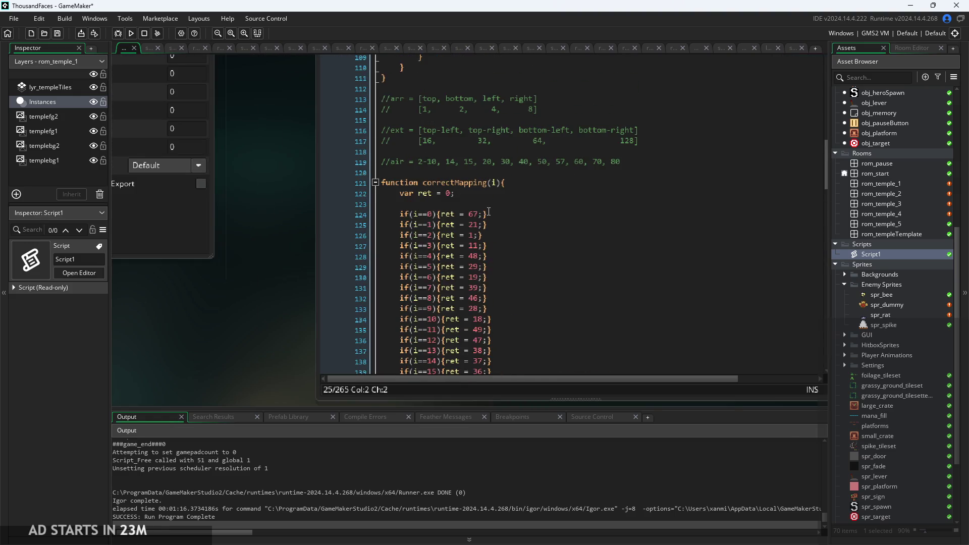
pyautogui.scroll(-2, 306, 280)
# Step: Point out the corner bitmask values 16, 32, 64, 128 and the tile mapping lines
pyautogui.click(507, 156)
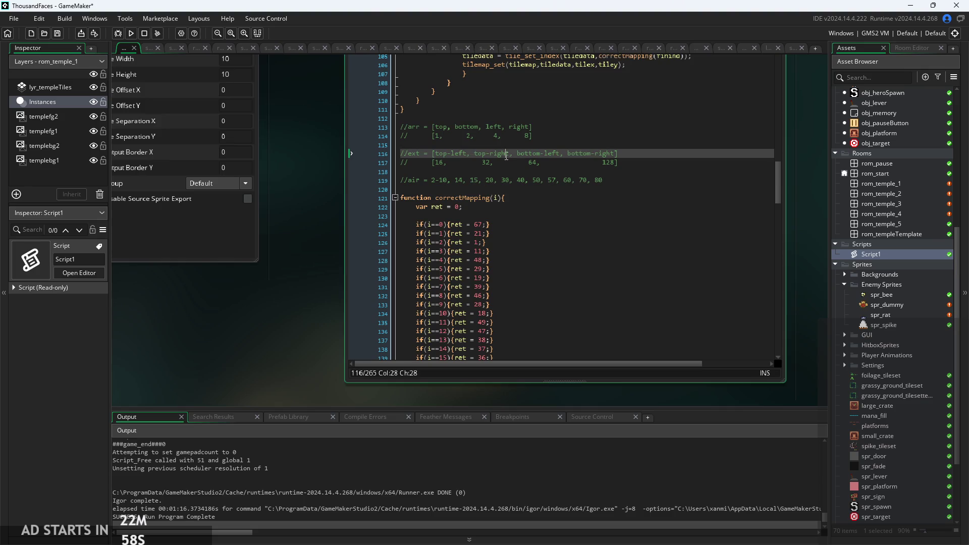
pyautogui.click(509, 162)
pyautogui.scroll(2, 509, 160)
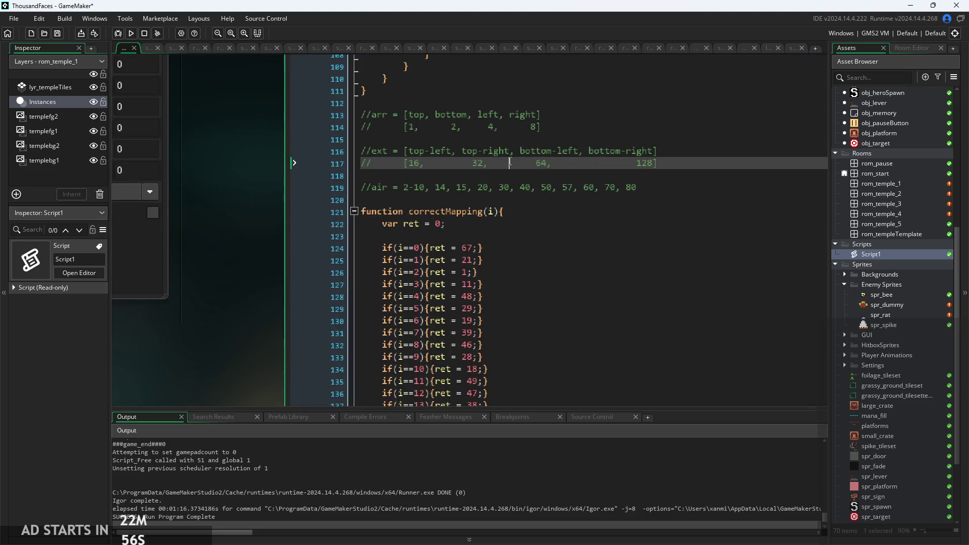
pyautogui.scroll(3, 509, 161)
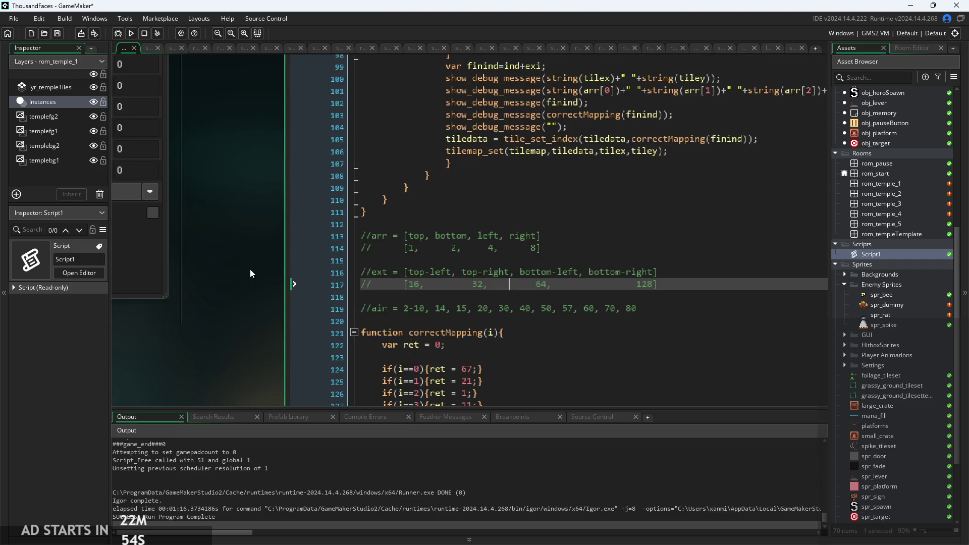
pyautogui.scroll(-2, 250, 269)
pyautogui.scroll(-2, 268, 233)
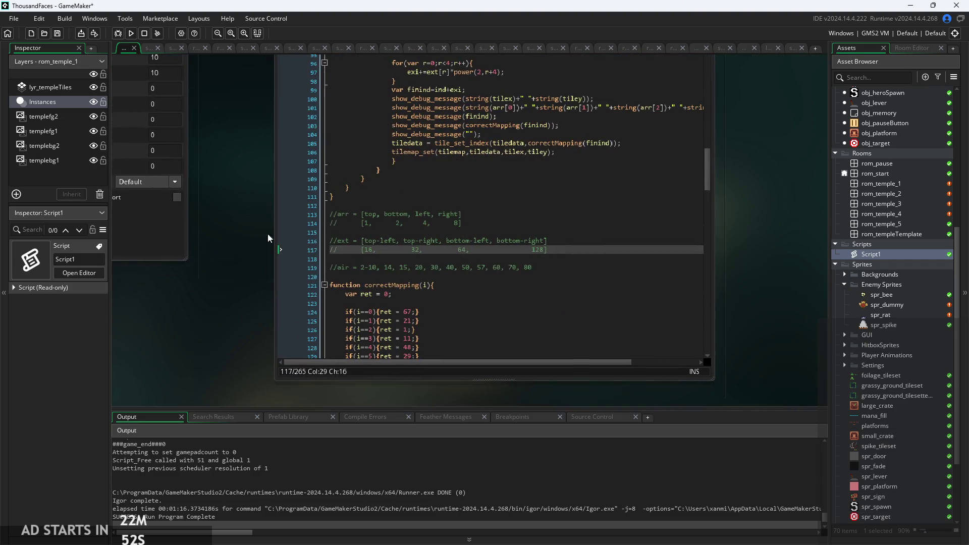
pyautogui.scroll(-10, 477, 302)
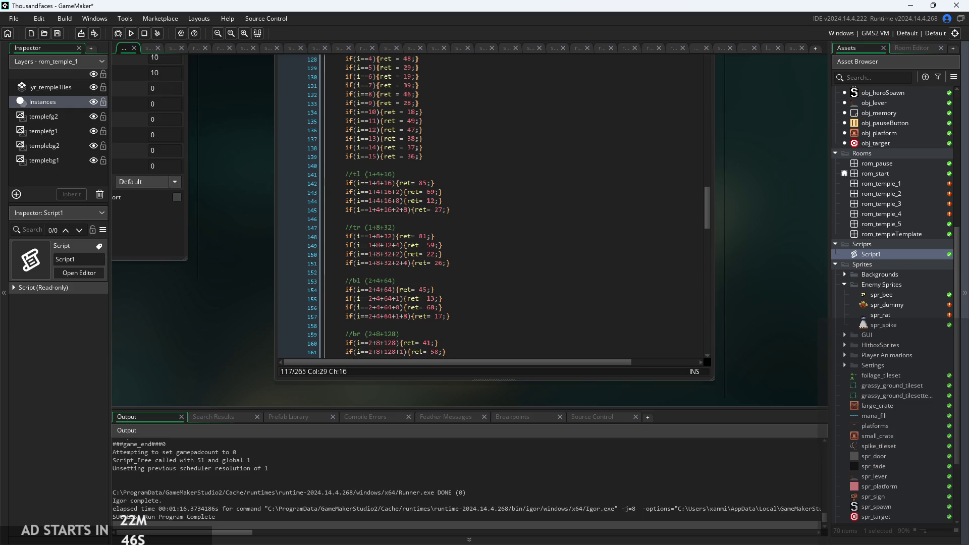
pyautogui.click(557, 281)
pyautogui.scroll(5, 557, 278)
pyautogui.click(471, 157)
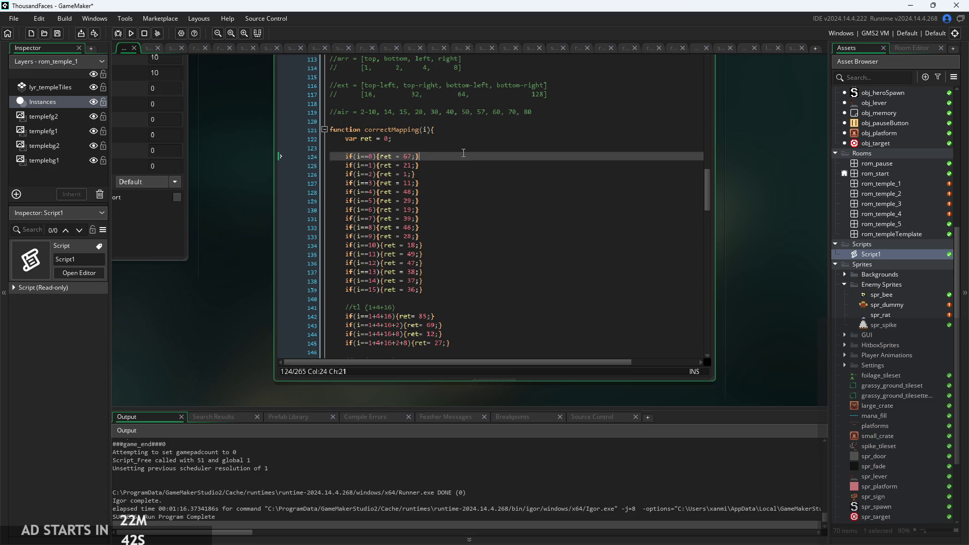
pyautogui.scroll(-6, 471, 133)
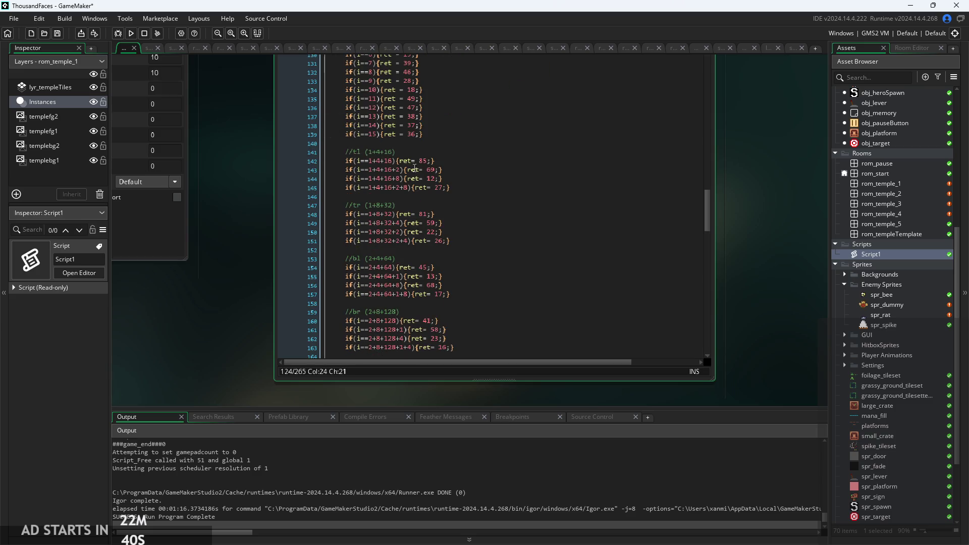
pyautogui.click(504, 169)
pyautogui.scroll(-5, 503, 169)
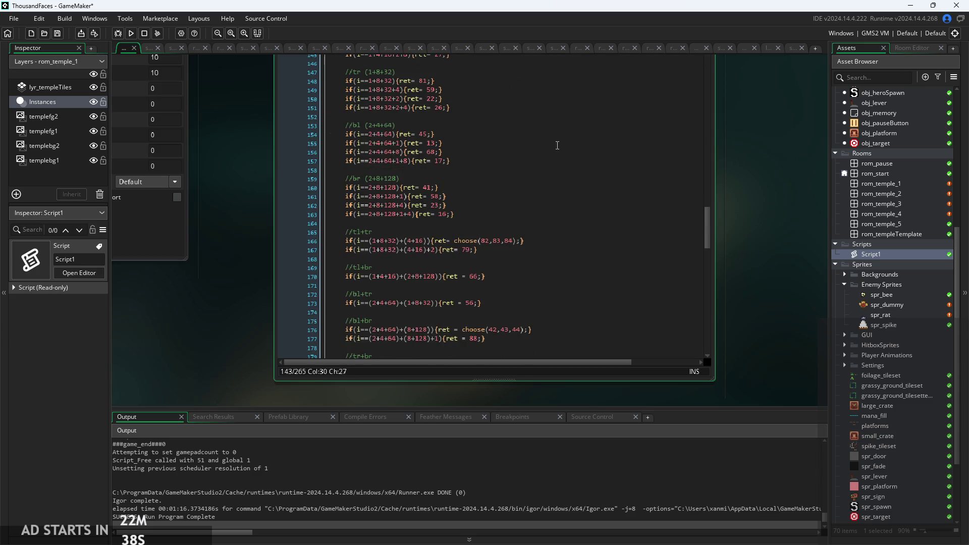
pyautogui.scroll(-3, 878, 371)
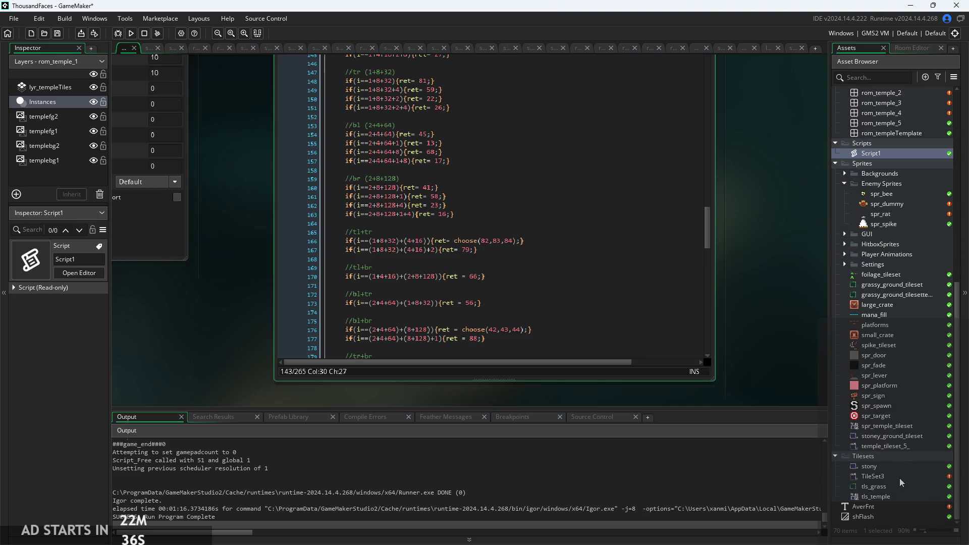
# Step: Open the stony TileSet3 tileset and inspect its 10x10 tiles
pyautogui.doubleClick(897, 477)
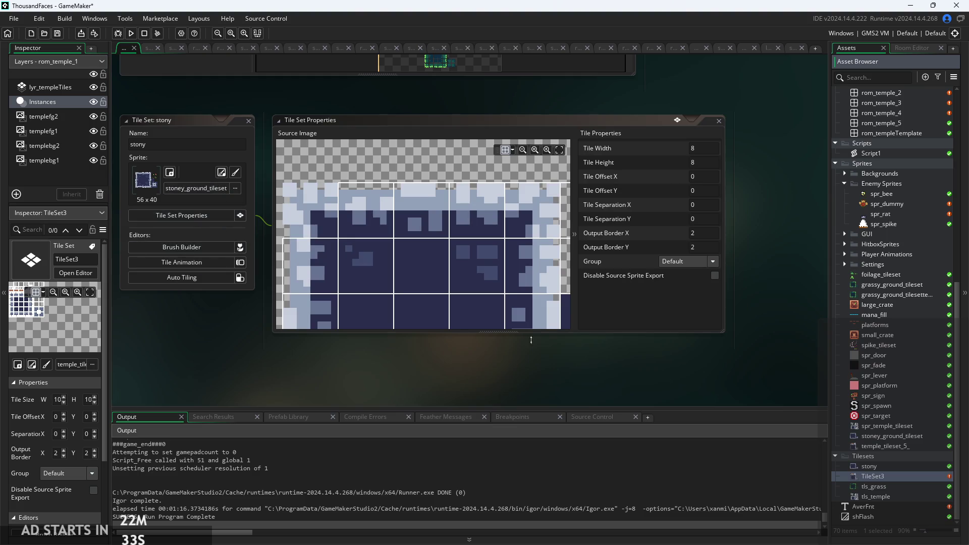
pyautogui.moveTo(558, 365); pyautogui.dragTo(535, 349)
pyautogui.scroll(-3, 472, 228)
pyautogui.scroll(3, 452, 217)
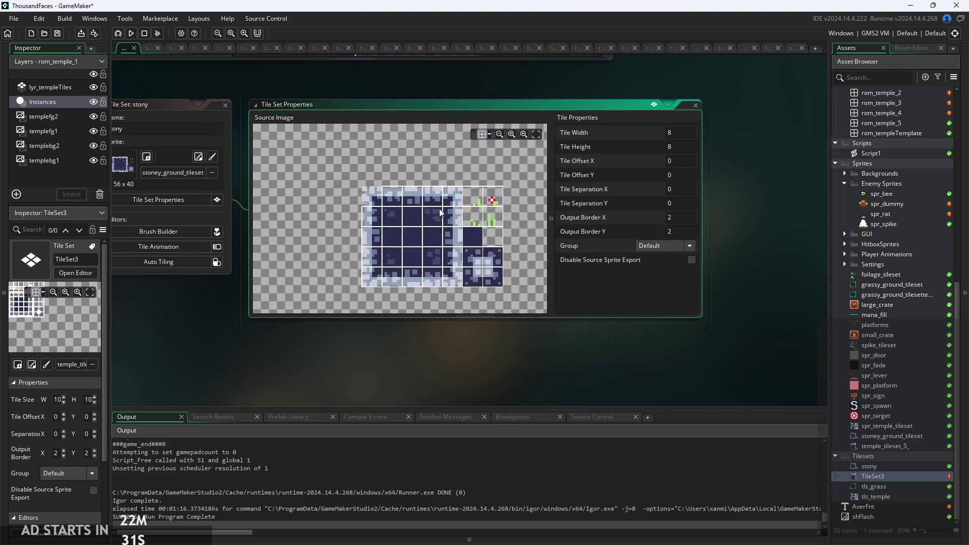
pyautogui.scroll(-2, 333, 171)
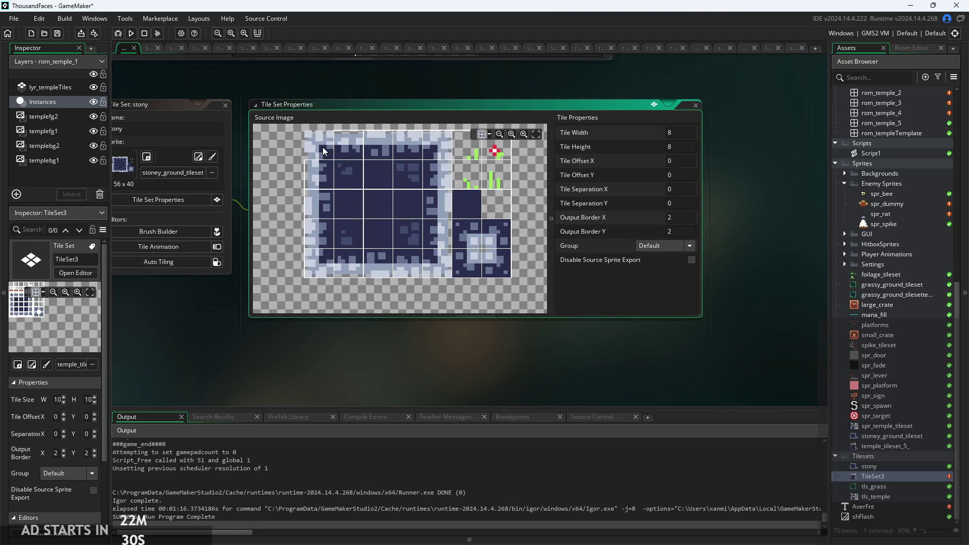
# Step: Open tls_temple and zoom around its tiles beside the 47-tile autotile_1 template
pyautogui.doubleClick(895, 494)
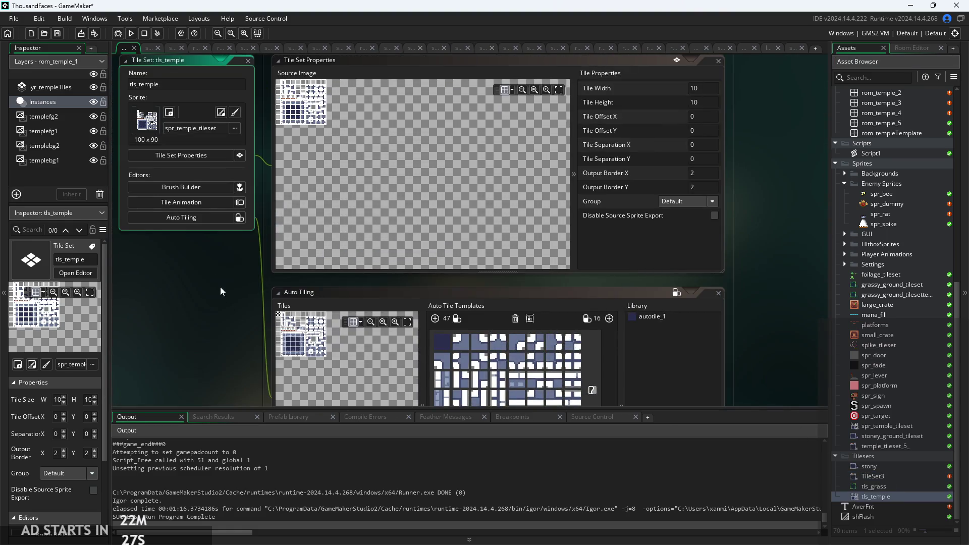
pyautogui.scroll(-4, 220, 291)
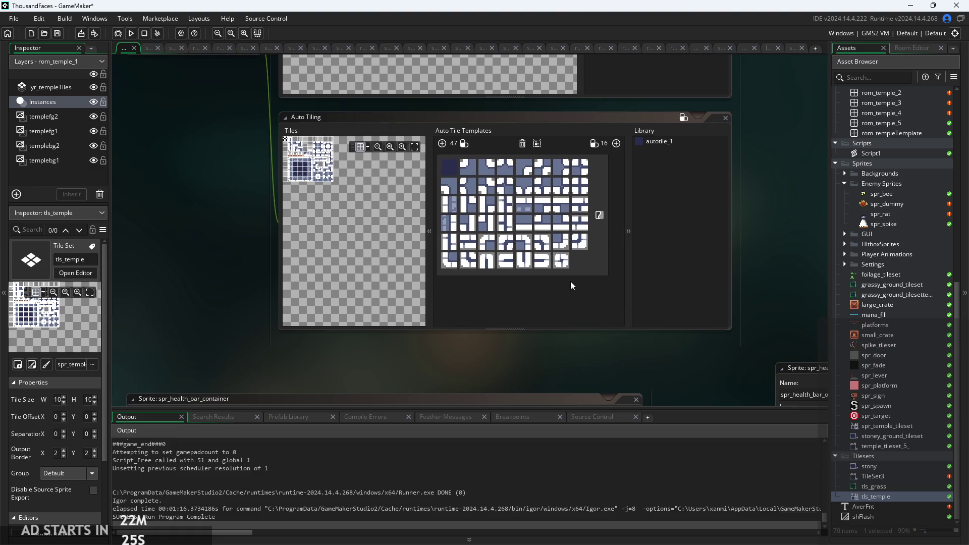
pyautogui.scroll(1, 570, 281)
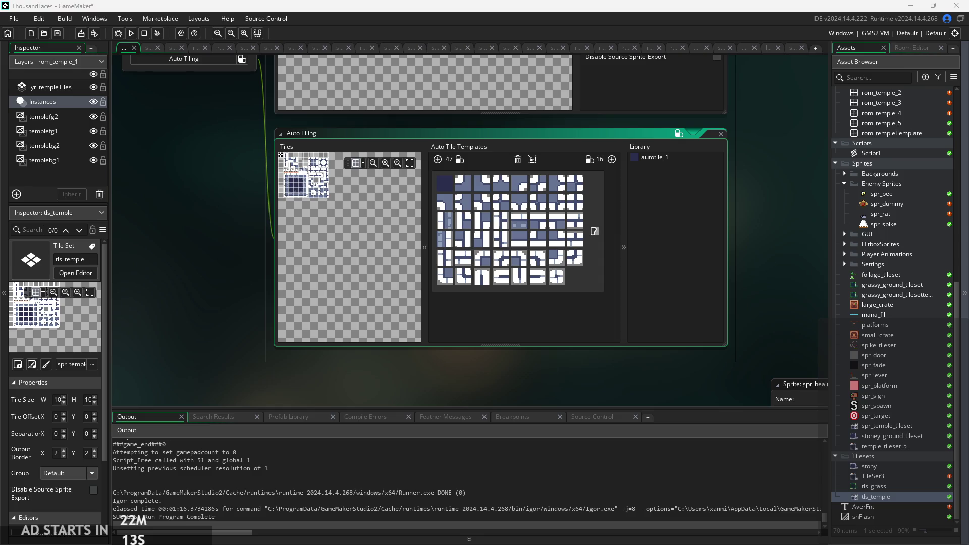
pyautogui.moveTo(335, 172)
pyautogui.mouseDown()
pyautogui.moveTo(334, 222)
pyautogui.moveTo(416, 126)
pyautogui.moveTo(360, 231)
pyautogui.mouseUp()
pyautogui.scroll(3, 359, 231)
pyautogui.scroll(3, 374, 219)
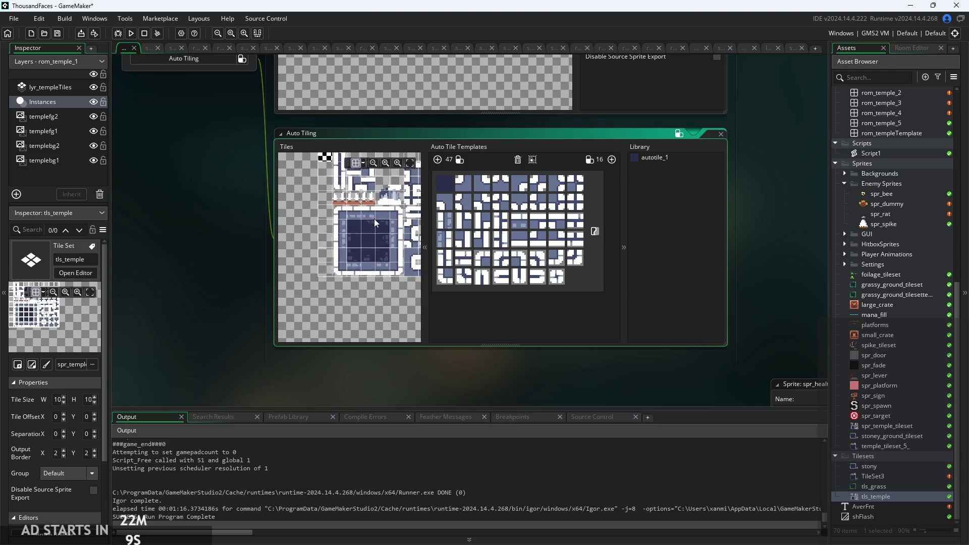
pyautogui.scroll(5, 372, 207)
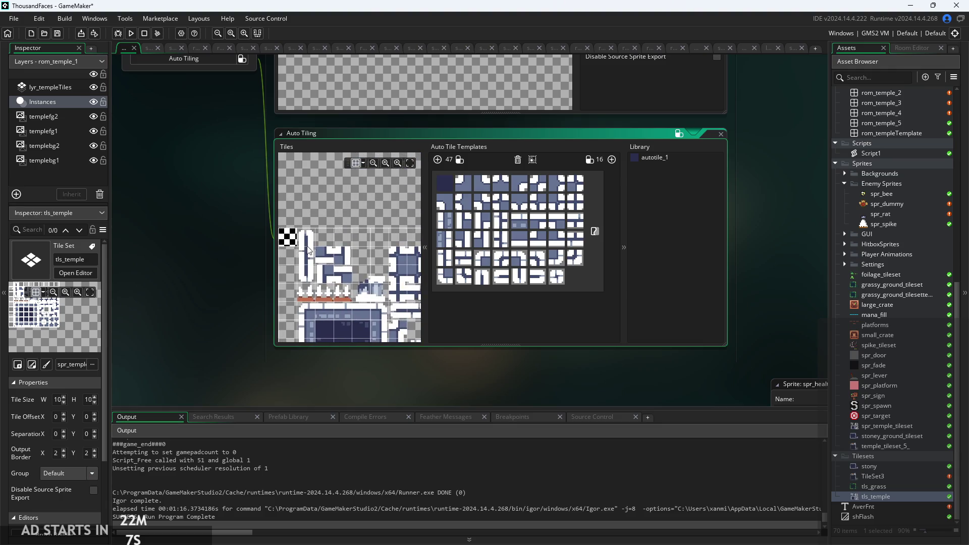
pyautogui.scroll(-3, 344, 291)
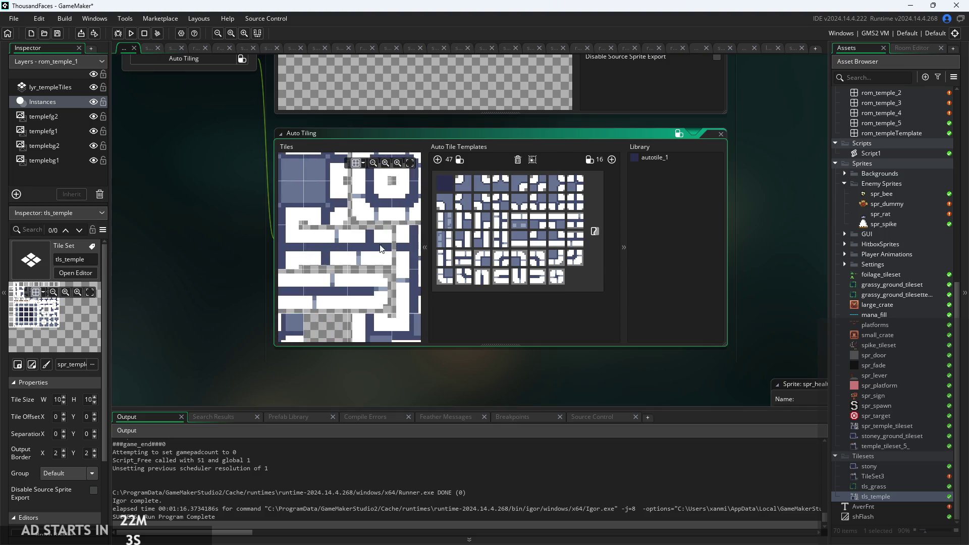
pyautogui.scroll(-3, 380, 249)
pyautogui.scroll(-2, 343, 267)
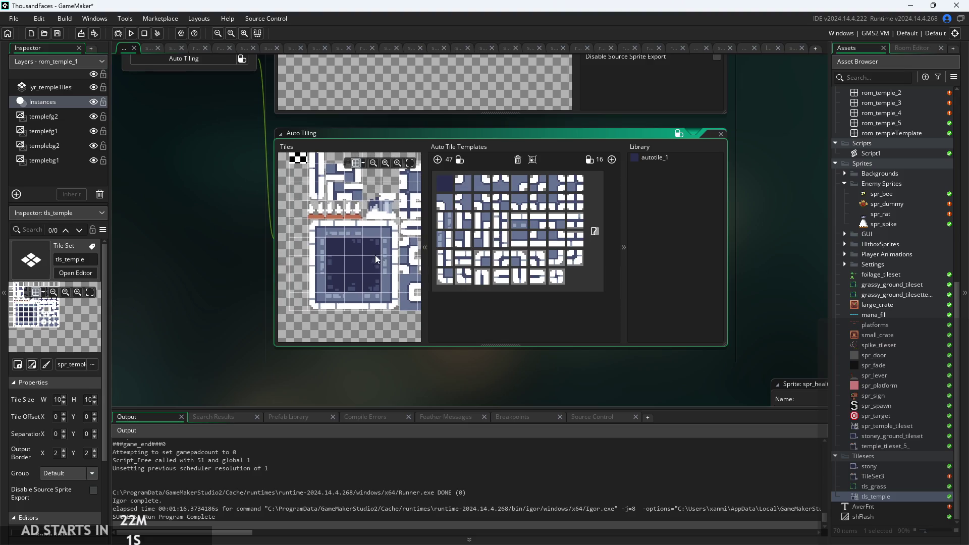
pyautogui.scroll(3, 368, 258)
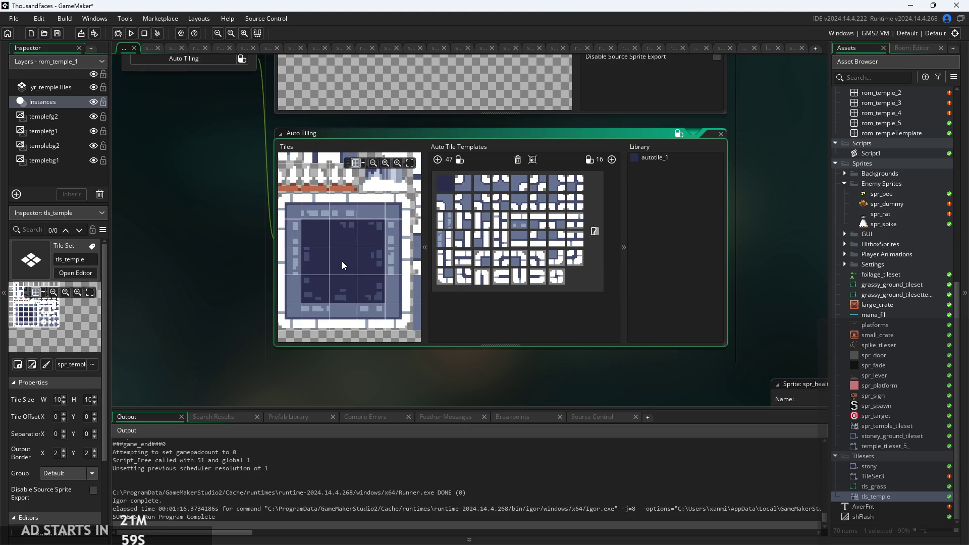
pyautogui.scroll(-1, 331, 235)
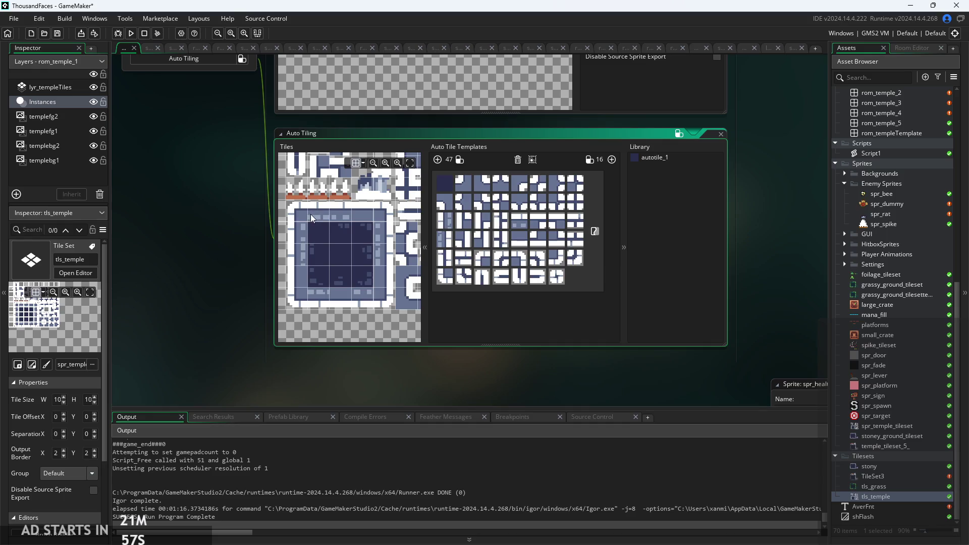